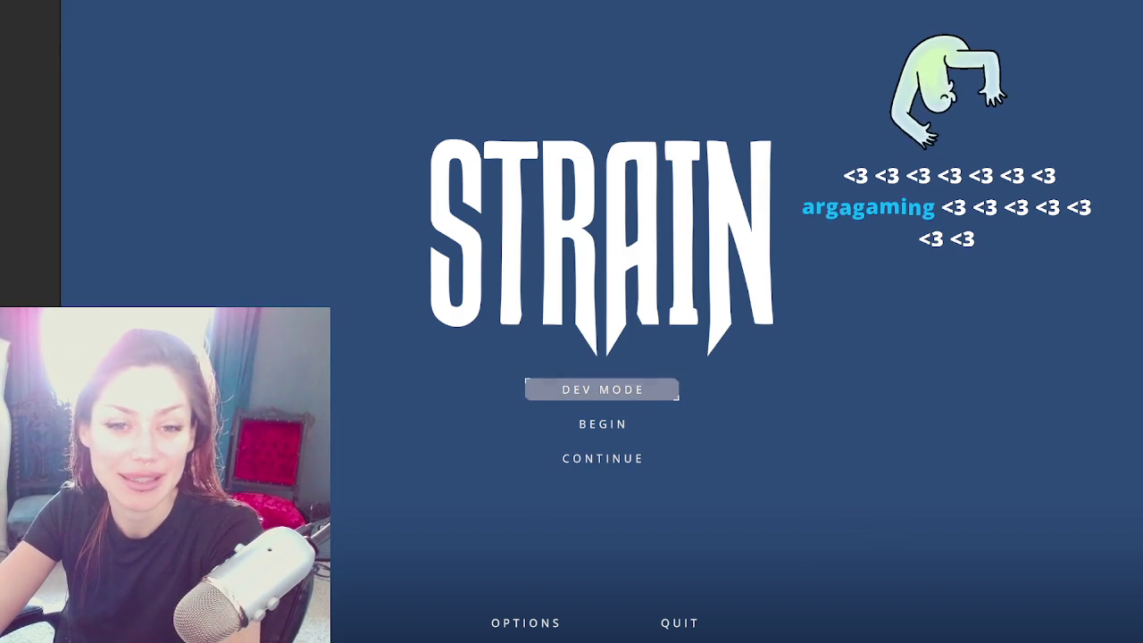
Step: Start STRAIN in DEV MODE from the title screen and load into the base courtyard
click(575, 393)
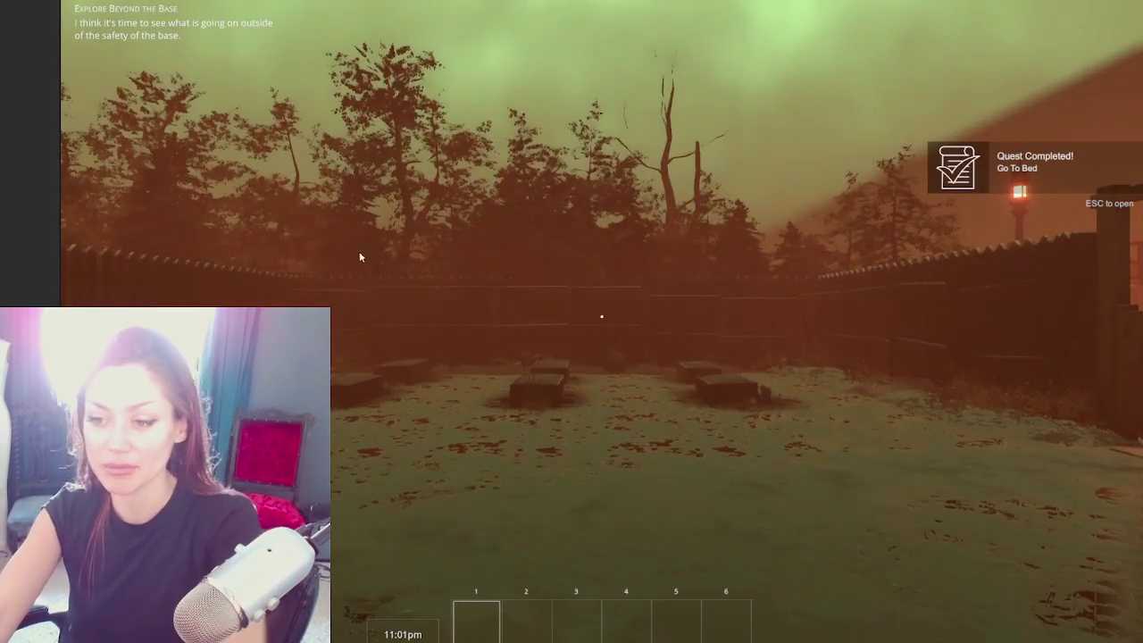
Step: Walk the player across the yard, through the base gates, to the Apothecary door
click(661, 403)
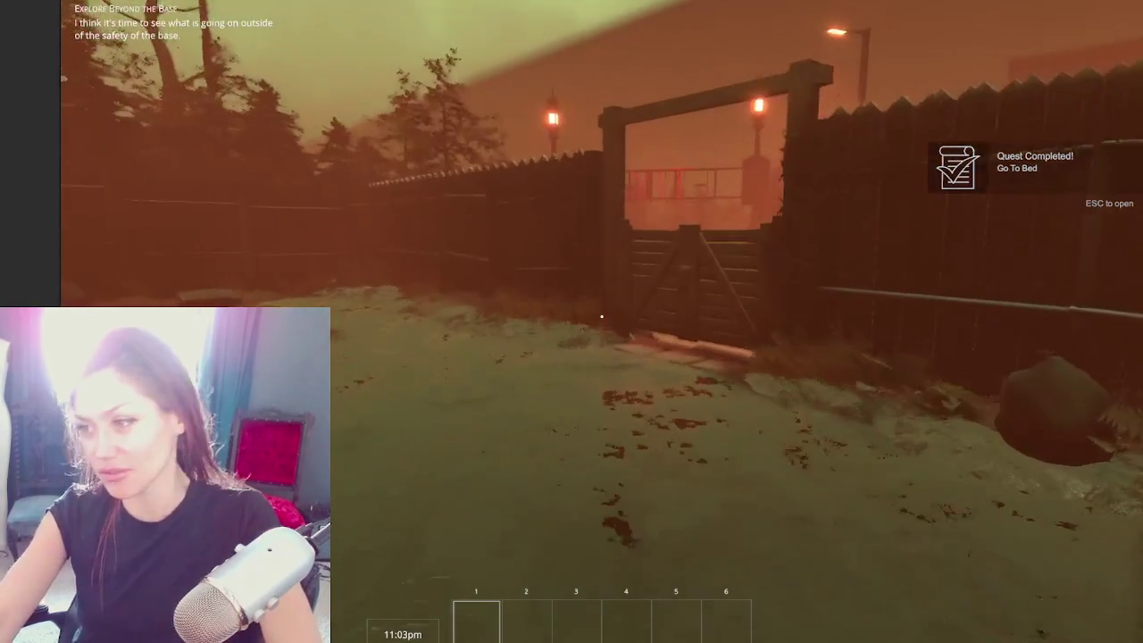
key(w)
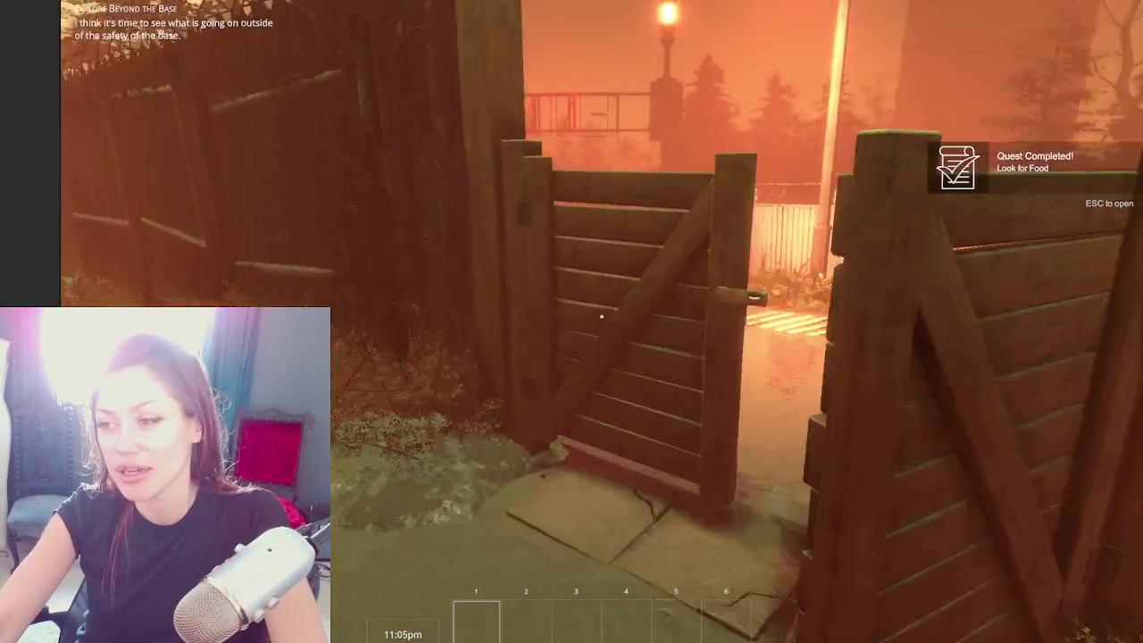
key(w)
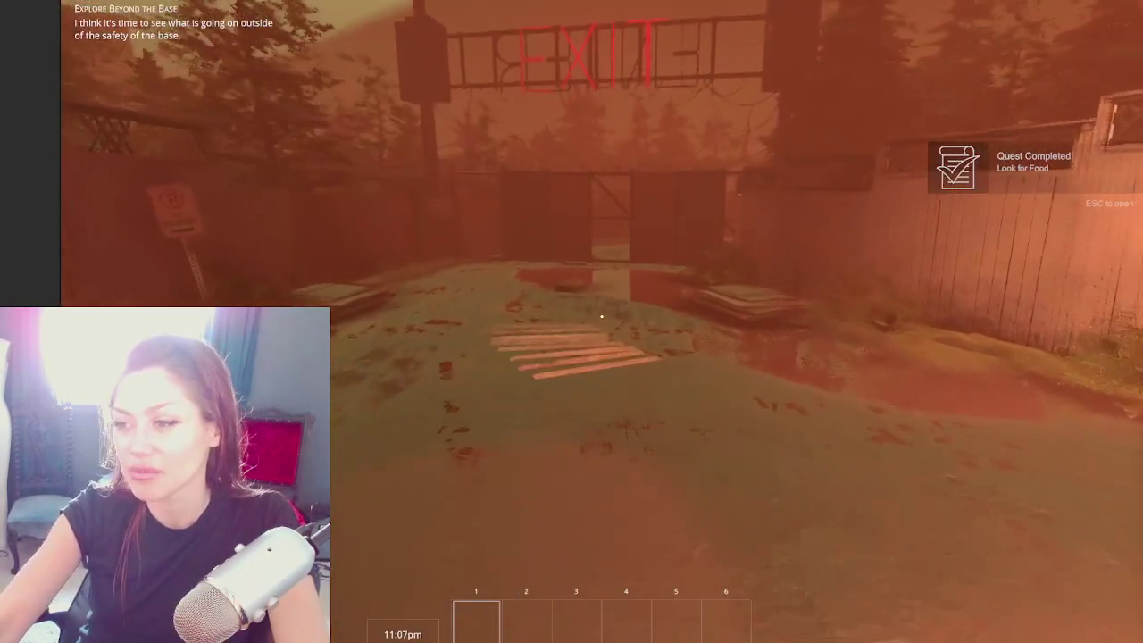
key(w)
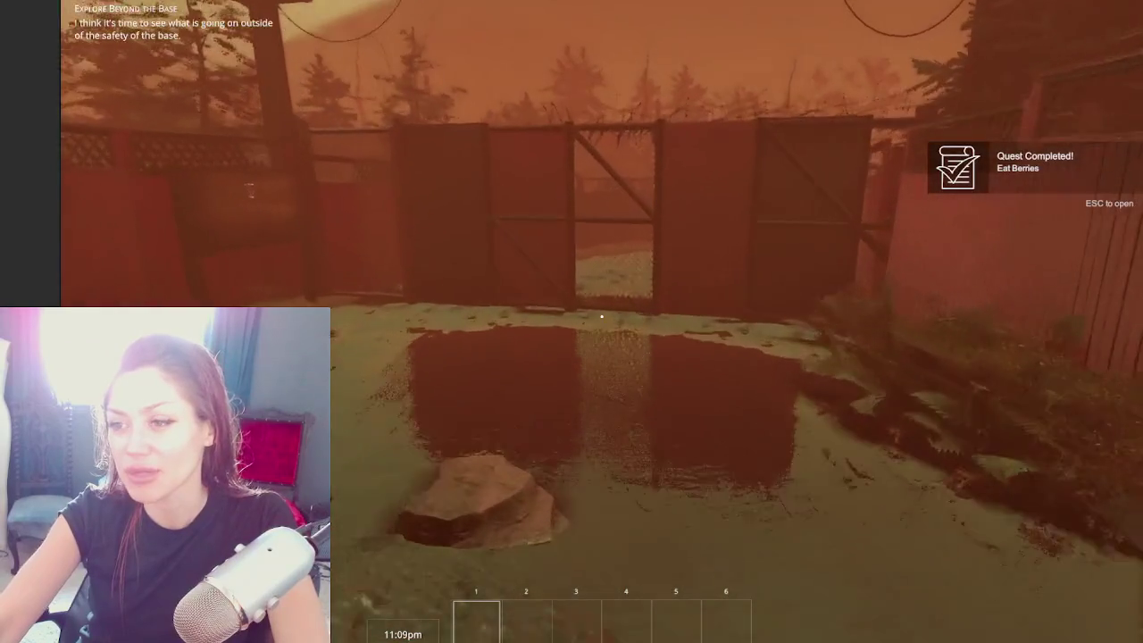
key(w)
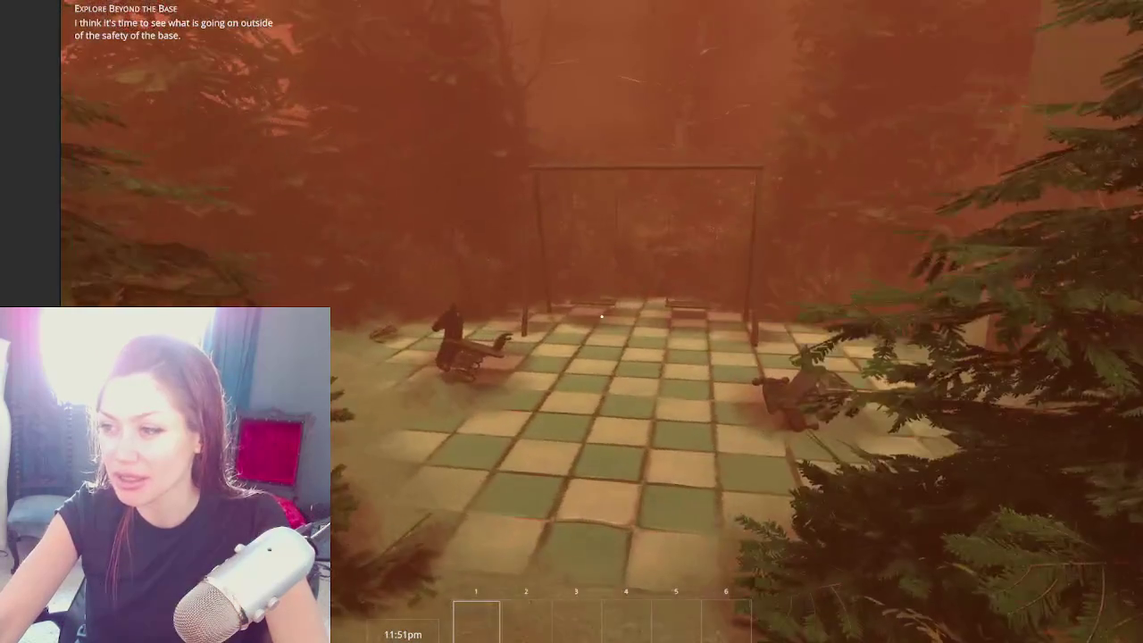
key(w)
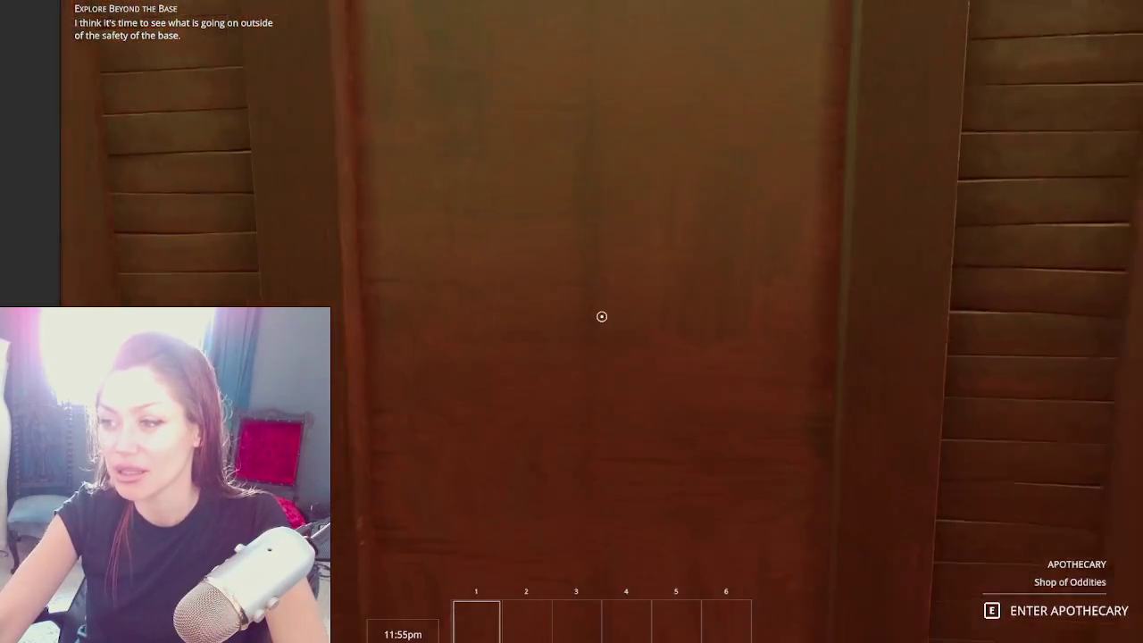
Step: Enter the apothecary, cross the campfire courtyard to the stairs, and open the Stats pause menu
key(e)
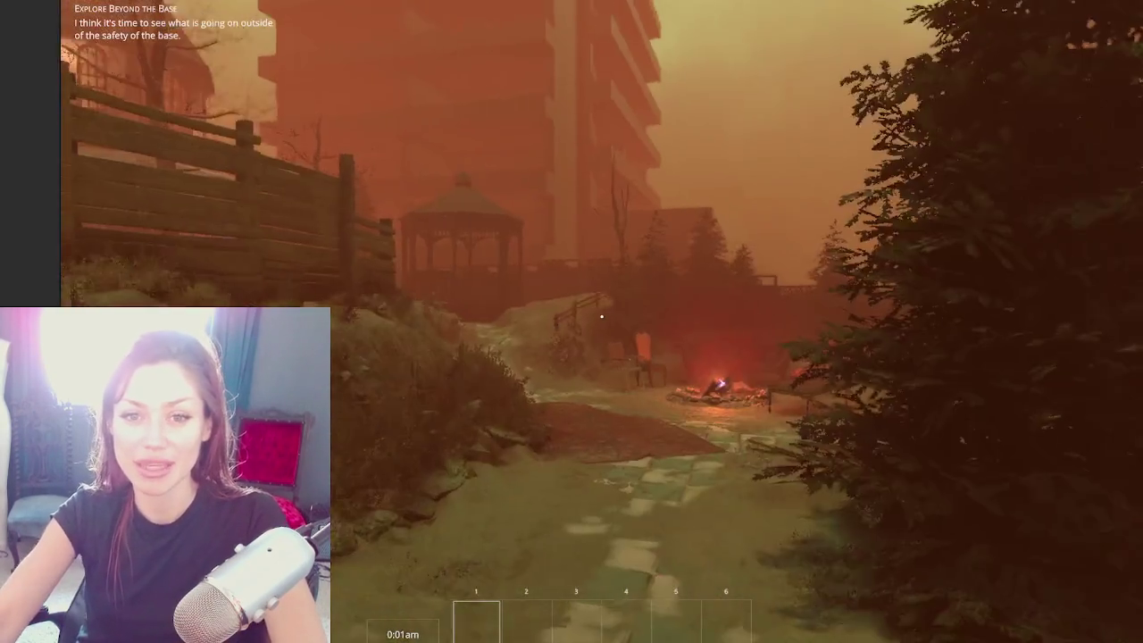
key(w)
key(w)
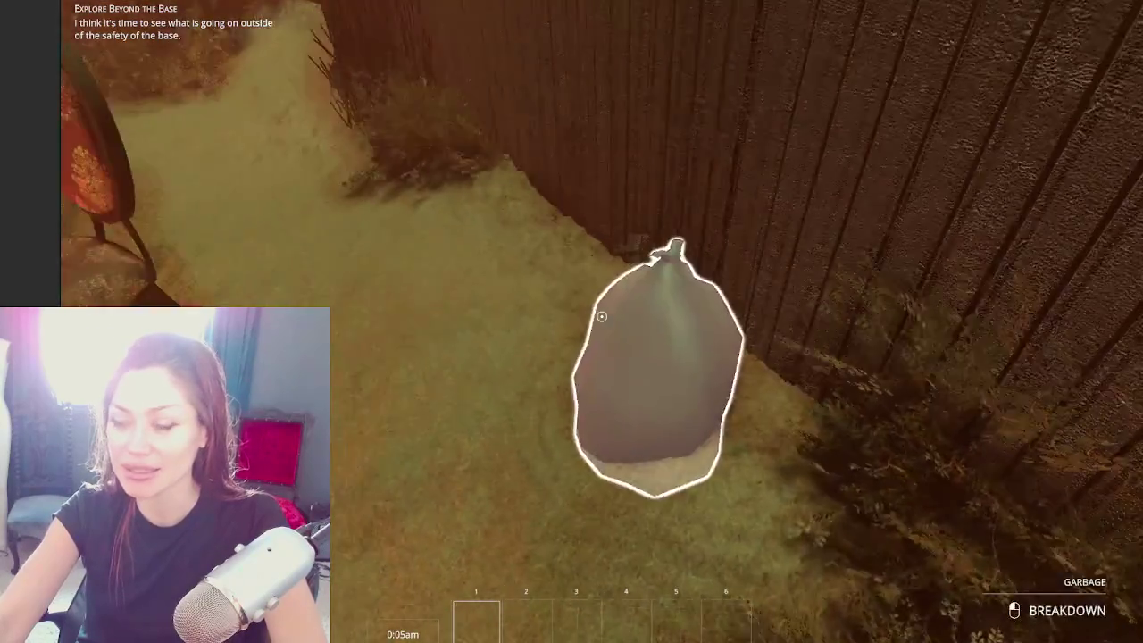
key(w)
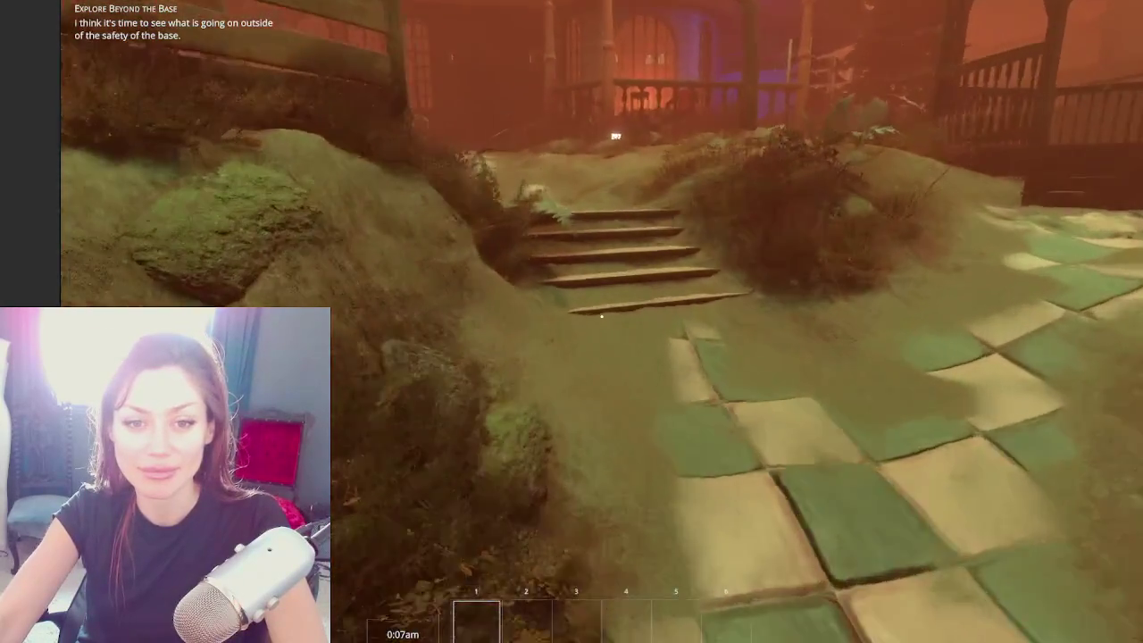
key(Escape)
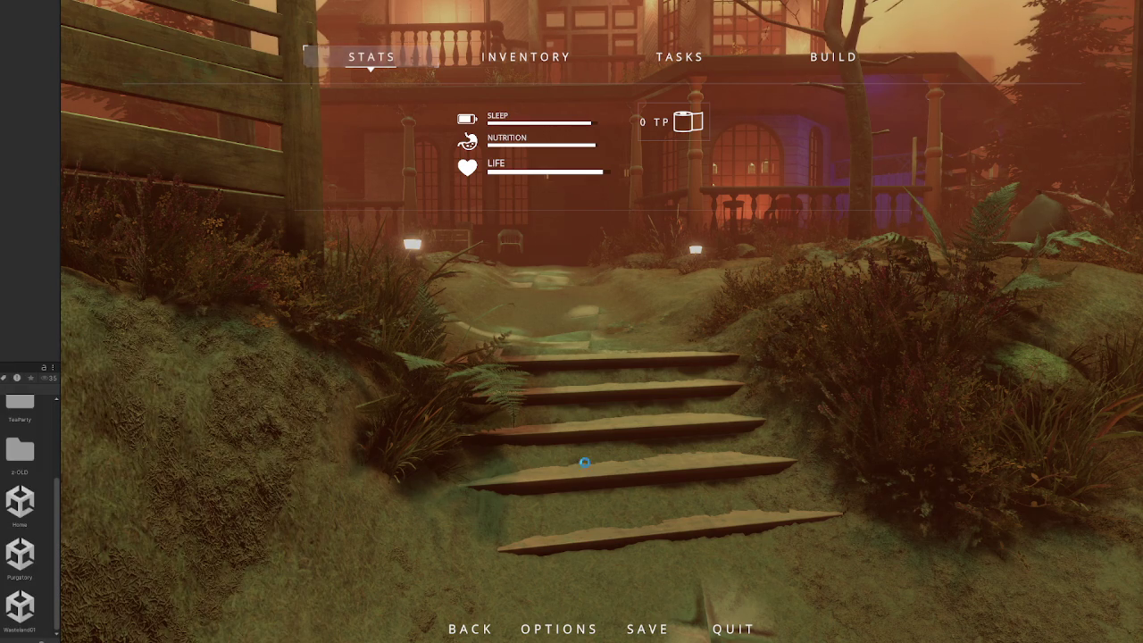
Step: Resume play, walk up the garden path onto the porch to the dark front door, and pause
key(Escape)
key(w)
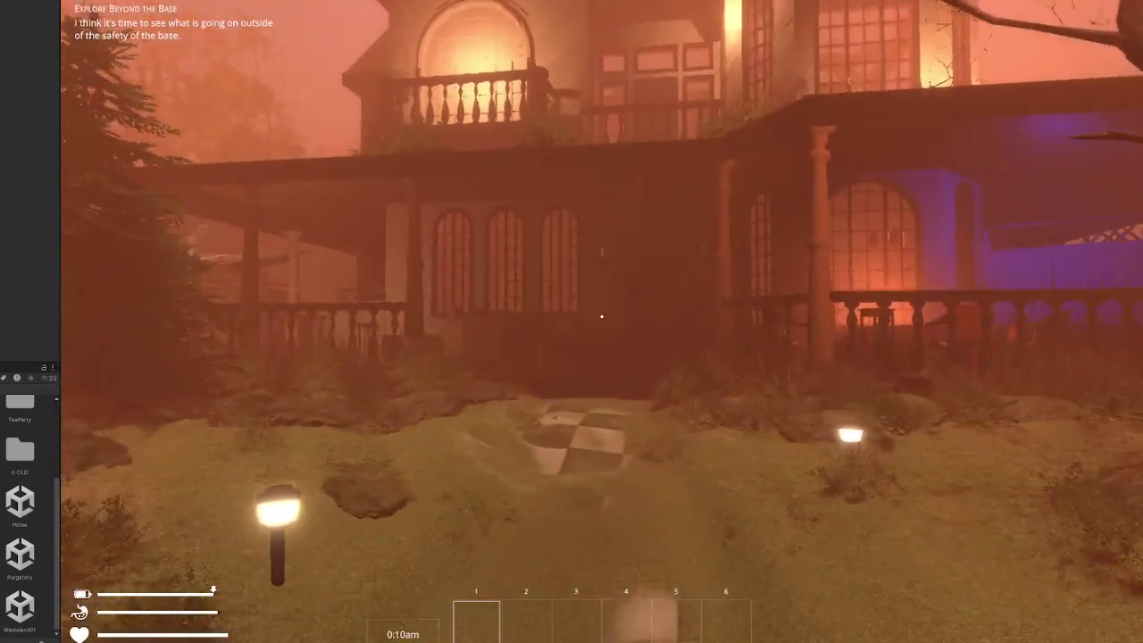
key(w)
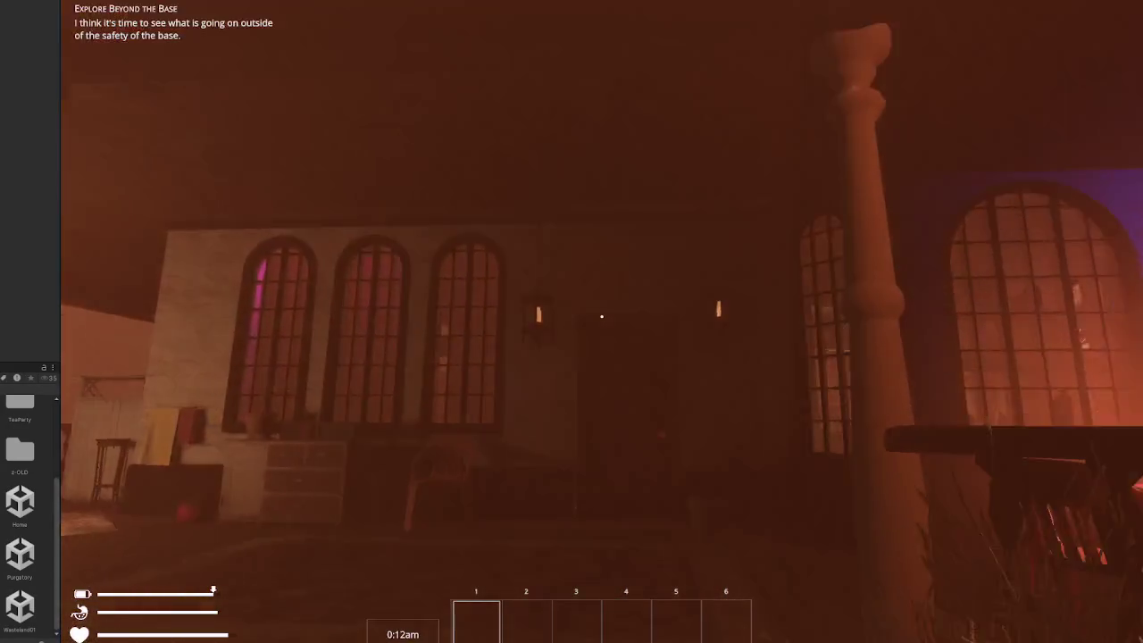
key(w)
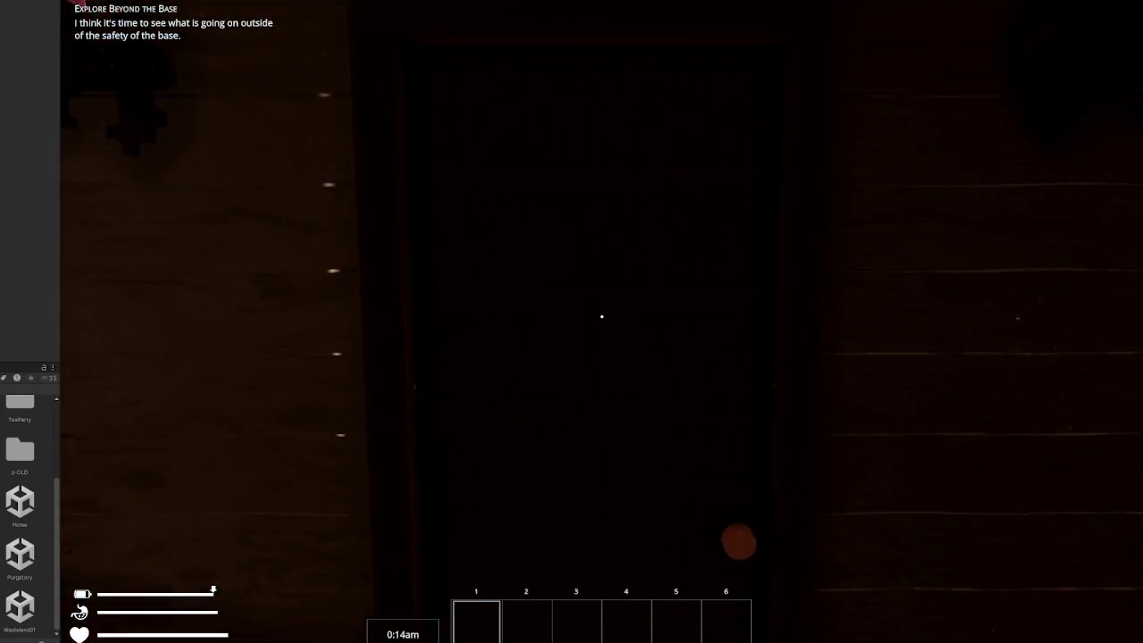
key(Escape)
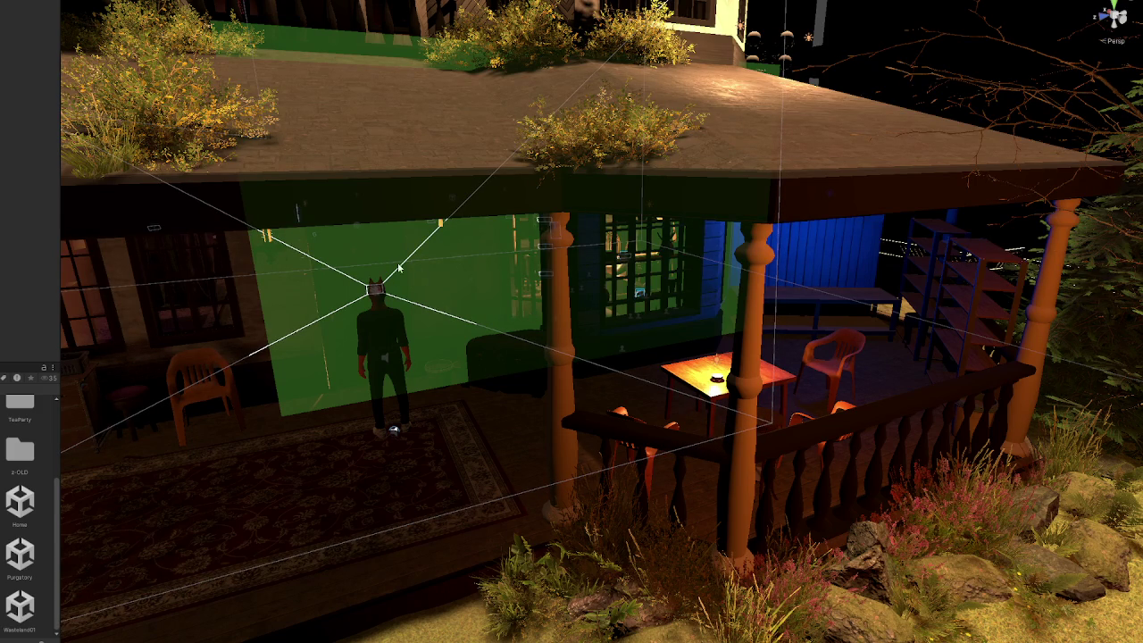
Step: Select the door panel in the scene, then walk into the room and pause
click(320, 247)
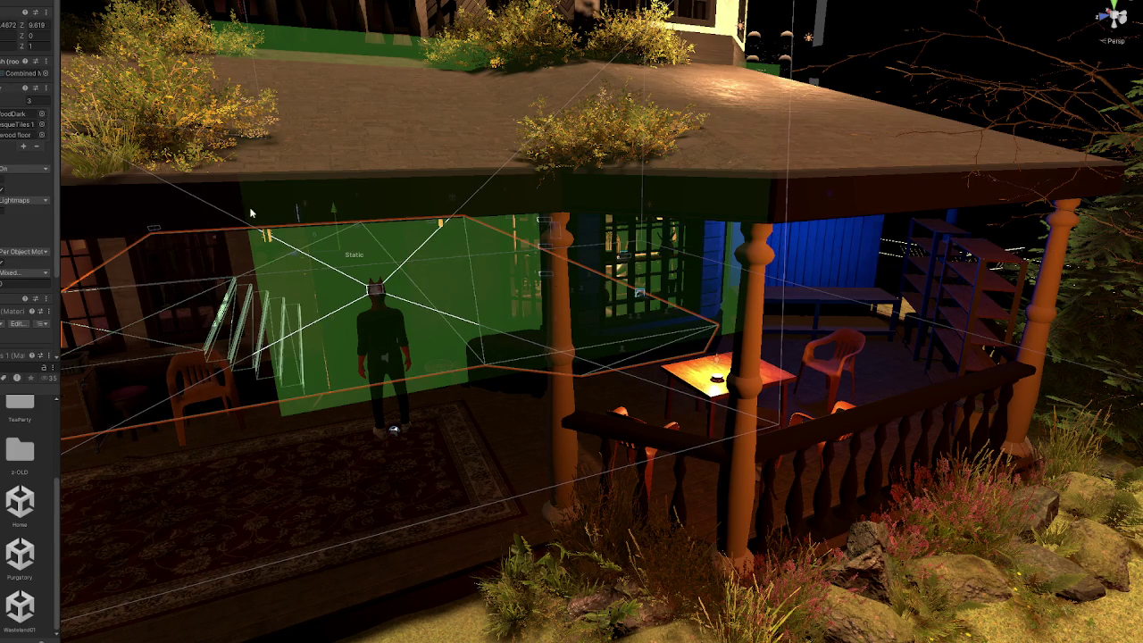
click(320, 247)
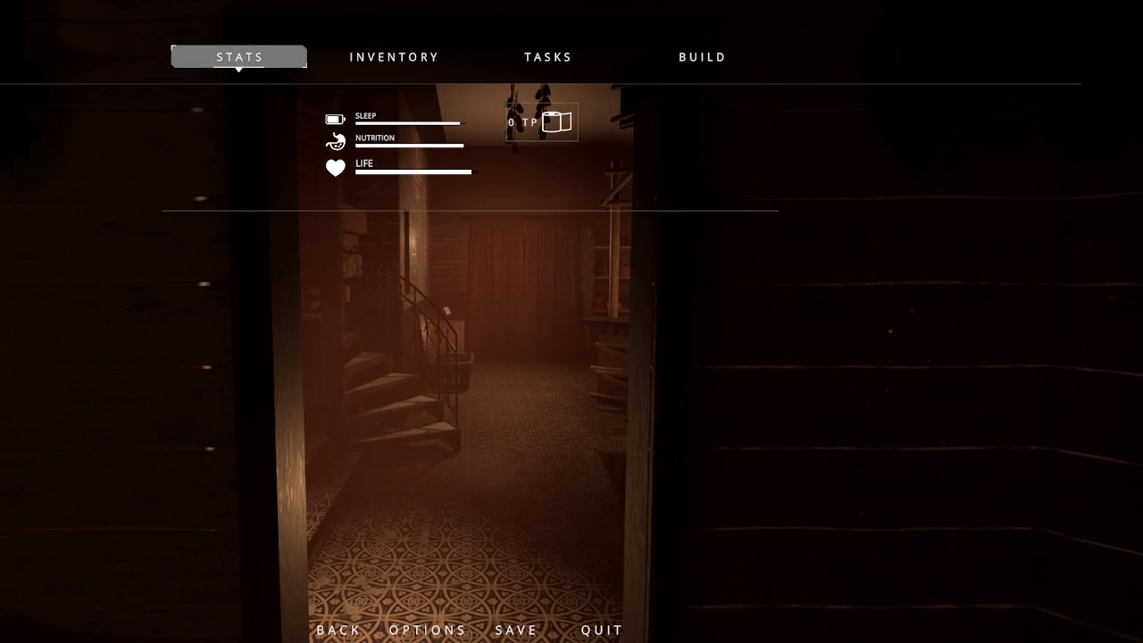
key(Escape)
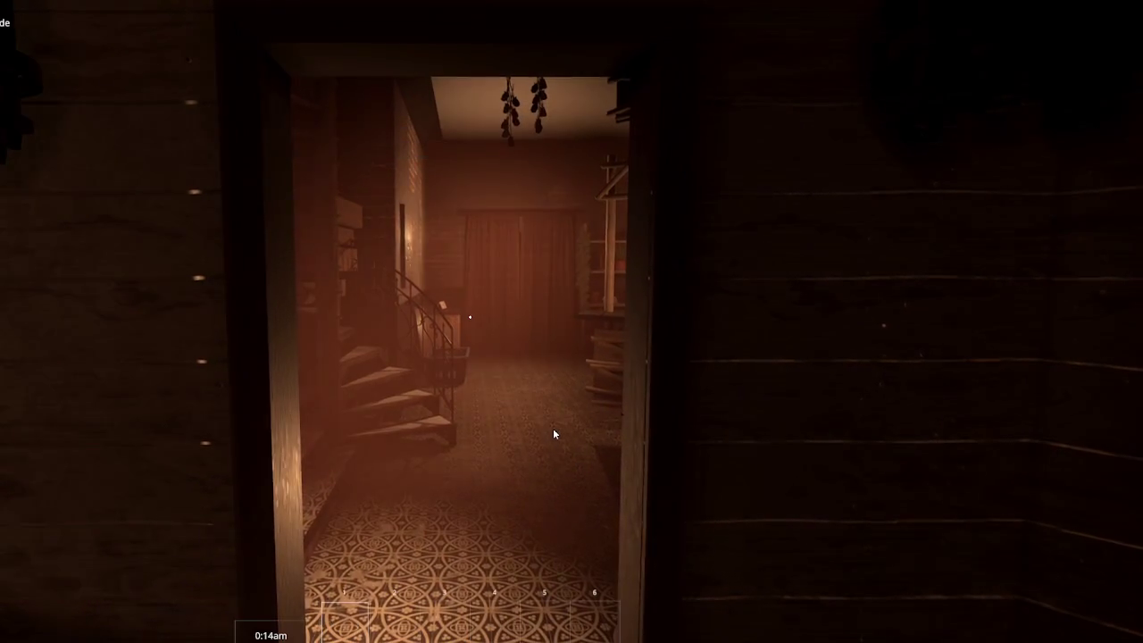
key(w)
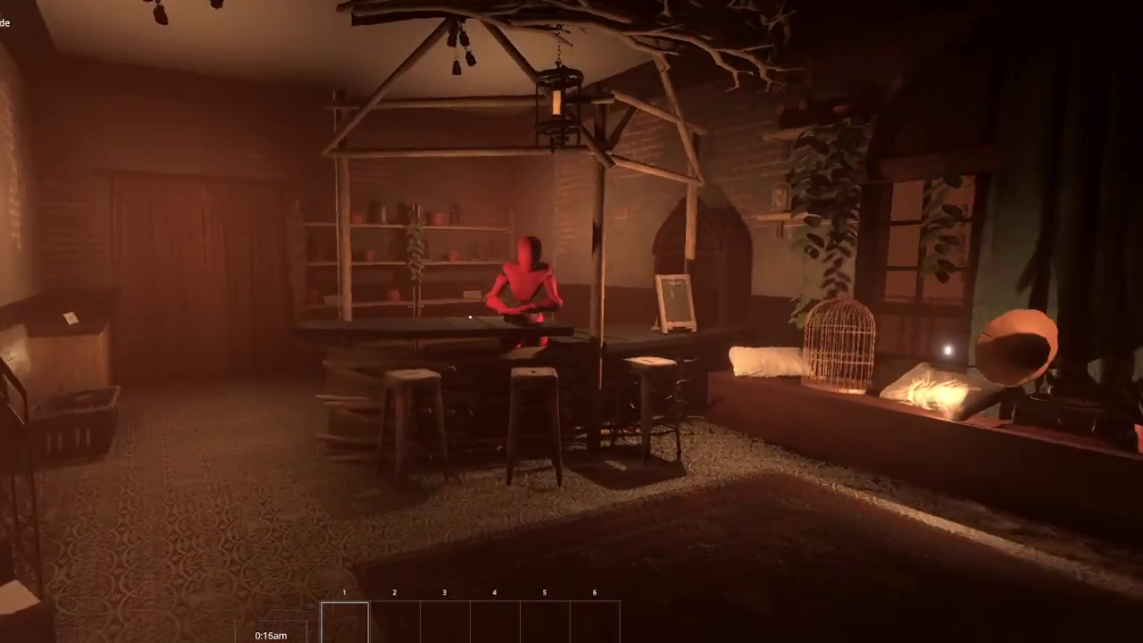
key(s)
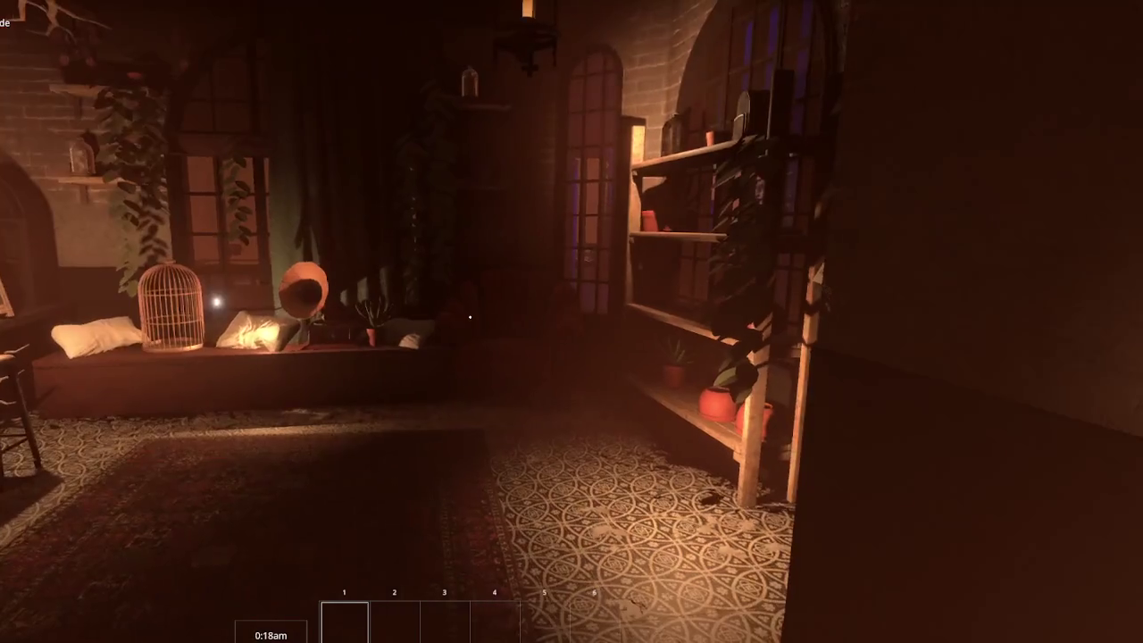
key(Escape)
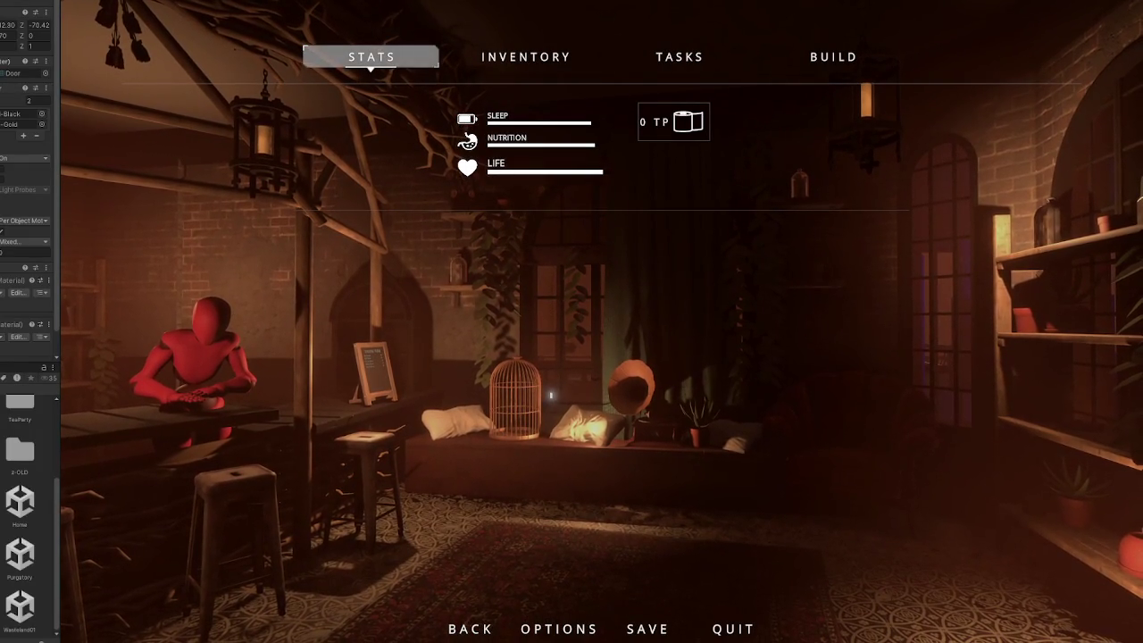
Step: Zoom into the room, select the wooden stall and red Cube, then resume play
scroll(505, 318, up, 5)
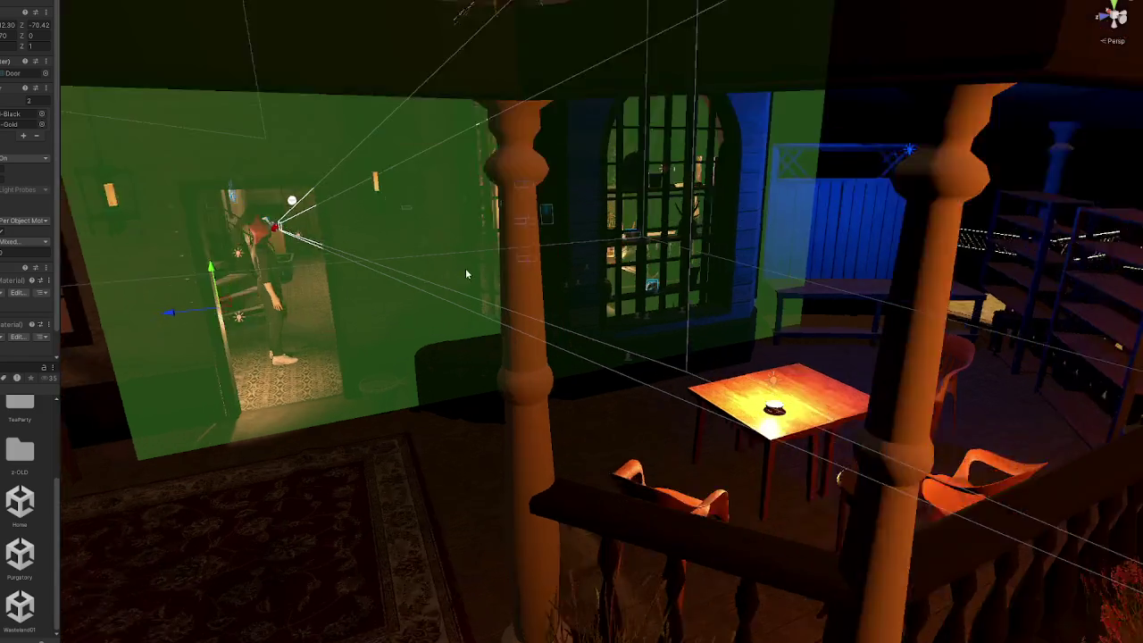
scroll(465, 268, up, 5)
scroll(536, 259, up, 5)
scroll(551, 247, up, 5)
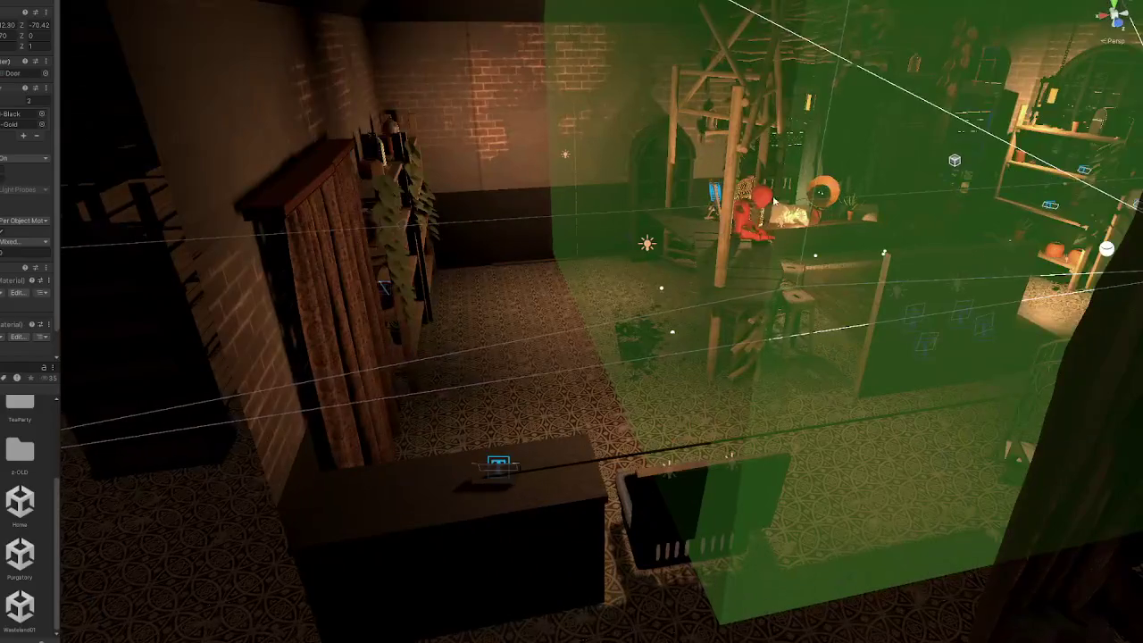
click(753, 217)
click(750, 214)
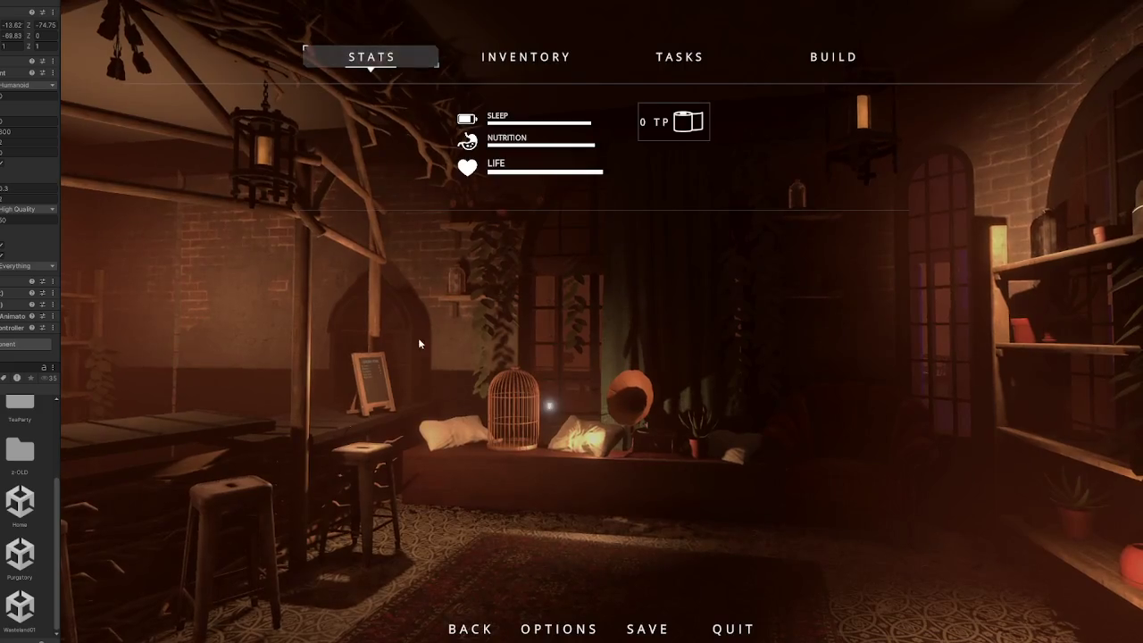
key(Escape)
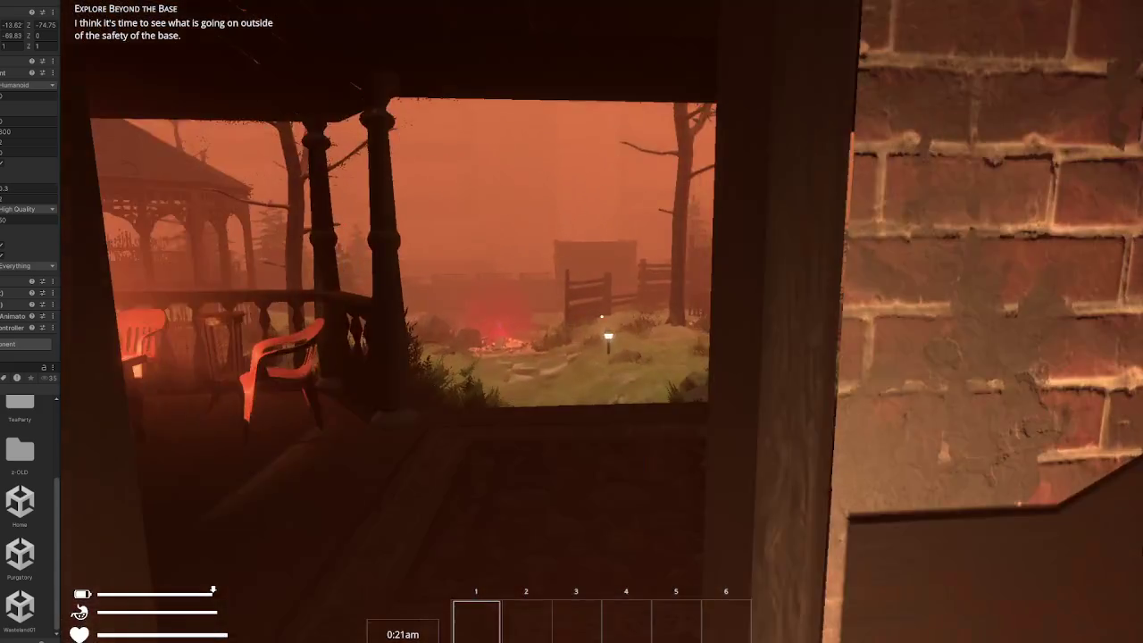
Step: Pause and resume, then walk toward the bar, window seat and spiral staircase
key(Escape)
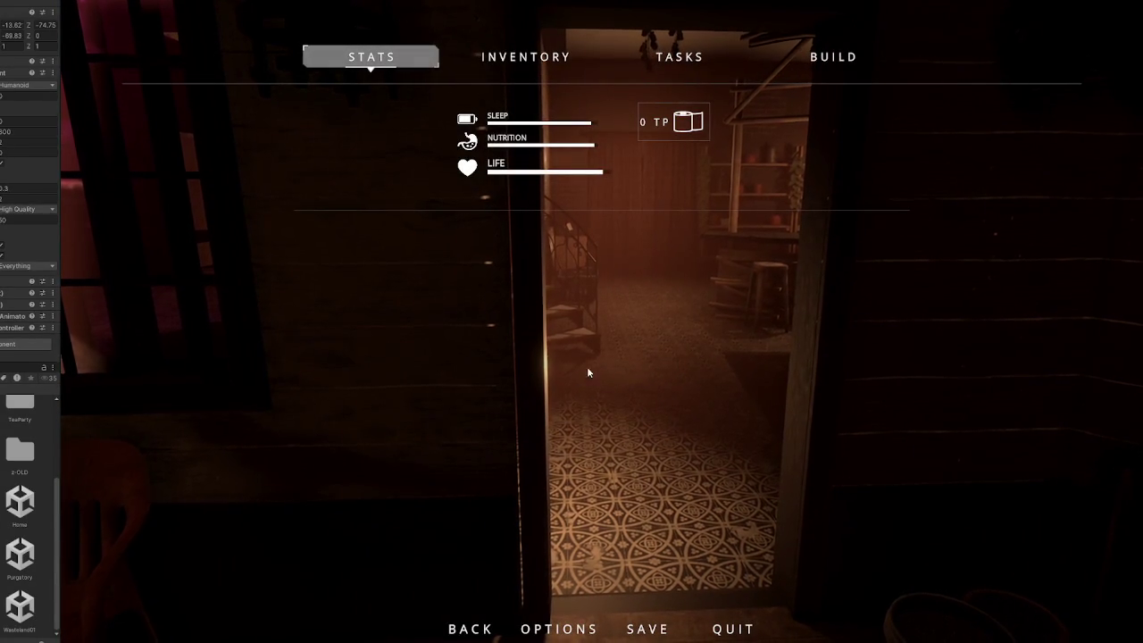
key(Escape)
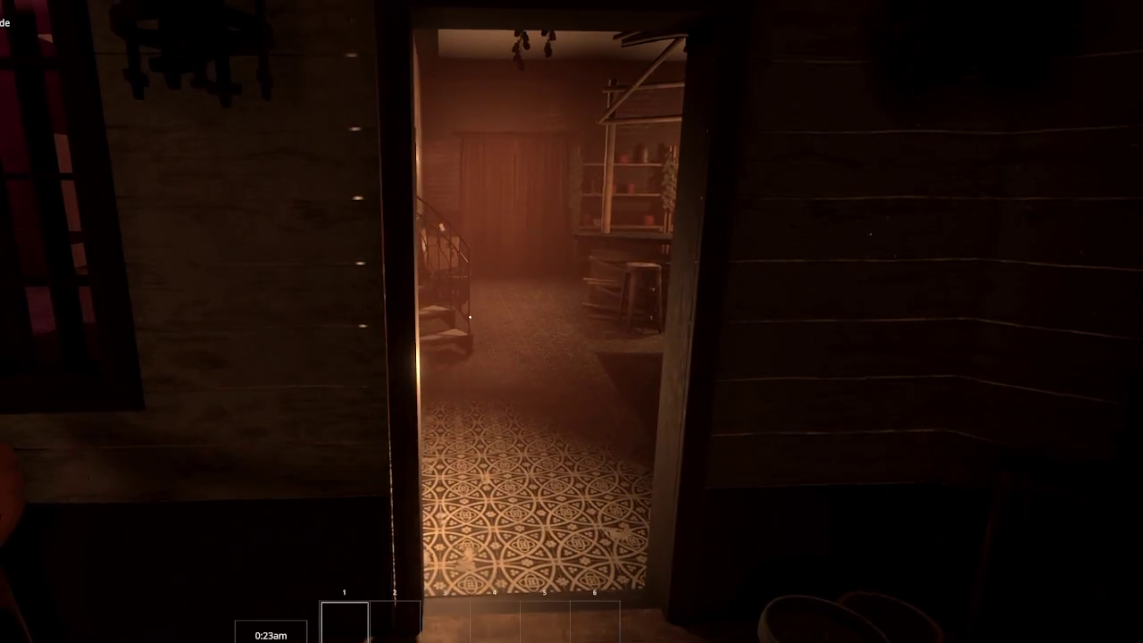
key(w)
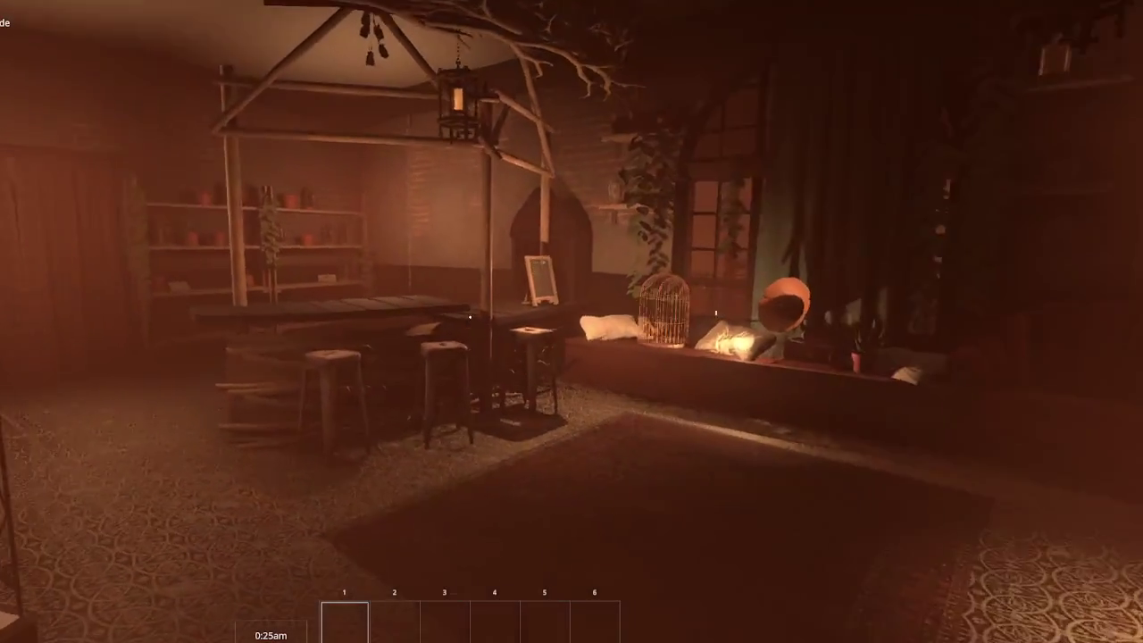
key(w)
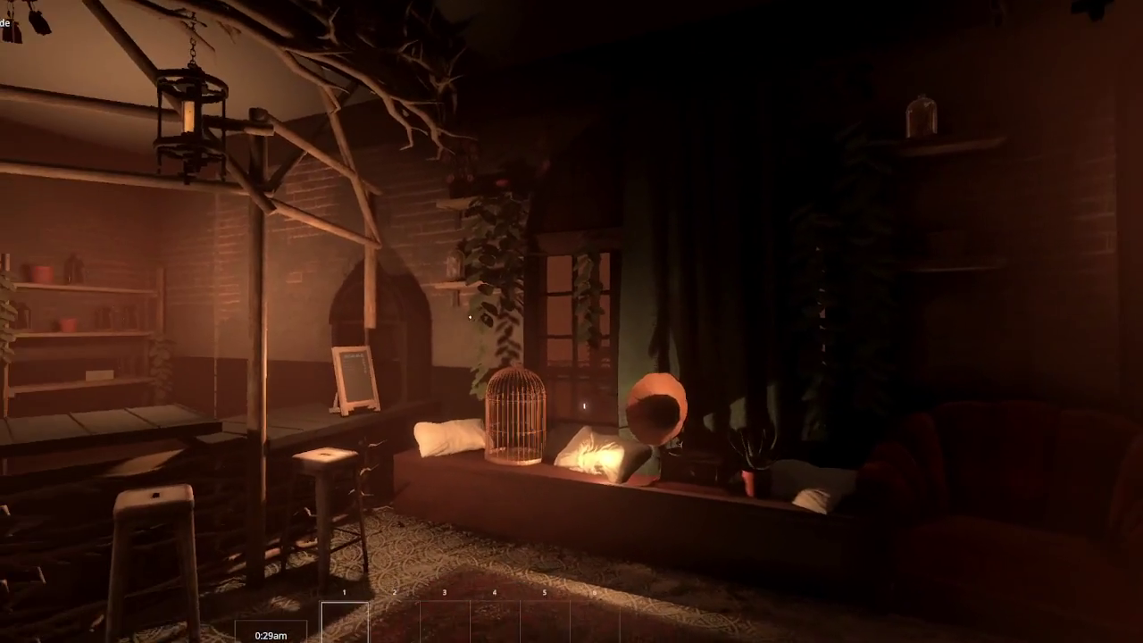
key(w)
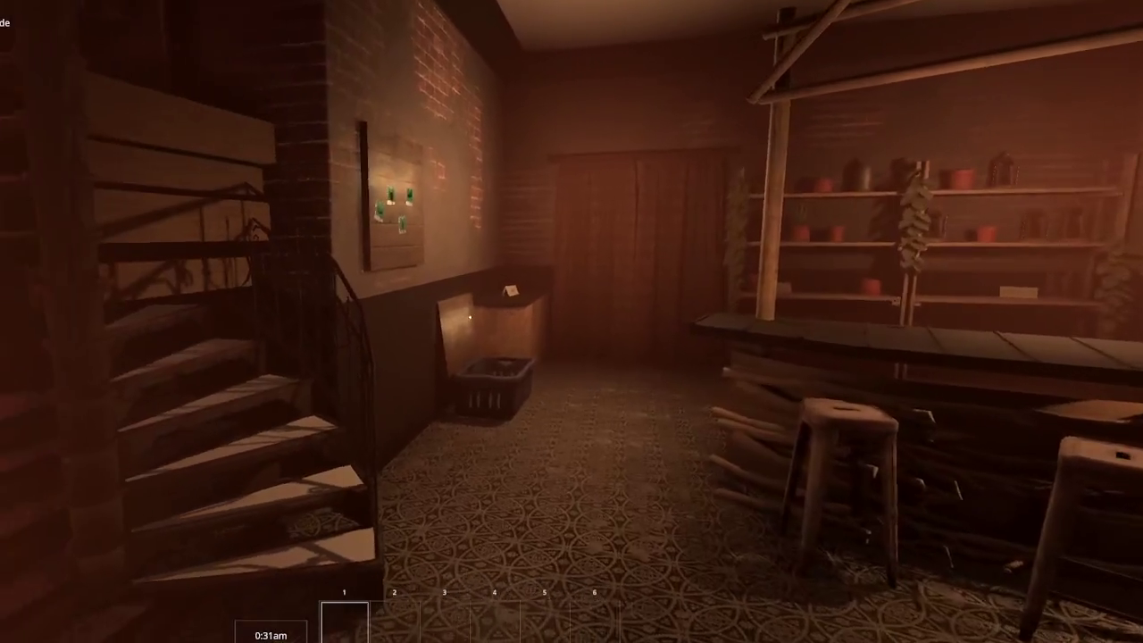
key(s)
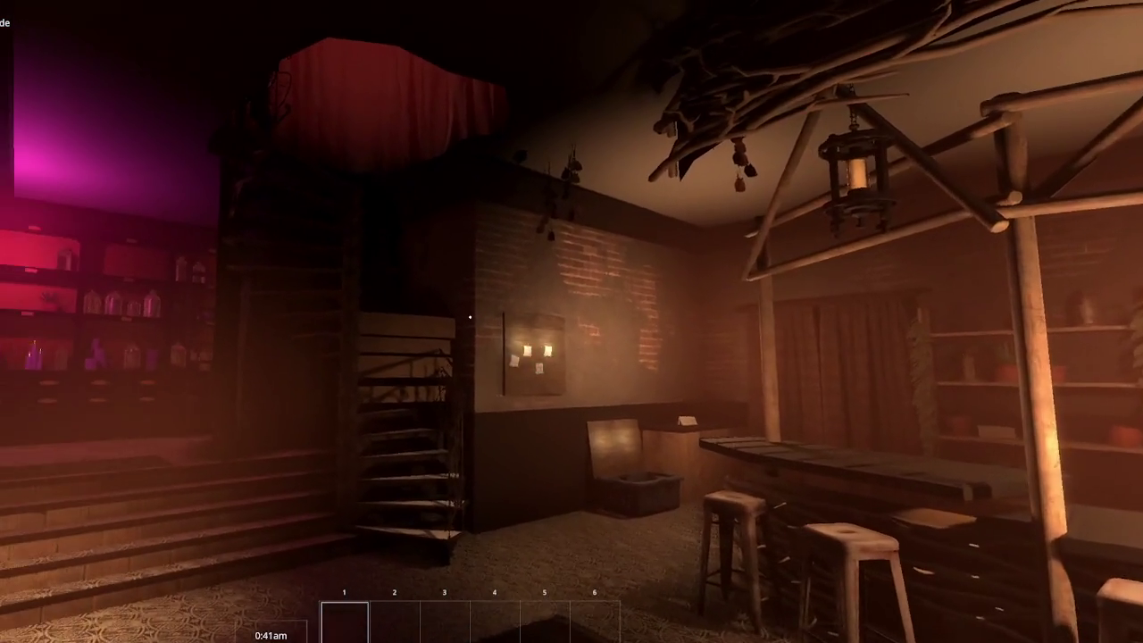
Step: Climb the steps past the pink-lit shelves, through the curtained doorway, along the arched windows
key(w)
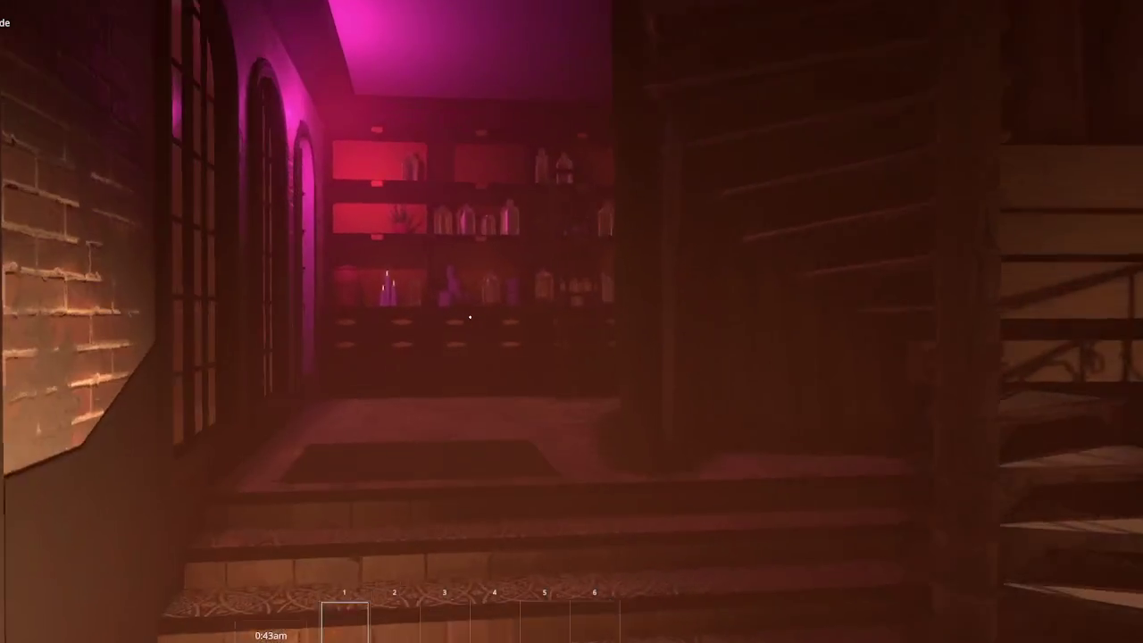
key(w)
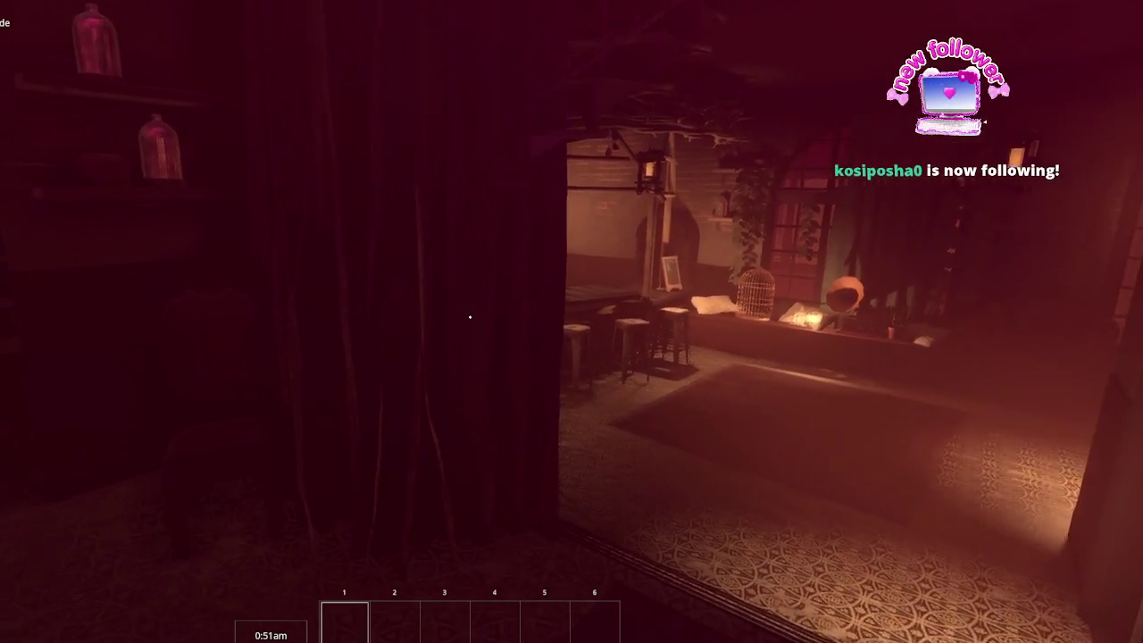
key(w)
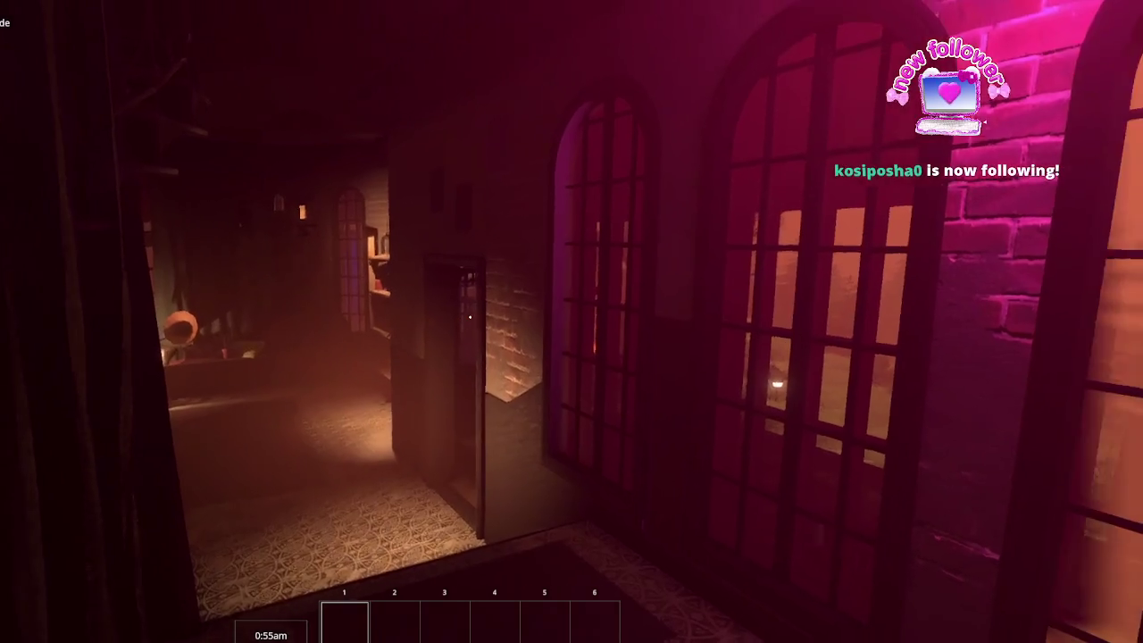
key(w)
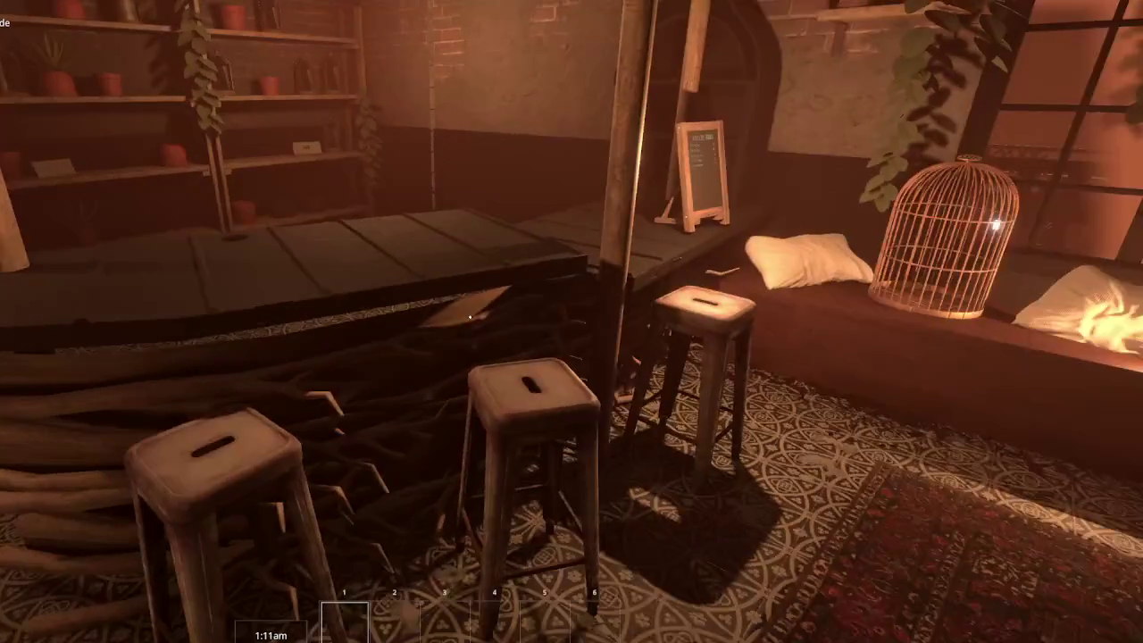
key(Escape)
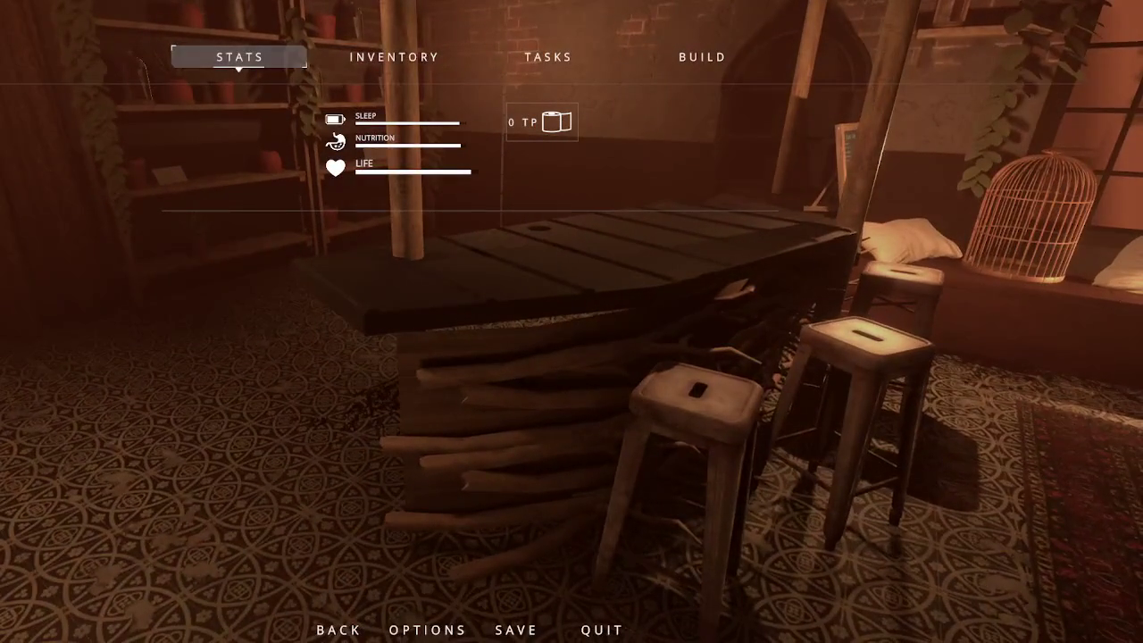
key(Escape)
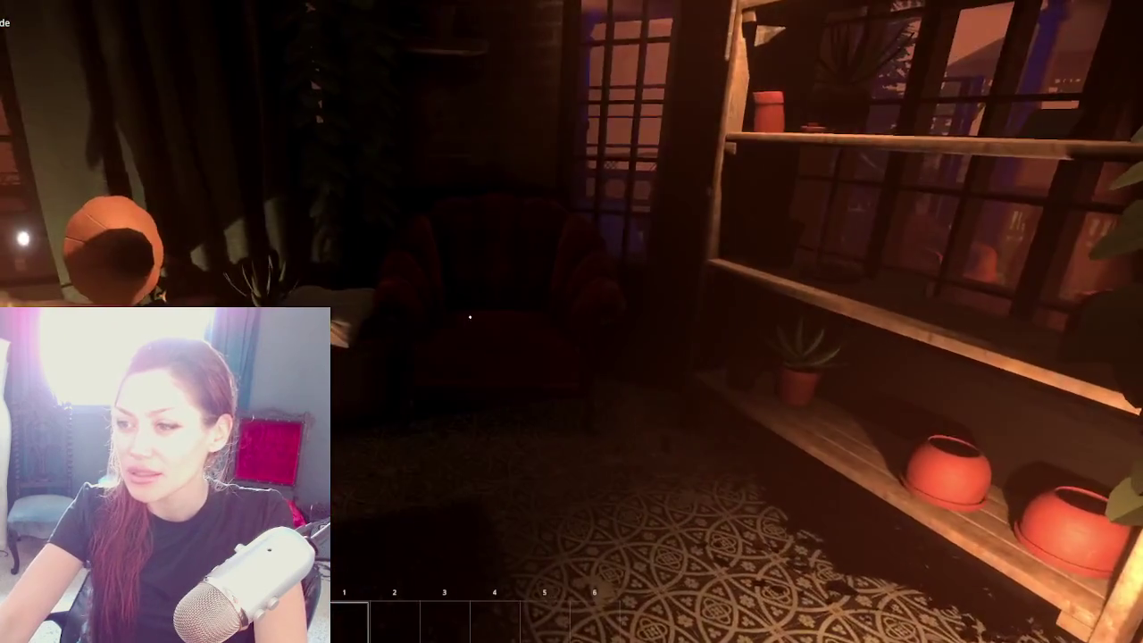
Step: Walk past the bar counter, look toward the spiral staircase, and step around the dark pillar
key(w)
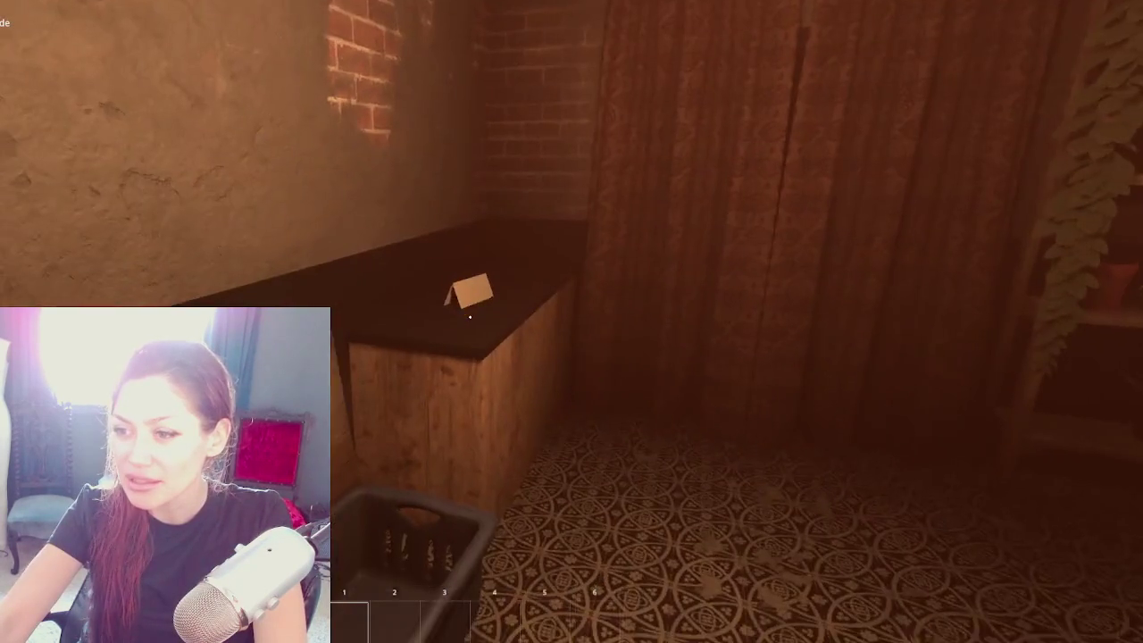
key(s)
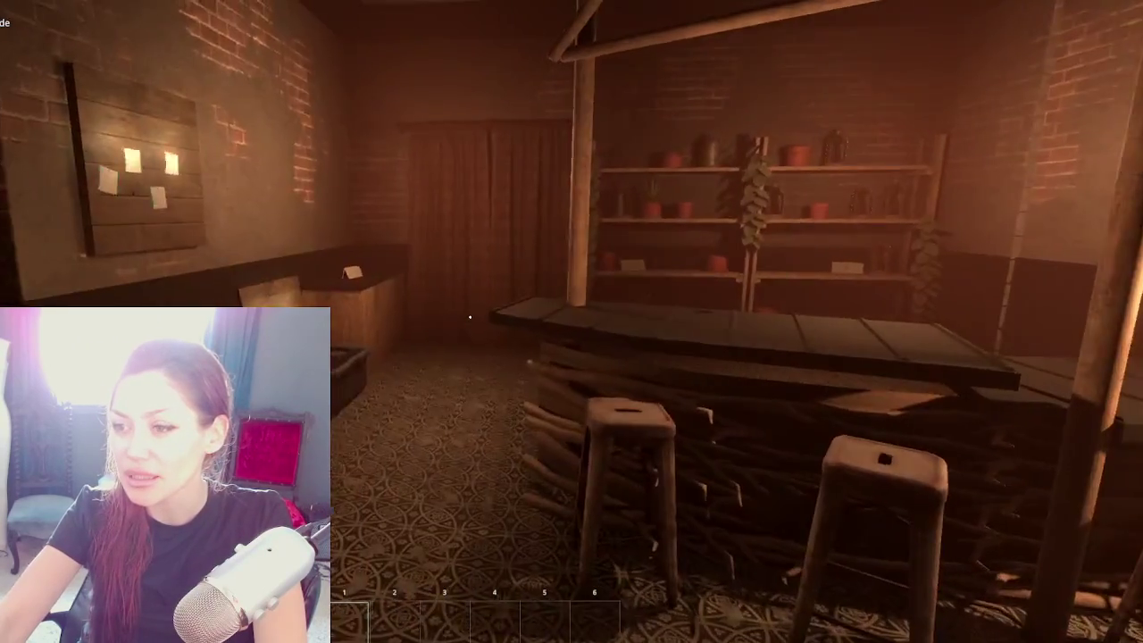
key(w)
key(w)
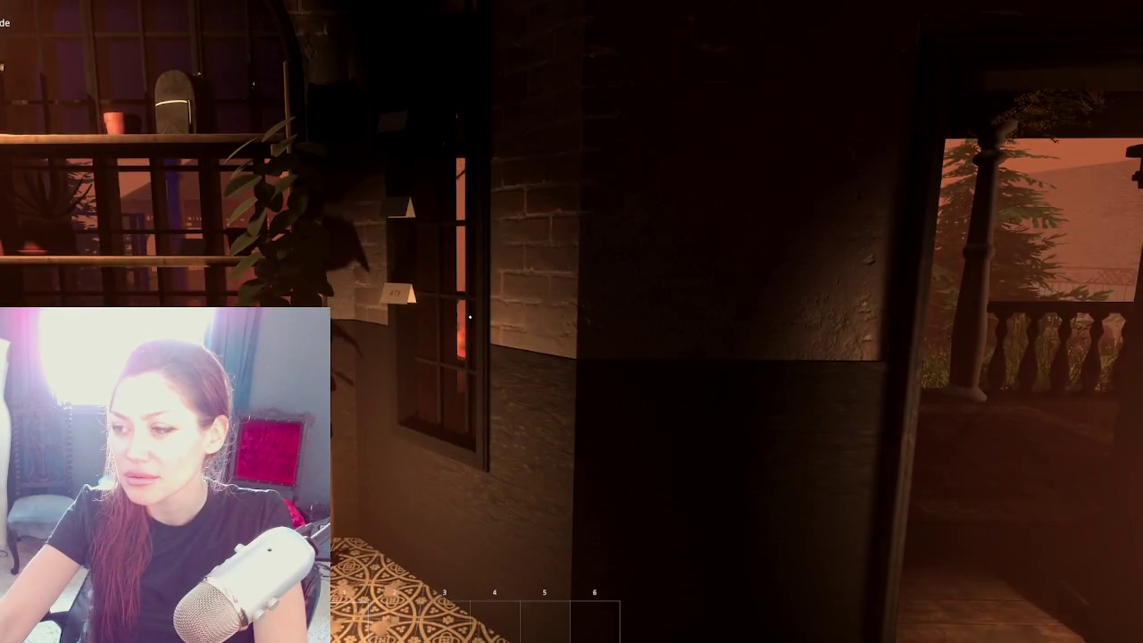
key(s)
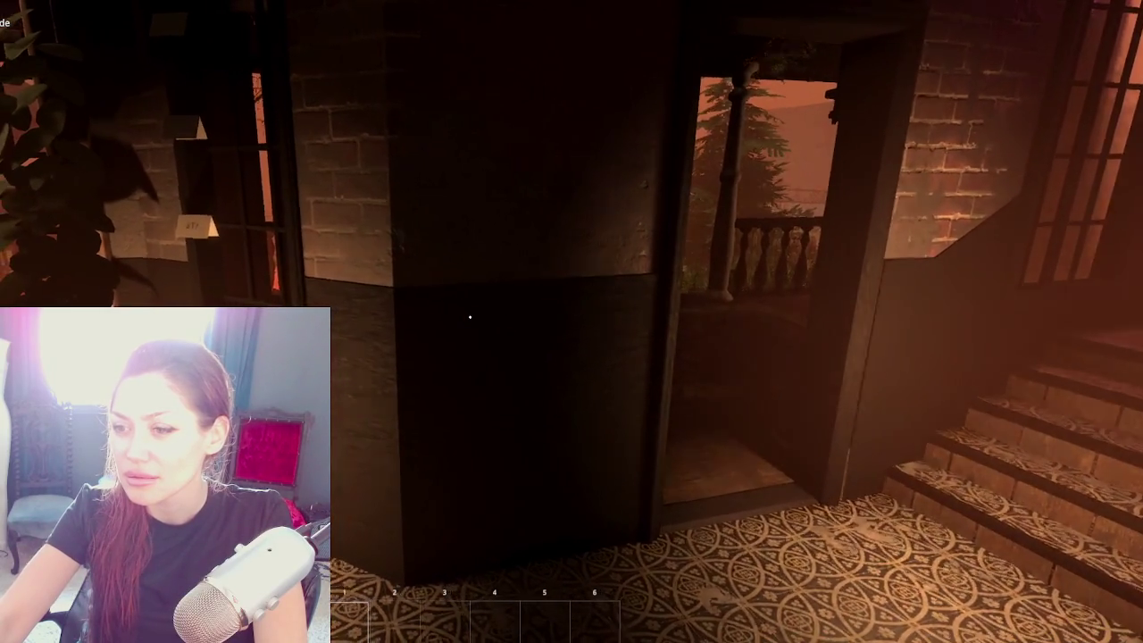
key(s)
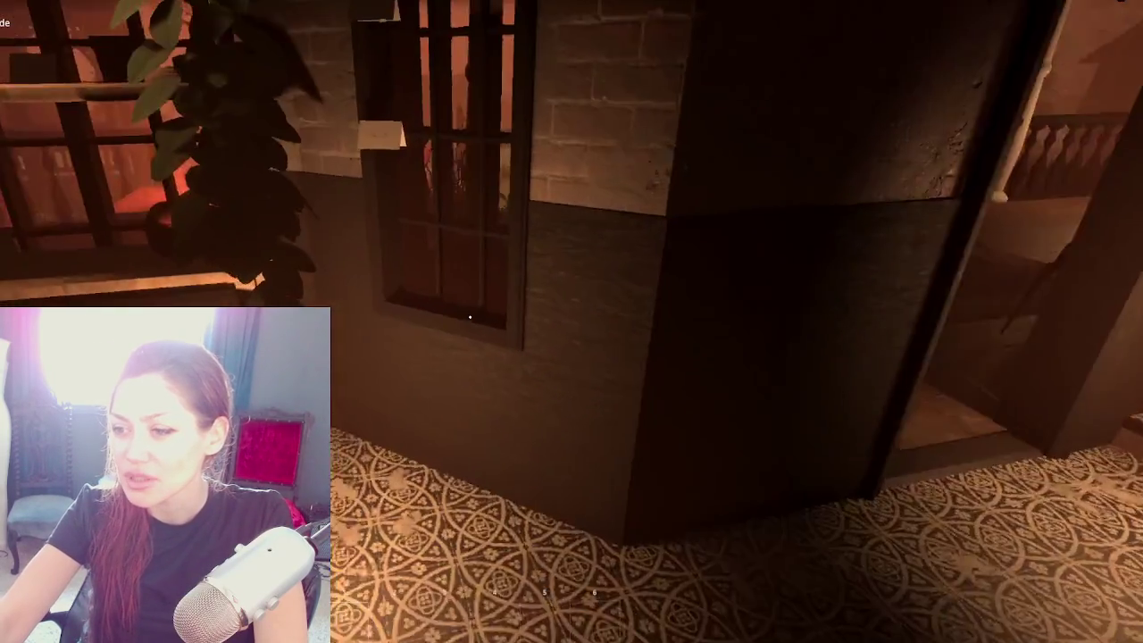
key(s)
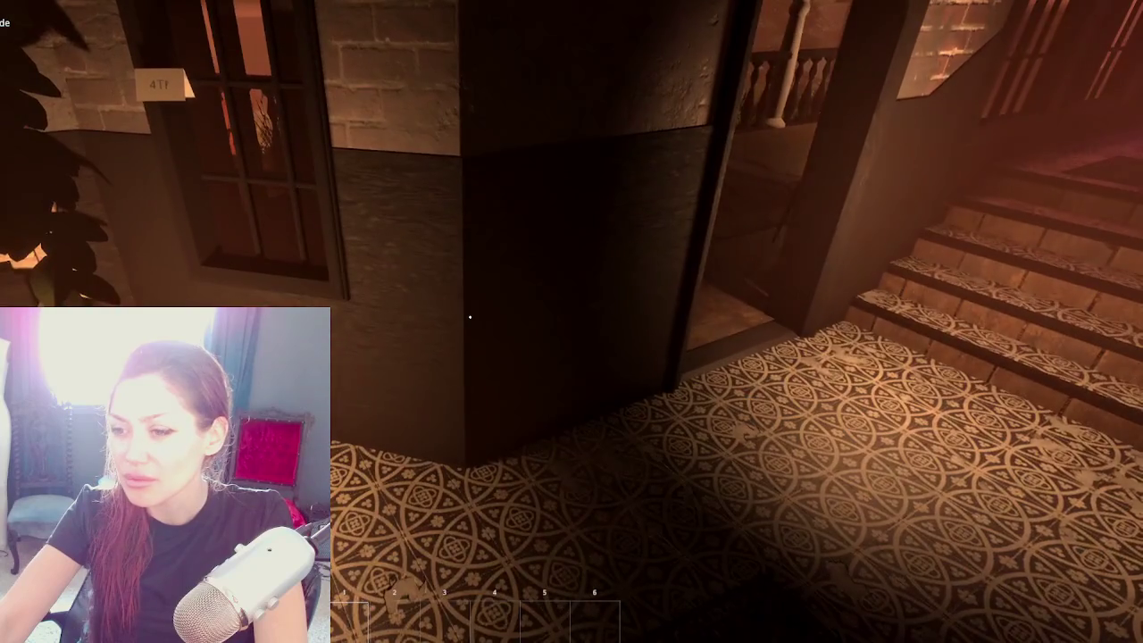
Step: Circle the pillar up close, then turn past the window toward the pink-lit shelves
key(w)
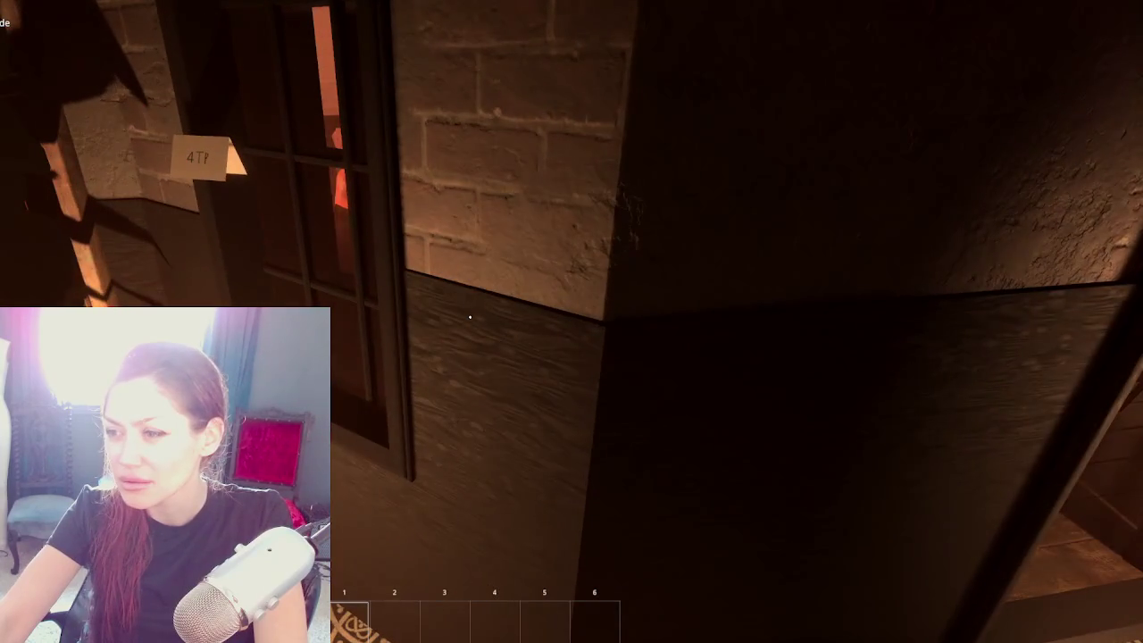
key(d)
key(a)
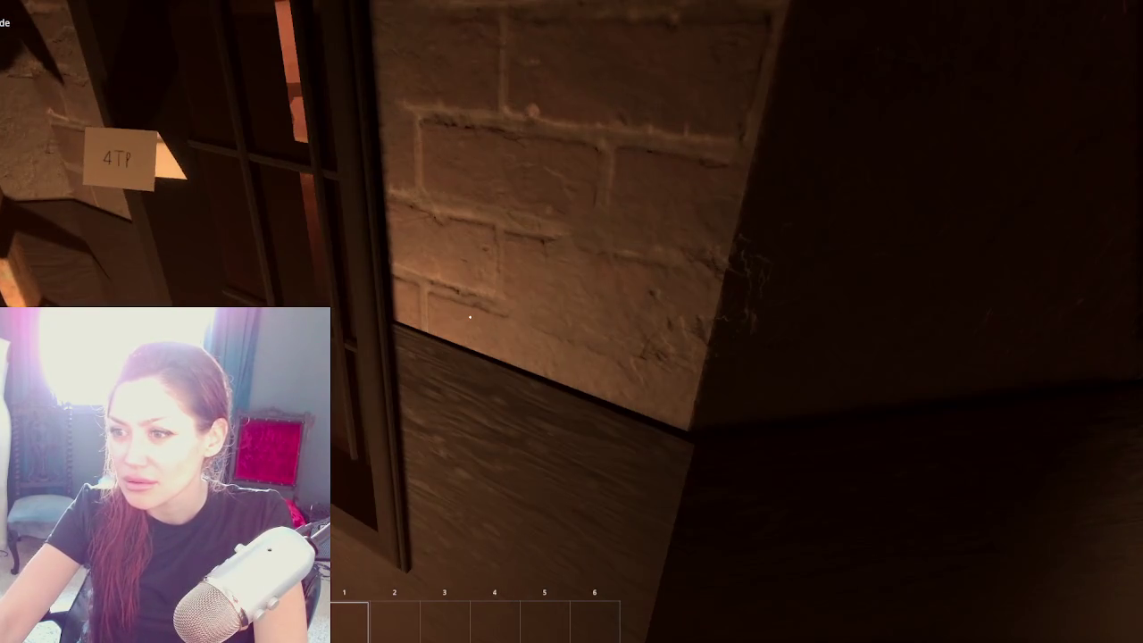
key(s)
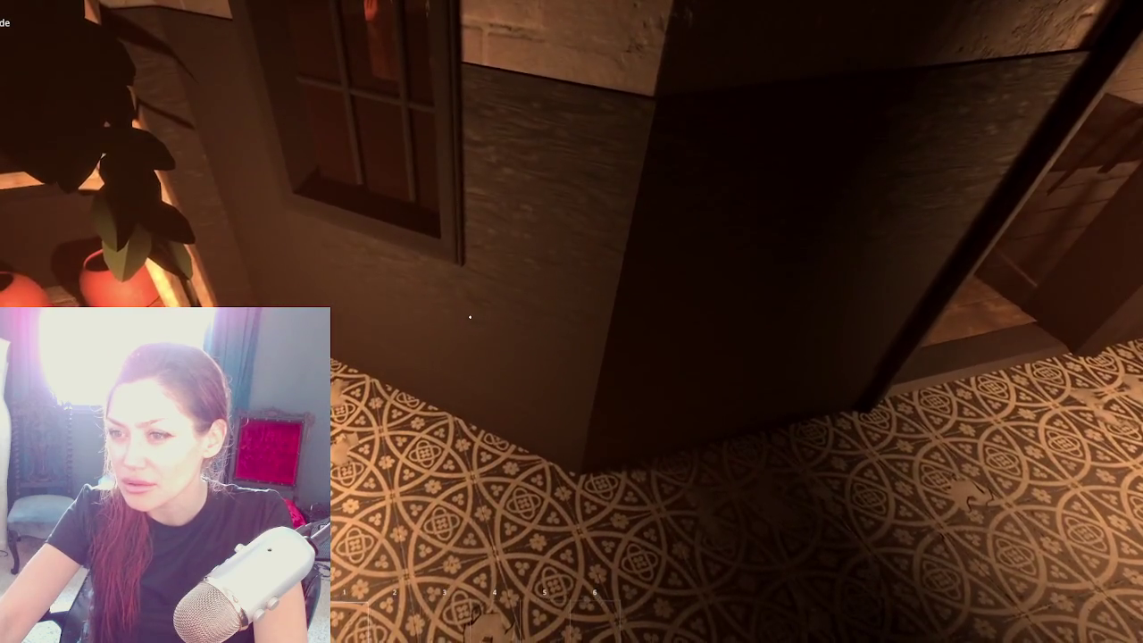
key(s)
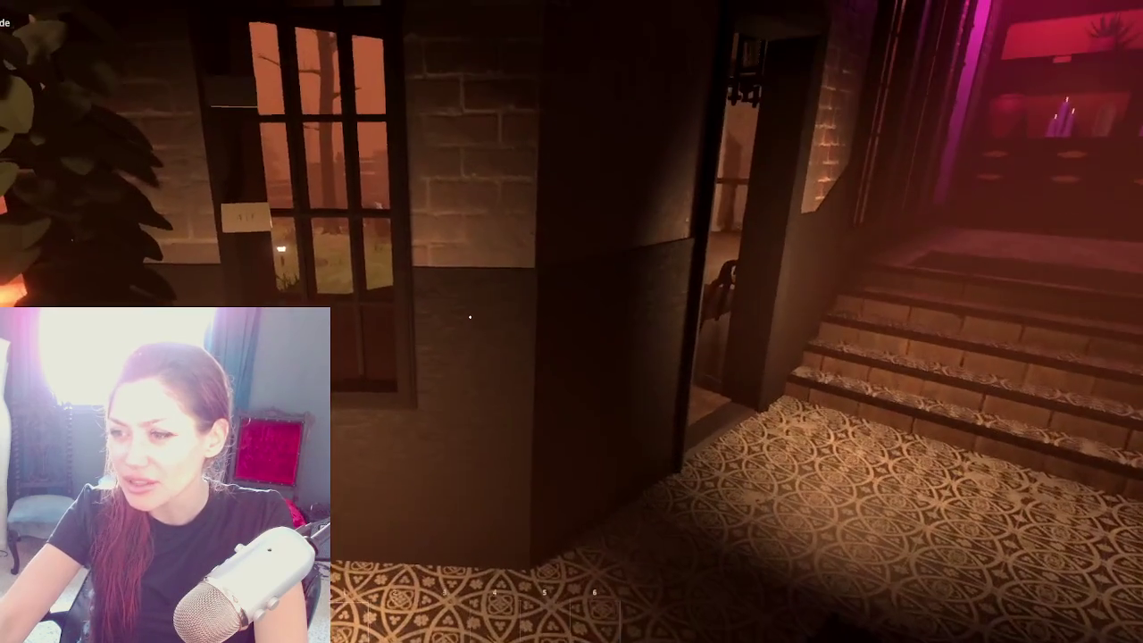
key(w)
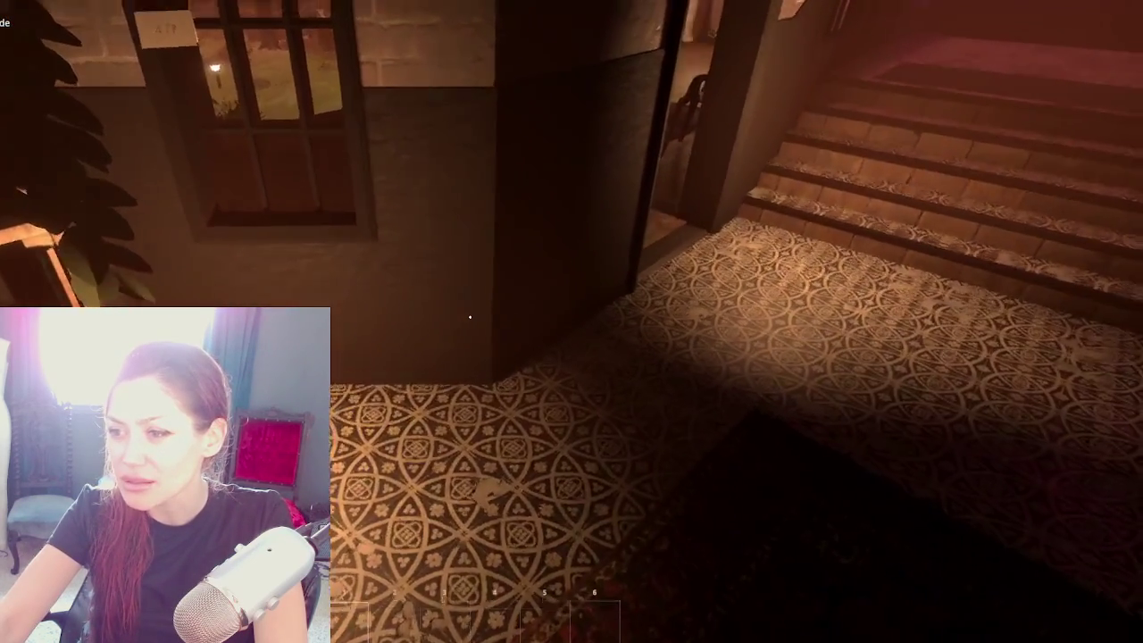
key(w)
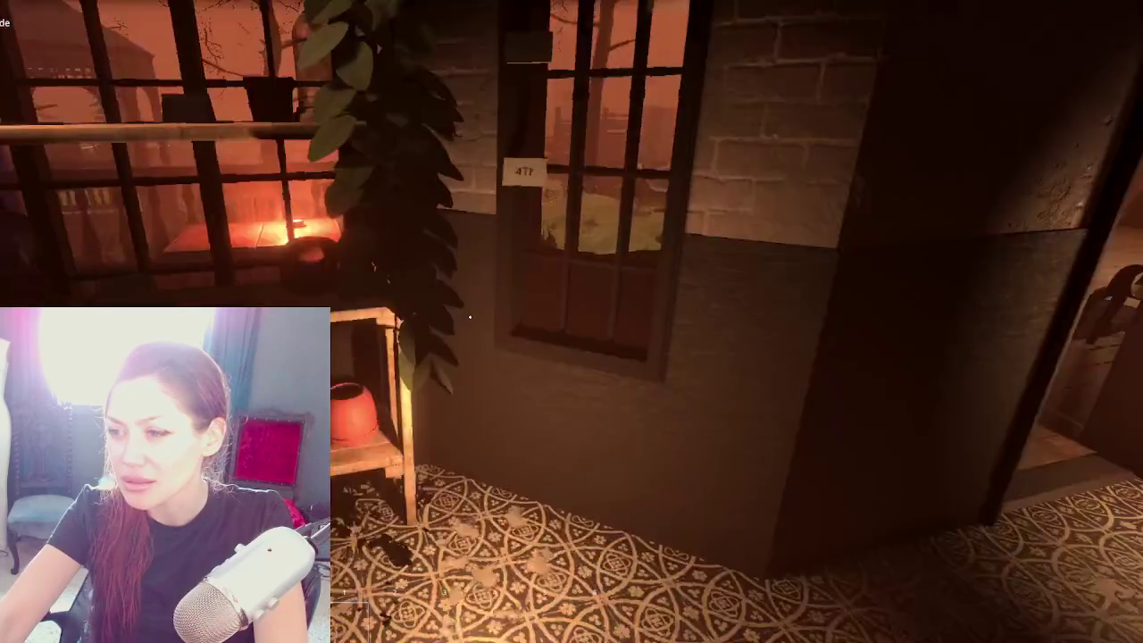
key(w)
key(w)
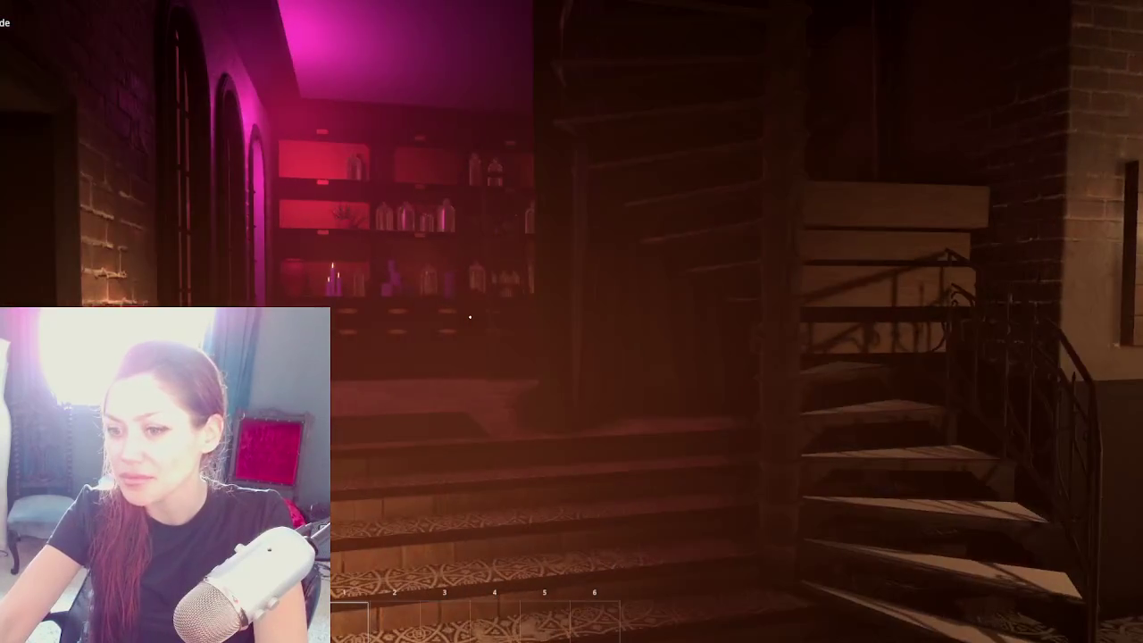
key(w)
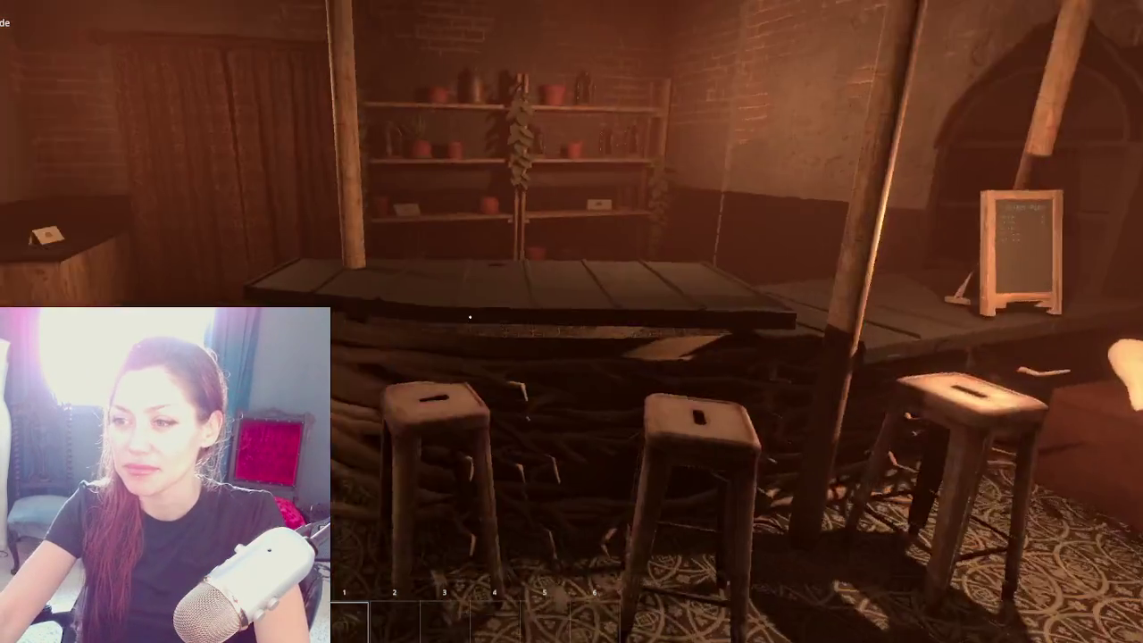
Step: Walk toward the bar and corner basket, then pause the game
key(w)
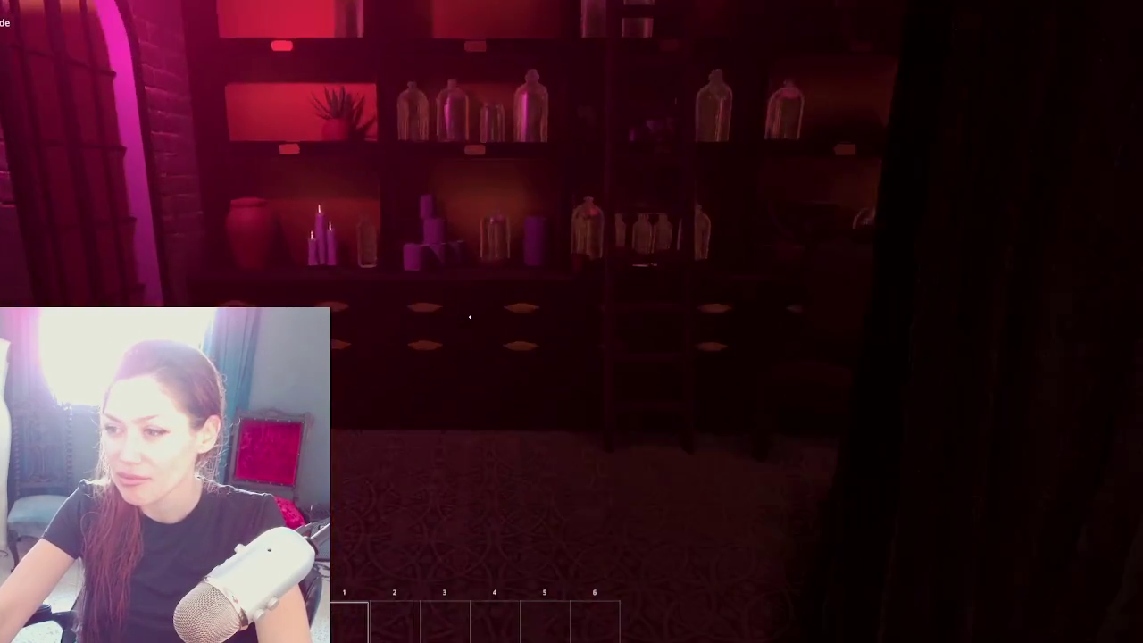
key(Escape)
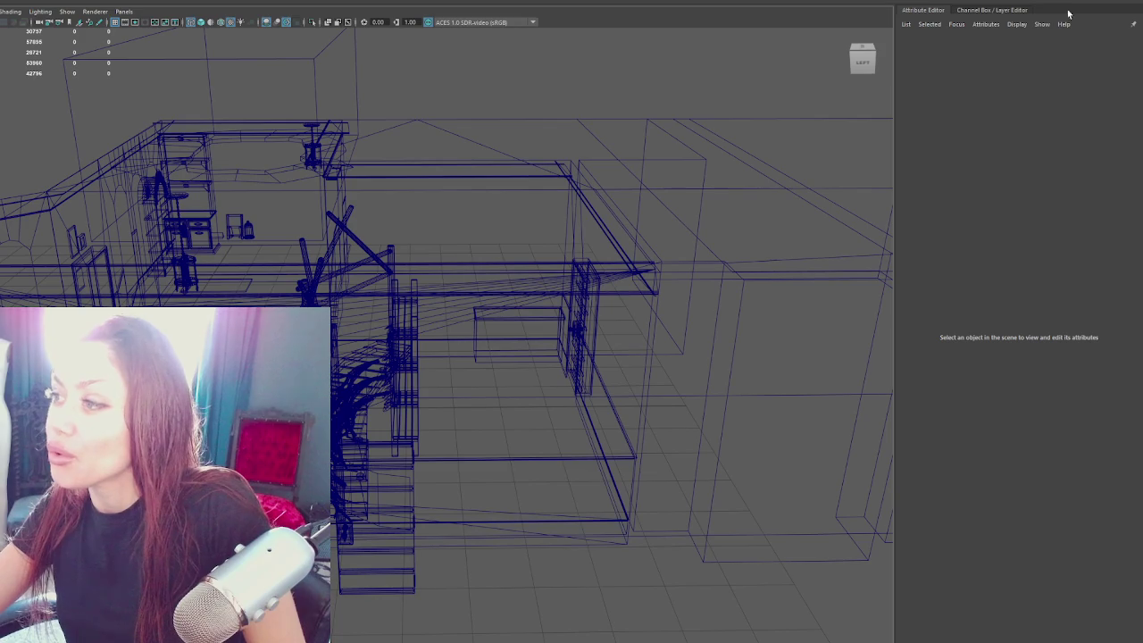
Step: Hide the Attribute Editor, close the Channel Box tab, and tumble into the house interior
key(ctrl+a)
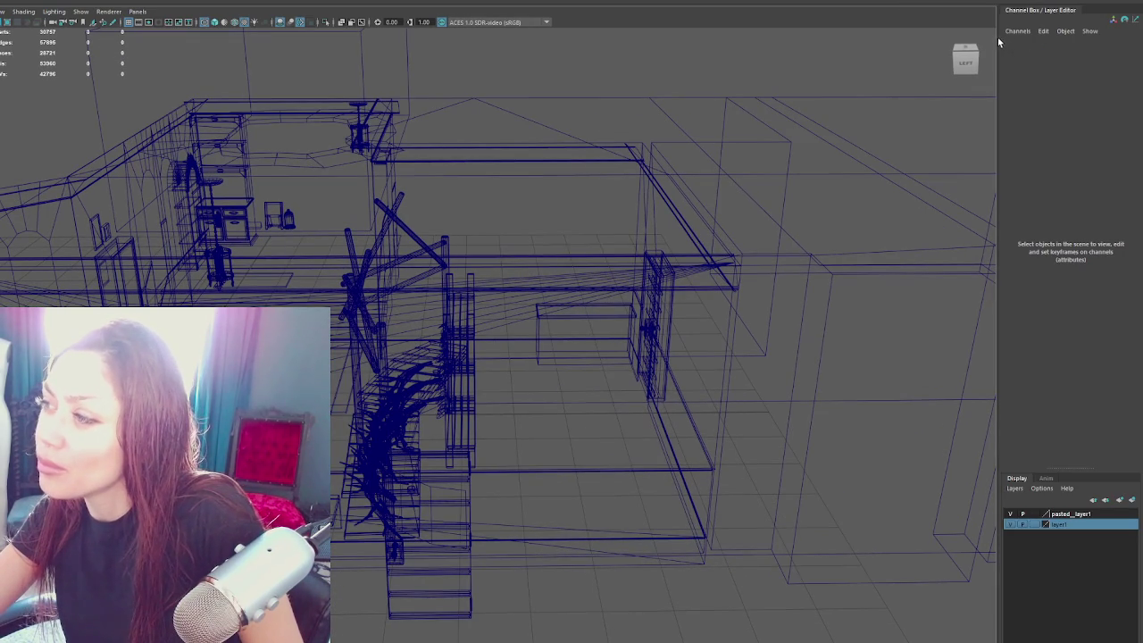
right_click(1038, 10)
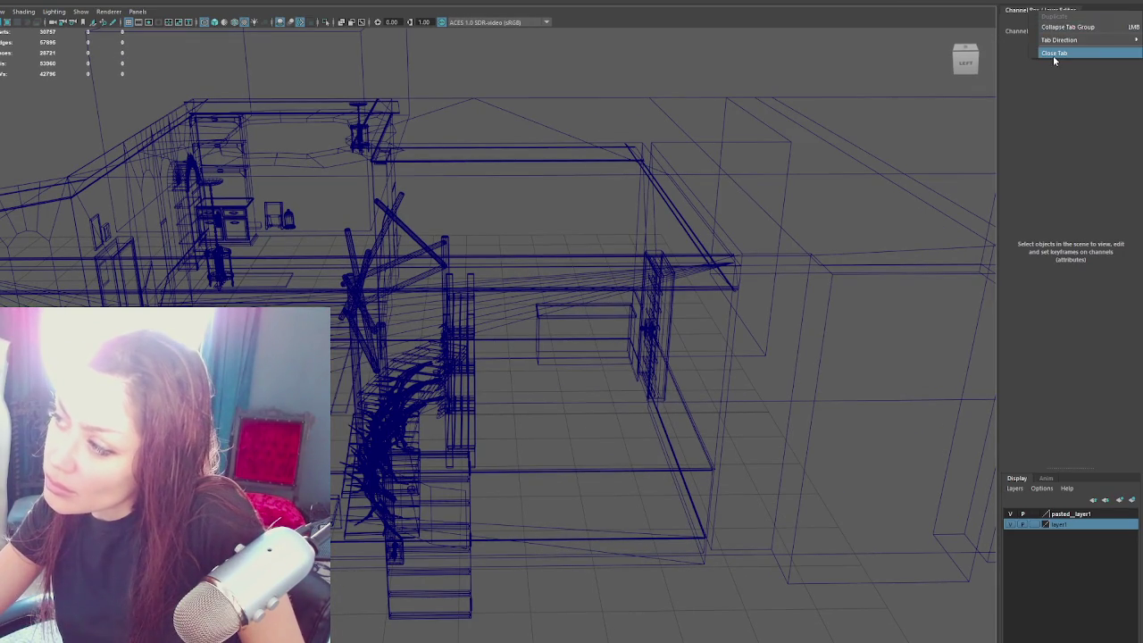
click(1053, 53)
key(a)
mouse_move(595, 225)
alt+mouse_down()
mouse_move(564, 251)
mouse_move(643, 268)
mouse_move(584, 255)
mouse_move(530, 292)
mouse_move(303, 306)
alt+mouse_up()
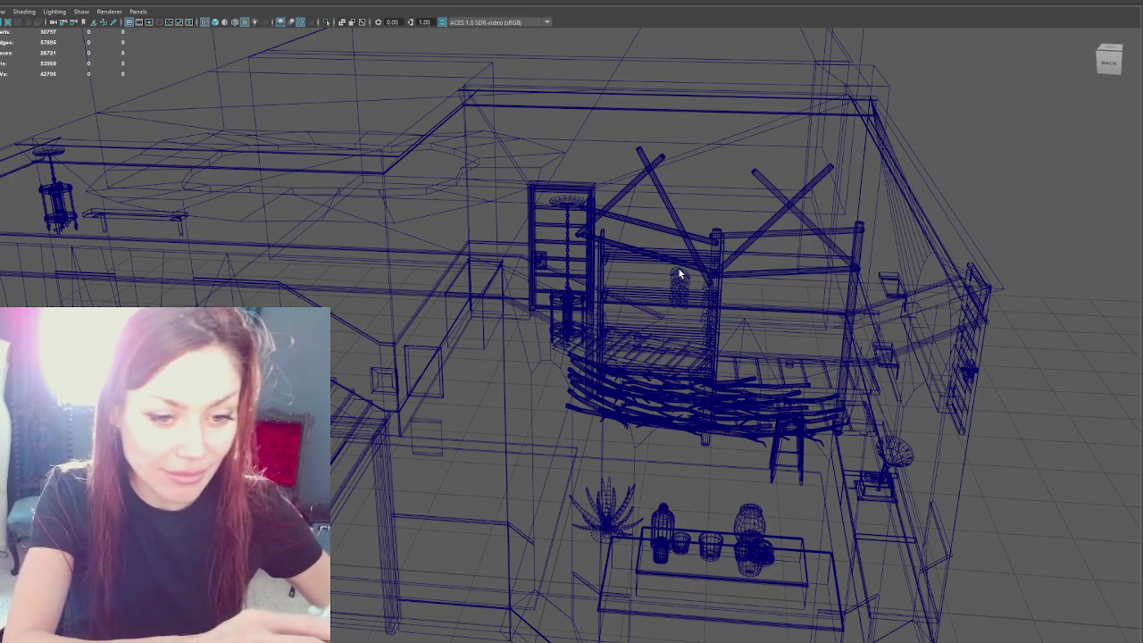
Step: Orbit to a low front view, isolate the arched shelf, then return to the full shaded scene
scroll(574, 181, down, 2)
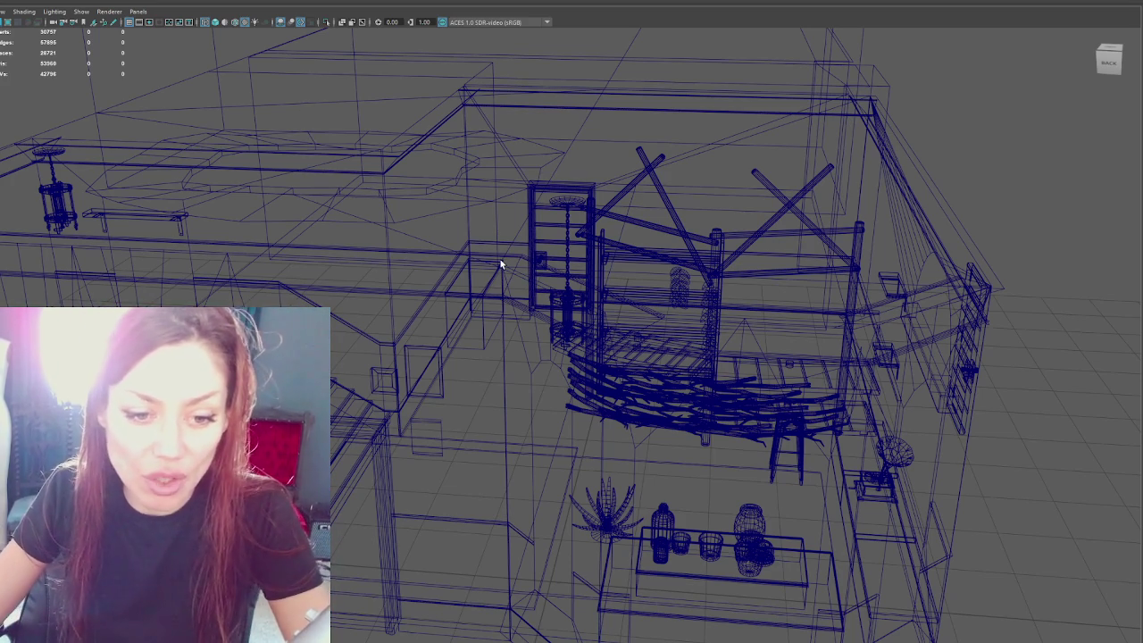
scroll(492, 255, down, 2)
alt+drag(587, 231, 299, 239)
click(302, 239)
key(4)
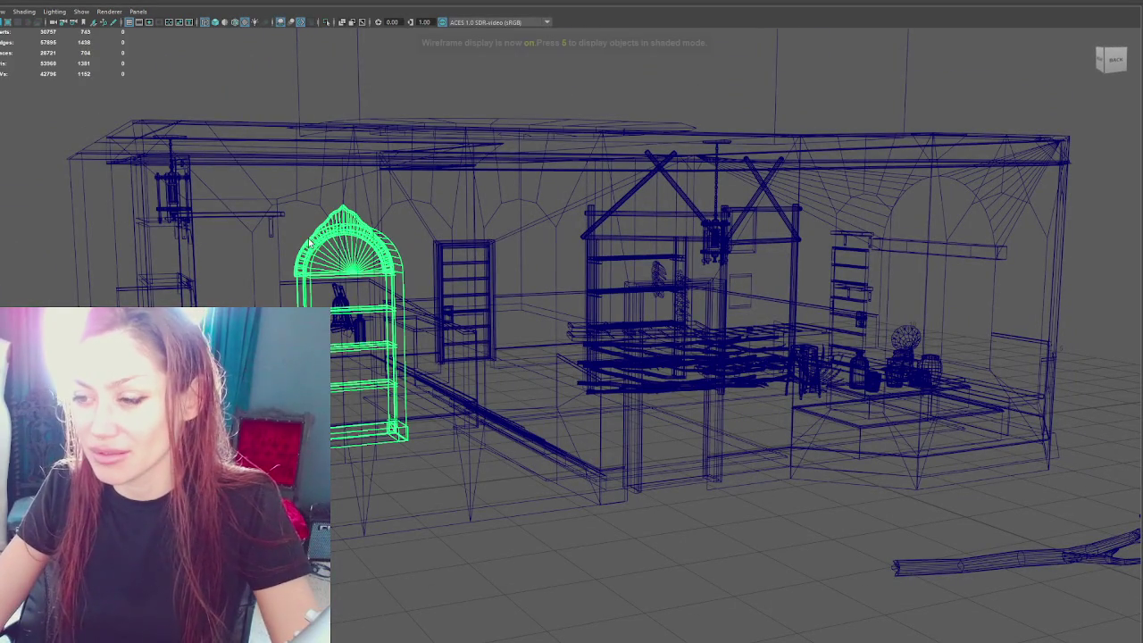
key(ctrl+1)
key(ctrl+1)
key(5)
click(867, 486)
mouse_move(867, 486)
alt+mouse_down()
mouse_move(702, 477)
mouse_move(890, 482)
mouse_move(754, 420)
mouse_move(644, 418)
mouse_move(821, 408)
mouse_move(908, 417)
mouse_move(722, 405)
mouse_move(745, 411)
alt+mouse_up()
Step: Select the hutch cabinet, frame it, and orbit to a near-front view
click(644, 418)
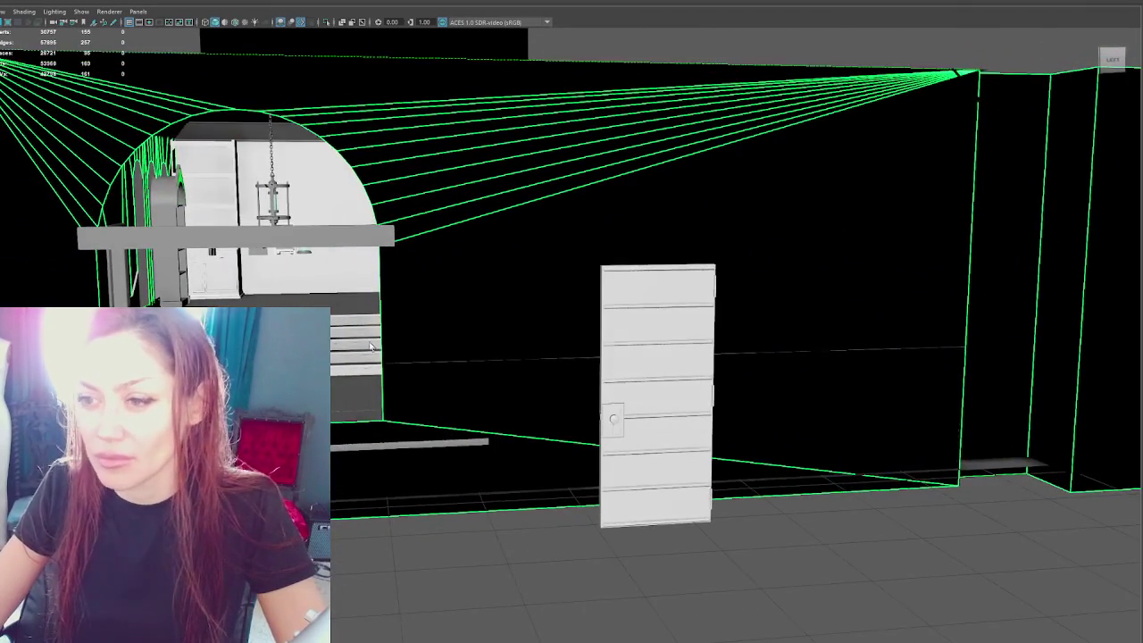
click(210, 287)
key(f)
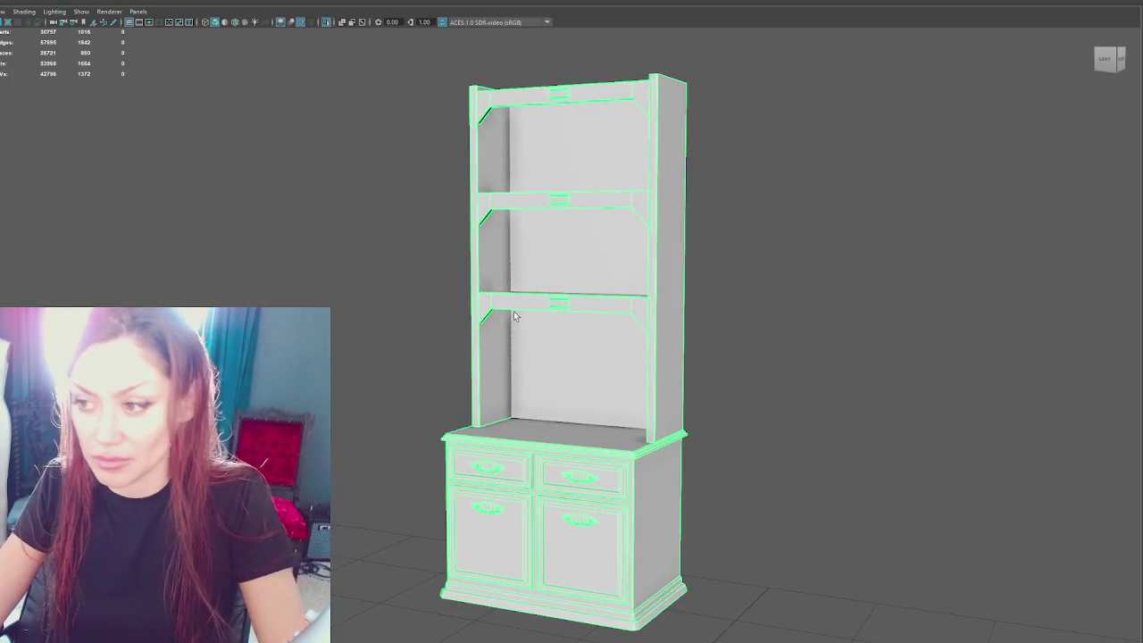
mouse_move(514, 315)
alt+mouse_down()
mouse_move(336, 293)
mouse_move(389, 311)
alt+mouse_up()
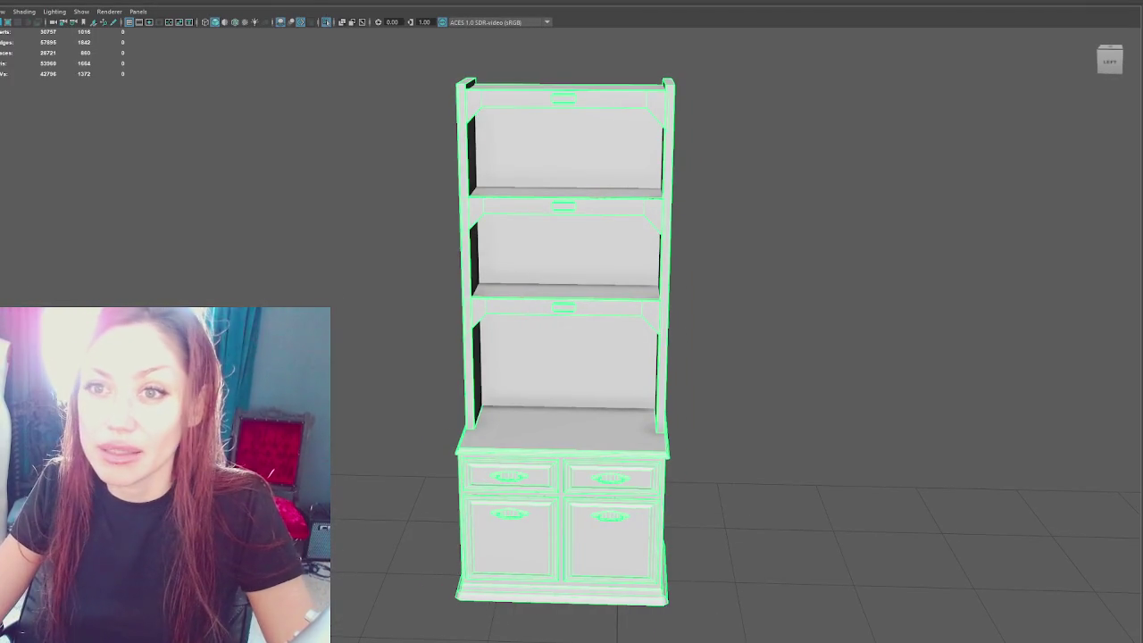
Step: Move a new cube beside the cabinet, raise it and flatten it into a thin door panel
scroll(447, 393, down, 3)
alt+drag(446, 393, 571, 375)
scroll(572, 375, down, 2)
drag(759, 361, 506, 356)
key(f)
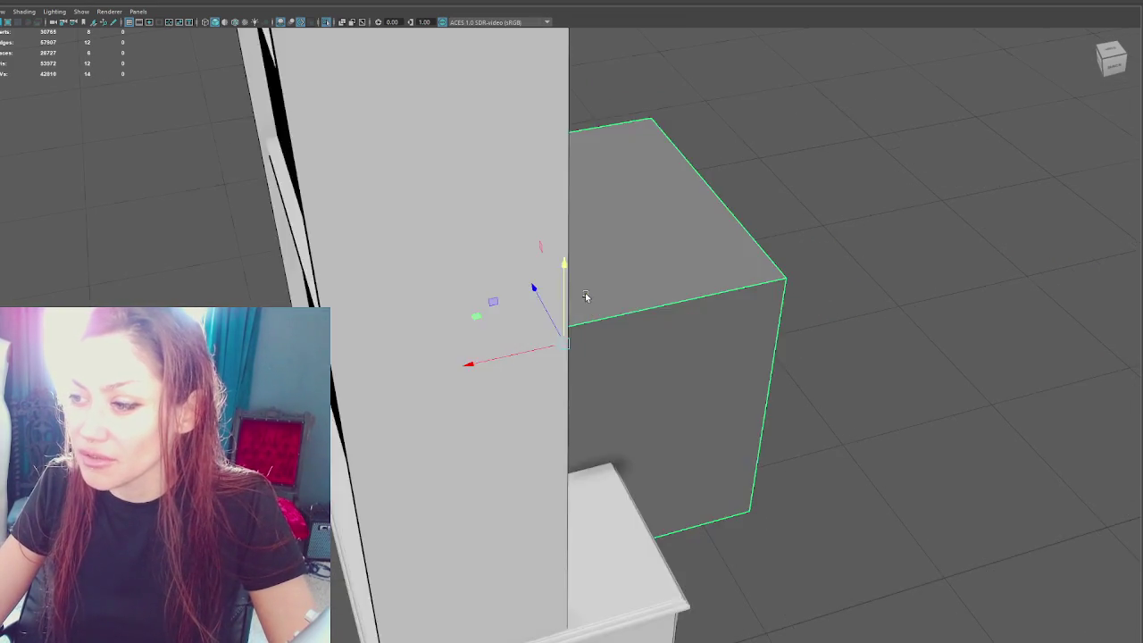
scroll(577, 284, down, 3)
drag(561, 268, 562, 210)
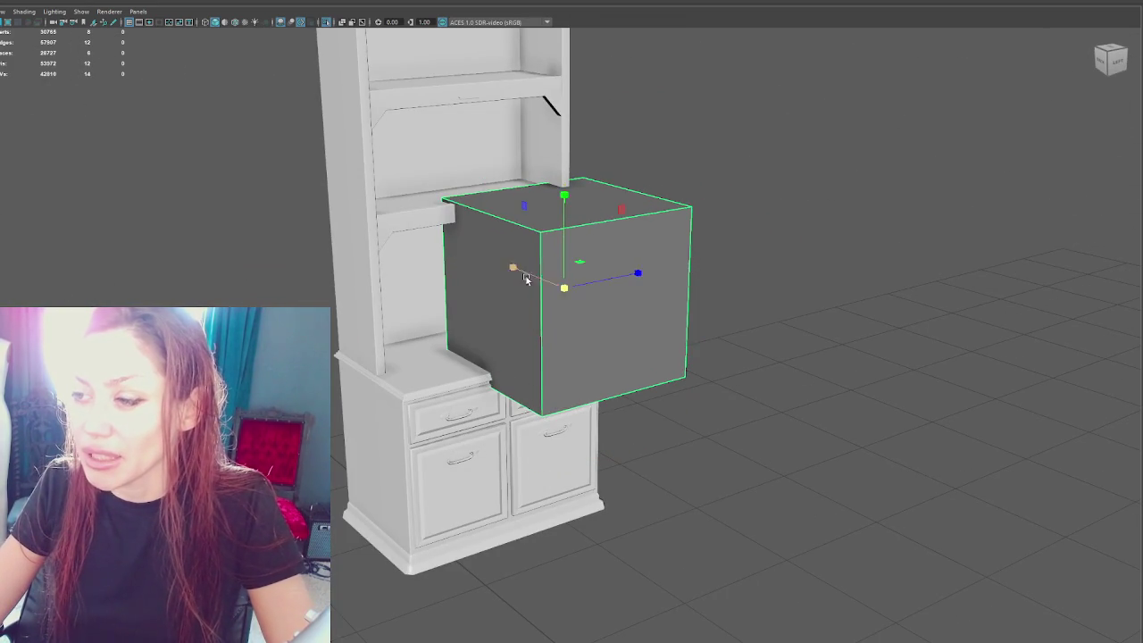
drag(550, 284, 605, 288)
Step: Extrude the panel's front face with an inset, then delete the inner face to hollow the frame
key(w)
mouse_move(788, 188)
alt+mouse_down()
mouse_move(778, 202)
mouse_move(584, 237)
alt+mouse_up()
click(585, 264)
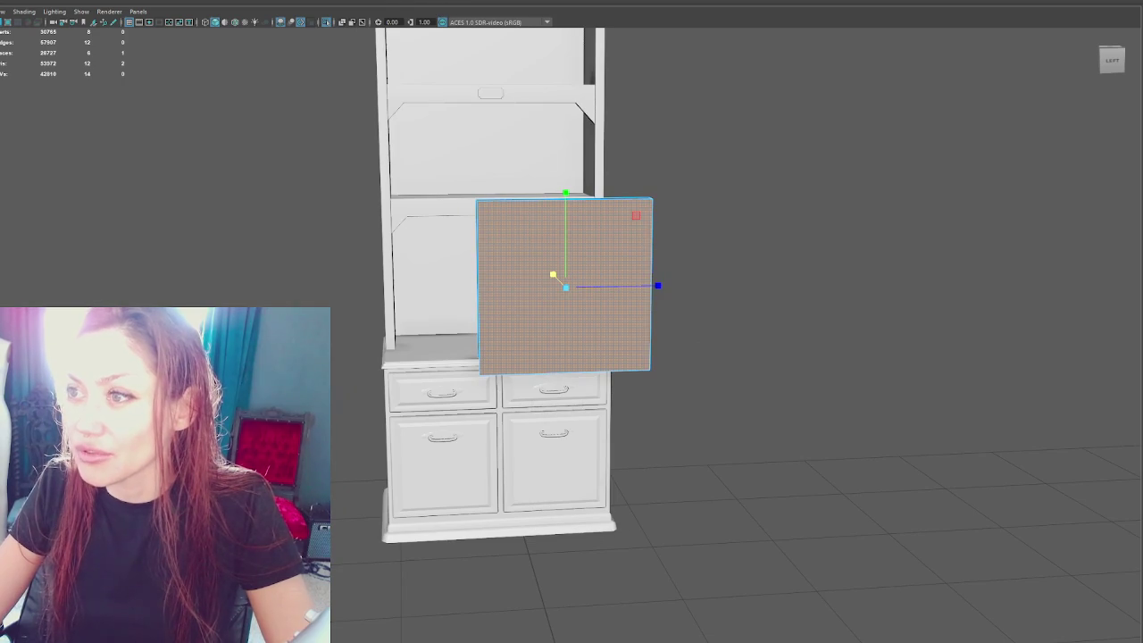
key(ctrl+e)
drag(567, 287, 551, 291)
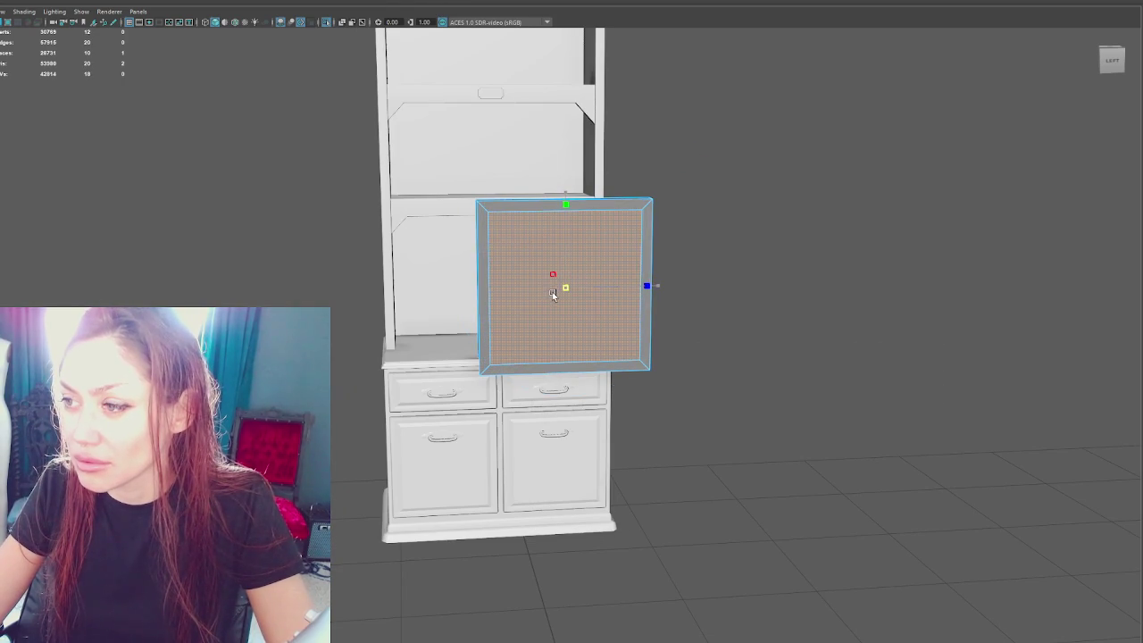
key(Delete)
right_drag(696, 204, 700, 179)
Step: Extrude the hollow frame into a thicker volume, checking it from edge-on and side views
key(f)
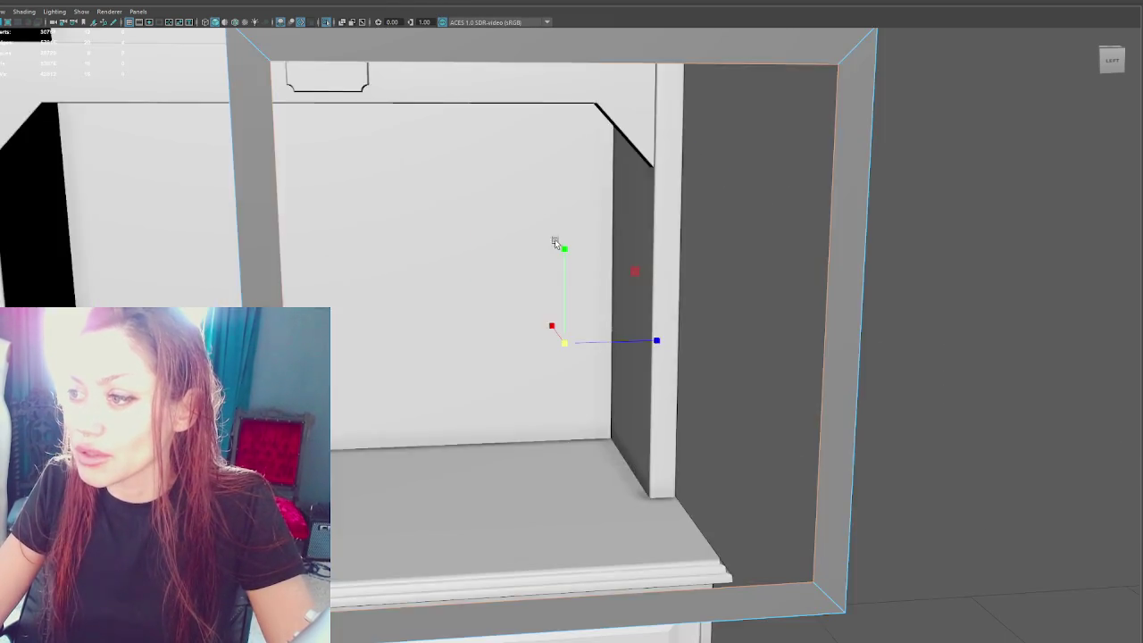
alt+drag(555, 239, 636, 234)
alt+drag(648, 163, 581, 179)
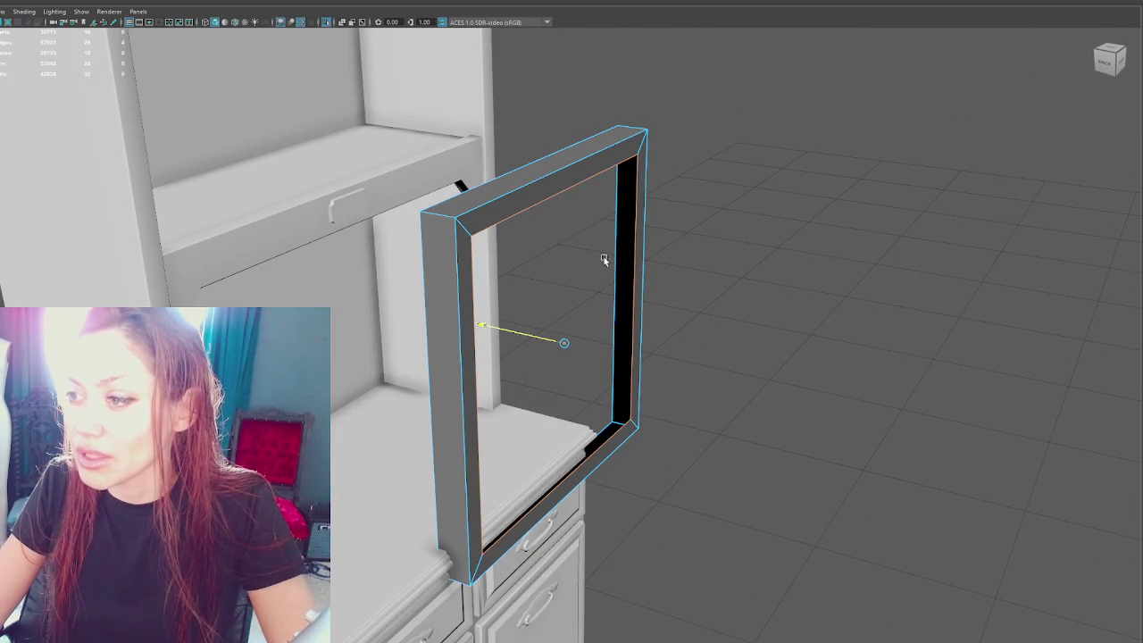
middle_drag(597, 187, 598, 422)
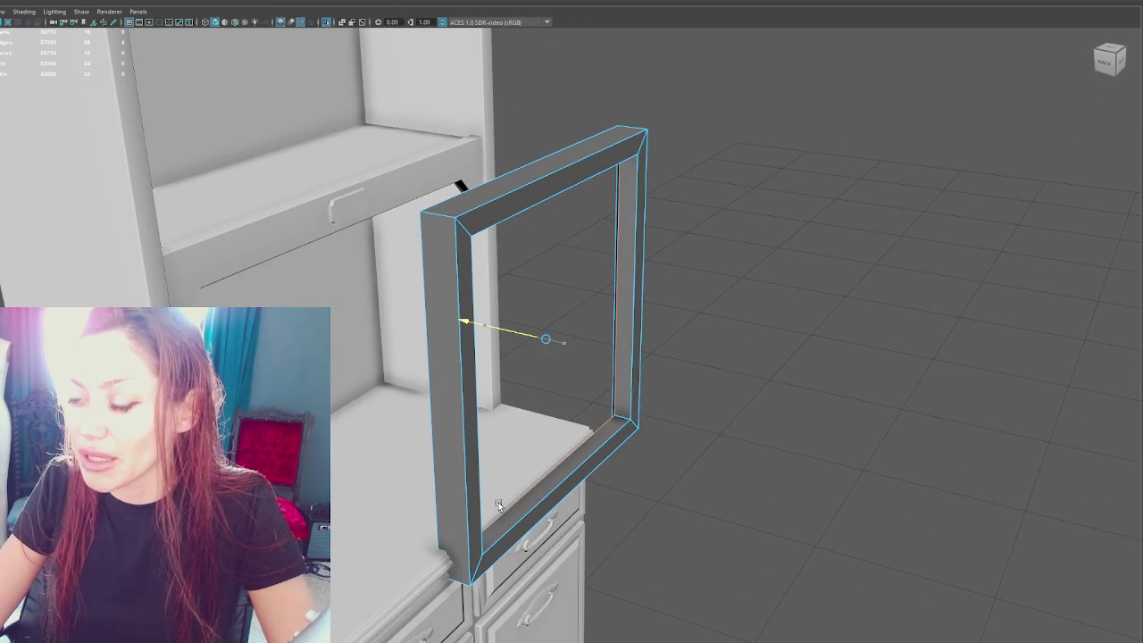
alt+drag(598, 421, 676, 400)
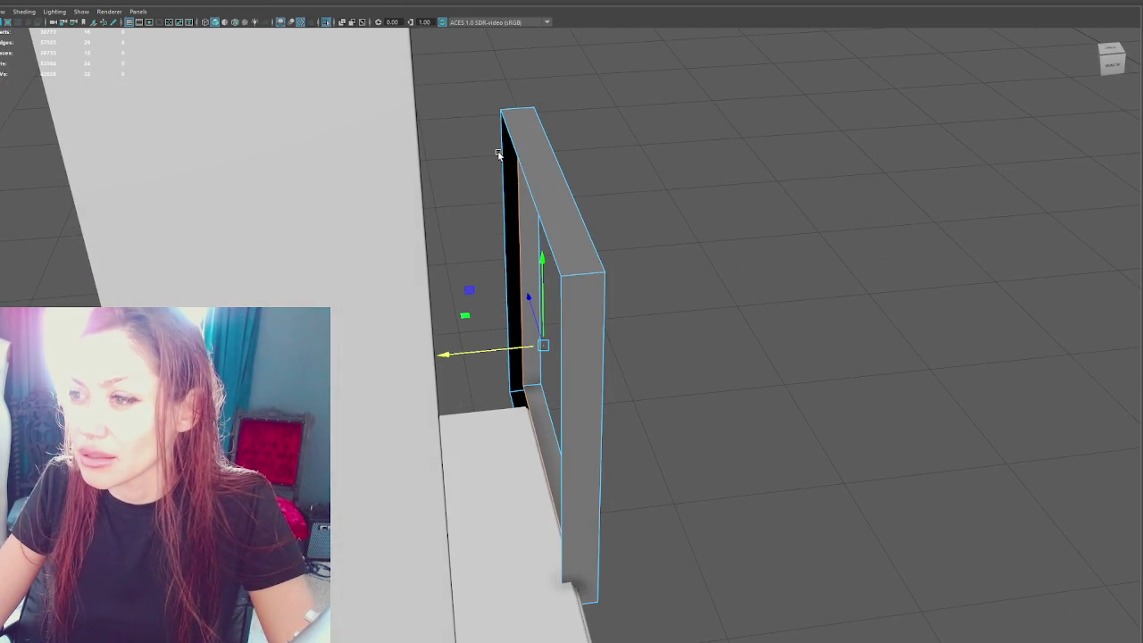
middle_drag(498, 154, 500, 154)
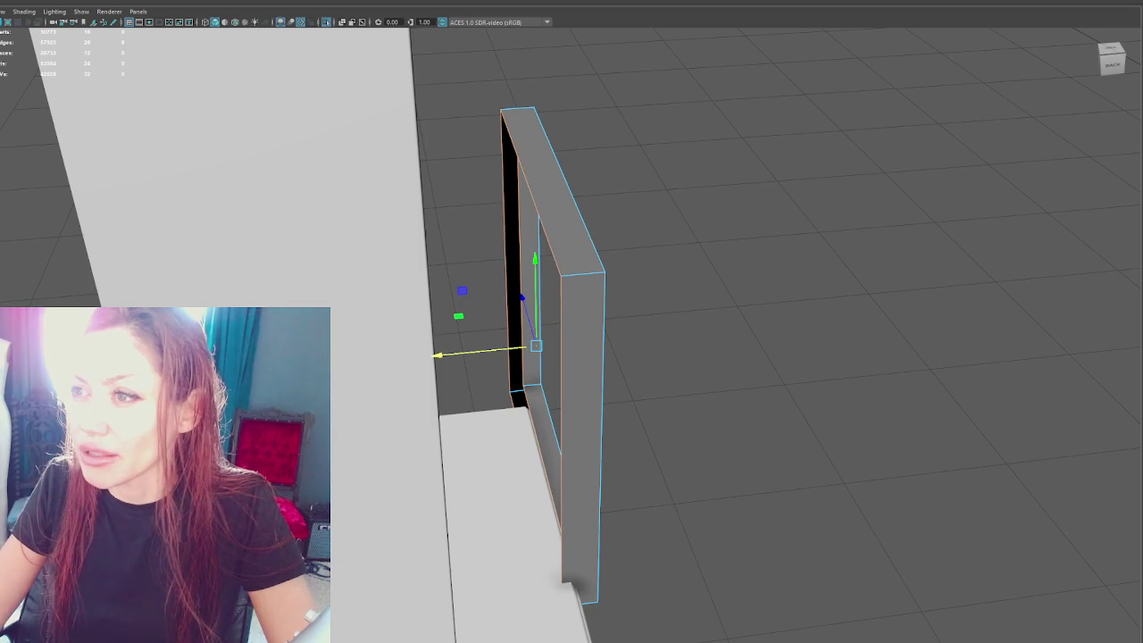
alt+drag(690, 235, 738, 194)
Step: Select the frame's left-side vertices in wireframe, then return to shaded display
right_drag(734, 173, 688, 170)
key(4)
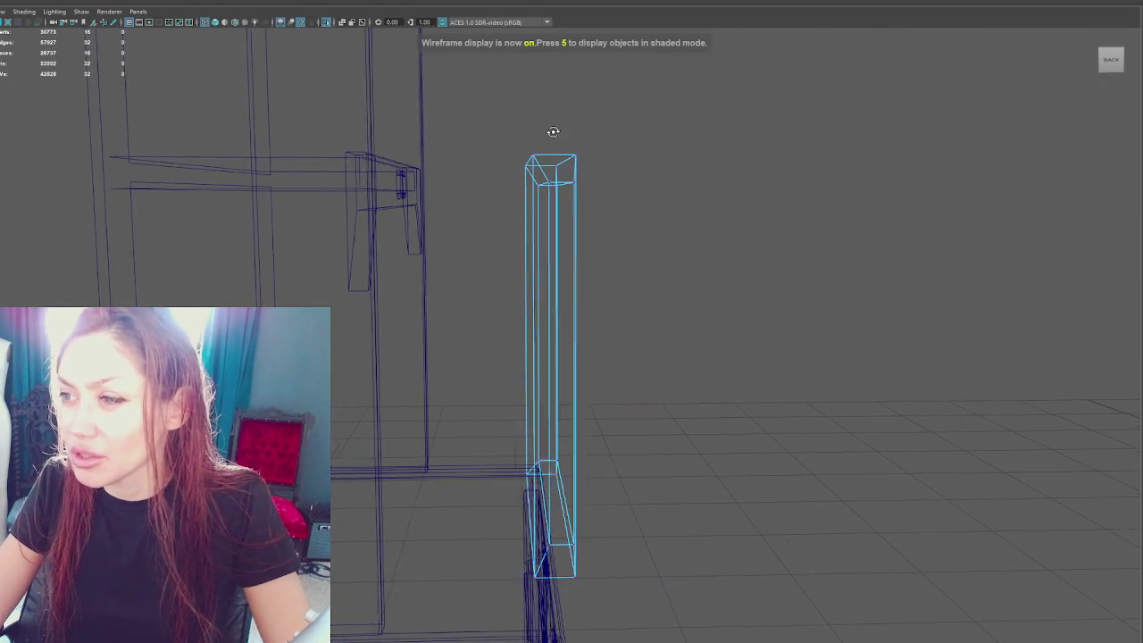
drag(506, 120, 559, 625)
key(w)
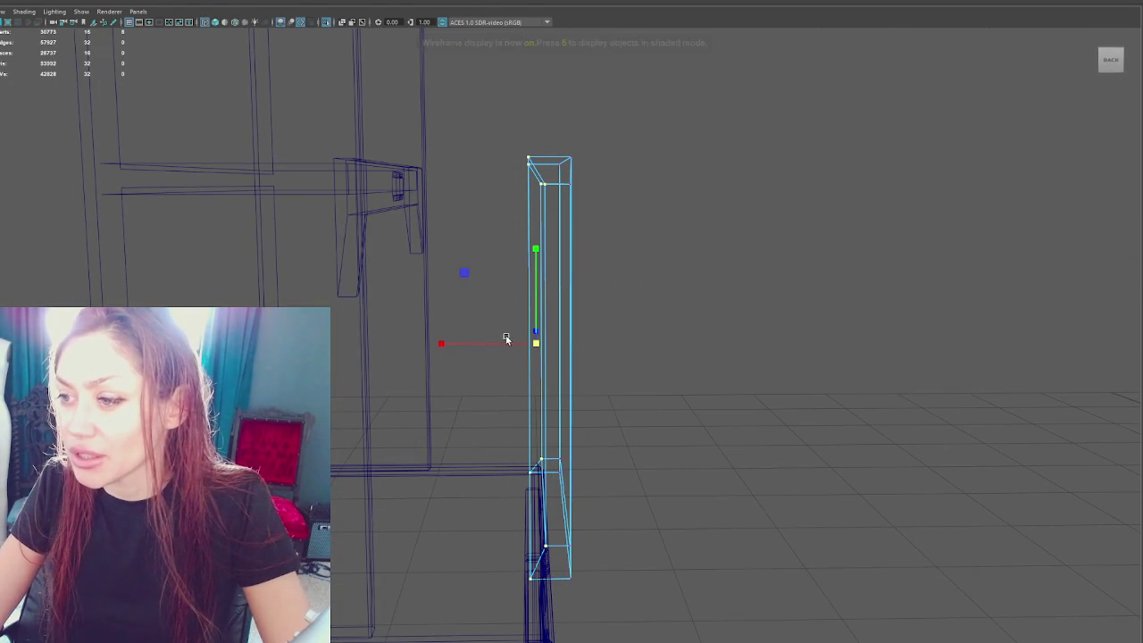
key(5)
alt+drag(719, 339, 617, 332)
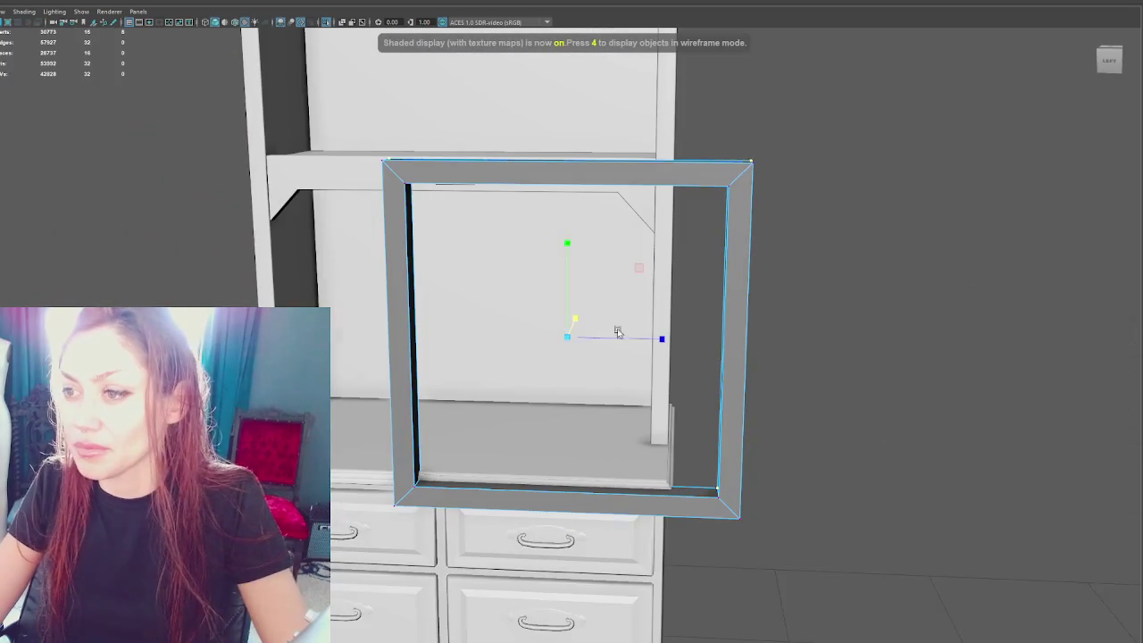
mouse_move(700, 172)
alt+mouse_down()
mouse_move(816, 161)
mouse_move(689, 566)
alt+mouse_up()
Step: Bevel the frame's edges with a 0.2 fraction
alt+drag(747, 173, 783, 166)
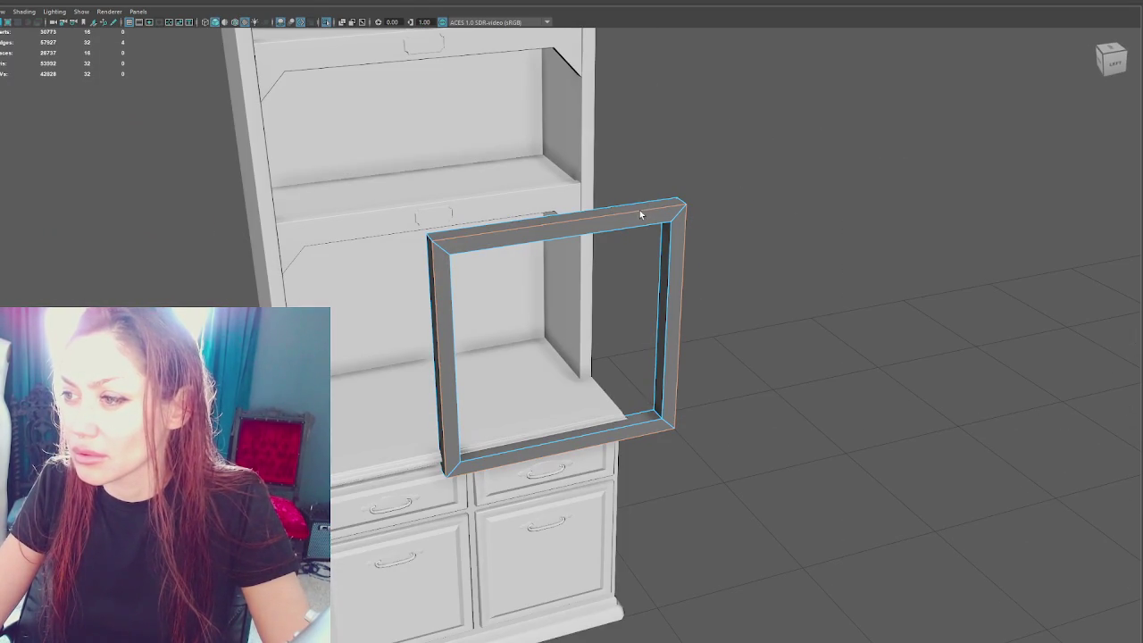
alt+drag(651, 173, 709, 181)
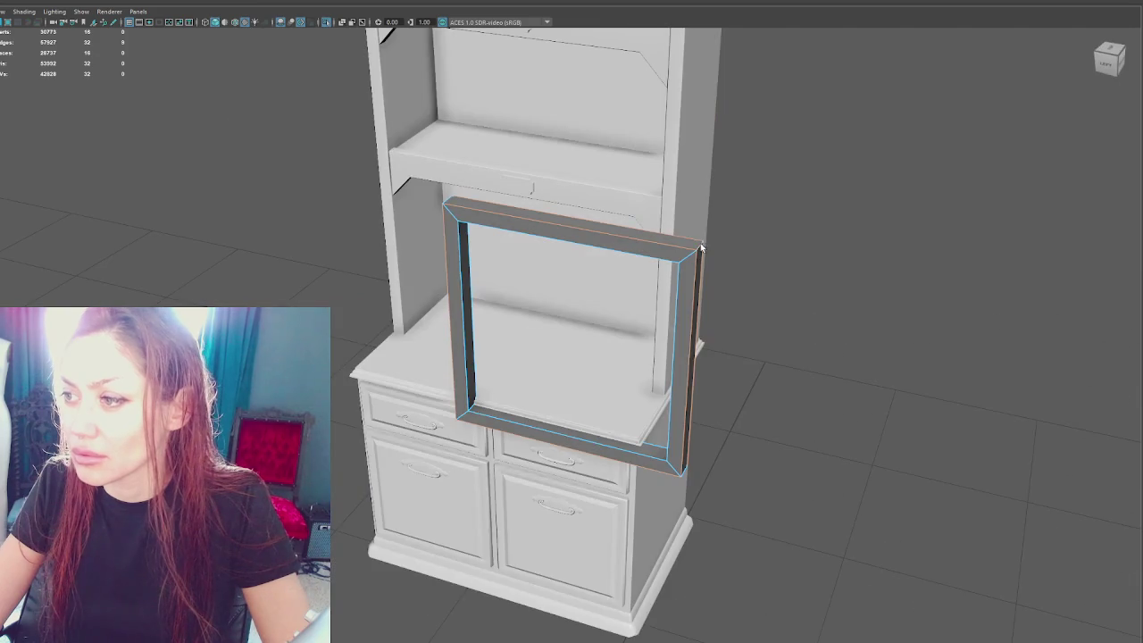
alt+drag(706, 246, 537, 262)
alt+drag(761, 301, 737, 238)
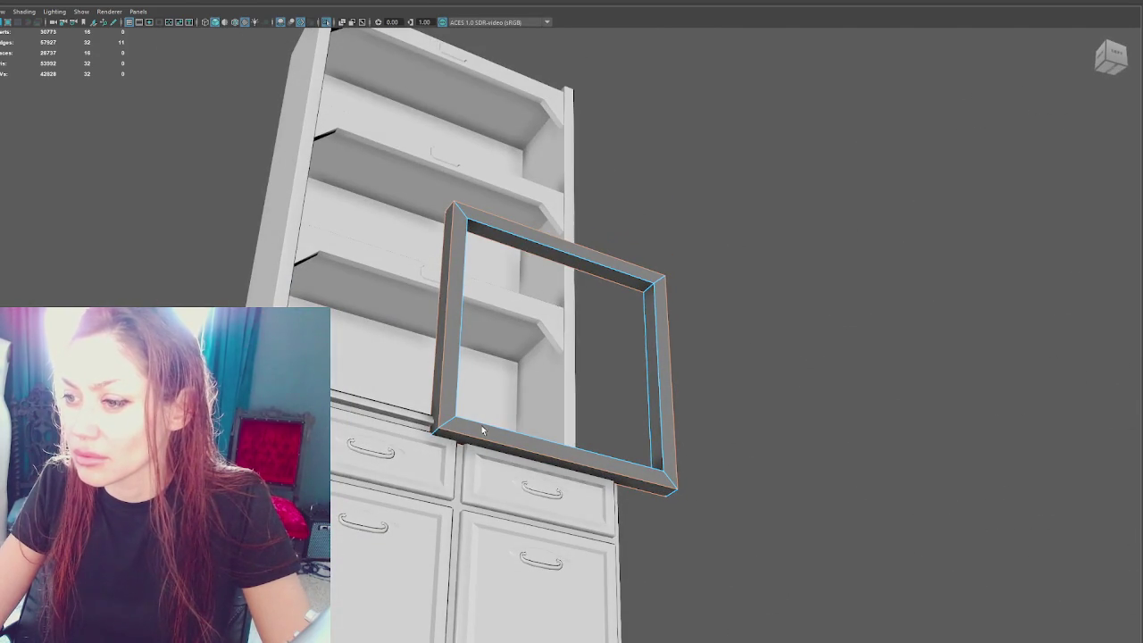
alt+drag(727, 493, 684, 20)
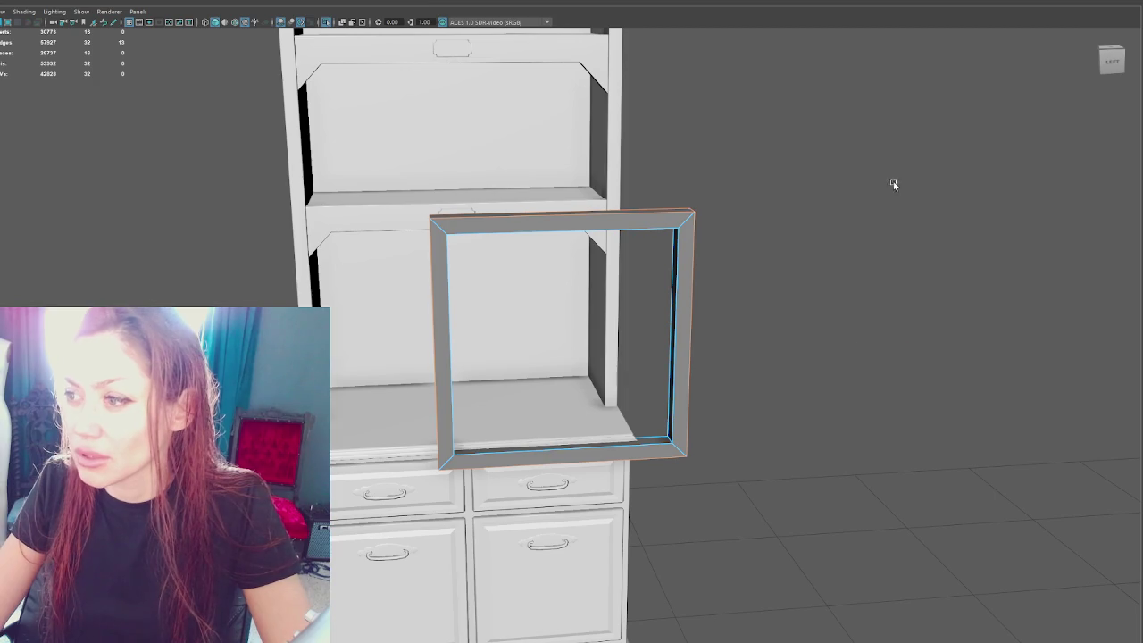
key(ctrl+b)
drag(867, 360, 864, 359)
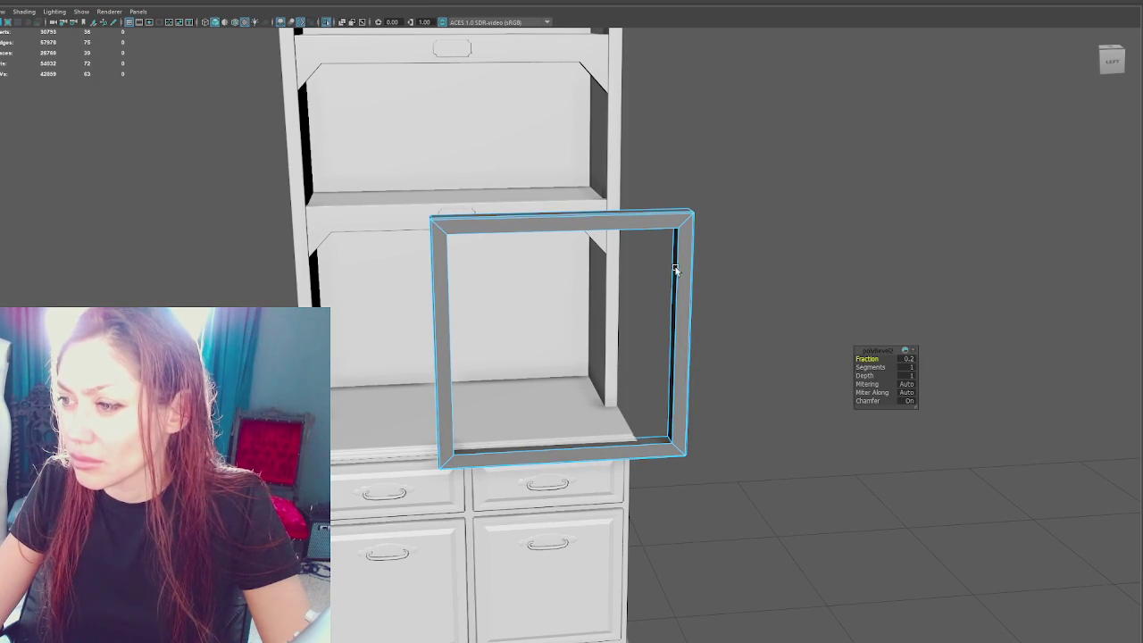
Step: Finish the first bevel, then bevel the frame's inner edges again at a 0.8 fraction
key(q)
key(ctrl+b)
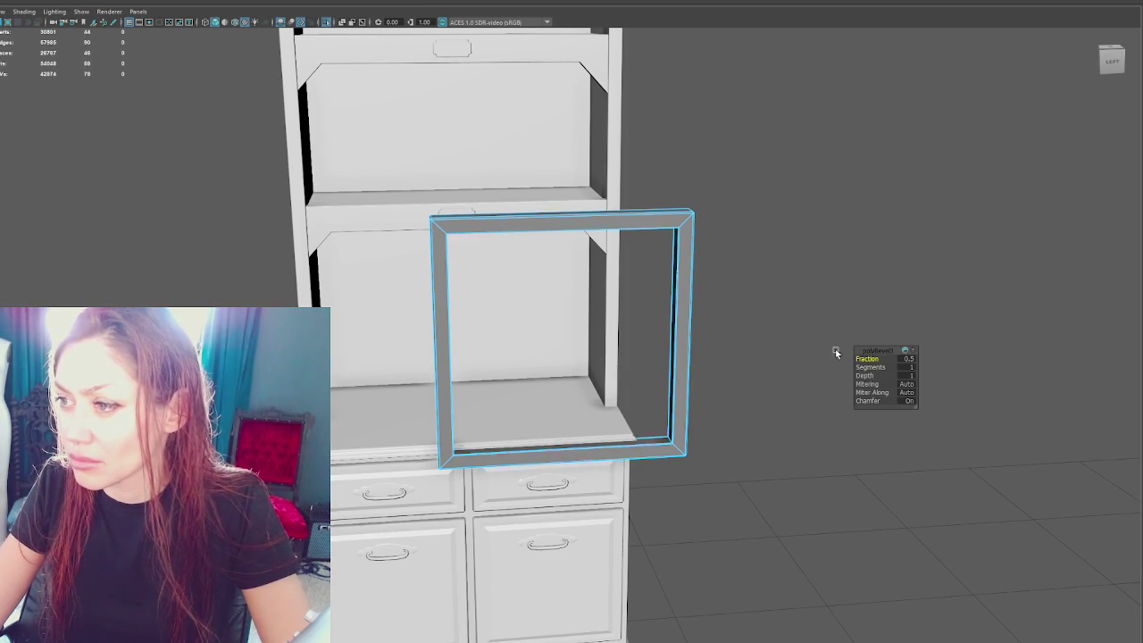
drag(866, 359, 869, 359)
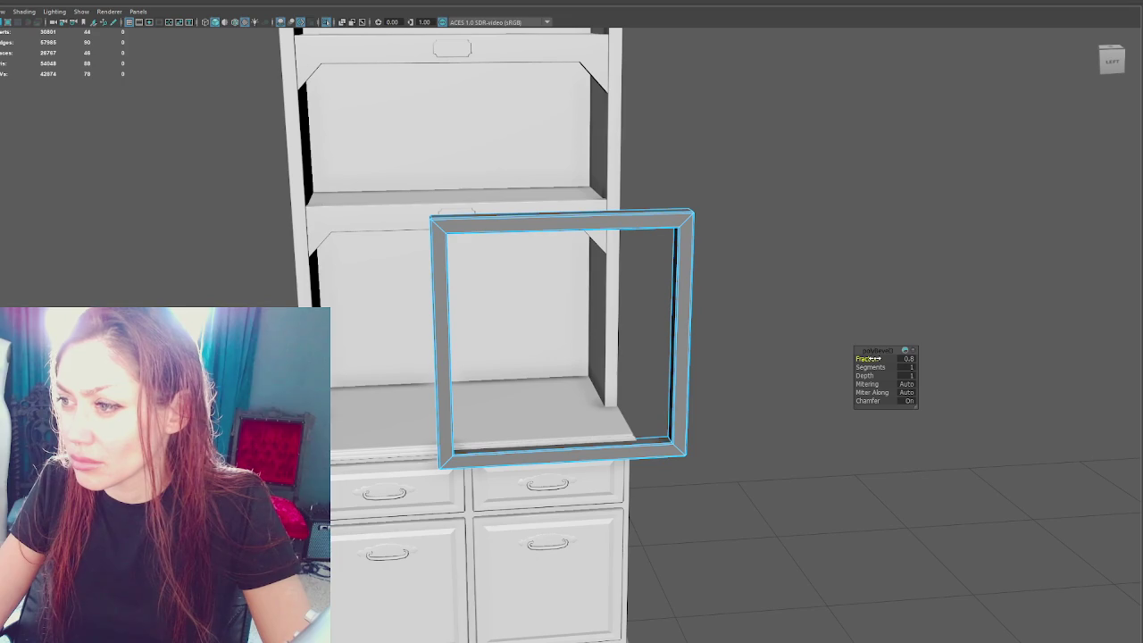
click(694, 217)
shift+right_drag(789, 188, 881, 230)
mouse_move(792, 158)
alt+mouse_down()
mouse_move(659, 263)
mouse_move(645, 255)
mouse_move(687, 295)
mouse_move(474, 244)
alt+mouse_up()
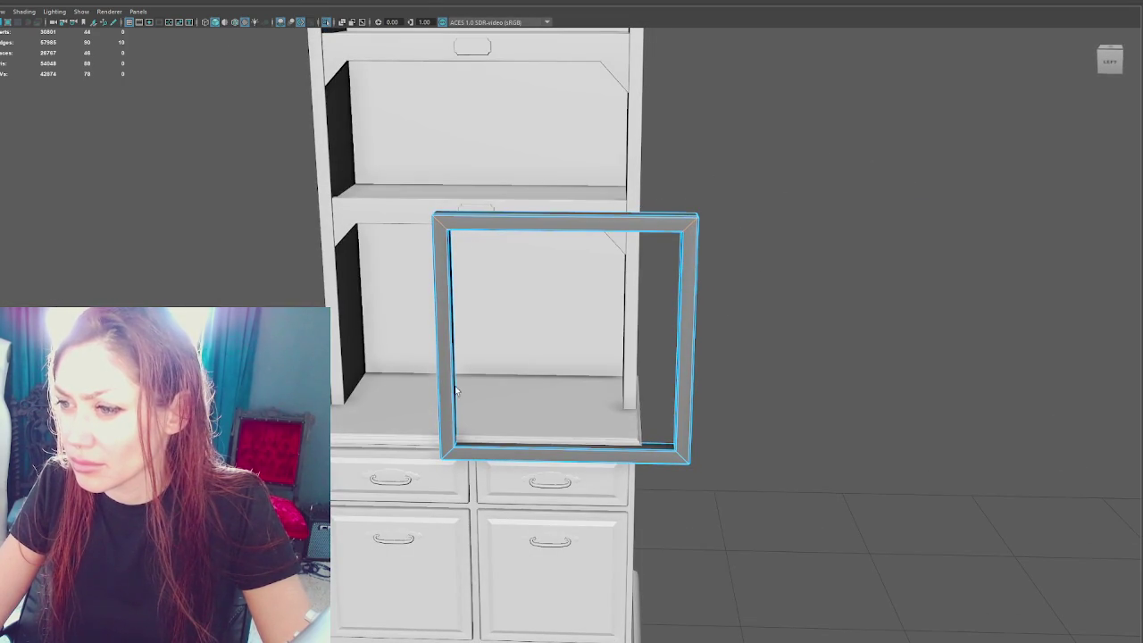
Step: Narrow the door frame by moving its left-side vertices
shift+click(677, 458)
mouse_move(787, 417)
alt+mouse_down()
mouse_move(765, 373)
mouse_move(830, 218)
alt+mouse_up()
shift+right_drag(830, 218, 964, 268)
click(845, 180)
mouse_move(845, 180)
alt+mouse_down()
mouse_move(887, 217)
mouse_move(849, 220)
alt+mouse_up()
click(667, 223)
key(F9)
mouse_move(558, 177)
mouse_down()
mouse_move(452, 354)
mouse_move(571, 348)
mouse_move(509, 301)
mouse_move(640, 336)
mouse_up()
key(F8)
click(803, 245)
click(521, 336)
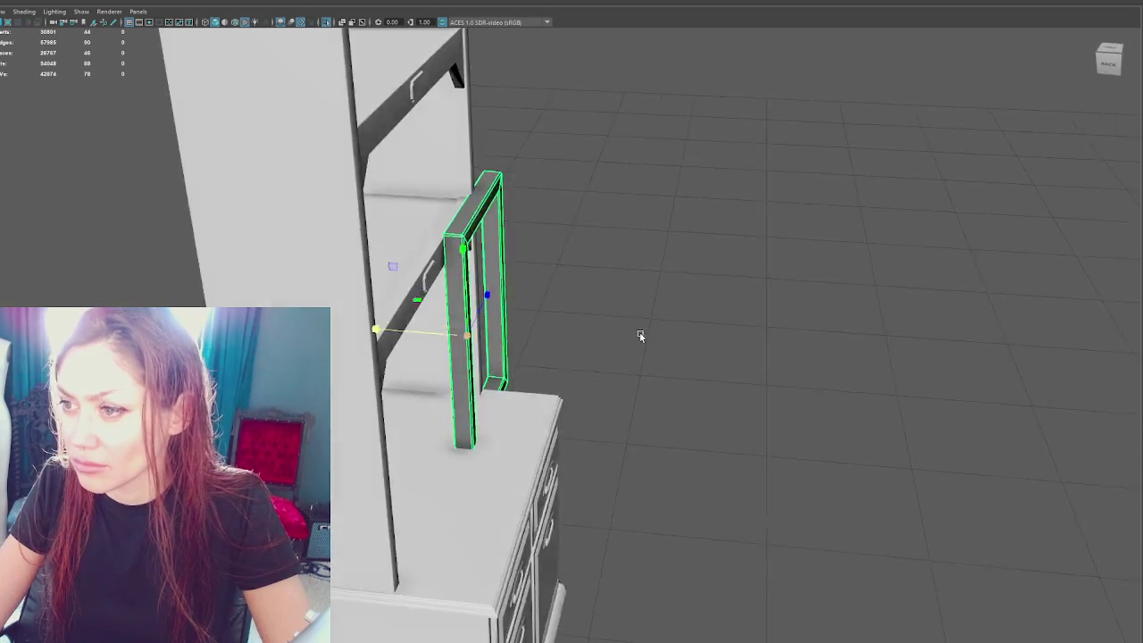
Step: Lower the frame's top and bottom edges to fit the cabinet opening
right_drag(586, 171, 534, 187)
key(4)
key(5)
alt+drag(576, 324, 616, 326)
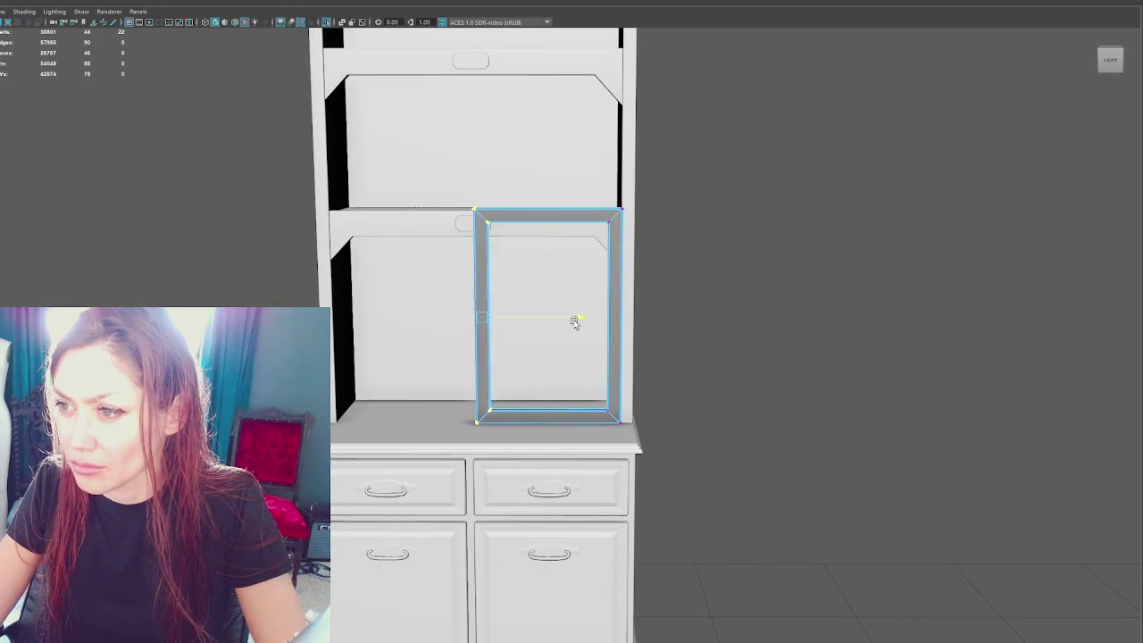
key(F8)
mouse_move(749, 217)
alt+mouse_down()
mouse_move(635, 235)
mouse_move(567, 329)
alt+mouse_up()
click(635, 235)
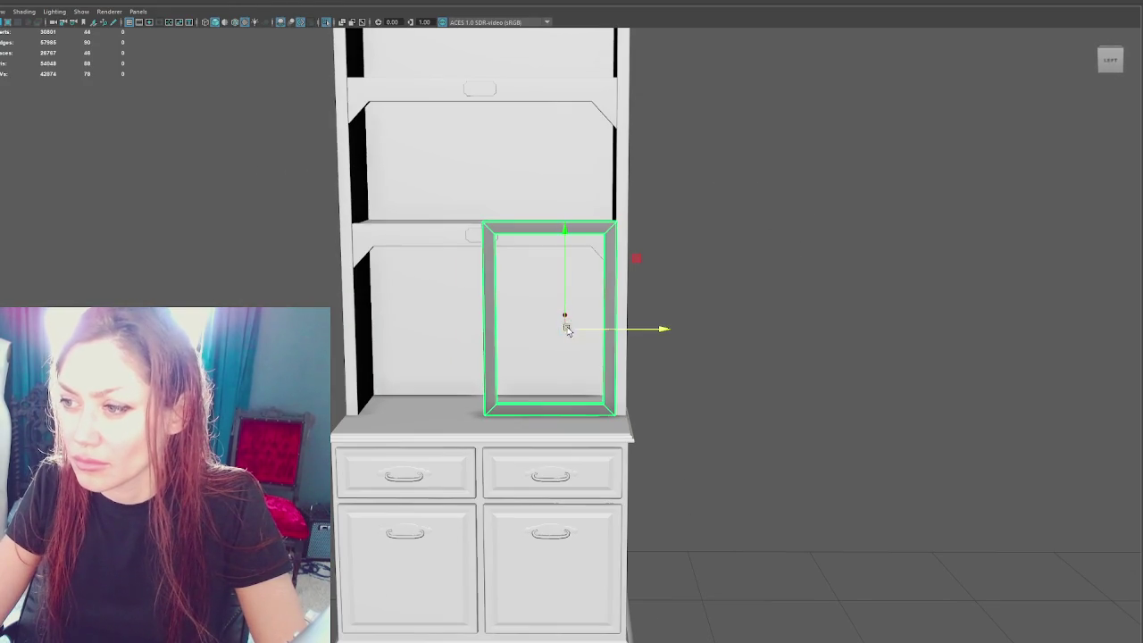
right_drag(766, 197, 715, 195)
drag(673, 186, 673, 224)
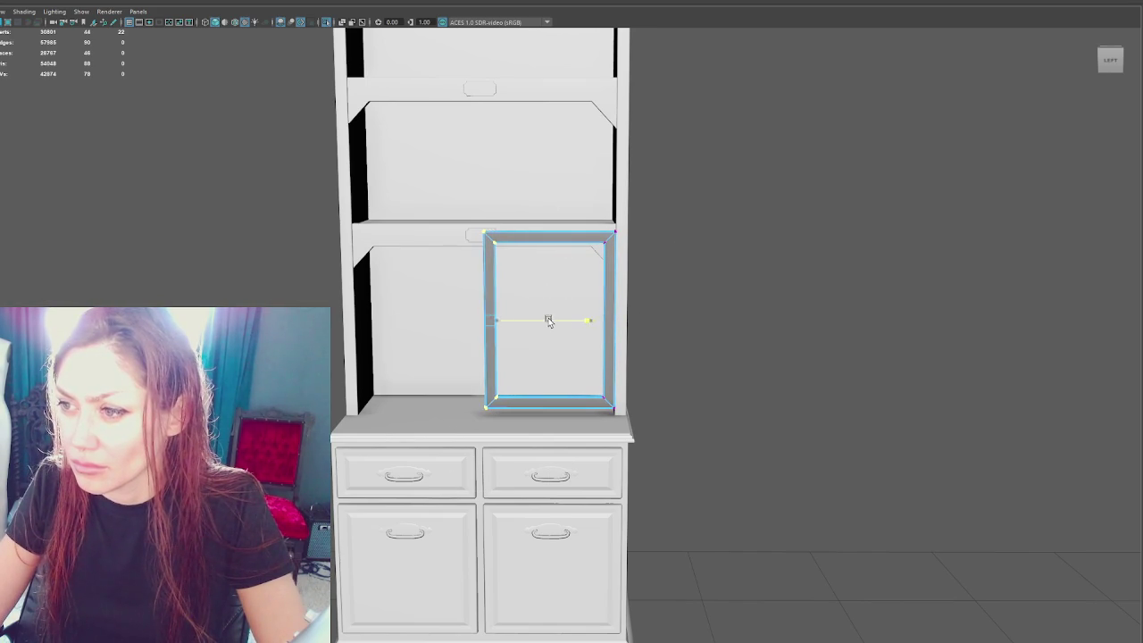
drag(701, 316, 701, 316)
key(f)
drag(541, 155, 540, 175)
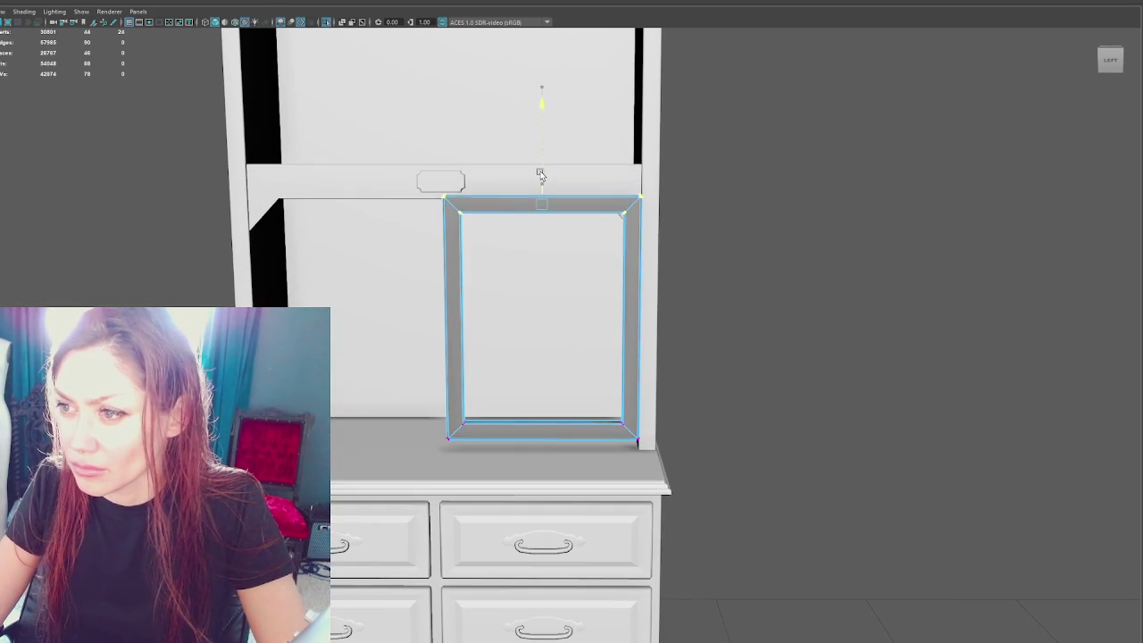
mouse_move(550, 360)
mouse_down()
mouse_move(540, 363)
mouse_move(572, 350)
mouse_up()
Step: Nudge the frame down and slide it sideways into the right opening
scroll(536, 364, down, 5)
scroll(475, 370, up, 1)
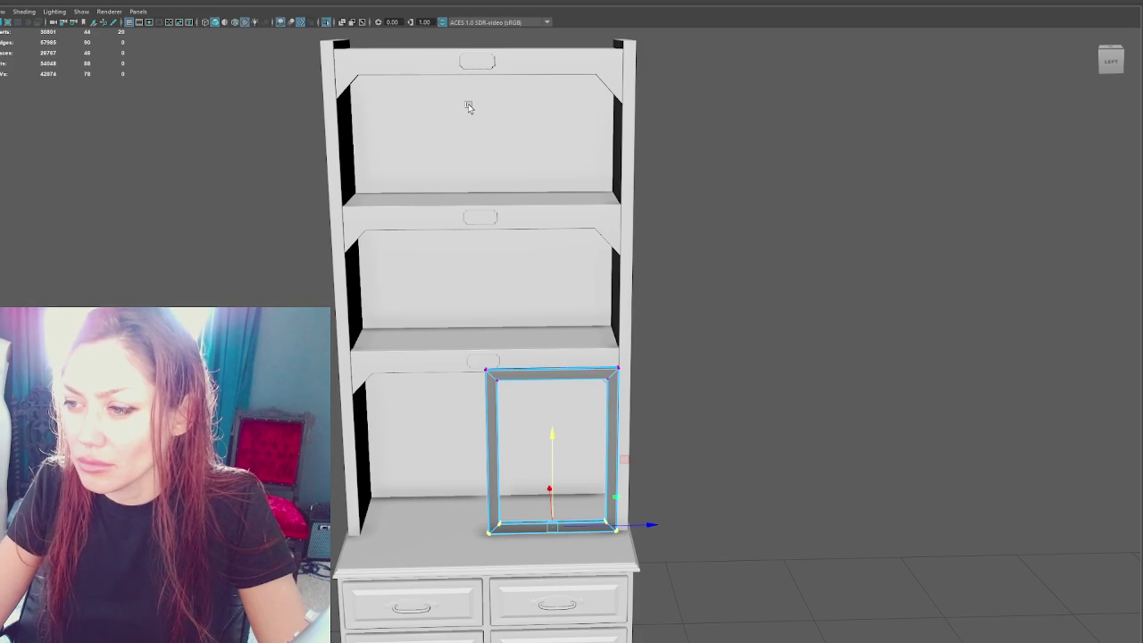
alt+right_drag(469, 134, 463, 323)
mouse_move(464, 323)
alt+mouse_down()
mouse_move(473, 174)
mouse_move(542, 204)
mouse_move(592, 199)
mouse_move(513, 198)
mouse_move(582, 225)
alt+mouse_up()
drag(448, 219, 444, 225)
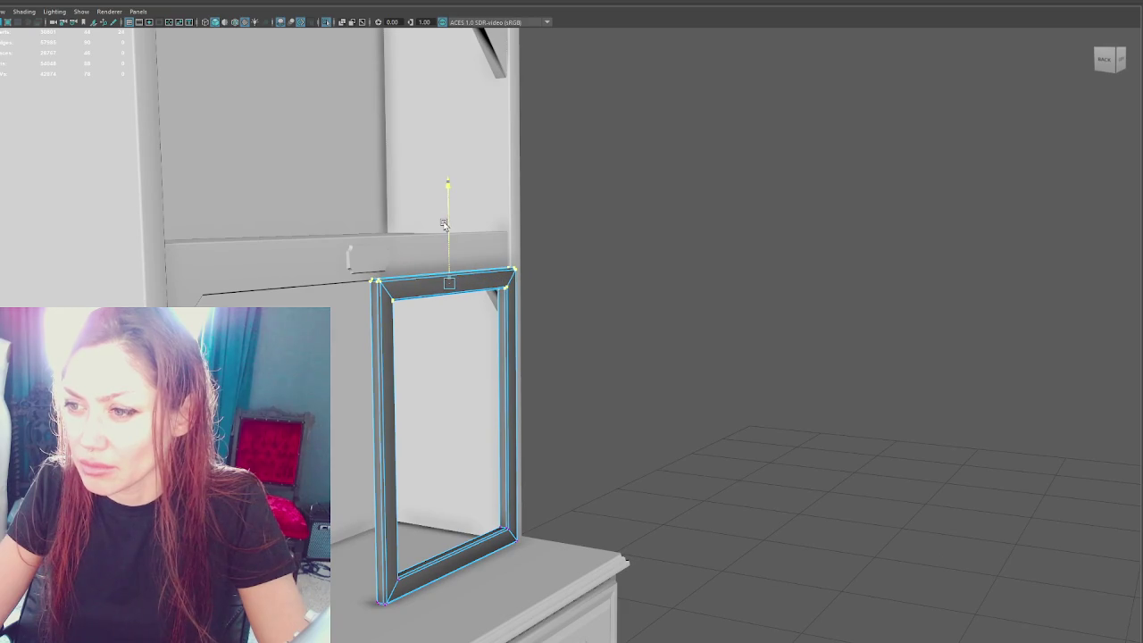
mouse_move(669, 134)
alt+mouse_down()
mouse_move(531, 159)
mouse_move(670, 383)
alt+mouse_up()
drag(754, 422, 790, 384)
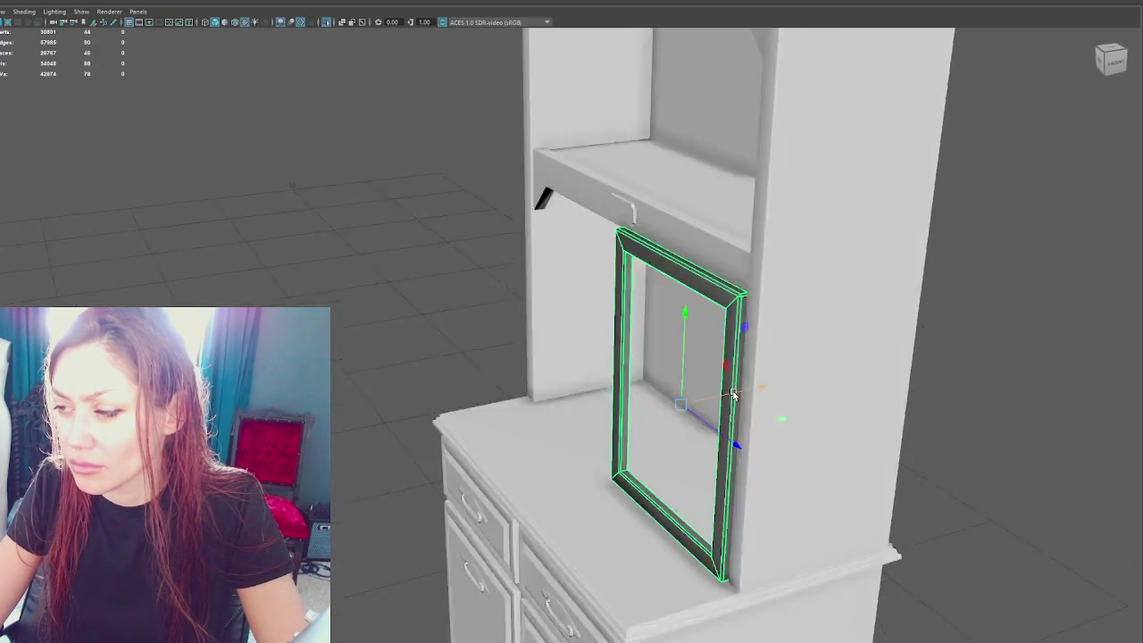
Step: Duplicate the door frame and move the copy into the left cabinet opening
click(837, 215)
mouse_move(837, 214)
alt+mouse_down()
mouse_move(825, 263)
mouse_move(738, 313)
alt+mouse_up()
click(684, 330)
shift+drag(672, 423, 475, 406)
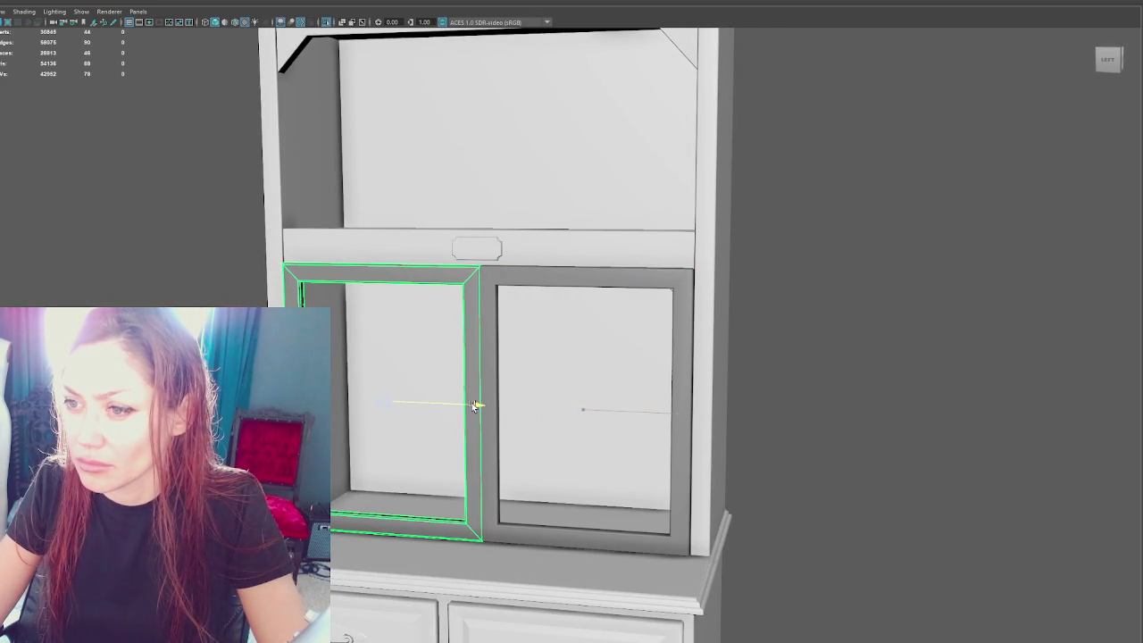
click(496, 345)
right_drag(861, 228, 811, 225)
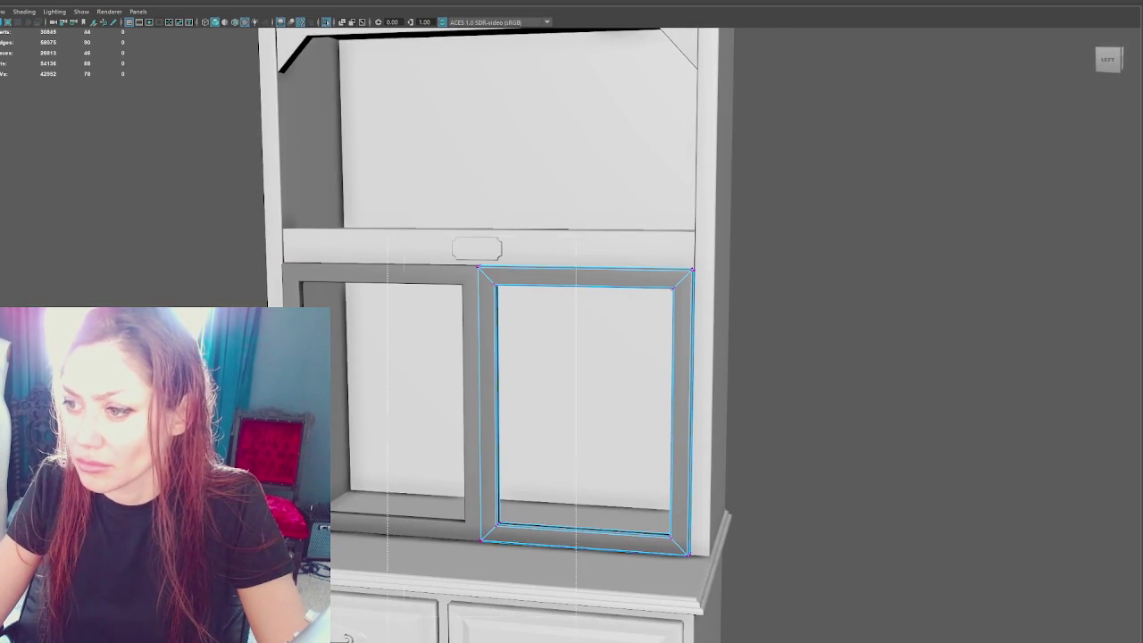
key(ctrl+z)
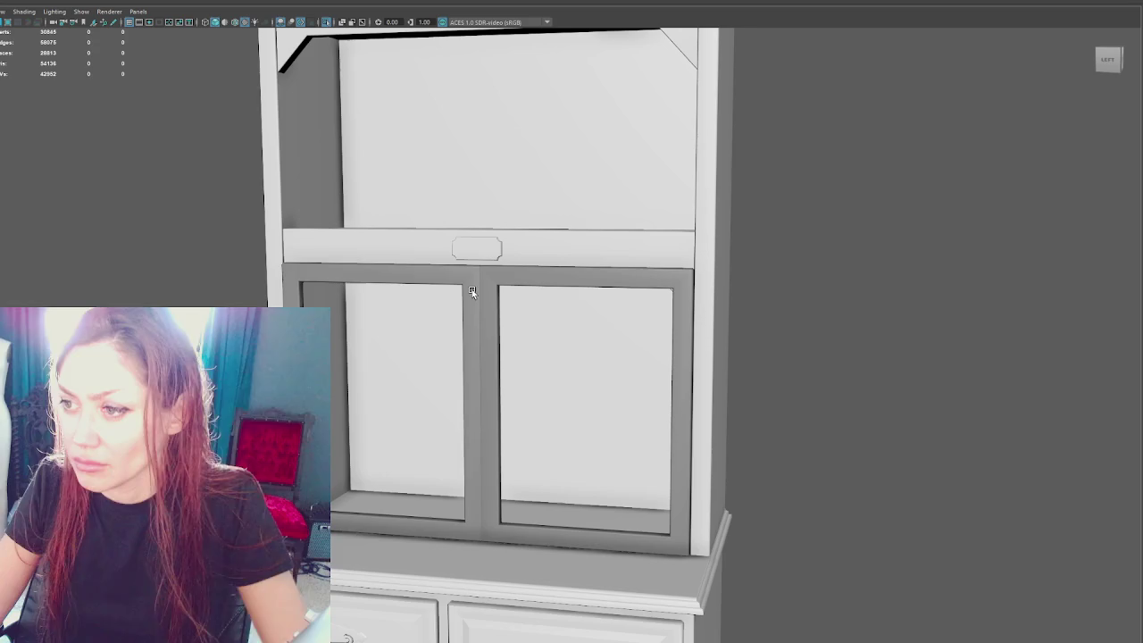
key(ctrl+z)
key(ctrl+z)
mouse_move(639, 412)
shift+mouse_down()
mouse_move(435, 393)
mouse_move(488, 391)
mouse_move(474, 395)
shift+mouse_up()
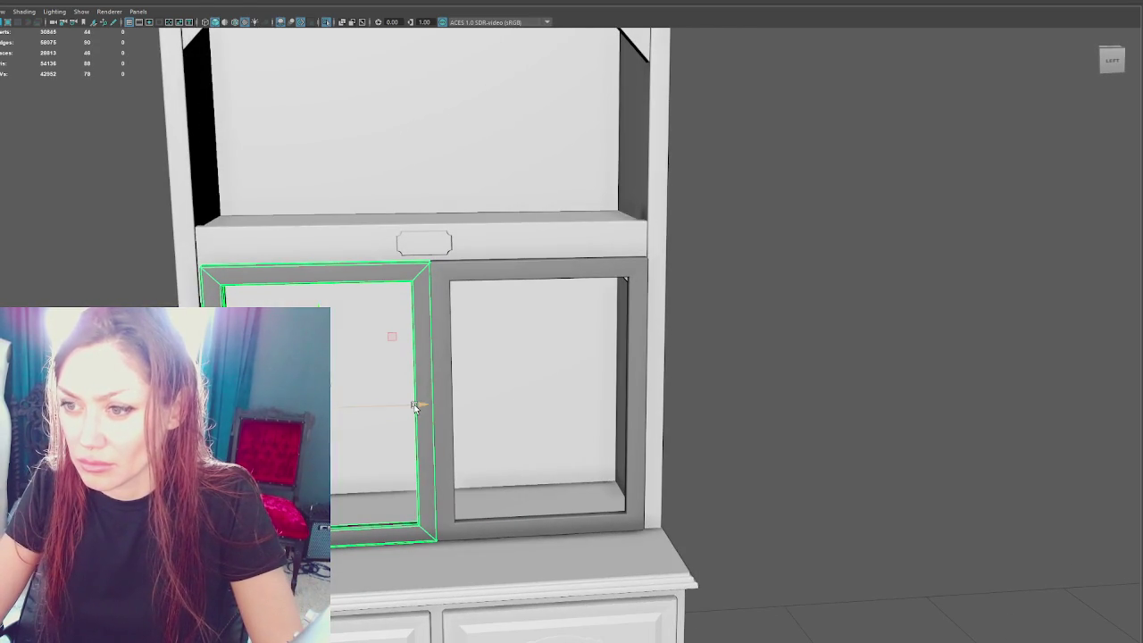
click(798, 310)
mouse_move(797, 310)
alt+mouse_down()
mouse_move(810, 324)
mouse_move(735, 316)
alt+mouse_up()
click(626, 297)
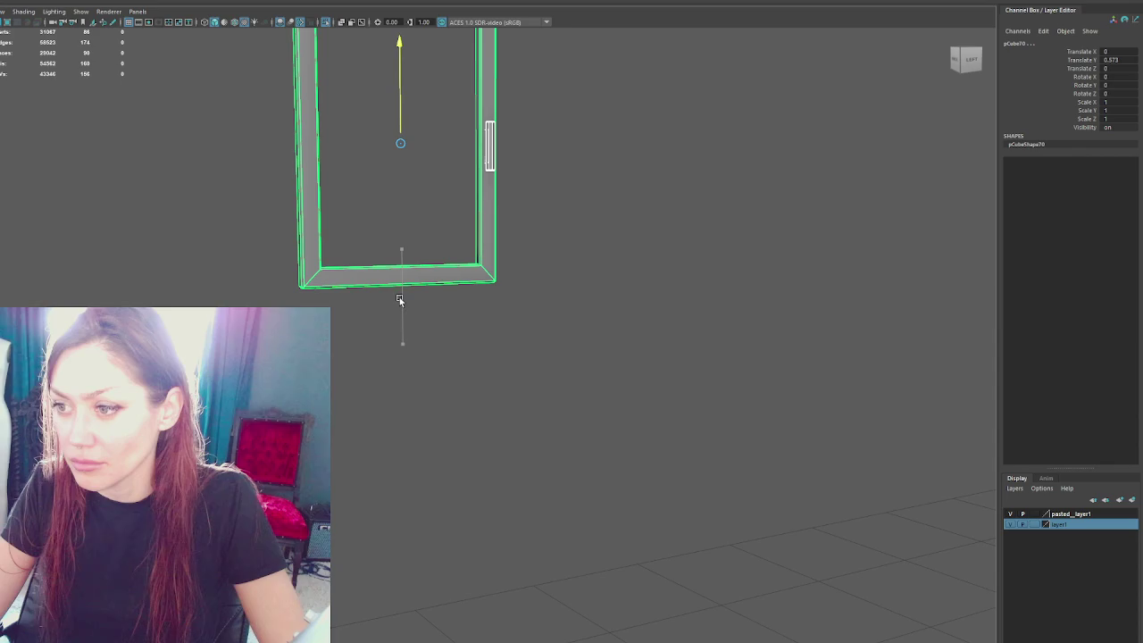
Step: Slide the flat panel plane forward onto the cabinet
scroll(536, 268, down, 3)
click(617, 275)
key(ctrl+1)
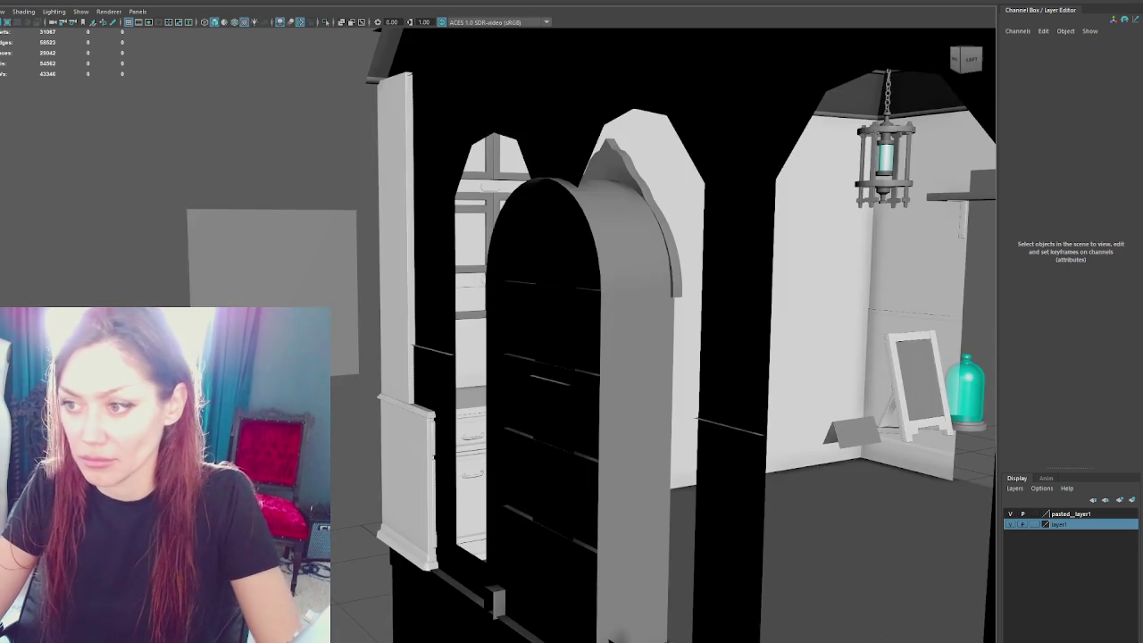
click(346, 326)
mouse_move(346, 326)
alt+mouse_down()
mouse_move(358, 295)
mouse_move(500, 300)
alt+mouse_up()
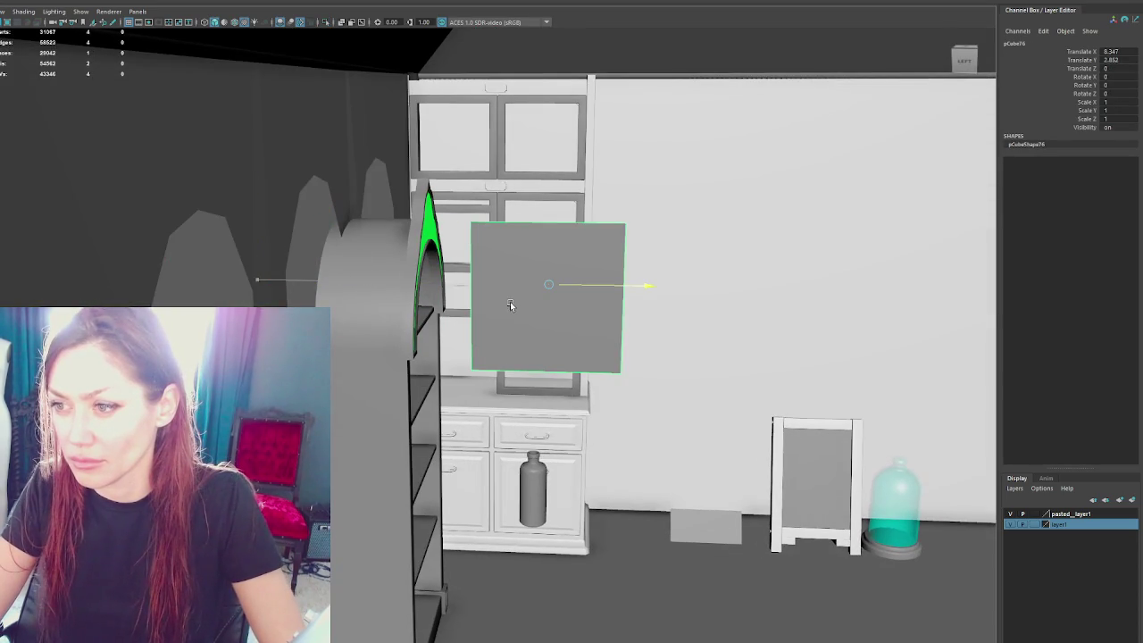
scroll(430, 153, up, 3)
mouse_move(430, 154)
alt+mouse_down()
mouse_move(492, 174)
mouse_move(480, 156)
mouse_move(429, 286)
alt+mouse_up()
Step: Isolate the door frame, handle and plane, and shift the plane toward the door
click(402, 306)
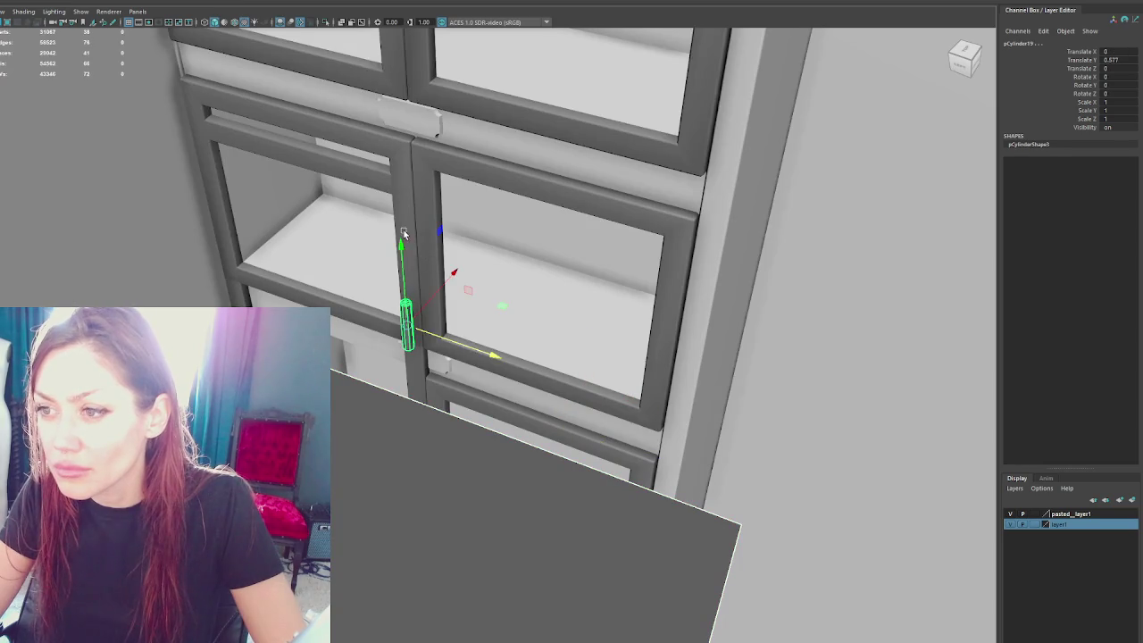
shift+click(366, 170)
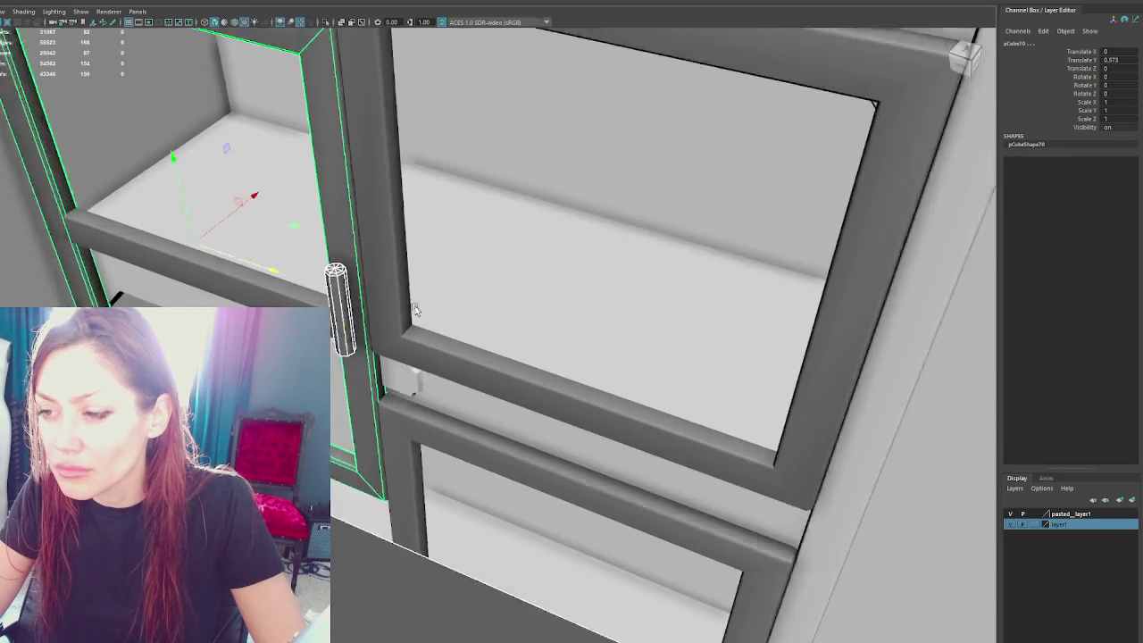
scroll(394, 327, up, 3)
mouse_move(394, 327)
alt+mouse_down()
mouse_move(306, 226)
mouse_move(341, 297)
alt+mouse_up()
scroll(302, 230, down, 2)
key(ctrl+1)
scroll(302, 231, down, 5)
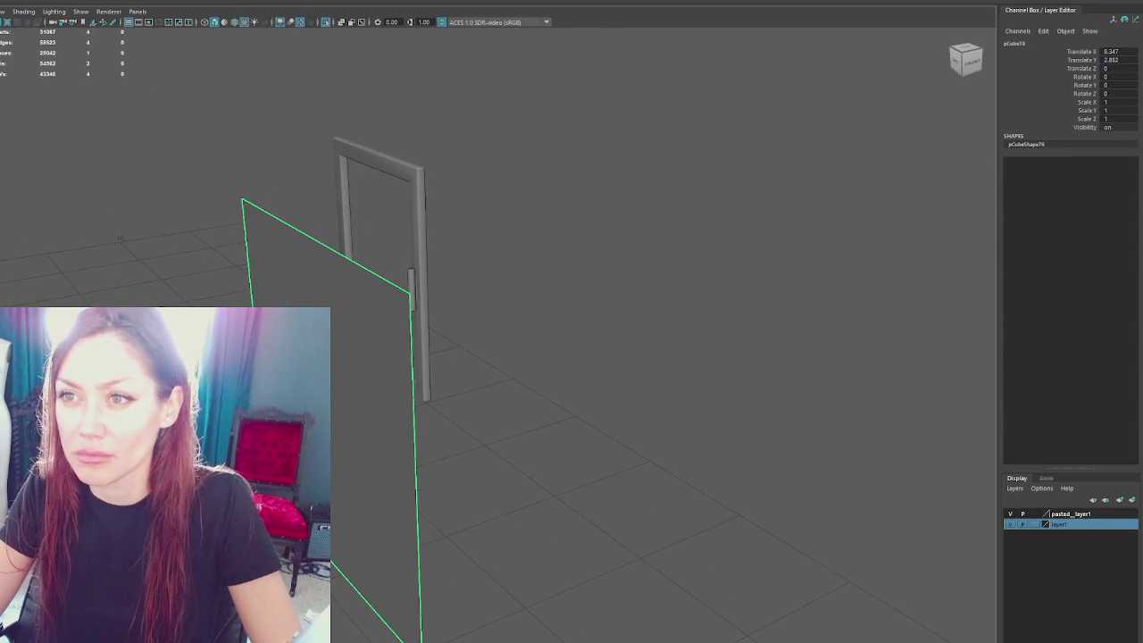
key(w)
mouse_move(500, 359)
mouse_down()
mouse_move(623, 317)
mouse_move(633, 349)
mouse_move(559, 318)
mouse_up()
Step: Pull the plane's right edge in and raise its bottom edge to match the door
key(space)
key(F9)
drag(521, 101, 758, 494)
drag(576, 315, 518, 310)
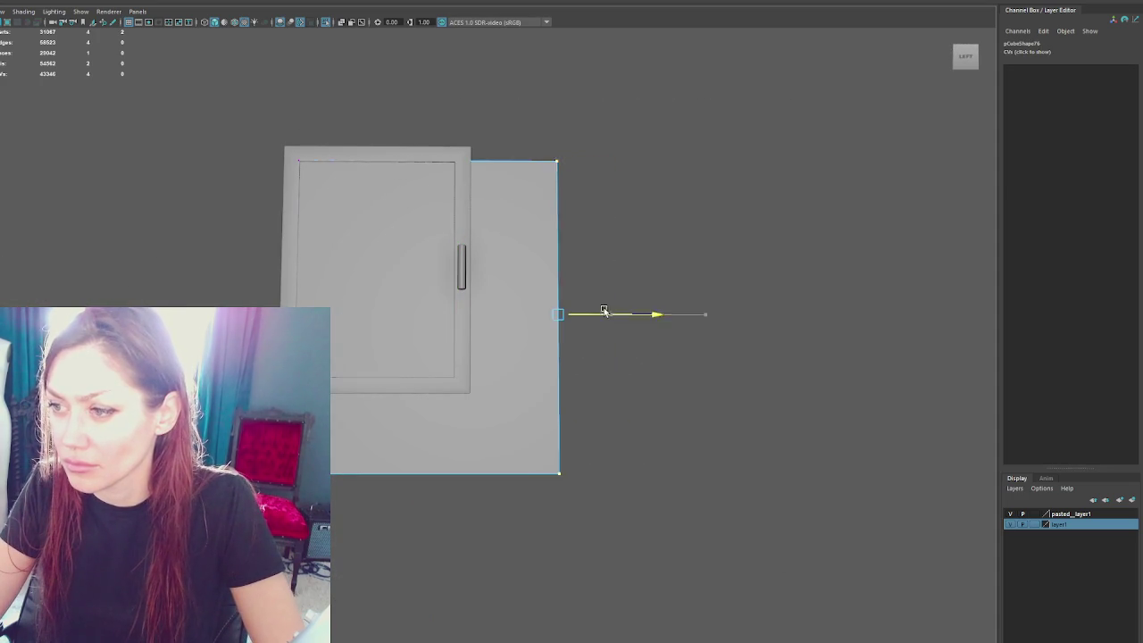
drag(567, 409, 326, 551)
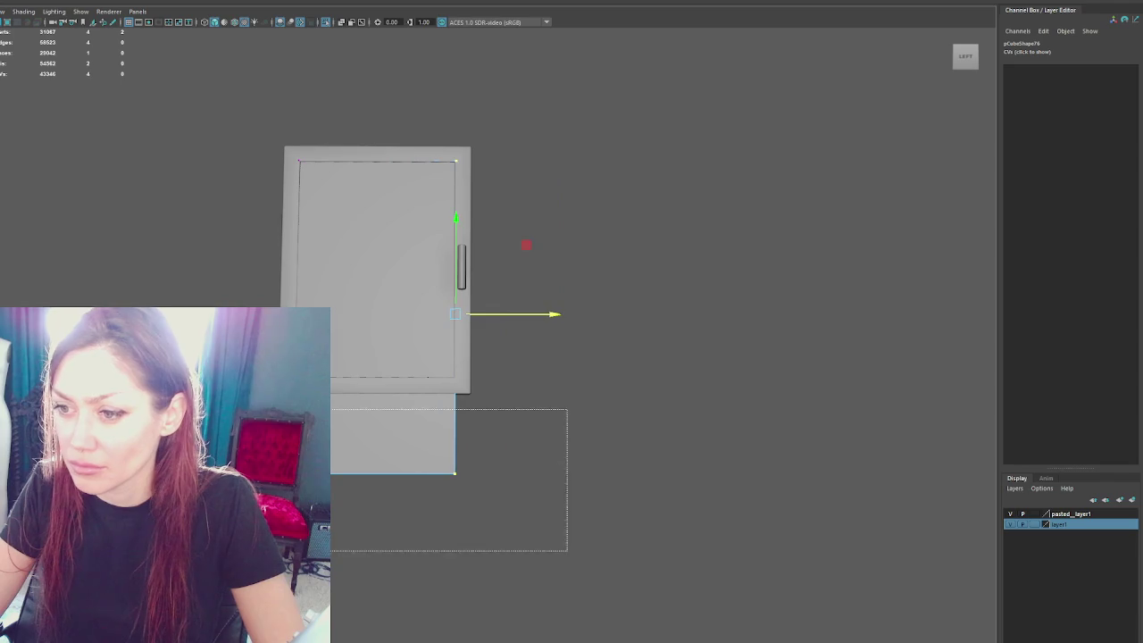
drag(372, 414, 380, 319)
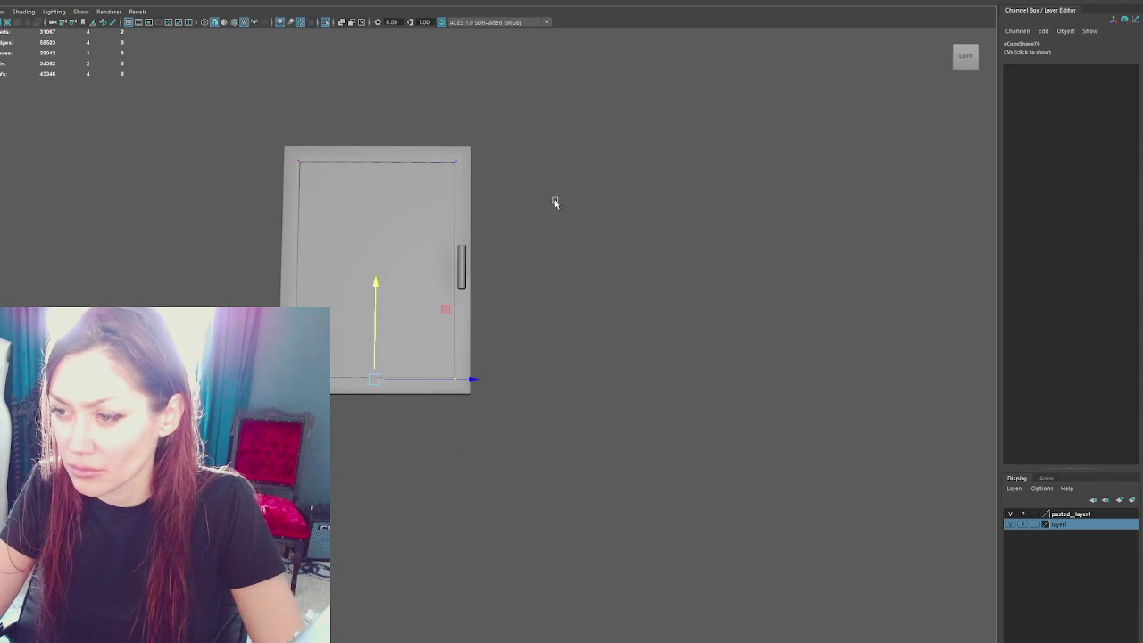
Step: Check the fitted glass pane in perspective, then select the door frame
click(607, 188)
click(349, 273)
key(f)
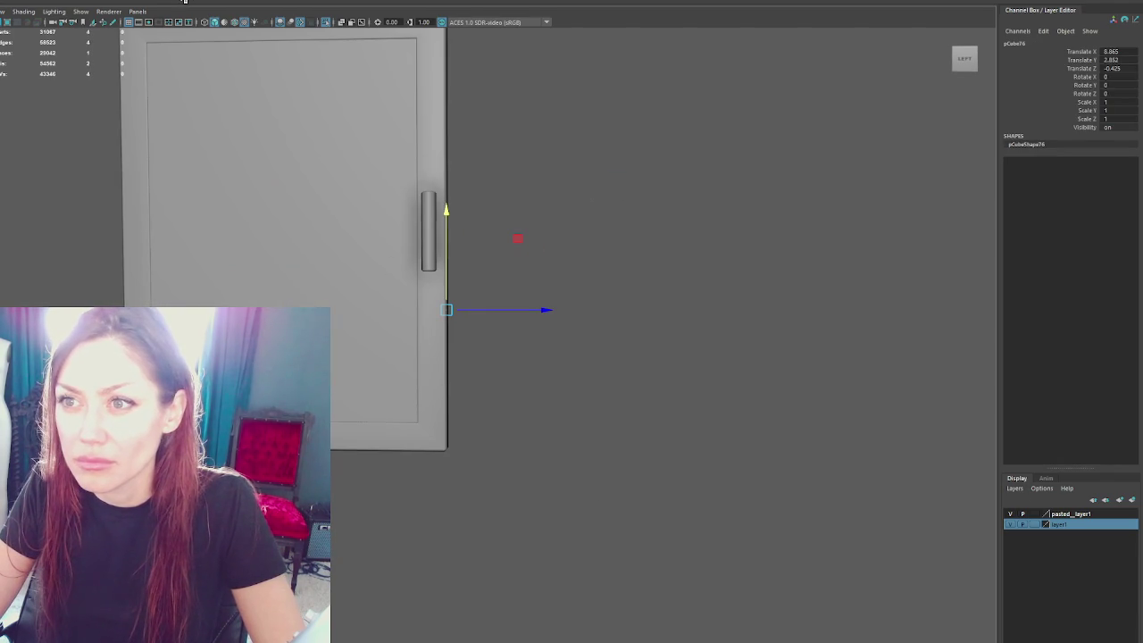
mouse_move(536, 215)
alt+mouse_down()
mouse_move(402, 216)
mouse_move(564, 273)
alt+mouse_up()
click(542, 224)
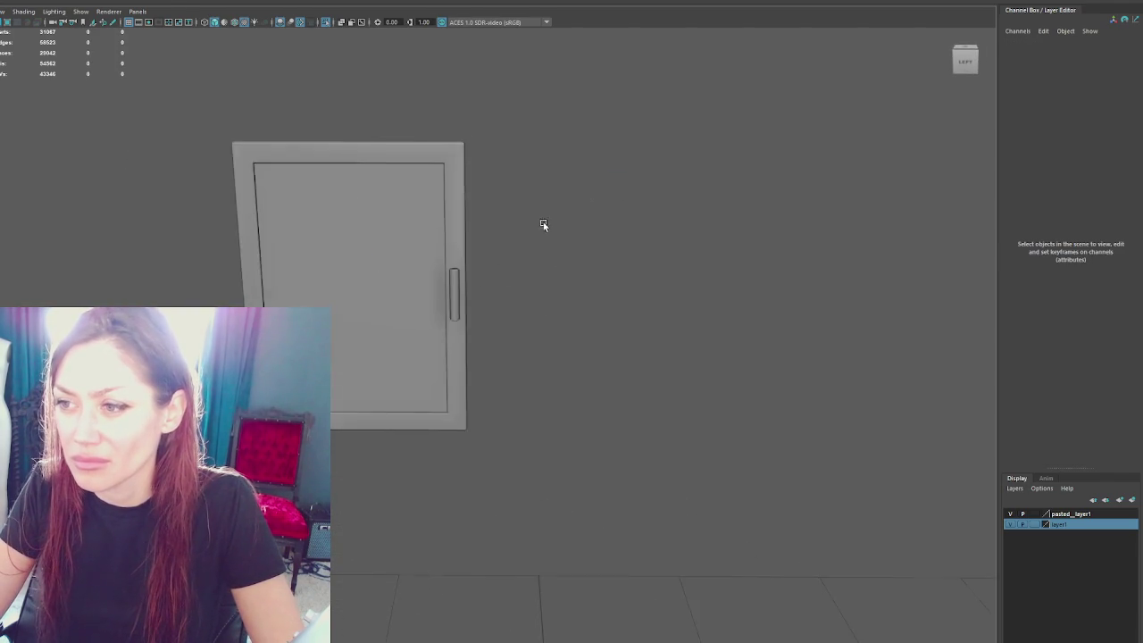
click(473, 209)
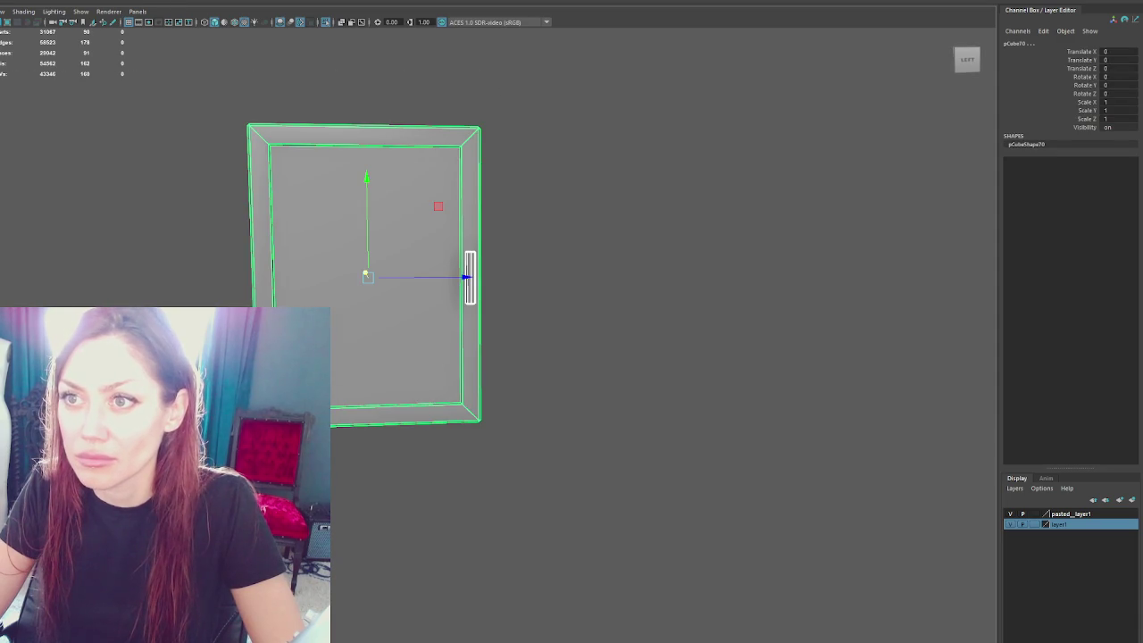
Step: Assign a new Blinn material to the glass pane
click(554, 157)
click(434, 235)
shift+click(434, 235)
right_drag(633, 143, 654, 214)
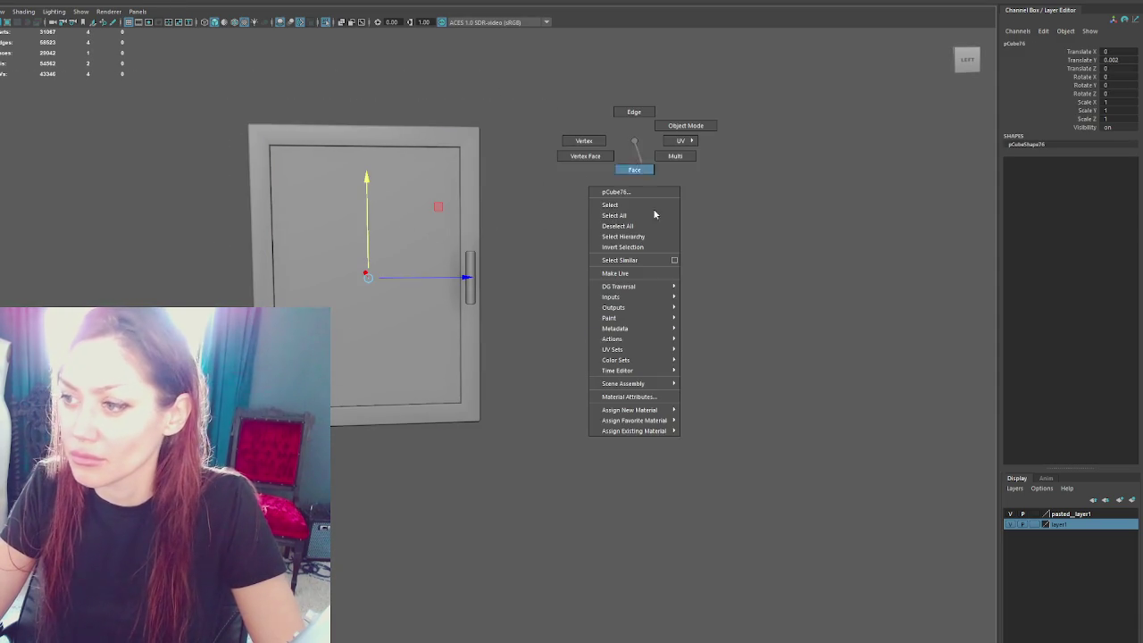
click(719, 450)
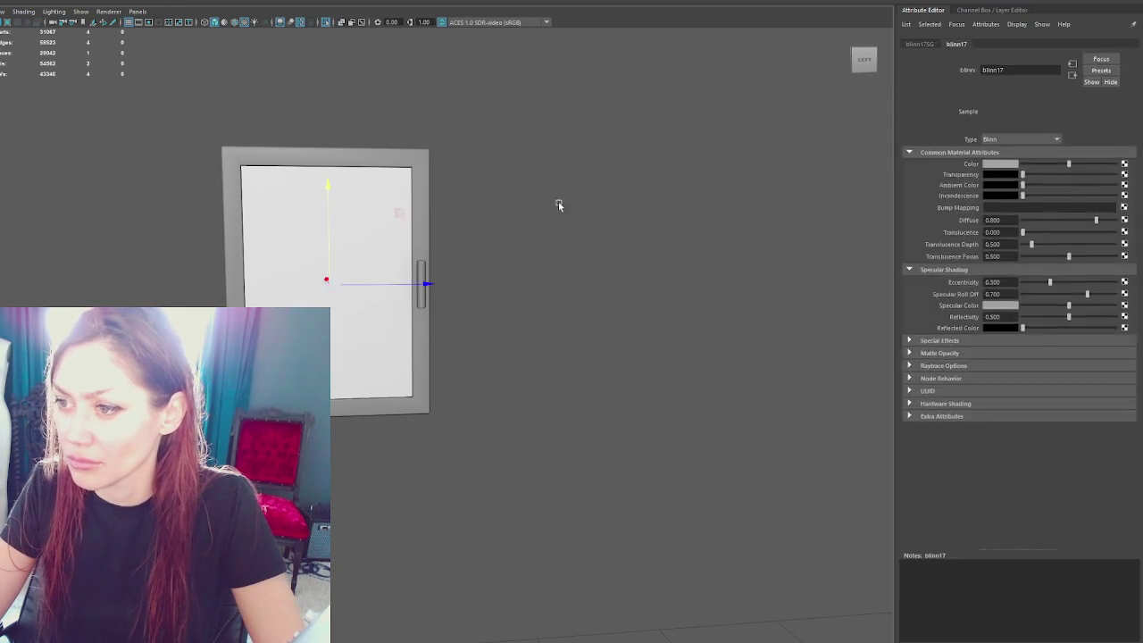
click(441, 276)
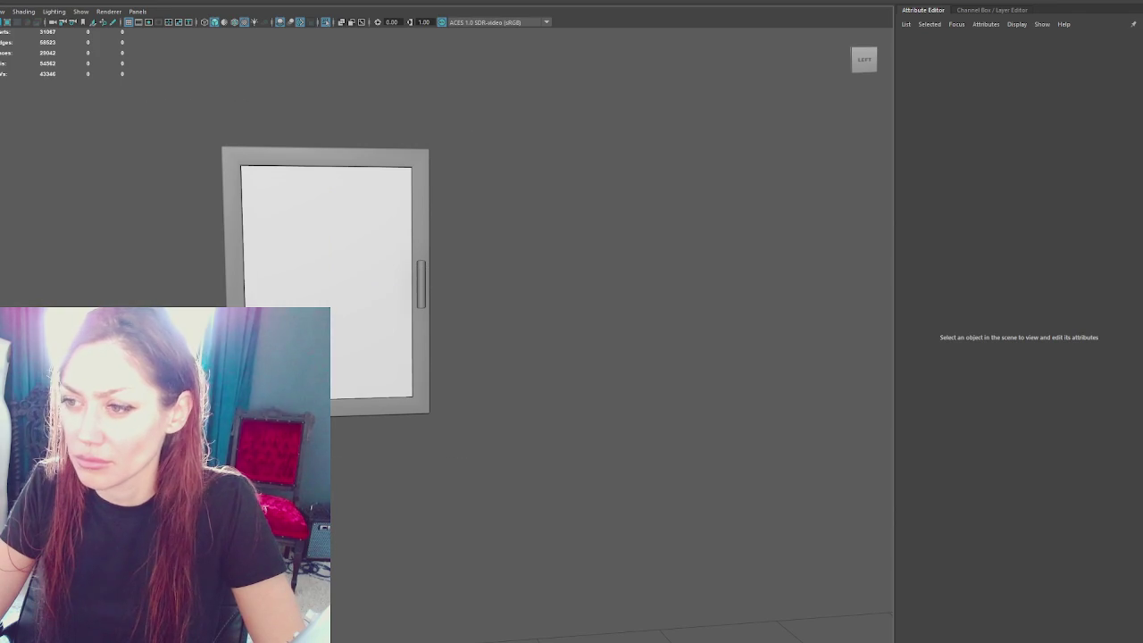
Step: Select the door frame and its handle
click(326, 157)
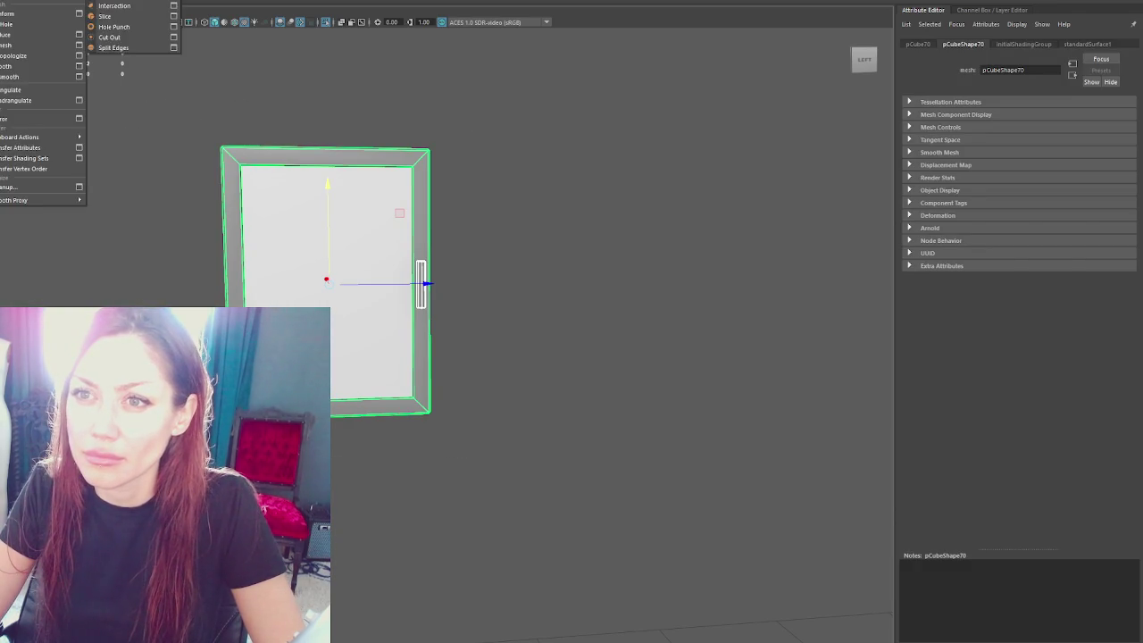
click(420, 283)
click(296, 80)
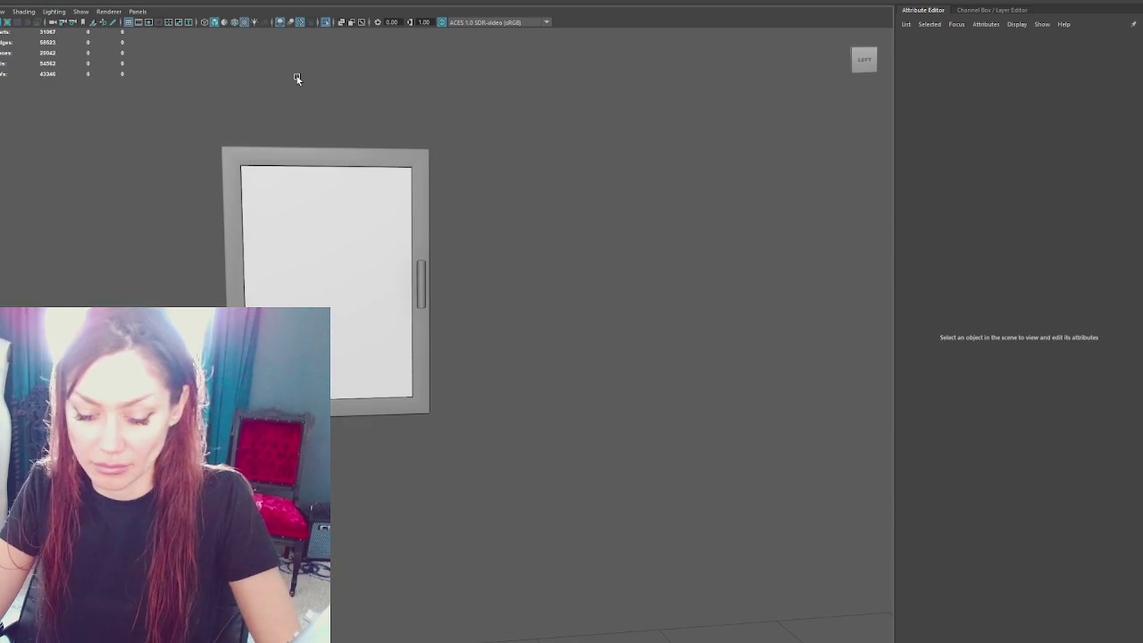
click(420, 284)
Step: Duplicate the door handle for a hinge, move it left, and delete a stray door frame copy
key(ctrl+d)
drag(389, 283, 135, 278)
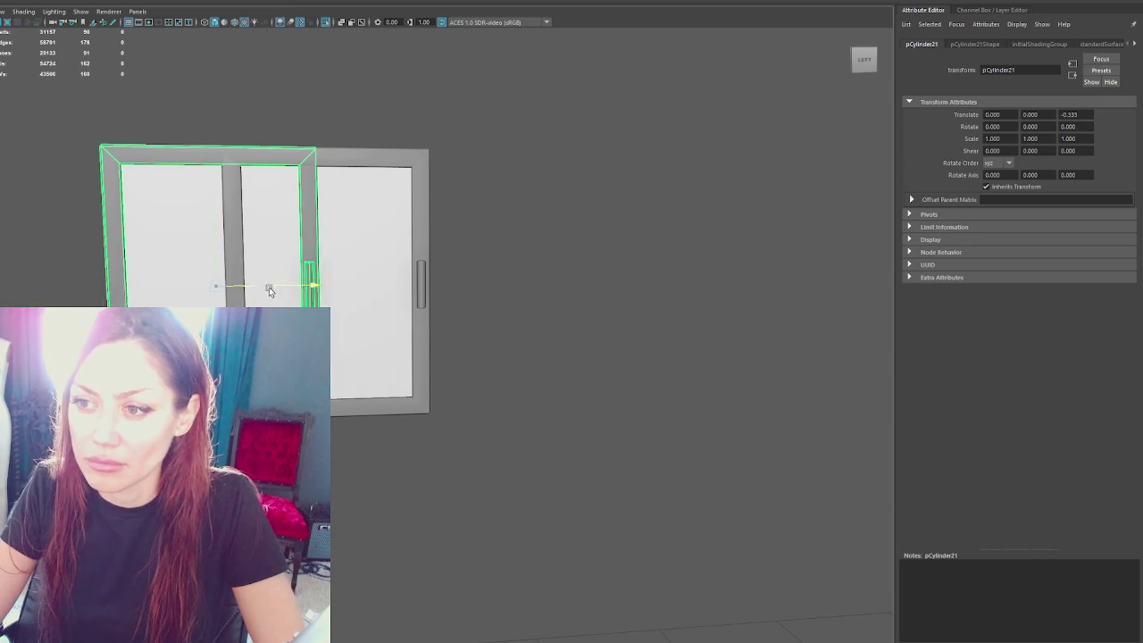
drag(269, 286, 139, 286)
click(214, 138)
click(176, 286)
alt+middle_drag(176, 287, 330, 300)
drag(77, 128, 259, 313)
key(Delete)
click(344, 250)
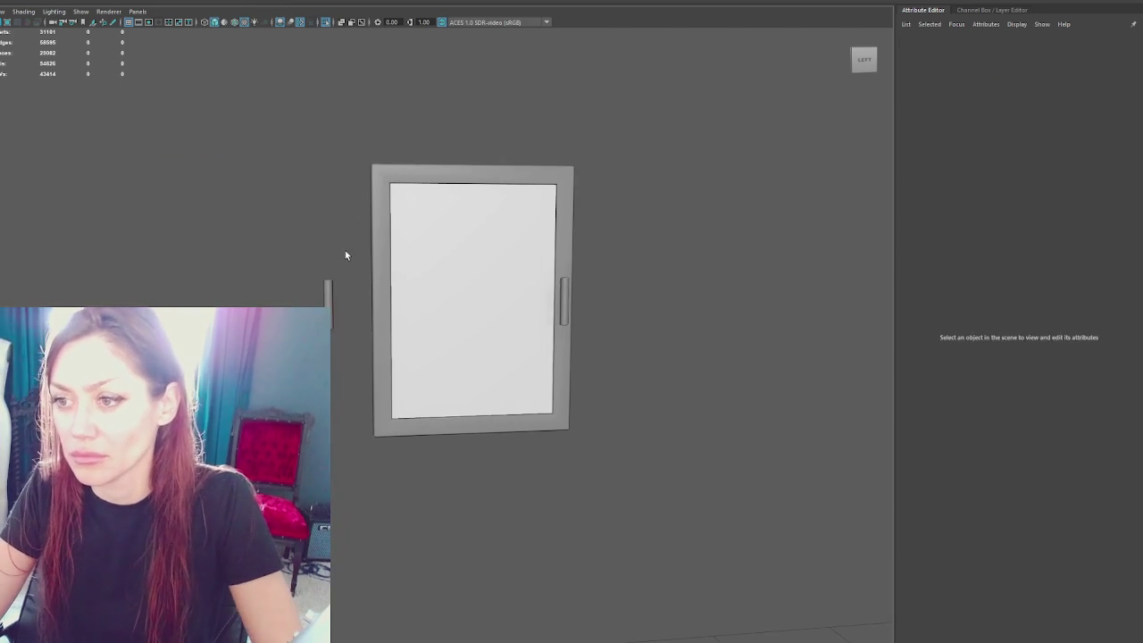
Step: Set the hinge cylinder against the door's left edge, enlarge it slightly, and lower it near the bottom
click(328, 304)
mouse_move(374, 321)
mouse_down()
mouse_move(416, 303)
mouse_move(442, 341)
mouse_up()
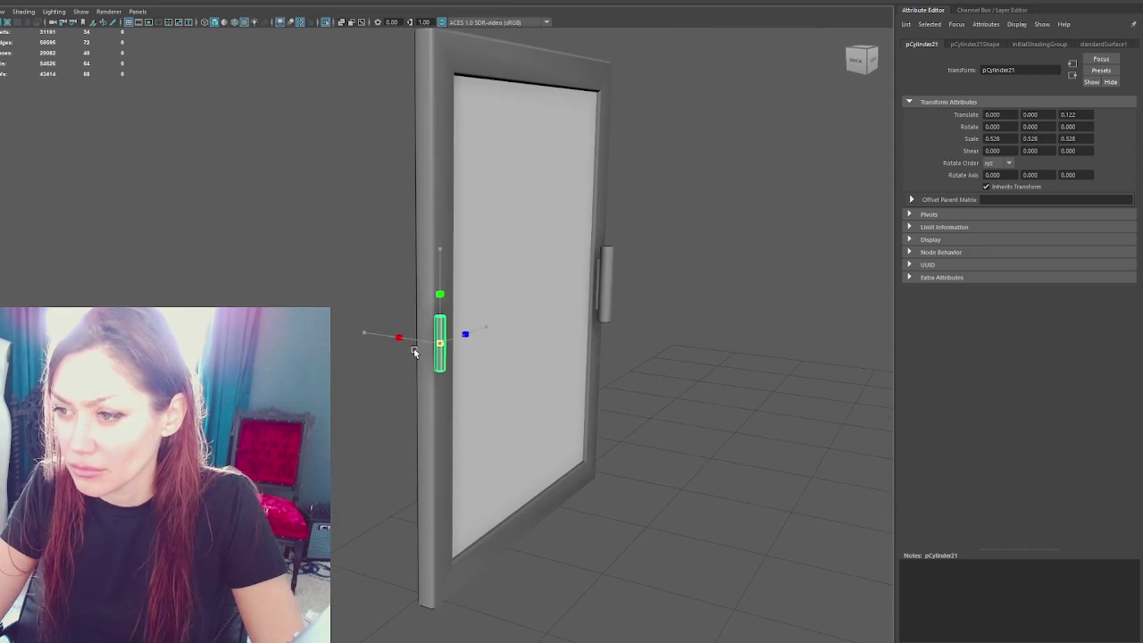
key(bracketleft)
key(r)
drag(530, 340, 437, 329)
drag(352, 242, 464, 326)
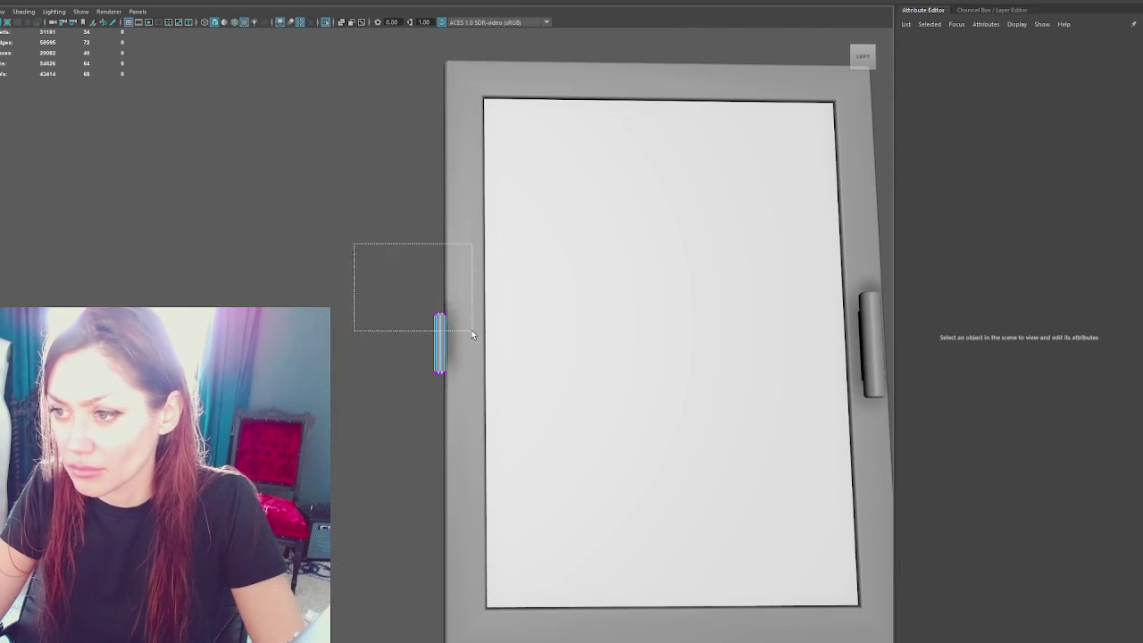
key(F8)
mouse_move(446, 281)
mouse_down()
mouse_move(446, 489)
mouse_move(415, 527)
mouse_move(467, 532)
mouse_up()
key(bracketleft)
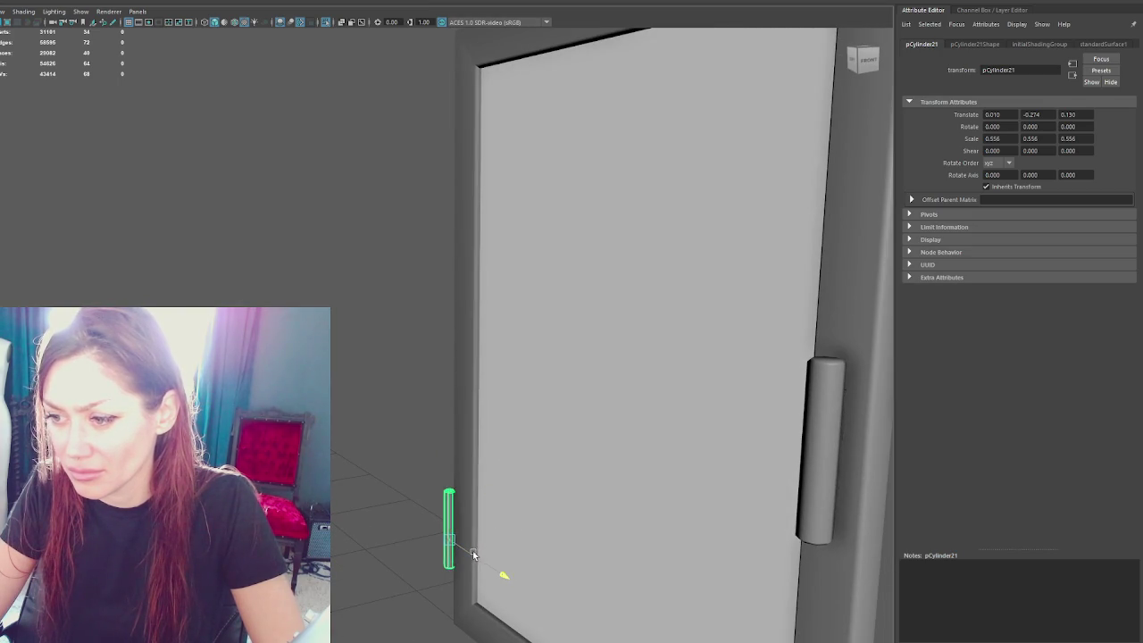
key(bracketleft)
key(bracketleft)
Step: Copy the hinge up to the top of the edge and combine all door parts into one mesh
key(ctrl+d)
mouse_move(472, 377)
mouse_down()
mouse_move(473, 168)
mouse_move(586, 201)
mouse_up()
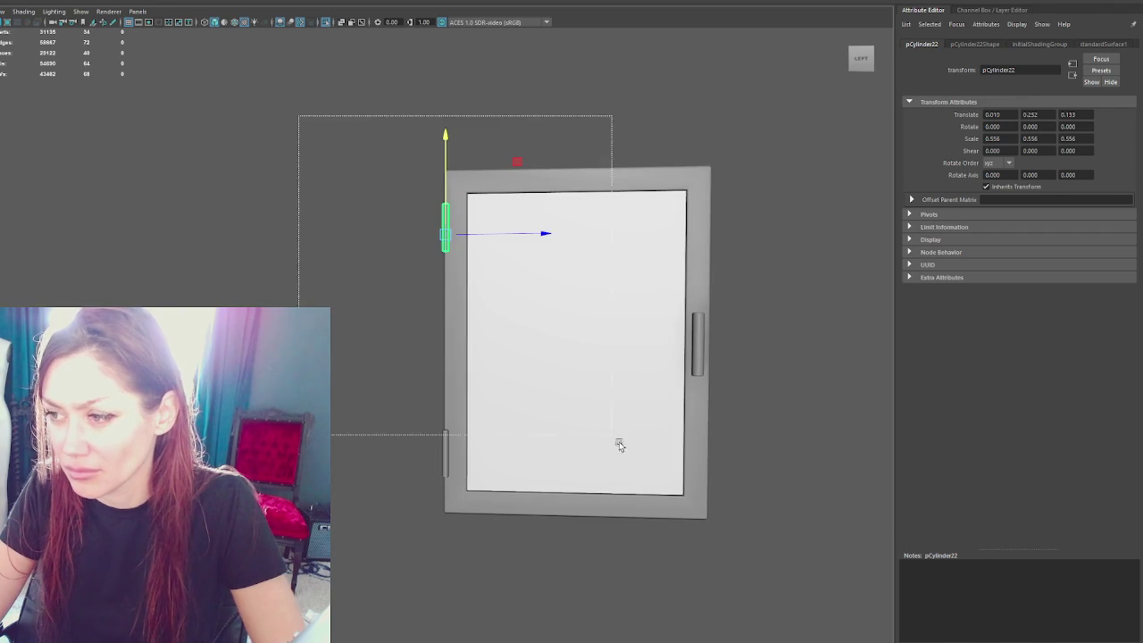
drag(621, 445, 372, 110)
click(45, 108)
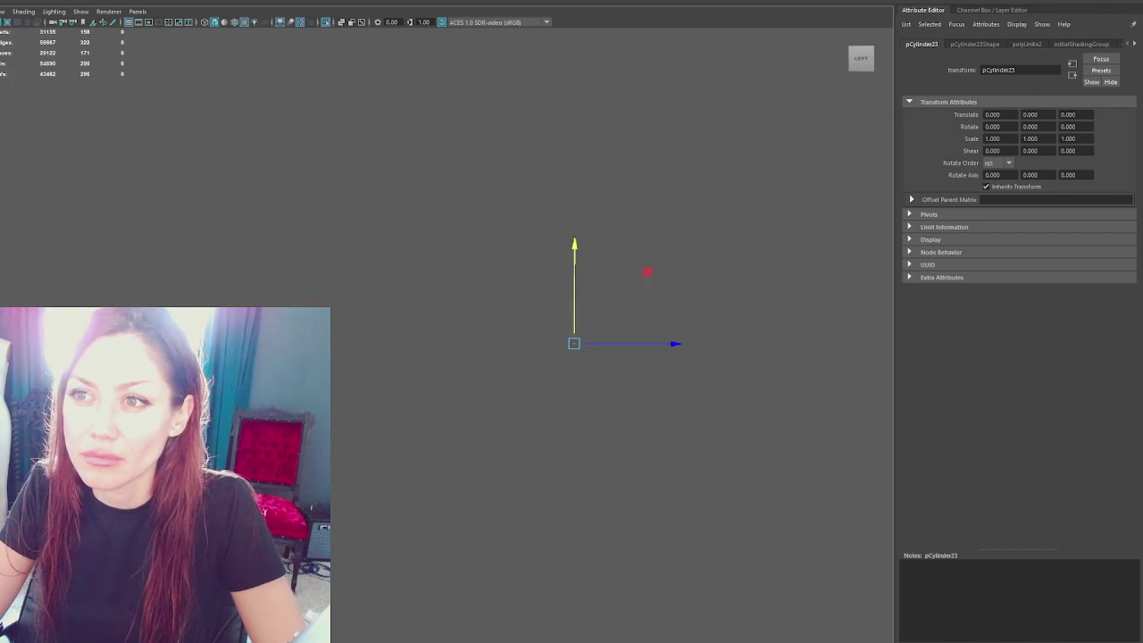
Step: Frame the combined door and undo its rotation so it closes back into the hutch
key(f)
click(295, 167)
scroll(283, 156, up, 5)
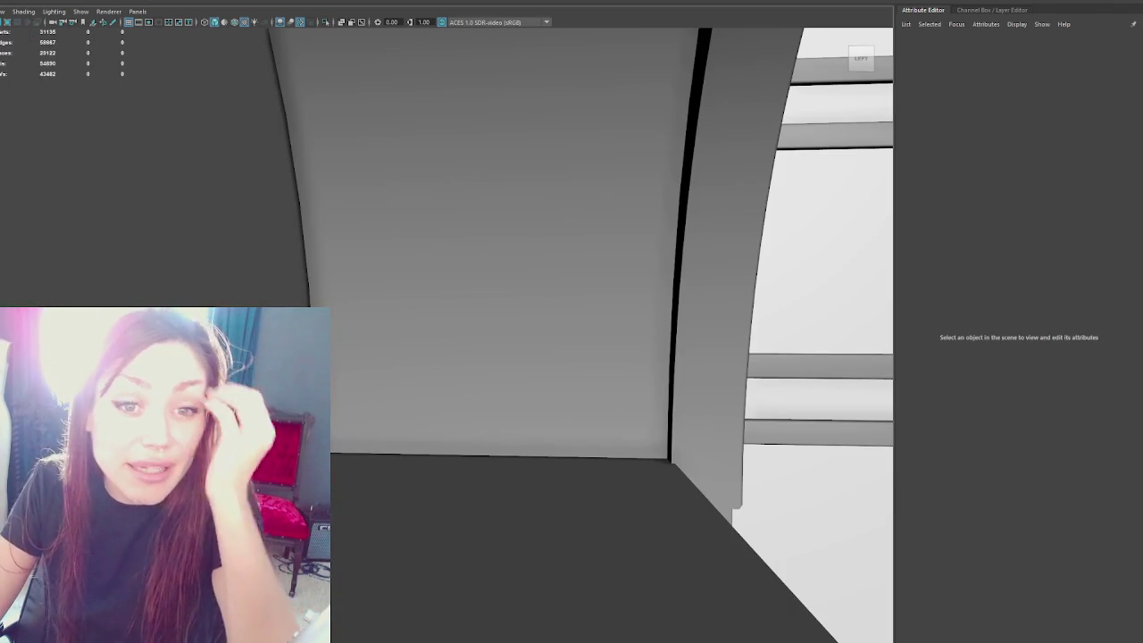
scroll(487, 324, down, 10)
scroll(488, 324, up, 3)
click(507, 425)
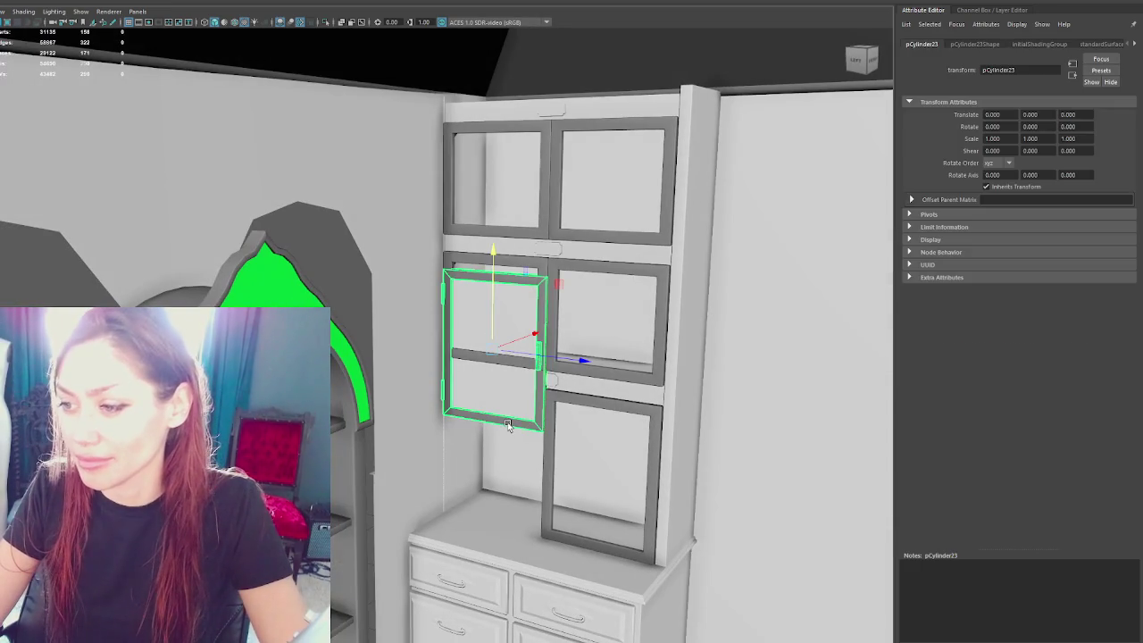
click(597, 389)
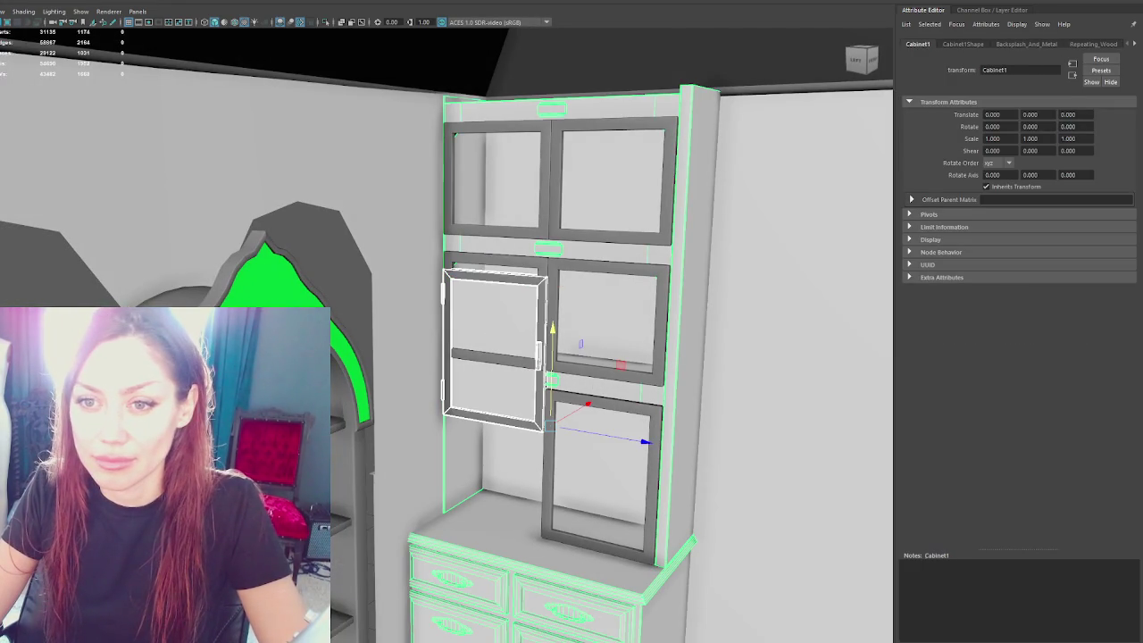
key(ctrl+z)
key(ctrl+z)
Step: Select Cabinet1, step down to its child pCube68, and pick the left door frame pCylinder23
key(shift+z)
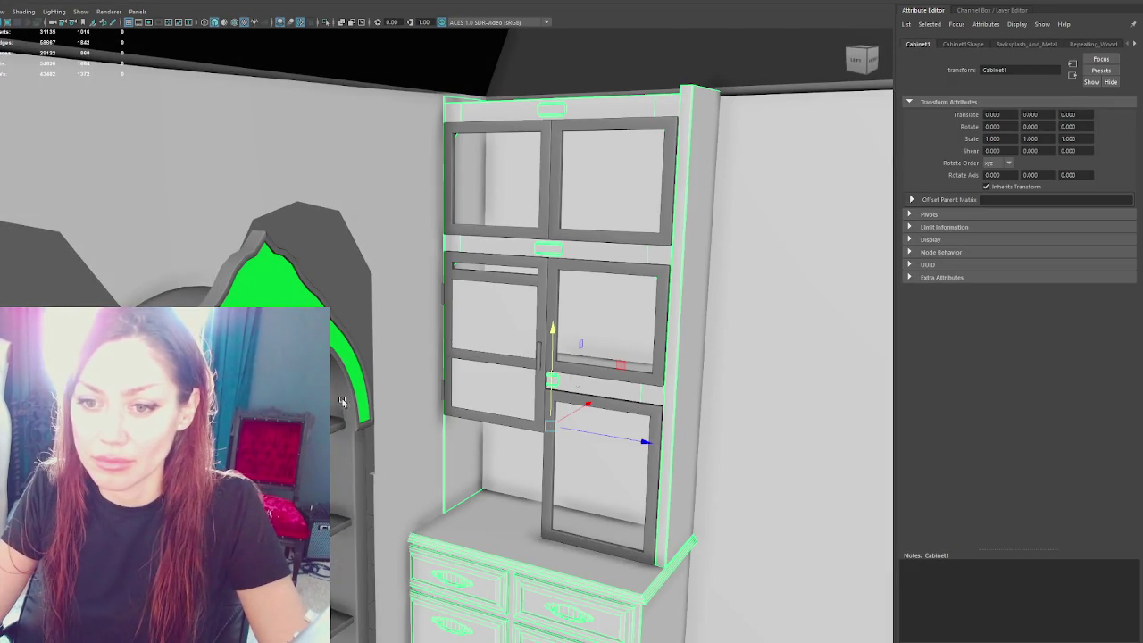
scroll(340, 402, down, 3)
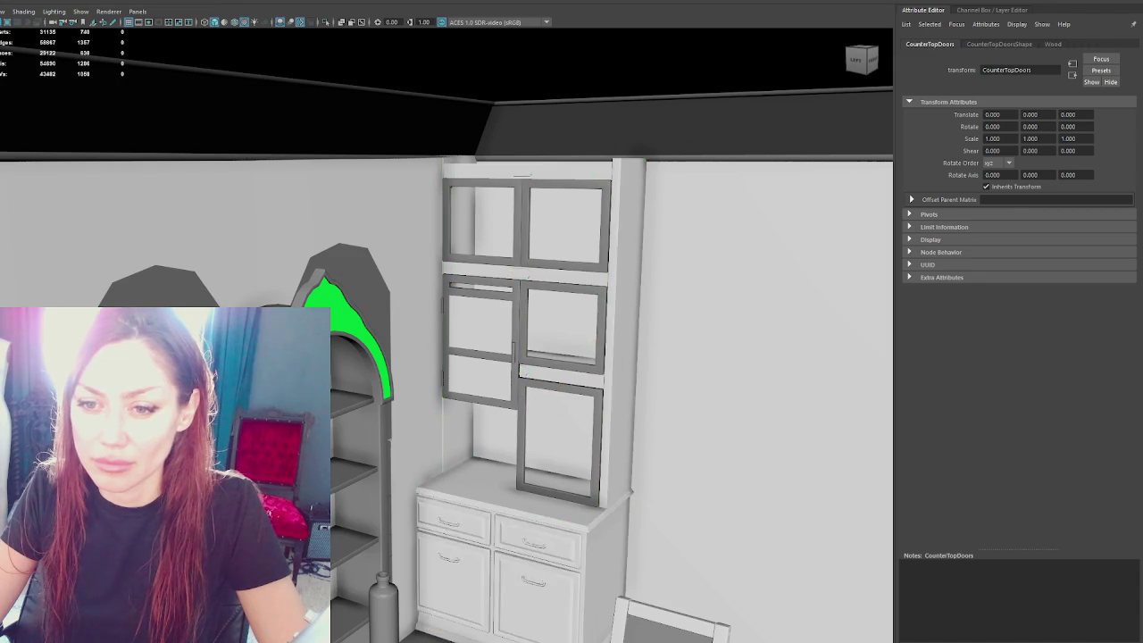
key(Down)
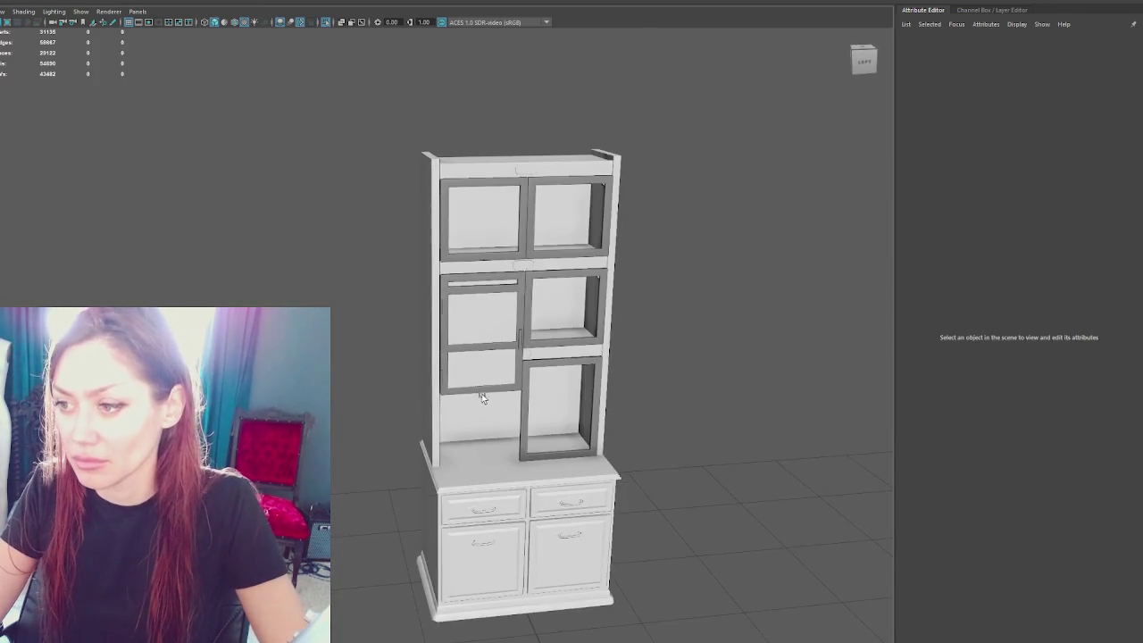
click(483, 398)
Step: Lower pCylinder23 one shelf (Translate Y -0.573) into the bottom-left opening and fine-tune its X/Y position
key(f)
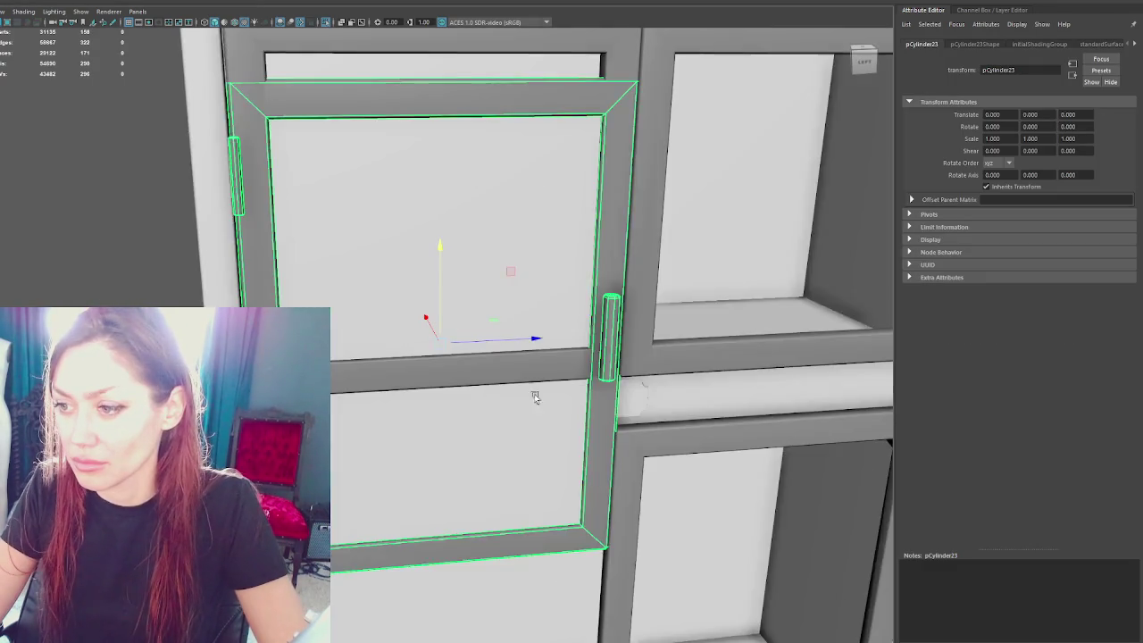
scroll(536, 396, down, 3)
drag(436, 241, 427, 375)
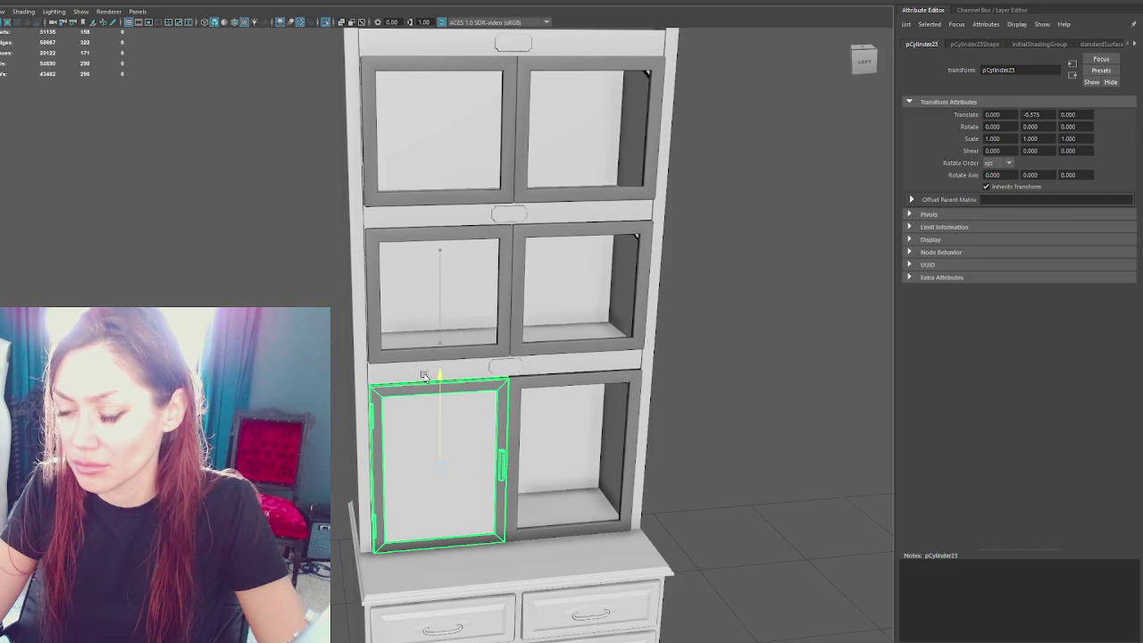
scroll(424, 375, up, 3)
alt+drag(424, 375, 482, 400)
scroll(482, 400, up, 2)
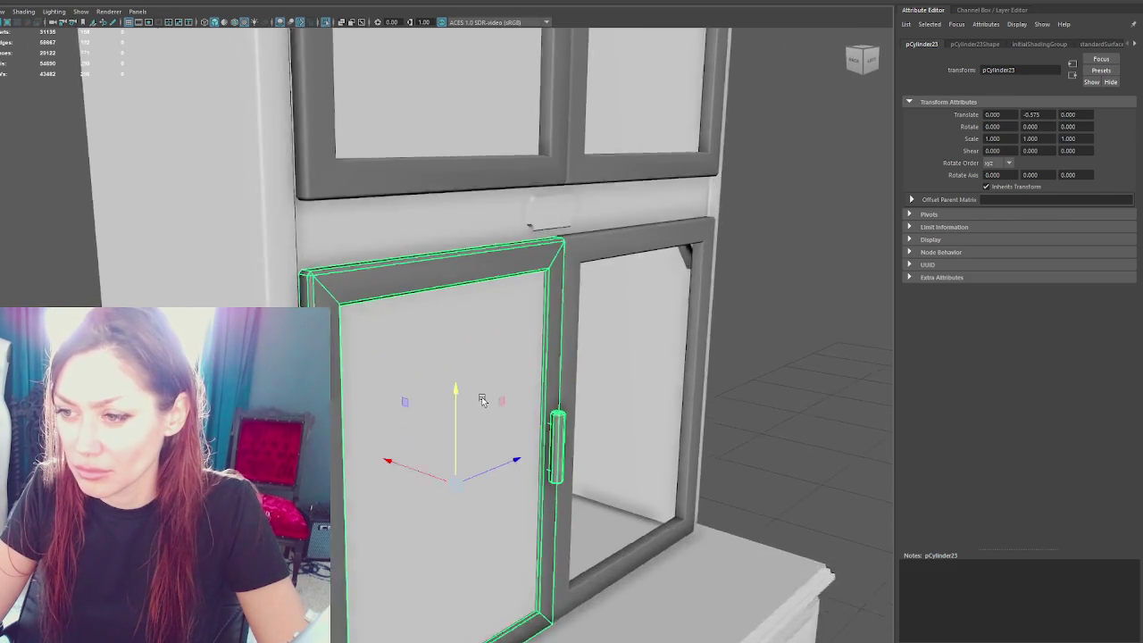
scroll(482, 400, up, 2)
scroll(498, 337, down, 3)
drag(498, 332, 498, 337)
drag(464, 398, 466, 400)
alt+drag(466, 400, 480, 412)
scroll(480, 411, up, 3)
mouse_move(536, 349)
mouse_down()
mouse_move(648, 298)
mouse_move(691, 169)
mouse_up()
Step: In wireframe, select both hinges' vertices and shift them outward along X, then restore shaded display
key(4)
mouse_move(625, 184)
alt+mouse_down()
mouse_move(590, 184)
mouse_move(580, 170)
alt+mouse_up()
drag(526, 113, 455, 197)
drag(452, 326, 454, 323)
mouse_move(520, 334)
shift+mouse_down()
mouse_move(445, 460)
mouse_move(523, 184)
mouse_move(589, 328)
mouse_move(457, 616)
shift+mouse_up()
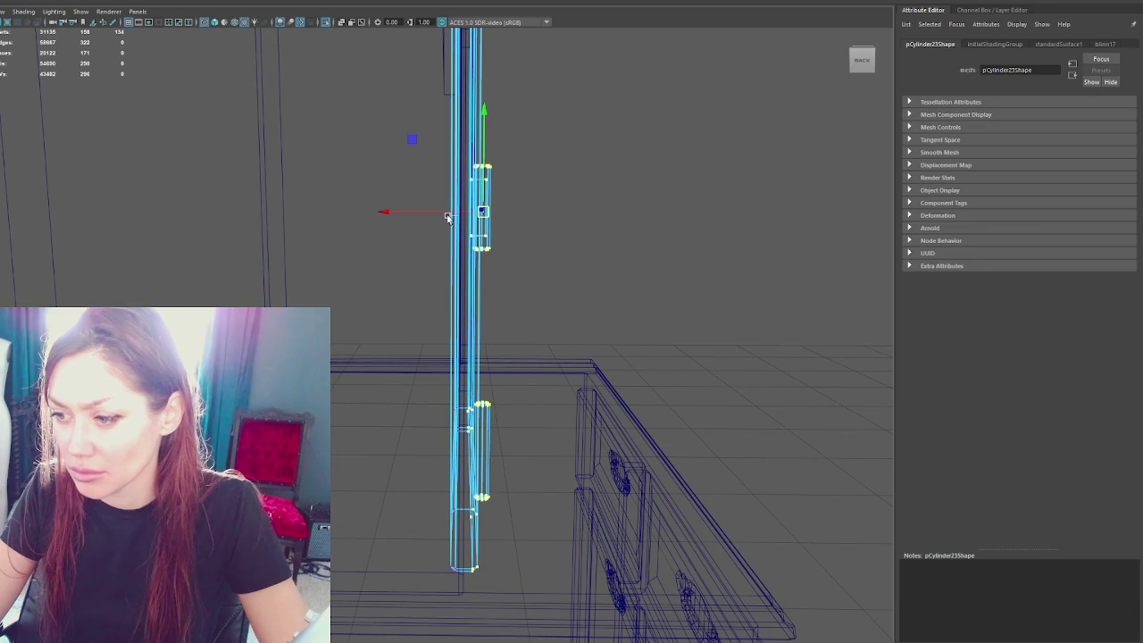
drag(427, 219, 425, 215)
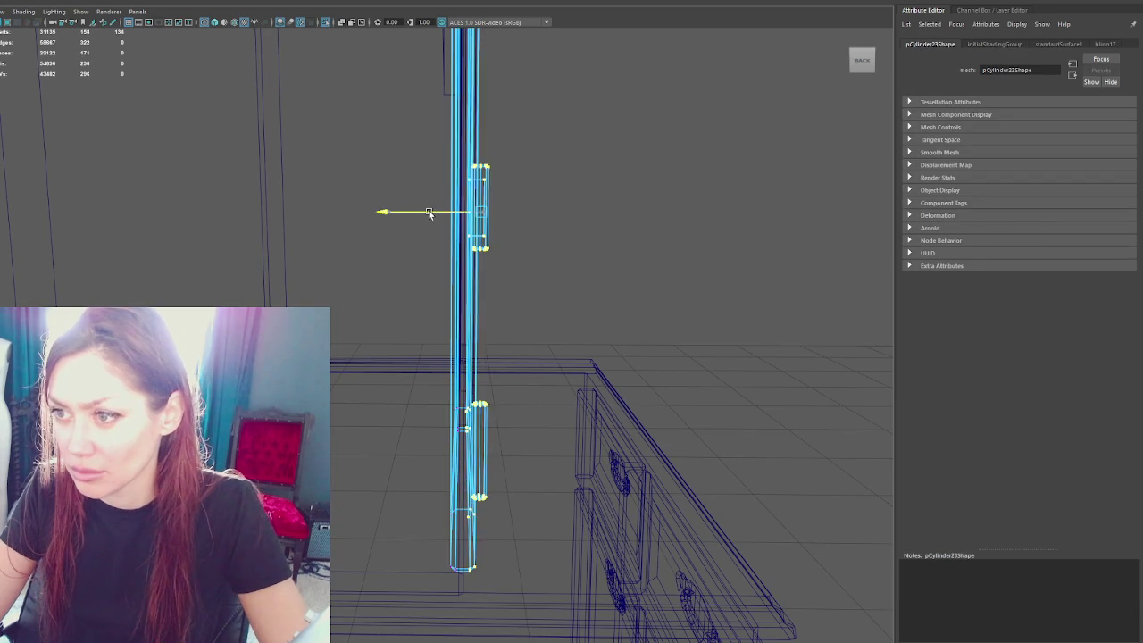
key(6)
key(7)
scroll(651, 196, up, 3)
Step: Nudge the left lower door slightly up and back so it sits in its opening
key(6)
click(175, 181)
scroll(232, 119, down, 3)
scroll(232, 120, down, 3)
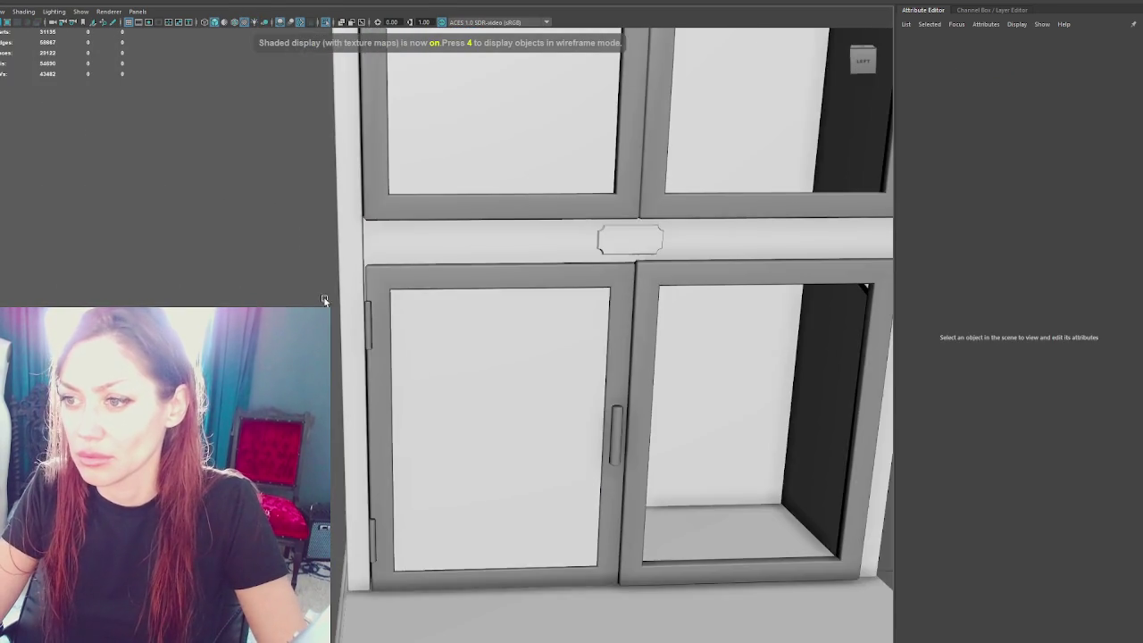
click(473, 340)
scroll(473, 340, up, 3)
scroll(652, 503, up, 3)
alt+drag(656, 465, 676, 399)
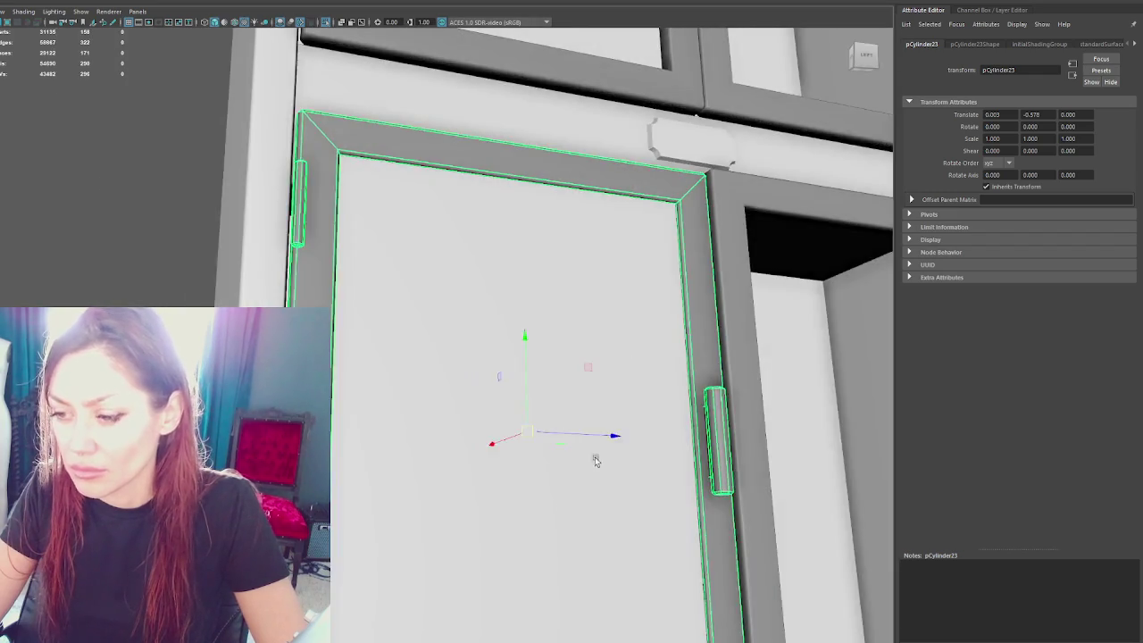
alt+drag(596, 461, 594, 313)
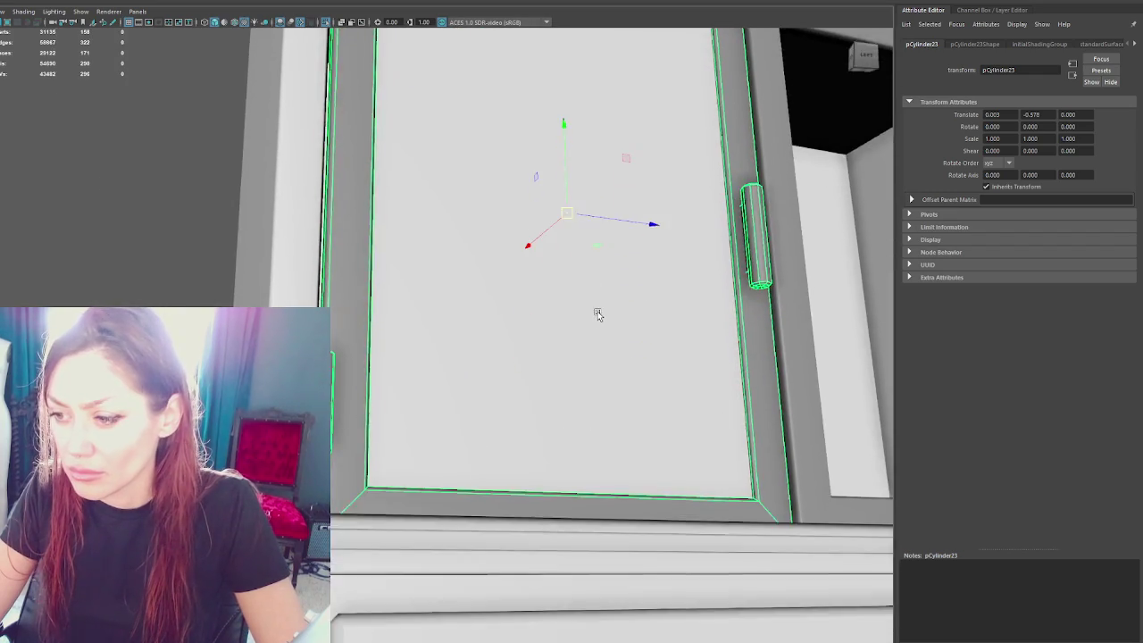
scroll(588, 311, up, 1)
mouse_move(570, 201)
mouse_down()
mouse_move(595, 240)
mouse_move(571, 250)
mouse_move(532, 343)
mouse_move(512, 339)
mouse_move(479, 450)
mouse_move(515, 274)
mouse_move(504, 258)
mouse_up()
drag(575, 265, 577, 260)
key(f)
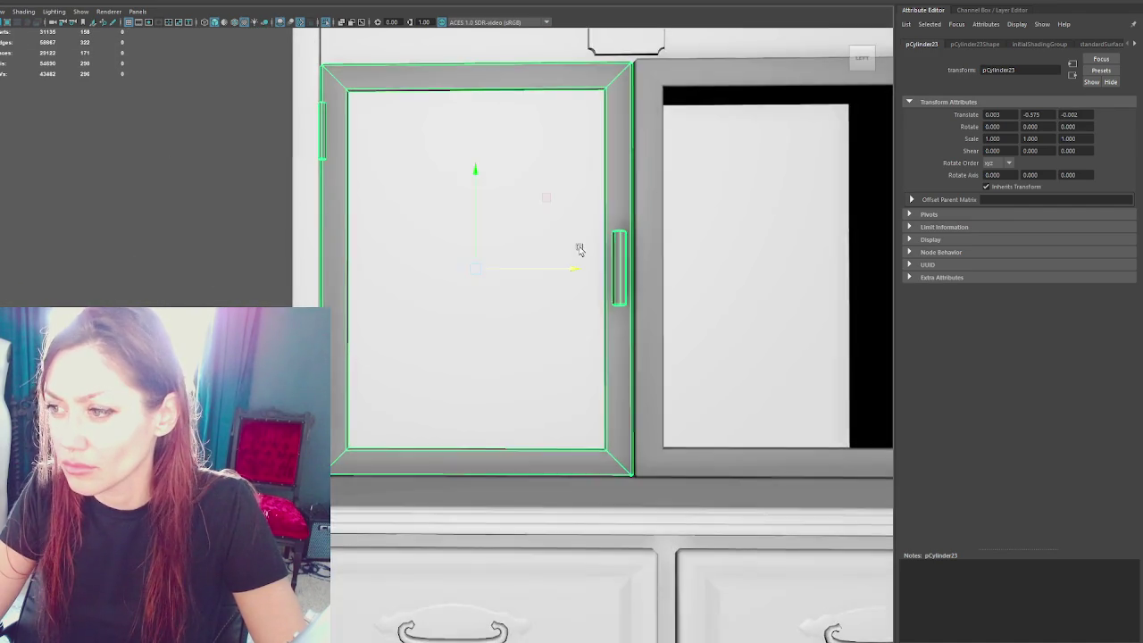
Step: Try moving the hinge faces outward, undo it, and return to object selection mode
right_drag(208, 147, 205, 167)
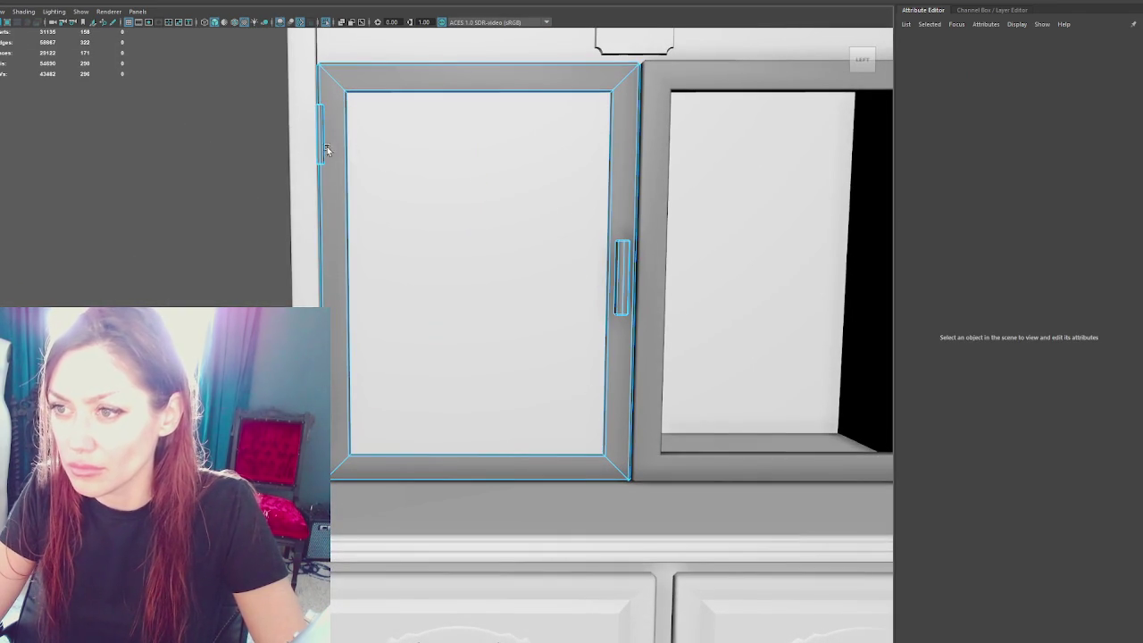
click(321, 149)
alt+drag(355, 375, 416, 332)
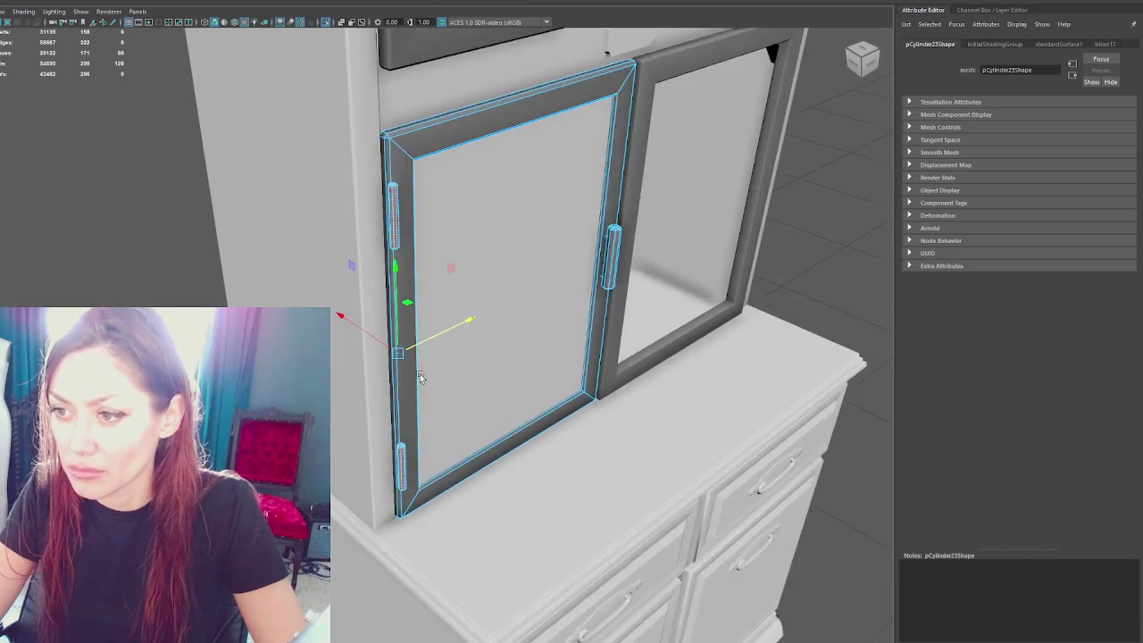
scroll(420, 327, up, 3)
drag(332, 359, 372, 336)
key(ctrl+z)
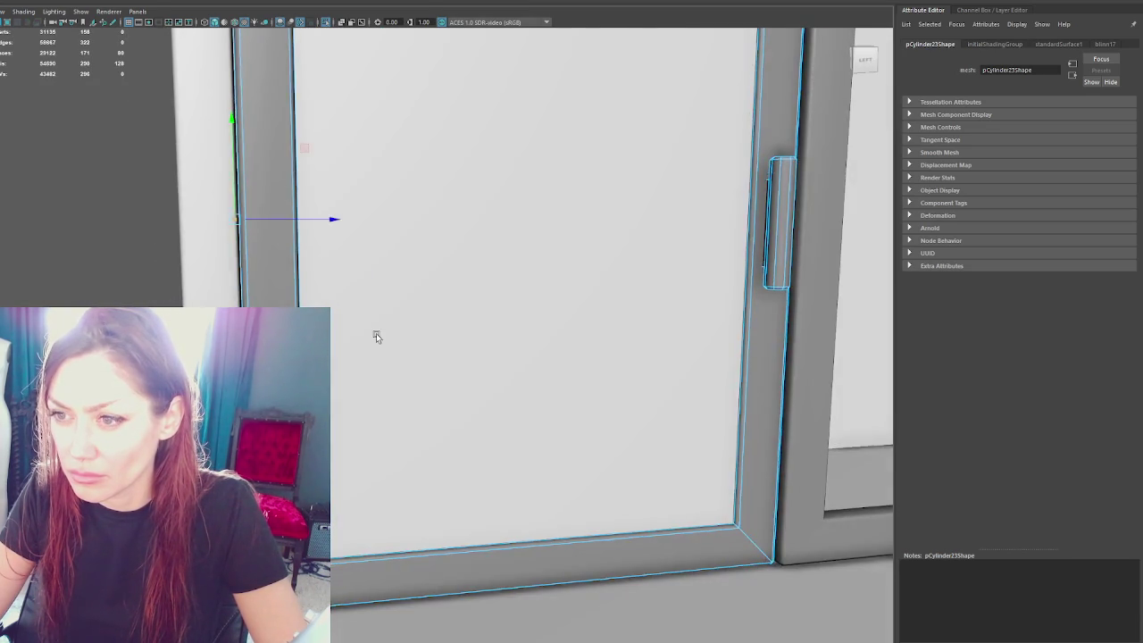
scroll(372, 333, down, 5)
right_click(178, 229)
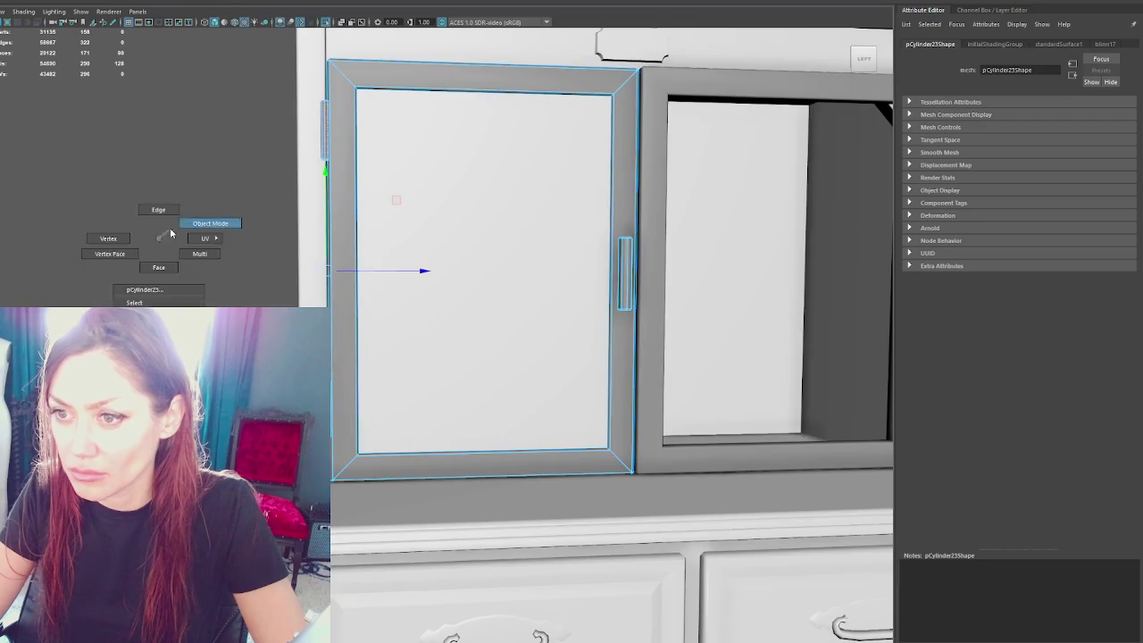
click(276, 244)
Step: Delete the old right lower door pCube69 and slide a duplicate of the left door into its place
click(388, 258)
click(598, 300)
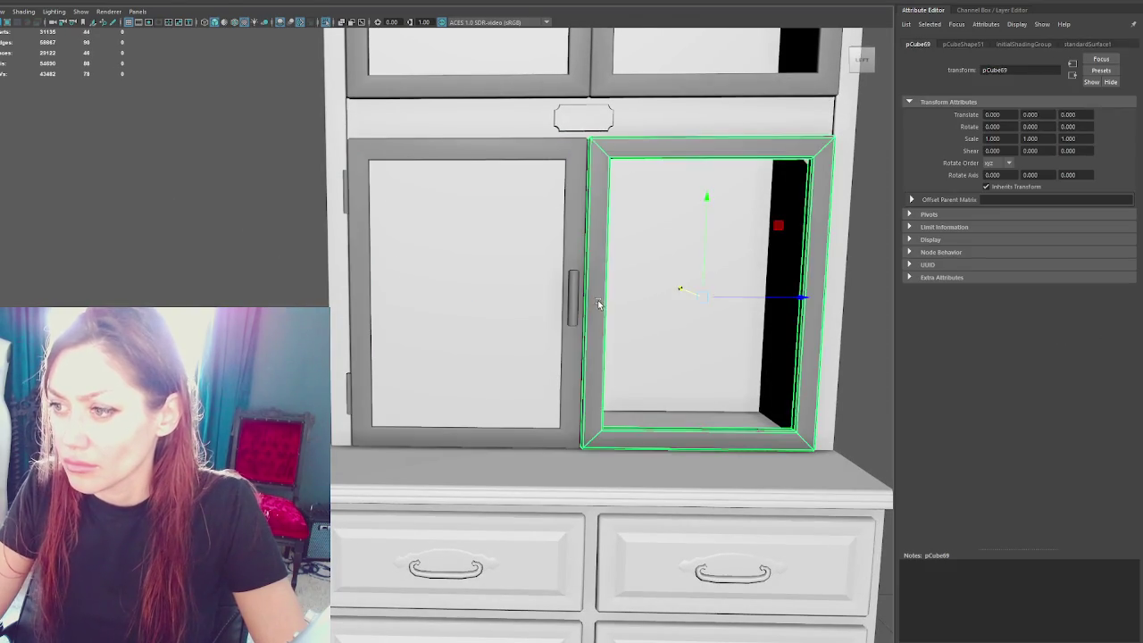
key(Delete)
click(546, 286)
key(ctrl+d)
mouse_move(576, 313)
mouse_down()
mouse_move(779, 314)
mouse_move(809, 302)
mouse_up()
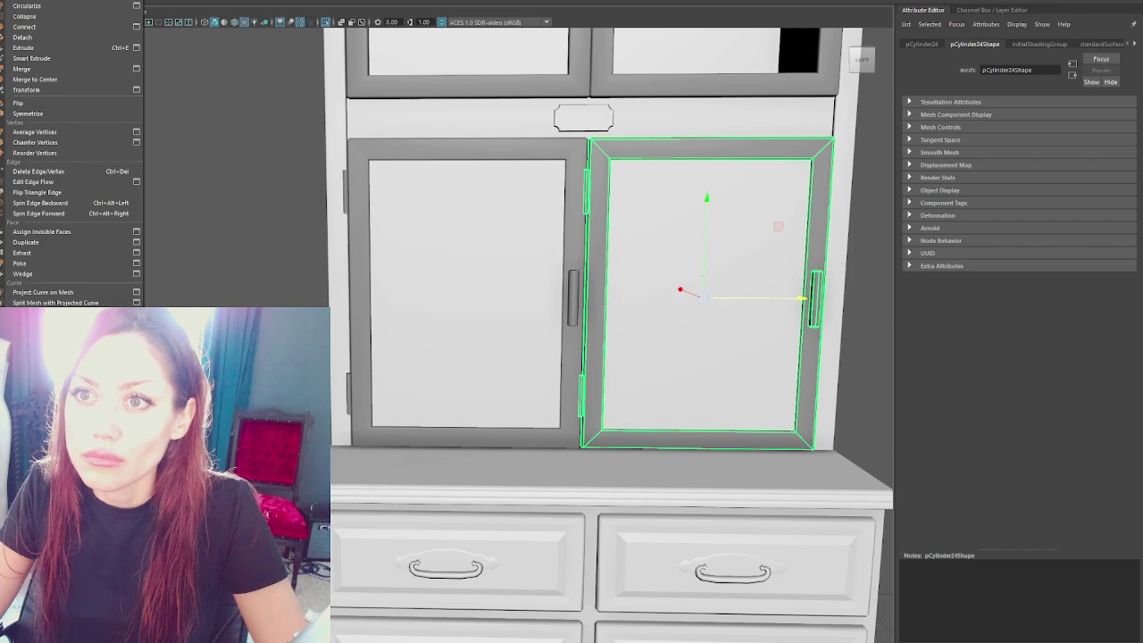
Step: Create a mirrored copy of the door with Mesh > Mirror and move it into the right opening
click(36, 103)
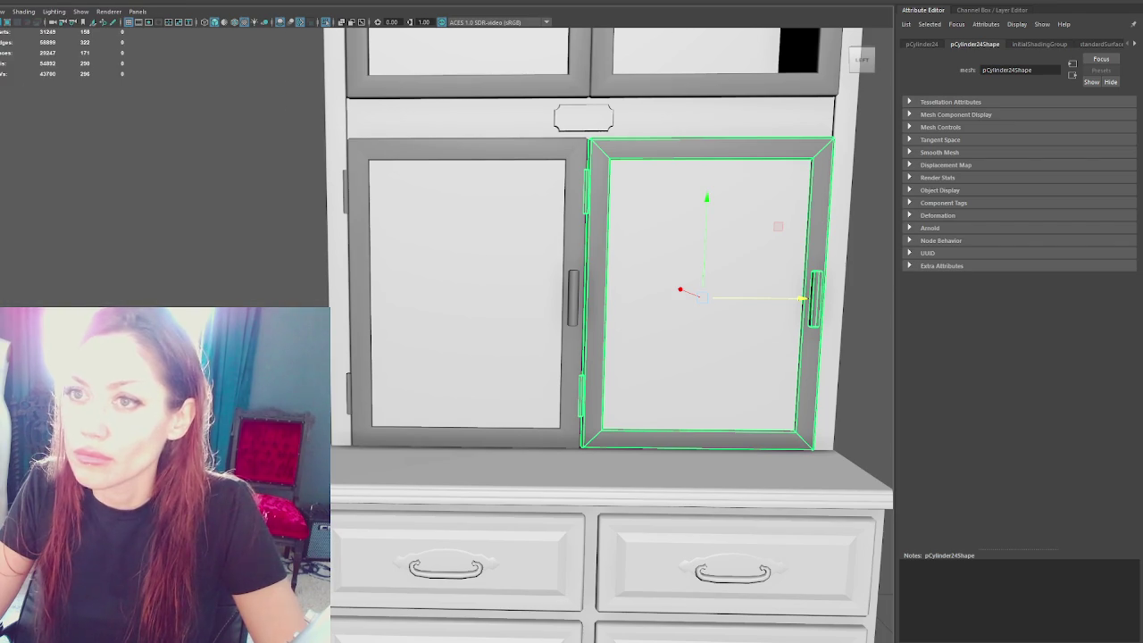
click(1, 11)
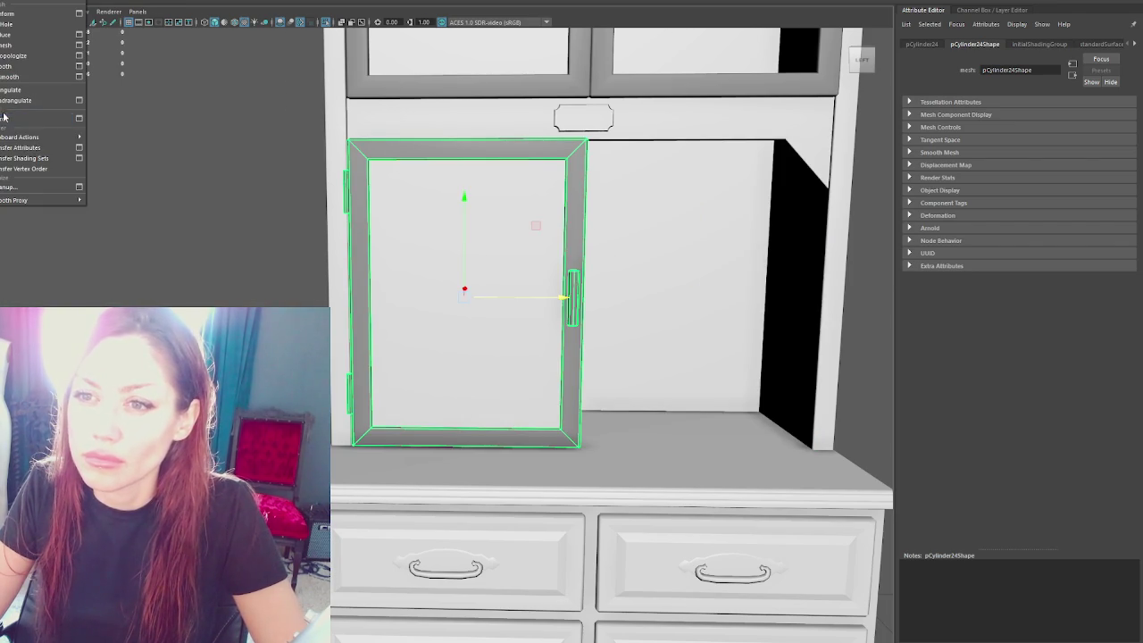
click(3, 116)
drag(549, 295, 783, 319)
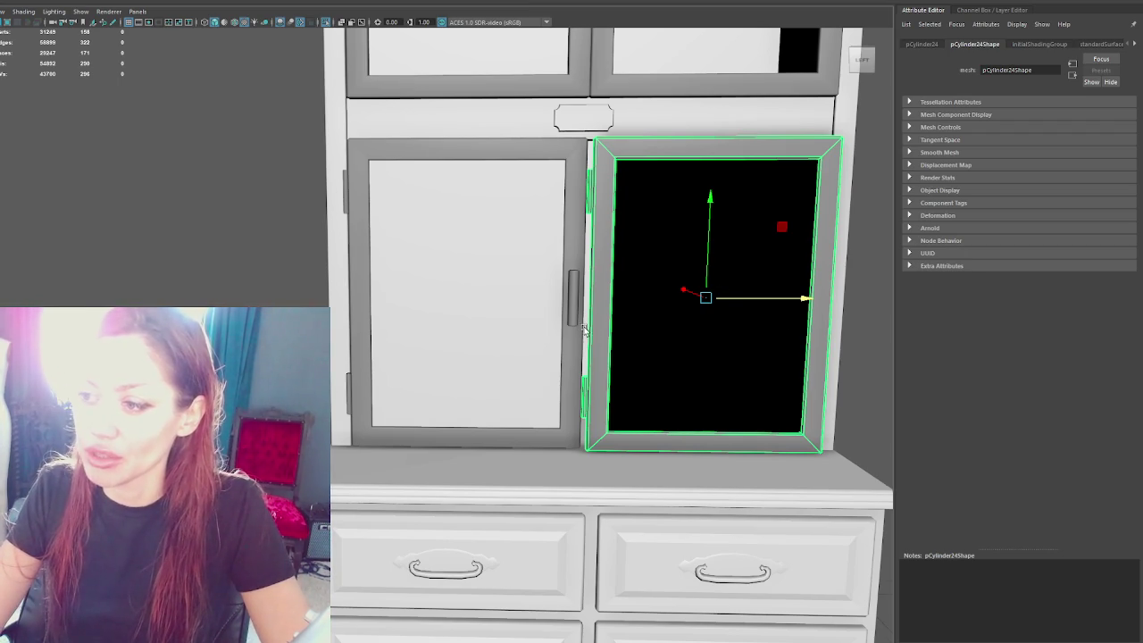
scroll(583, 330, down, 2)
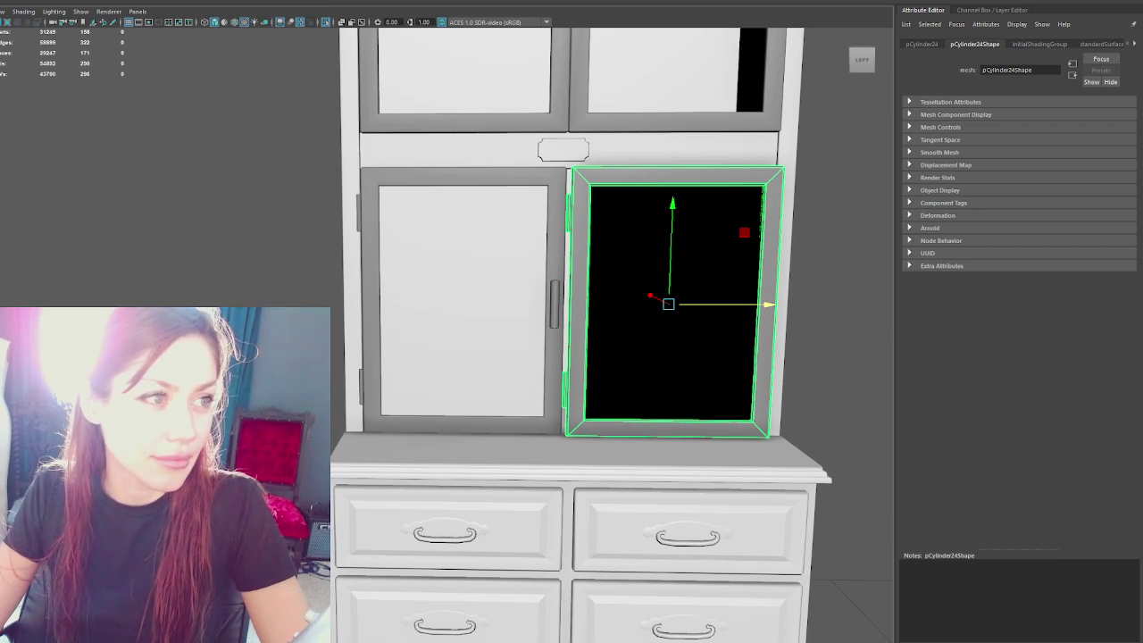
scroll(714, 305, up, 5)
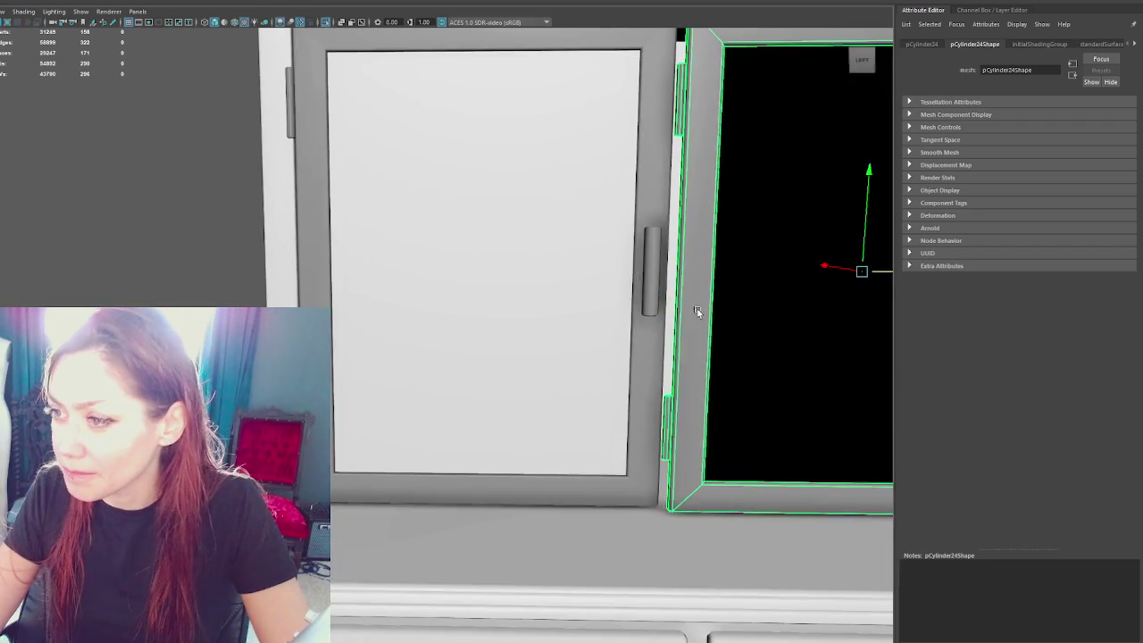
scroll(524, 327, down, 3)
Step: Rotate the right door 180° about Y so its hinges face the outer edge, then inspect and deselect it
key(e)
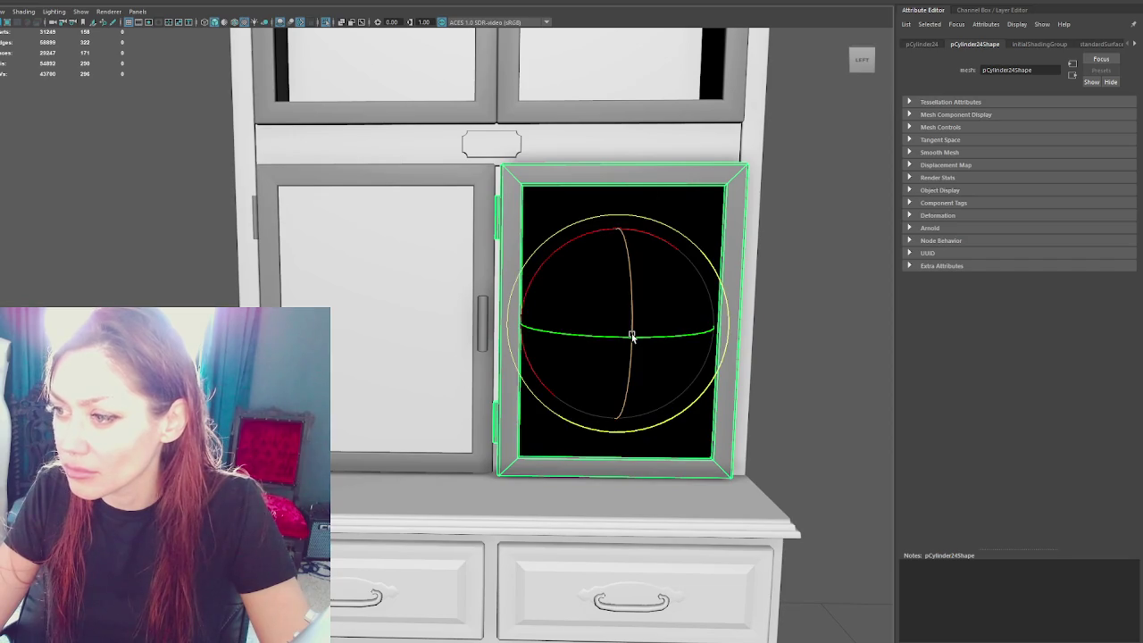
drag(612, 331, 732, 350)
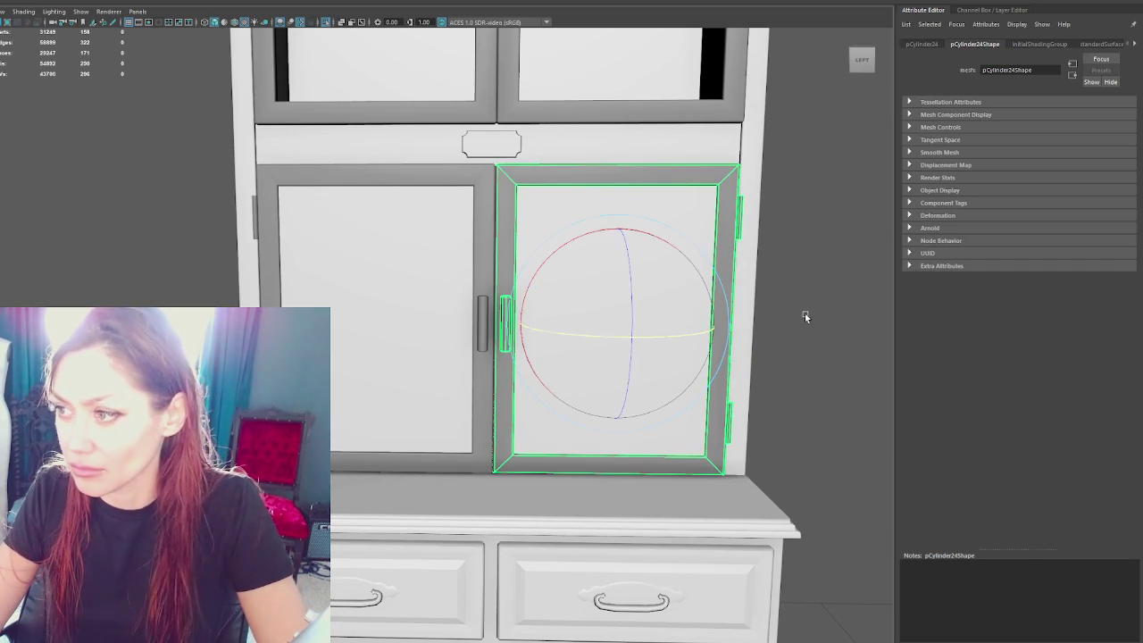
click(778, 281)
scroll(740, 280, up, 5)
scroll(705, 284, down, 2)
click(700, 286)
mouse_move(700, 286)
alt+mouse_down()
mouse_move(617, 296)
mouse_move(539, 350)
mouse_move(434, 358)
alt+mouse_up()
key(w)
mouse_move(357, 399)
alt+mouse_down()
mouse_move(529, 388)
mouse_move(607, 351)
mouse_move(577, 349)
alt+mouse_up()
scroll(528, 294, down, 3)
scroll(382, 306, up, 3)
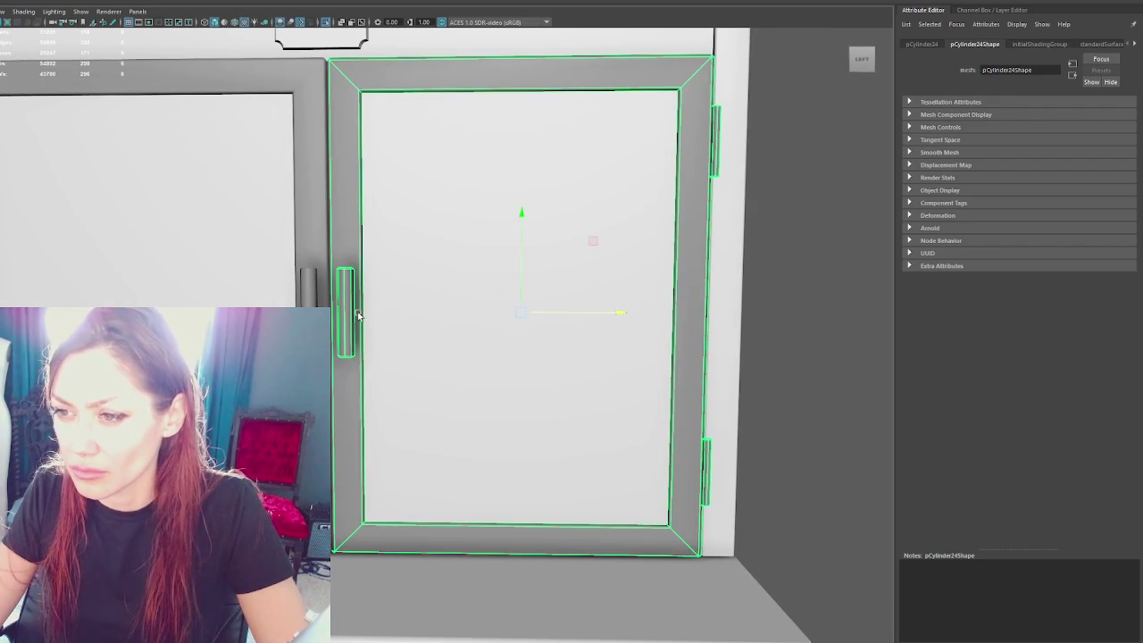
click(770, 320)
scroll(704, 325, down, 3)
scroll(692, 331, up, 1)
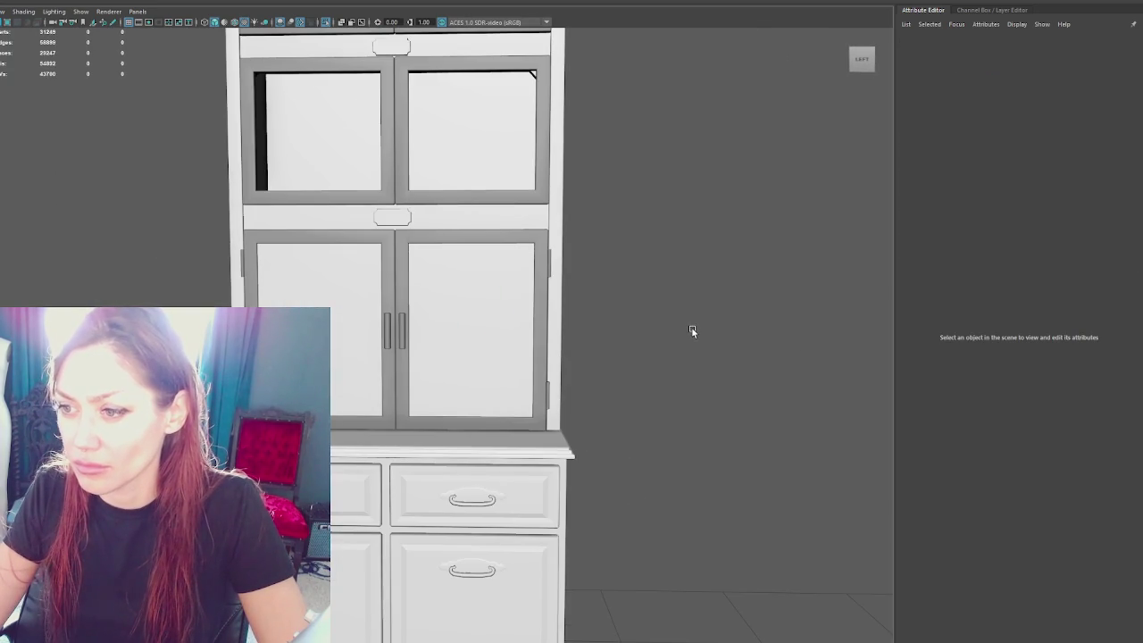
Step: Select both lower doors and check their handle top vertices in wireframe, then return to shaded display
scroll(692, 332, up, 2)
click(562, 250)
shift+click(268, 241)
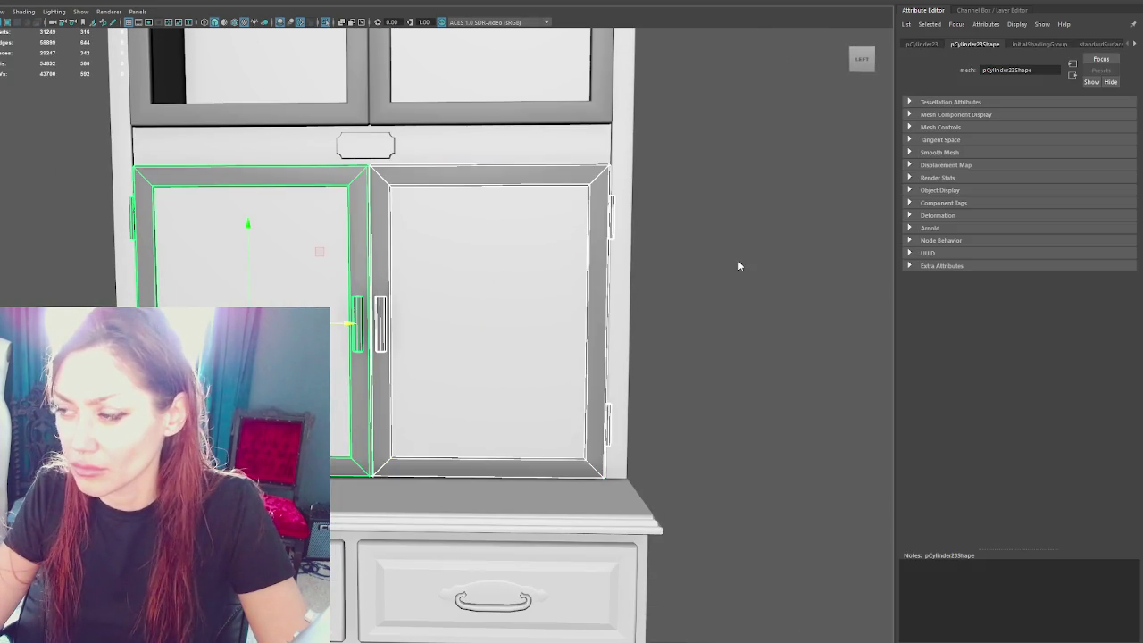
key(4)
mouse_move(320, 273)
mouse_down()
mouse_move(420, 312)
mouse_move(343, 361)
mouse_up()
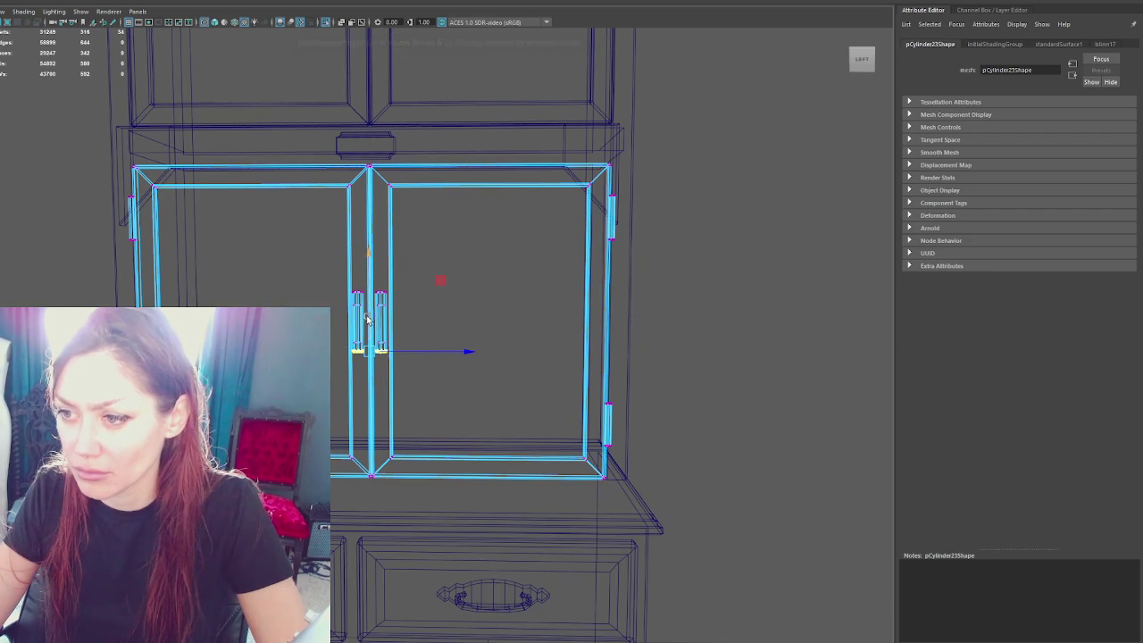
key(5)
click(723, 234)
scroll(732, 235, down, 3)
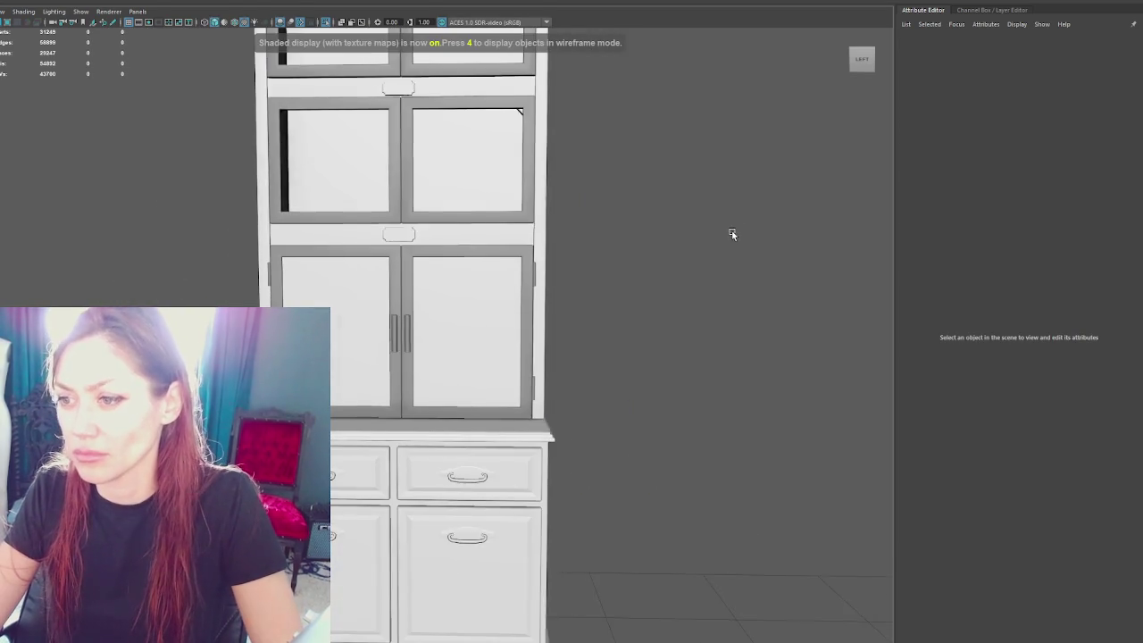
scroll(742, 235, up, 3)
click(416, 278)
click(381, 280)
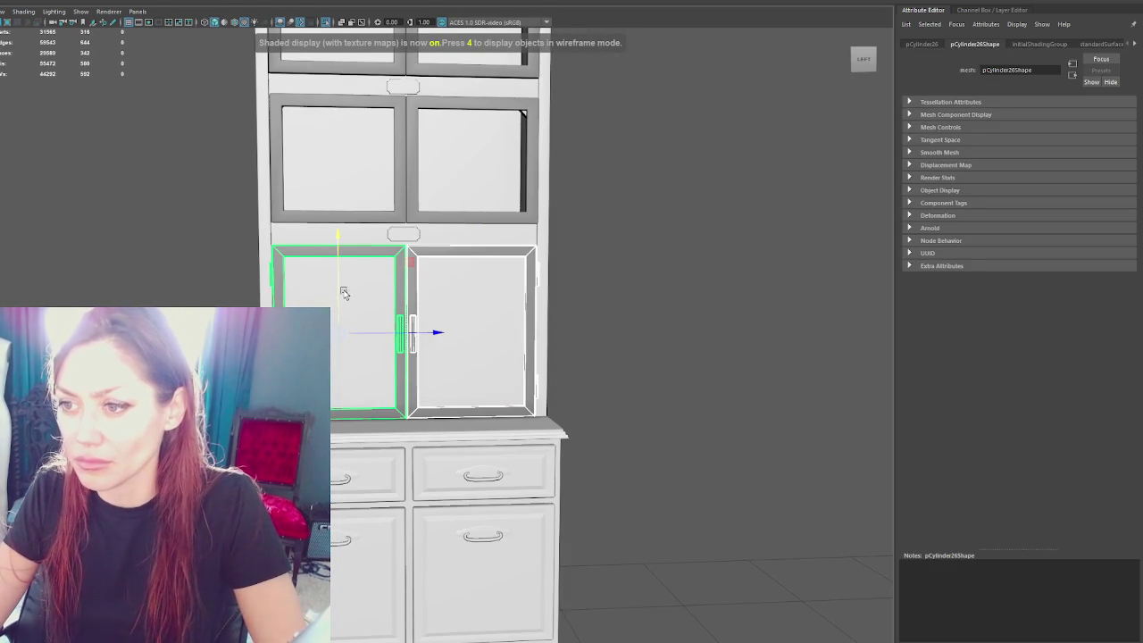
Step: Select both upper glass doors and delete them
click(413, 204)
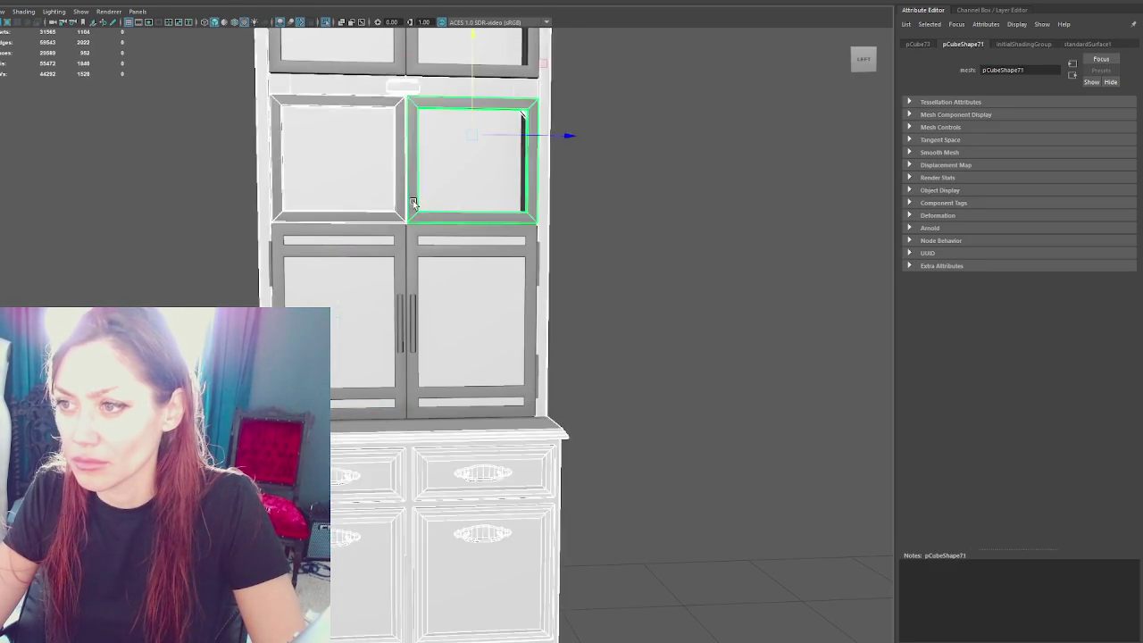
click(406, 123)
shift+click(412, 109)
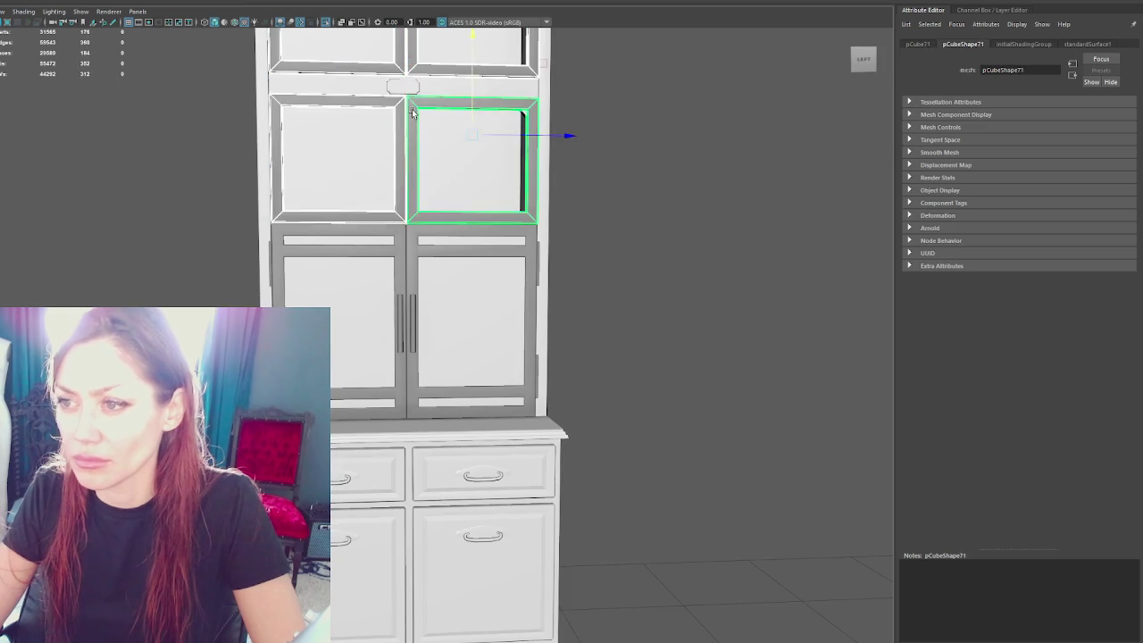
key(Delete)
click(372, 242)
click(404, 240)
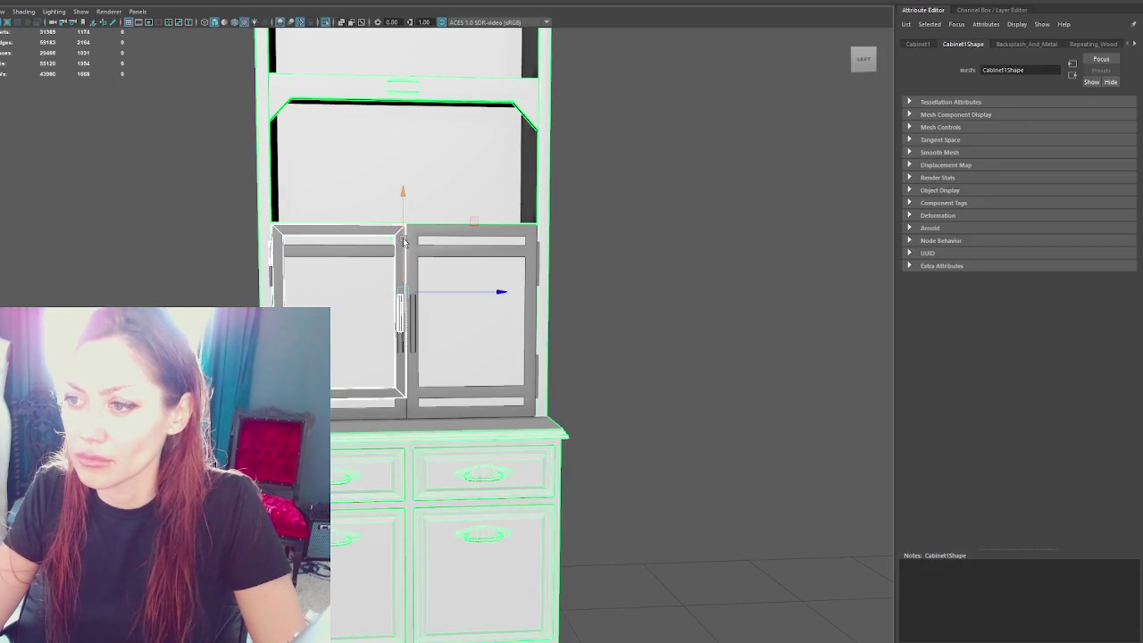
Step: Select both doors and lift the pair up into the empty middle opening
click(417, 238)
click(427, 233)
mouse_move(476, 277)
alt+right_down()
mouse_move(456, 94)
mouse_move(459, 256)
alt+right_up()
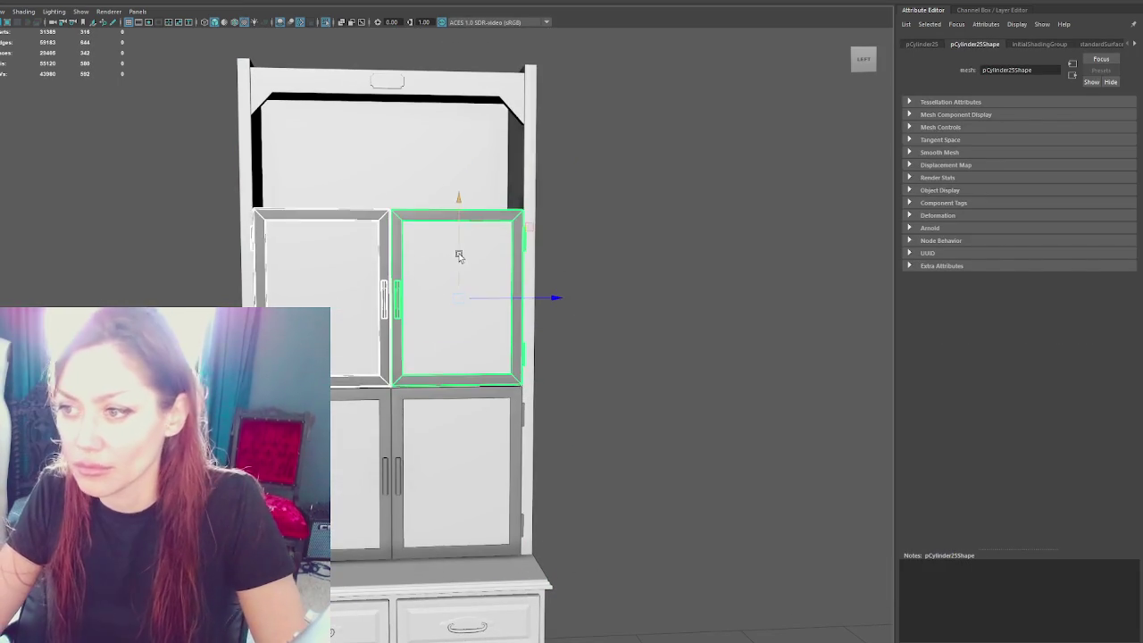
mouse_move(459, 256)
mouse_down()
mouse_move(459, 199)
mouse_move(459, 247)
mouse_move(441, 190)
mouse_move(472, 183)
mouse_up()
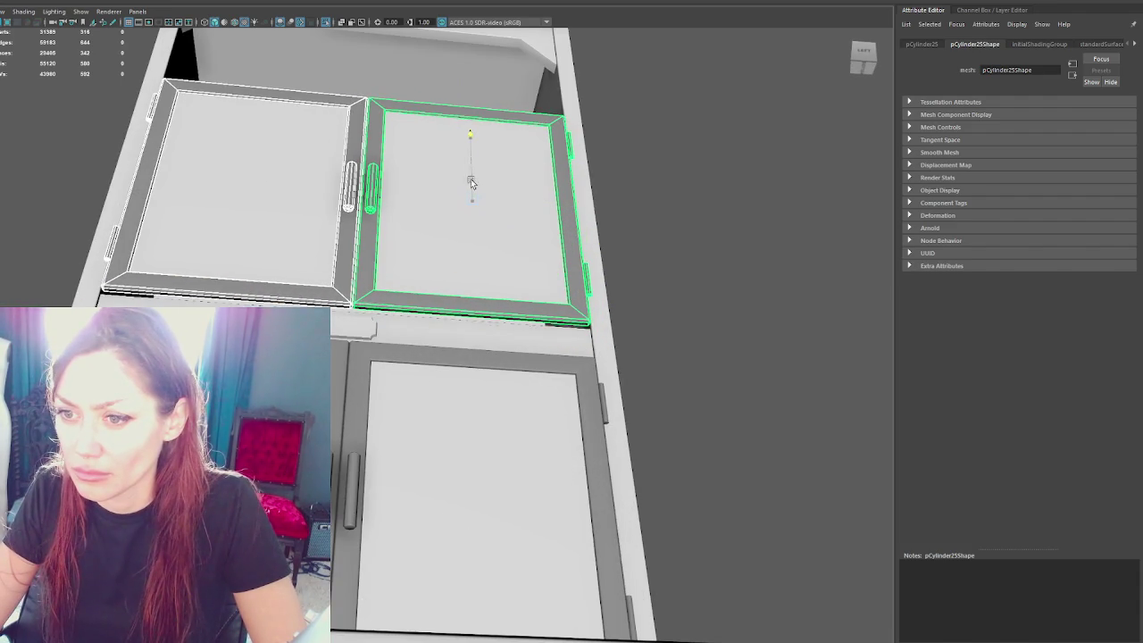
key(Up)
Step: Reselect the upper door pair and slide it down to sit in the opening
click(864, 52)
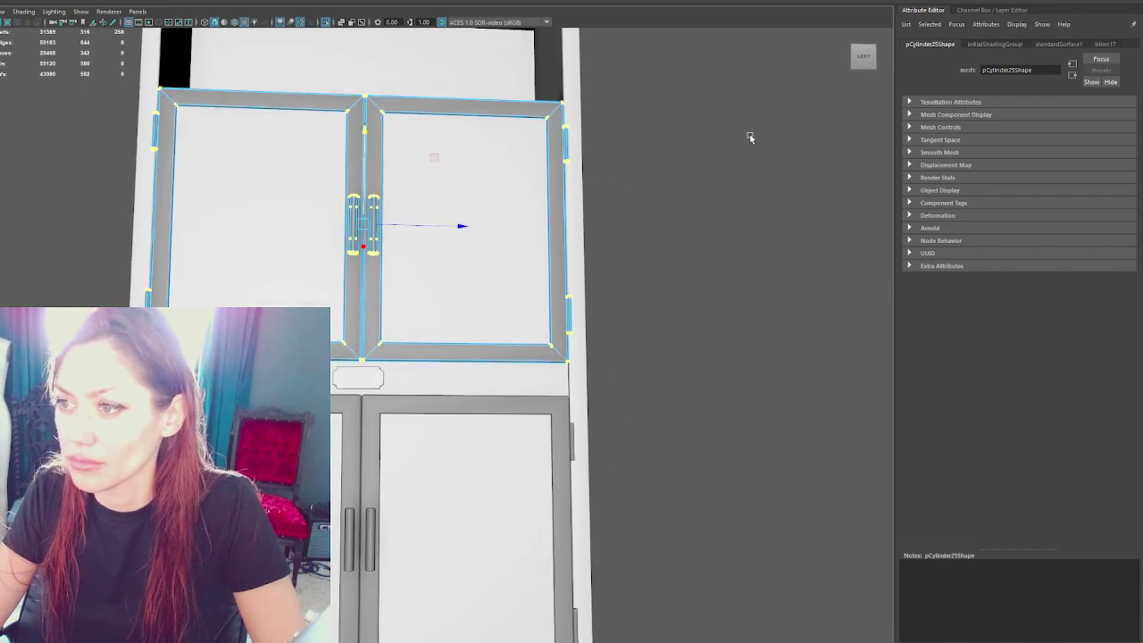
key(4)
key(6)
drag(366, 185, 389, 226)
drag(719, 103, 57, 255)
mouse_move(374, 165)
mouse_down()
mouse_move(376, 214)
mouse_move(436, 242)
mouse_move(438, 222)
mouse_up()
Step: Select the door handles and lower them slightly on Y
drag(295, 294, 429, 386)
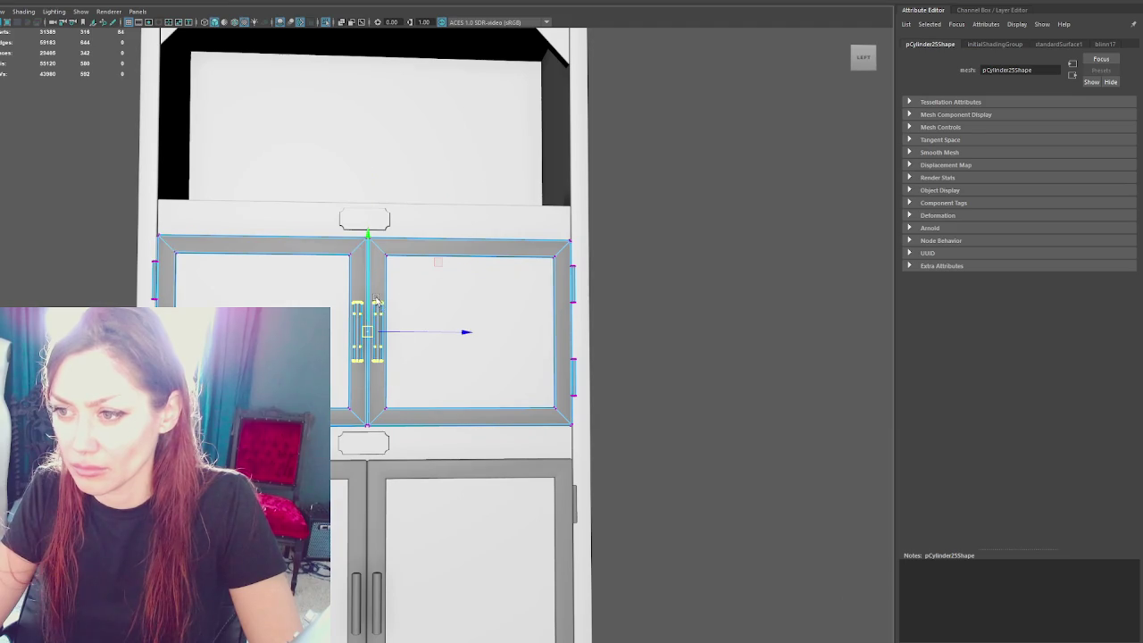
alt+drag(375, 301, 345, 304)
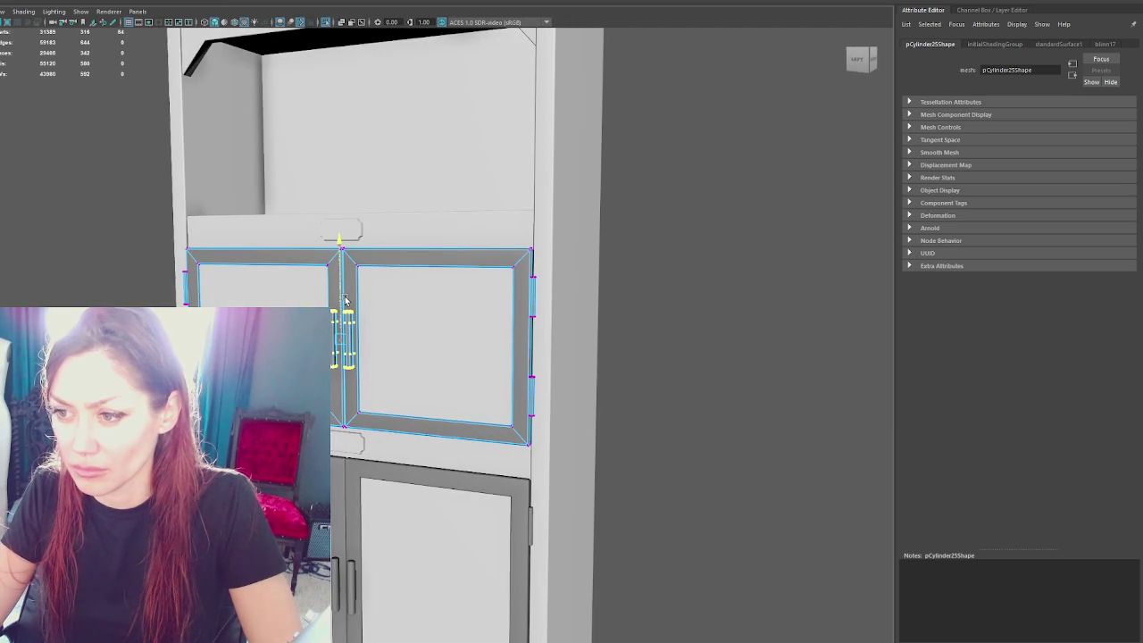
scroll(344, 300, down, 3)
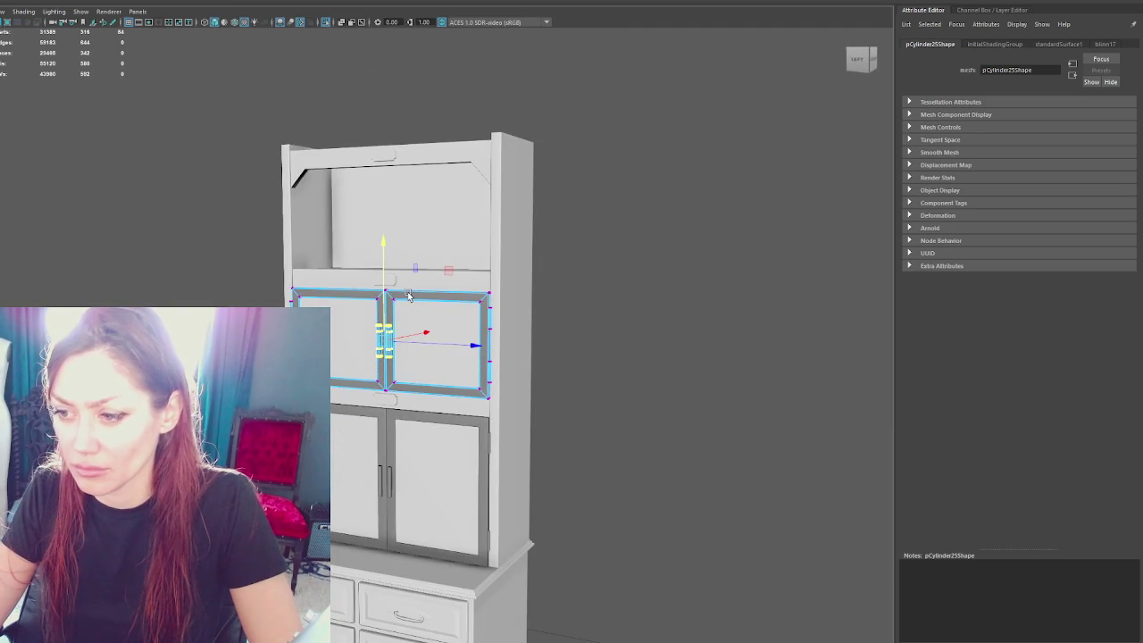
mouse_move(383, 297)
mouse_down()
mouse_move(383, 325)
mouse_move(383, 306)
mouse_up()
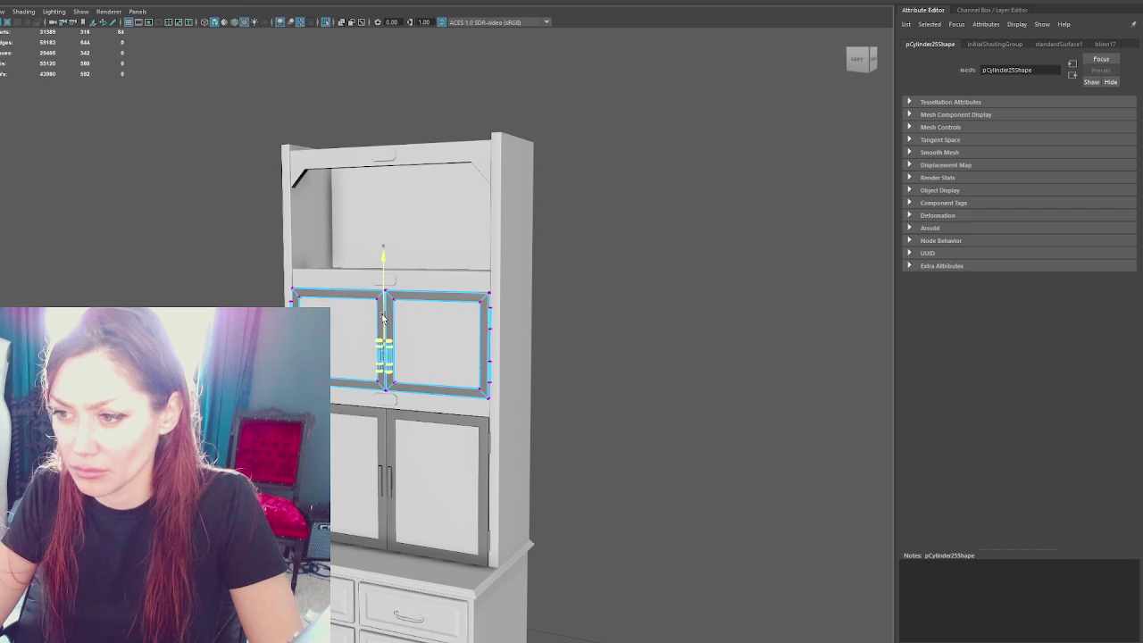
drag(386, 315, 382, 302)
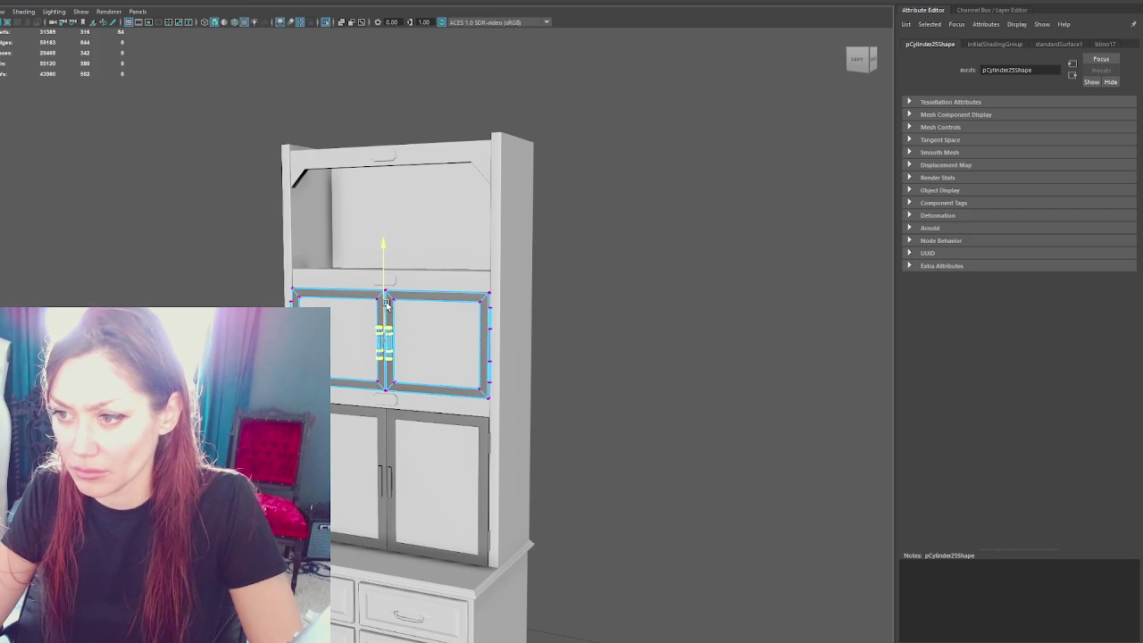
alt+drag(386, 304, 404, 304)
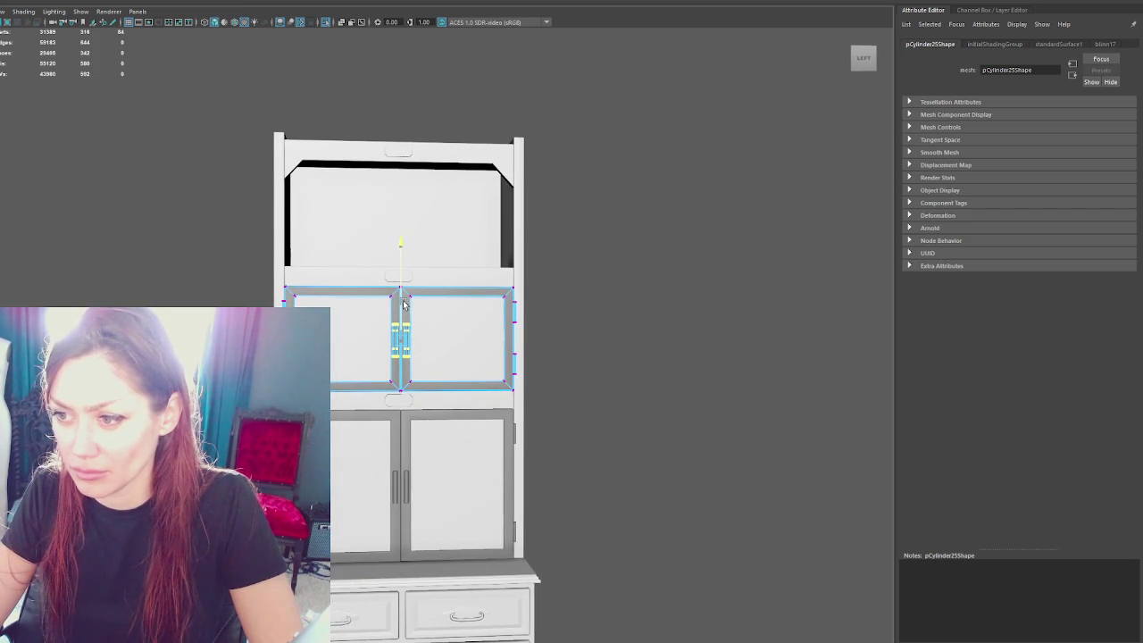
Step: Select the right and left middle doors together
click(556, 274)
click(416, 301)
shift+click(344, 300)
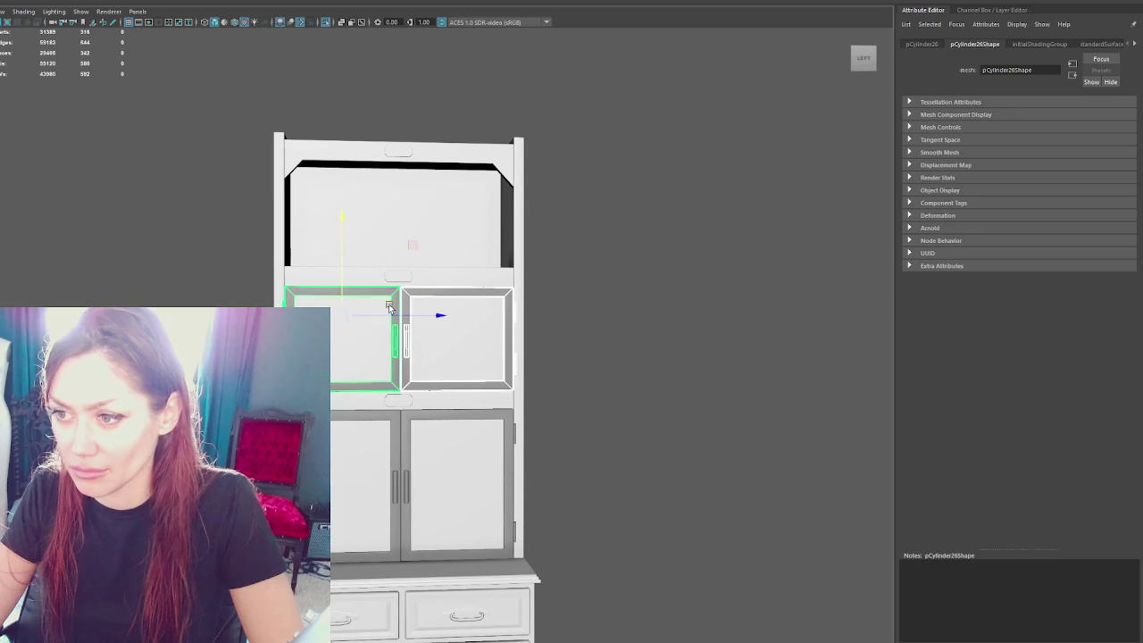
Step: Move the middle door pair up into the top opening and orbit to check the fit
mouse_move(344, 300)
mouse_down()
mouse_move(370, 175)
mouse_move(355, 121)
mouse_up()
scroll(394, 206, up, 4)
key(q)
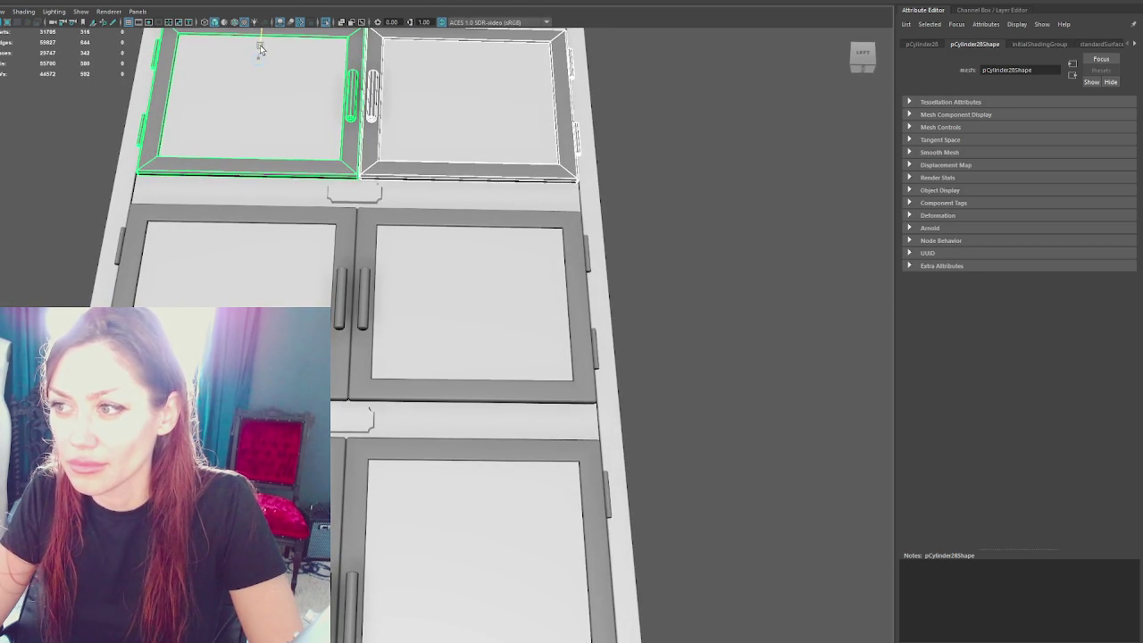
key(w)
scroll(402, 214, down, 3)
scroll(551, 270, down, 3)
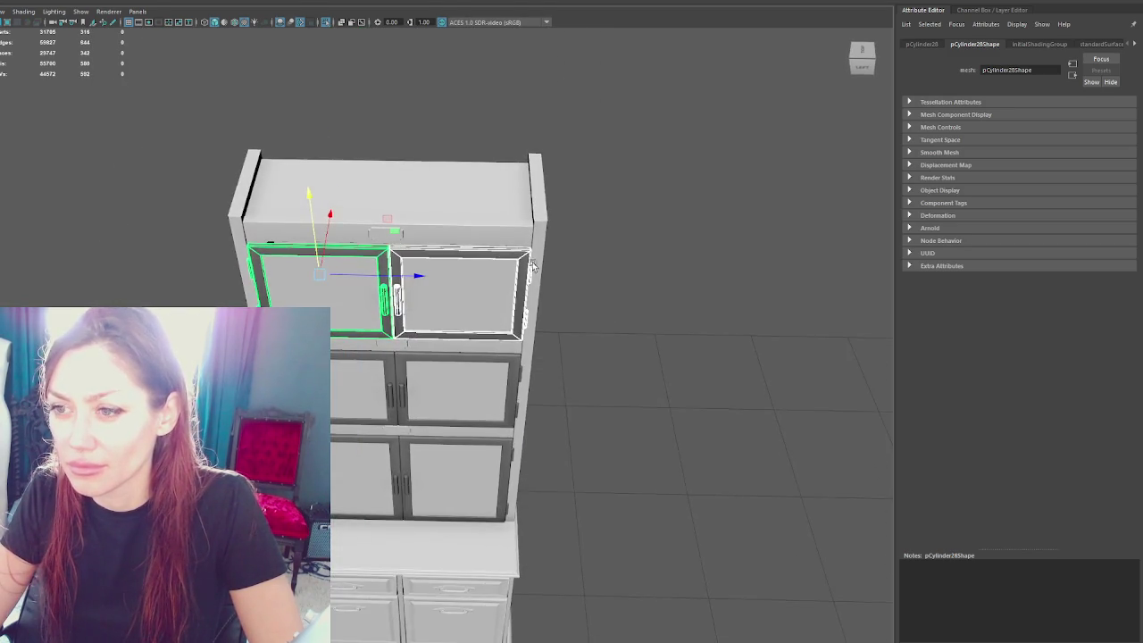
scroll(550, 268, up, 5)
mouse_move(324, 162)
alt+mouse_down()
mouse_move(431, 89)
mouse_move(281, 109)
alt+mouse_up()
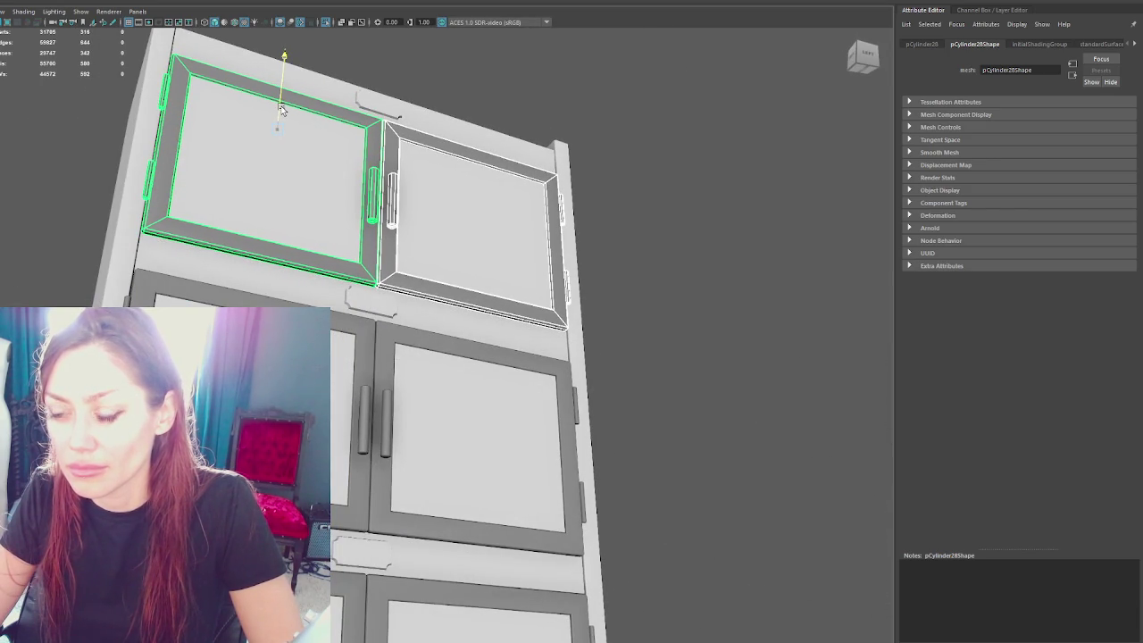
mouse_move(408, 214)
alt+mouse_down()
mouse_move(333, 239)
mouse_move(401, 262)
mouse_move(423, 253)
alt+mouse_up()
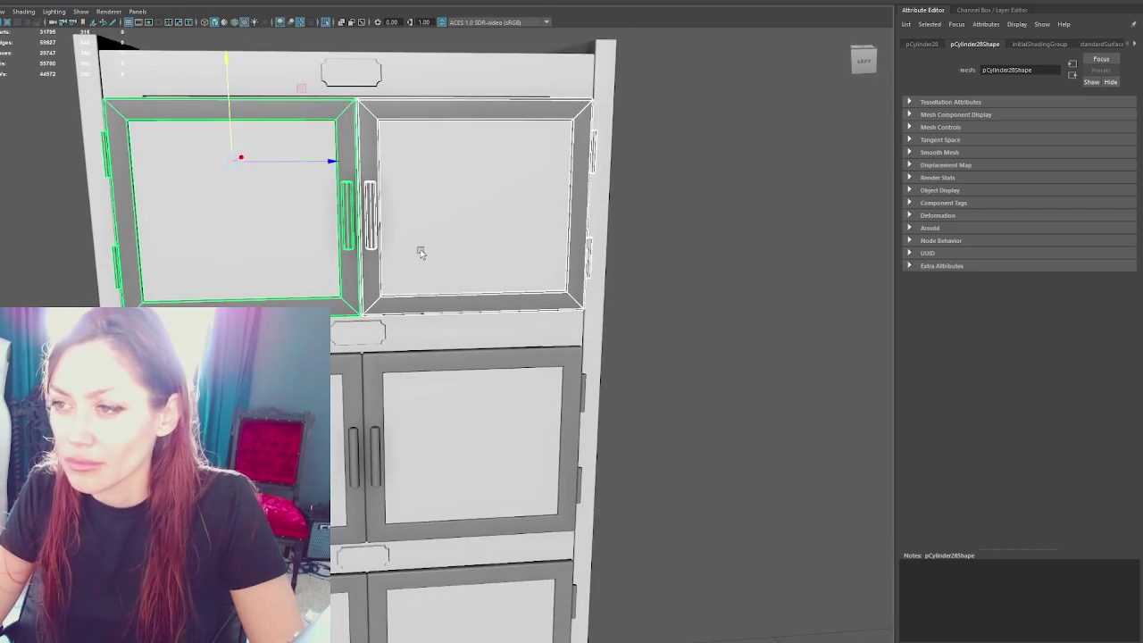
scroll(424, 248, down, 3)
Step: Switch to wireframe and marquee-select a region of the cabinet
key(4)
key(Up)
drag(654, 73, 61, 226)
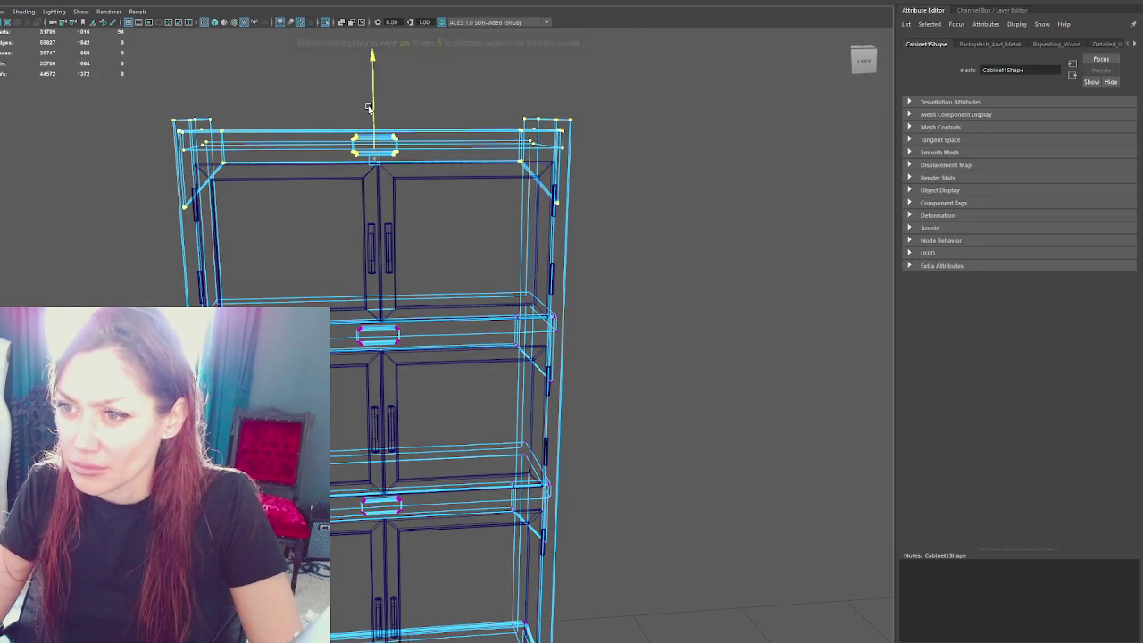
Step: Return to textured shading, deselect, and orbit around the hutch to review all three door tiers
key(6)
click(720, 123)
scroll(646, 259, down, 3)
scroll(645, 259, down, 3)
scroll(656, 301, up, 1)
scroll(586, 265, up, 2)
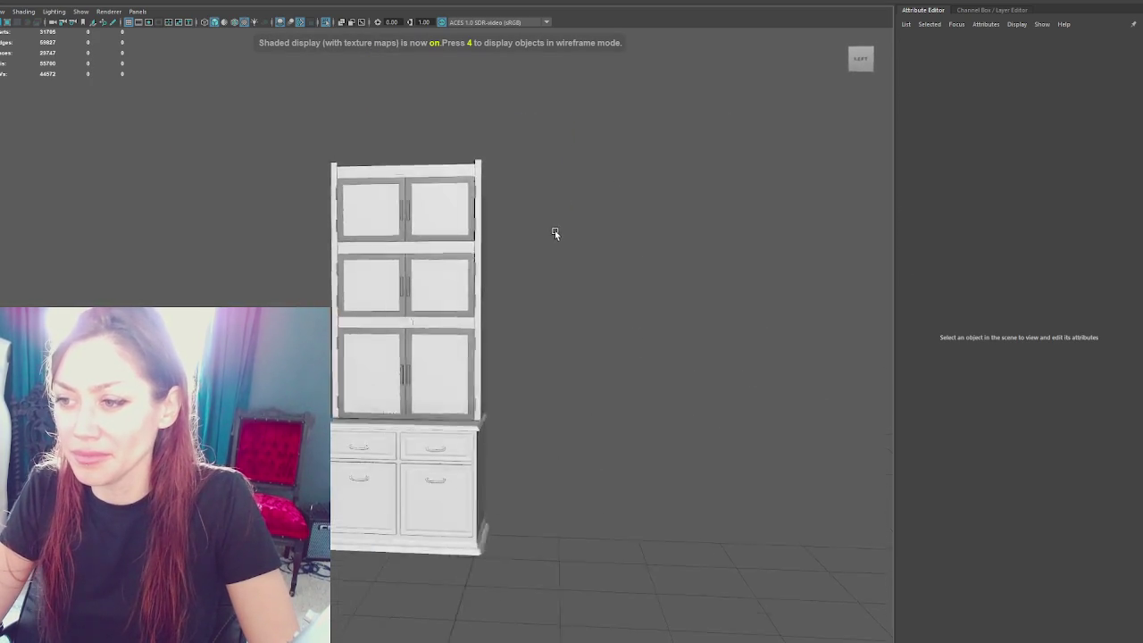
alt+drag(555, 230, 591, 227)
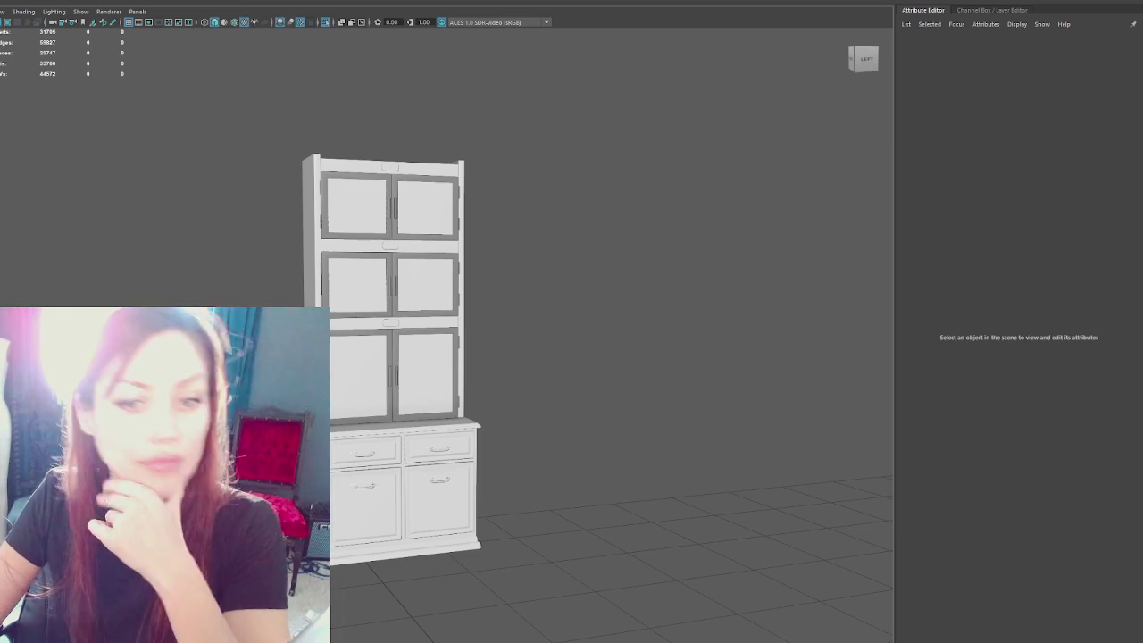
Step: Select one cabinet door and isolate it in the viewport
scroll(579, 309, up, 3)
scroll(580, 308, up, 2)
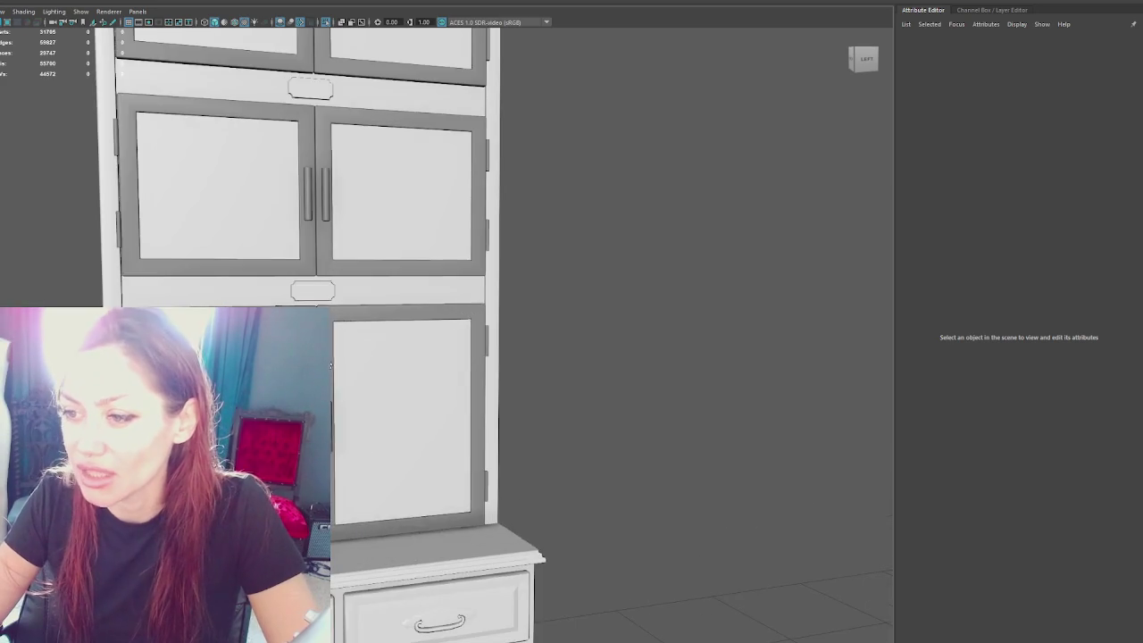
click(500, 375)
scroll(431, 282, up, 2)
scroll(431, 282, down, 3)
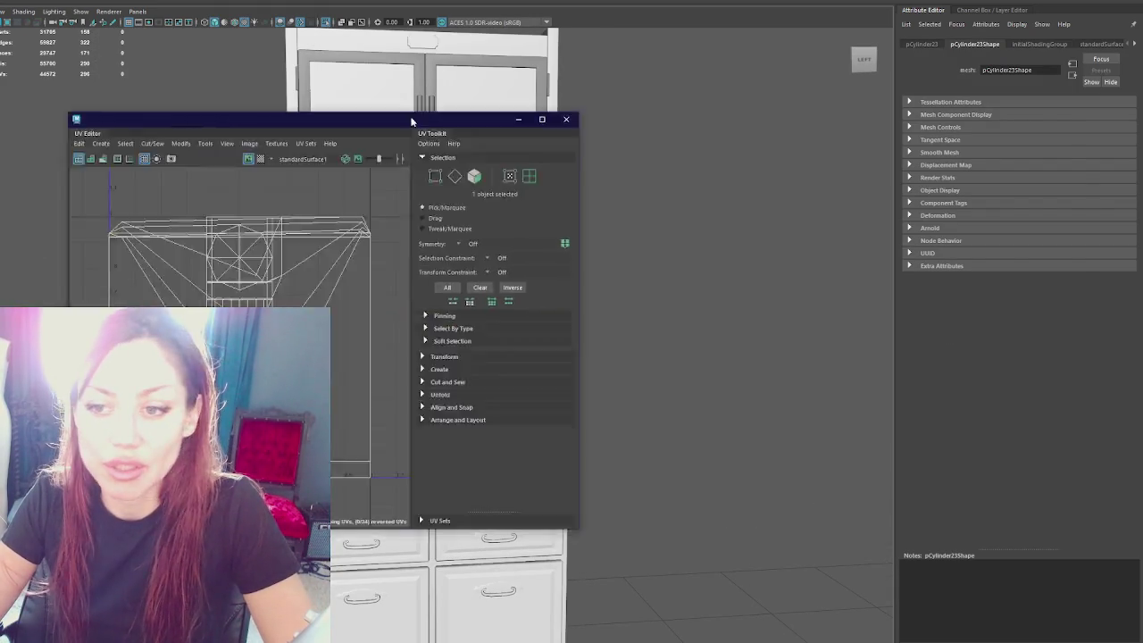
drag(413, 117, 918, 132)
key(ctrl+1)
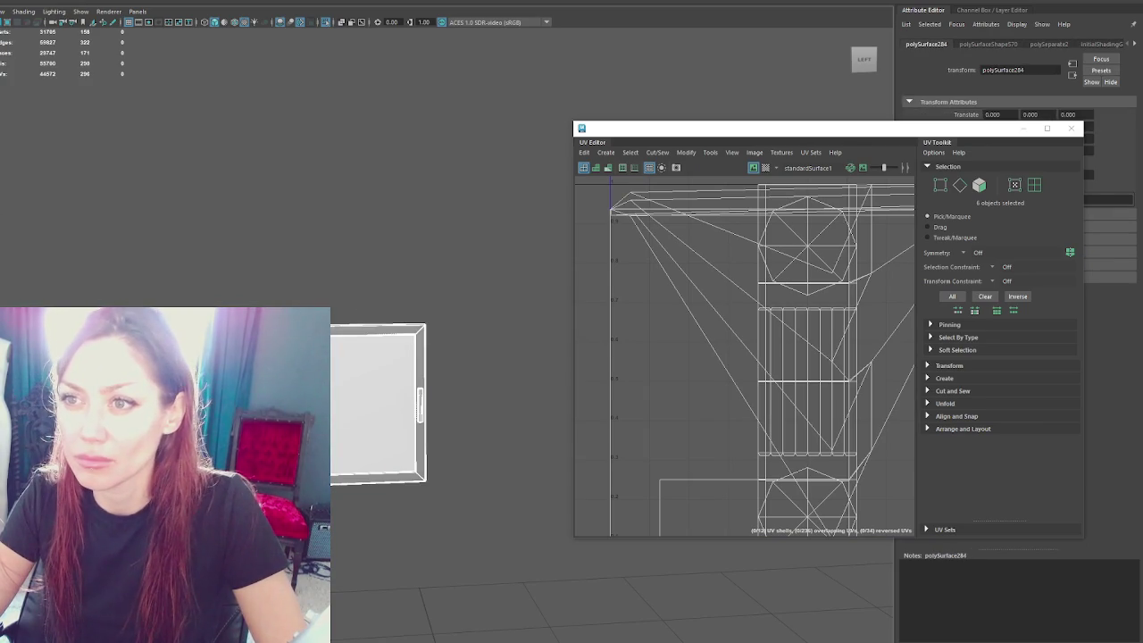
Step: Select the handle piece and give its faces a planar UV projection
click(375, 402)
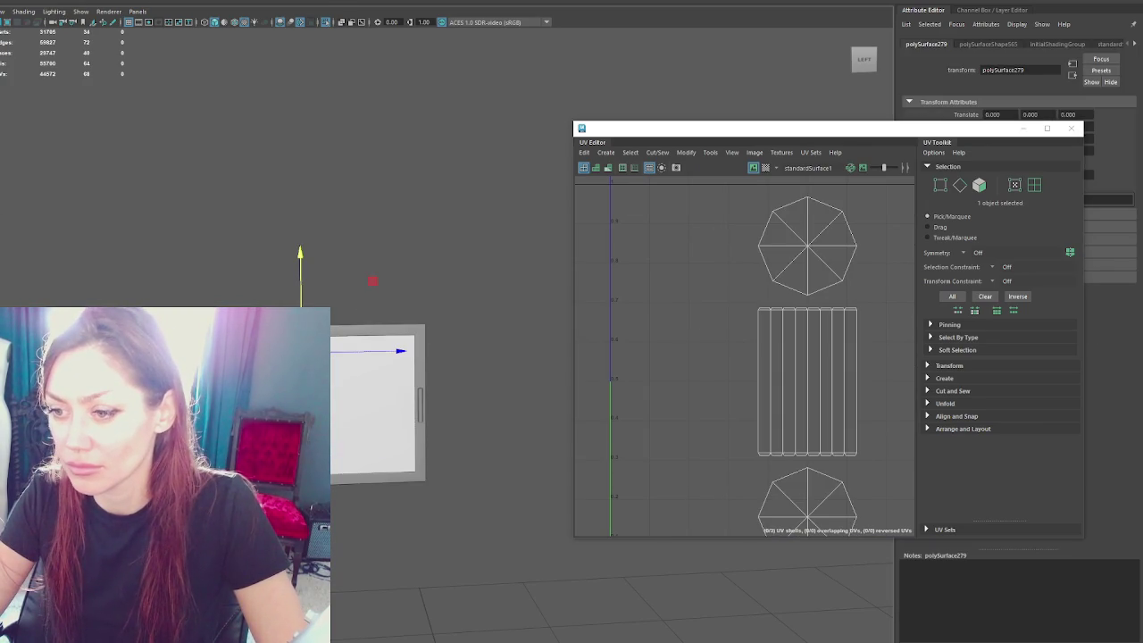
click(345, 305)
click(375, 393)
key(f)
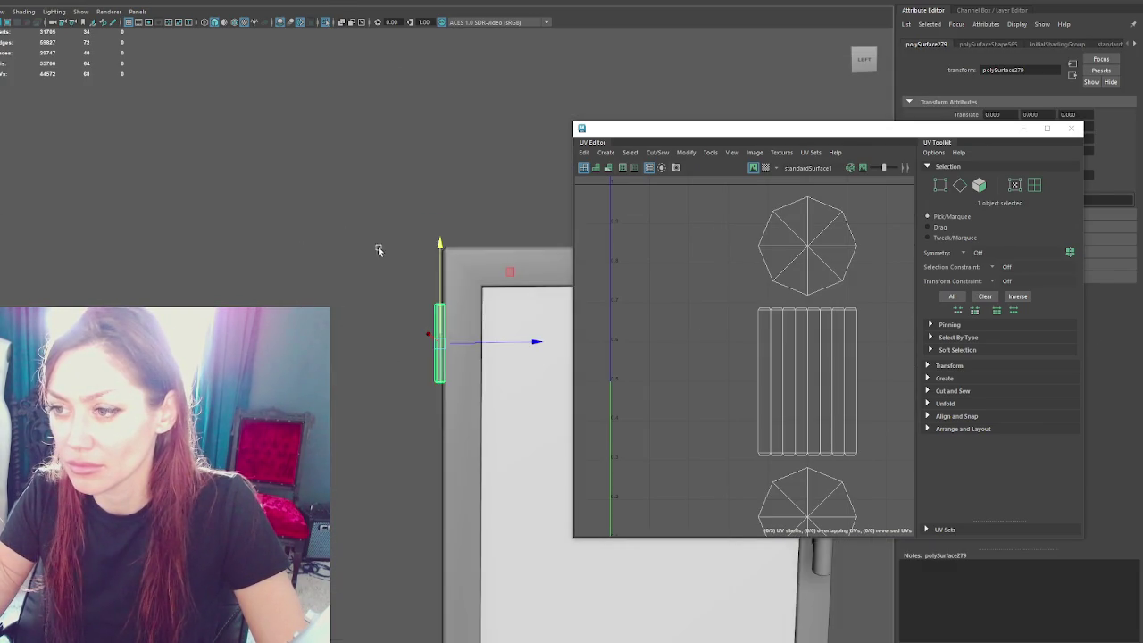
key(ctrl+F11)
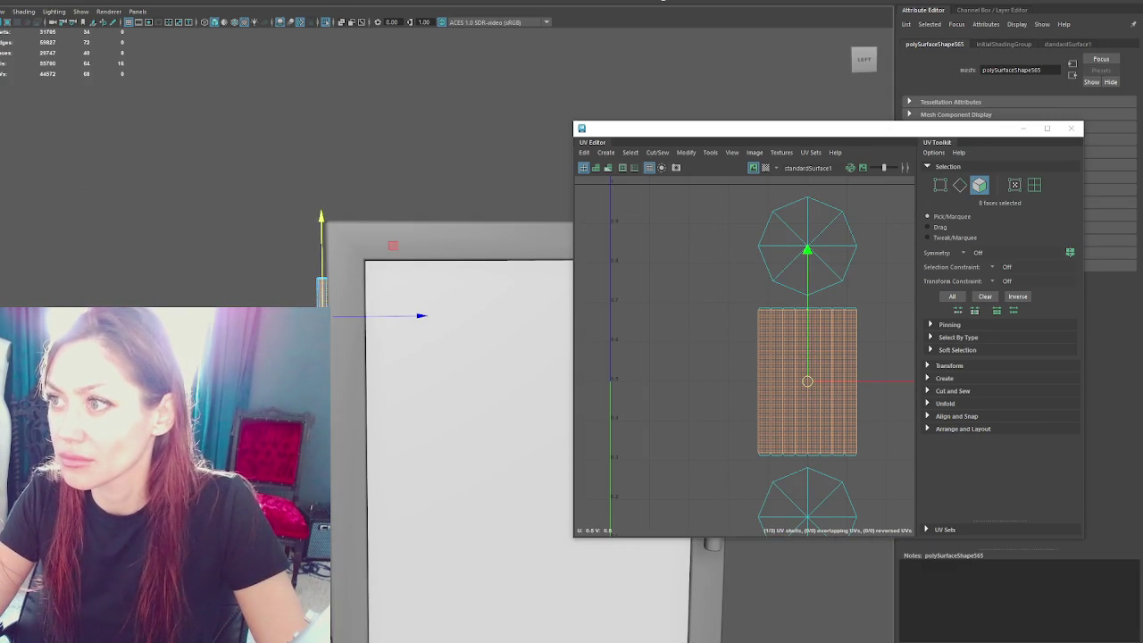
shift+right_drag(702, 334, 702, 295)
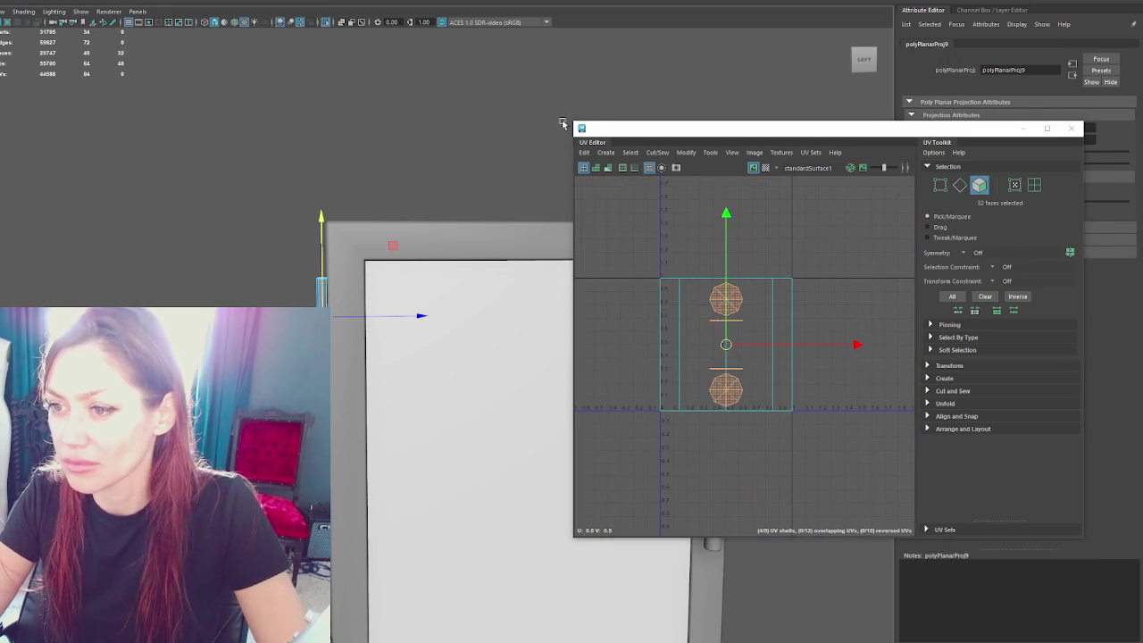
right_drag(786, 268, 809, 266)
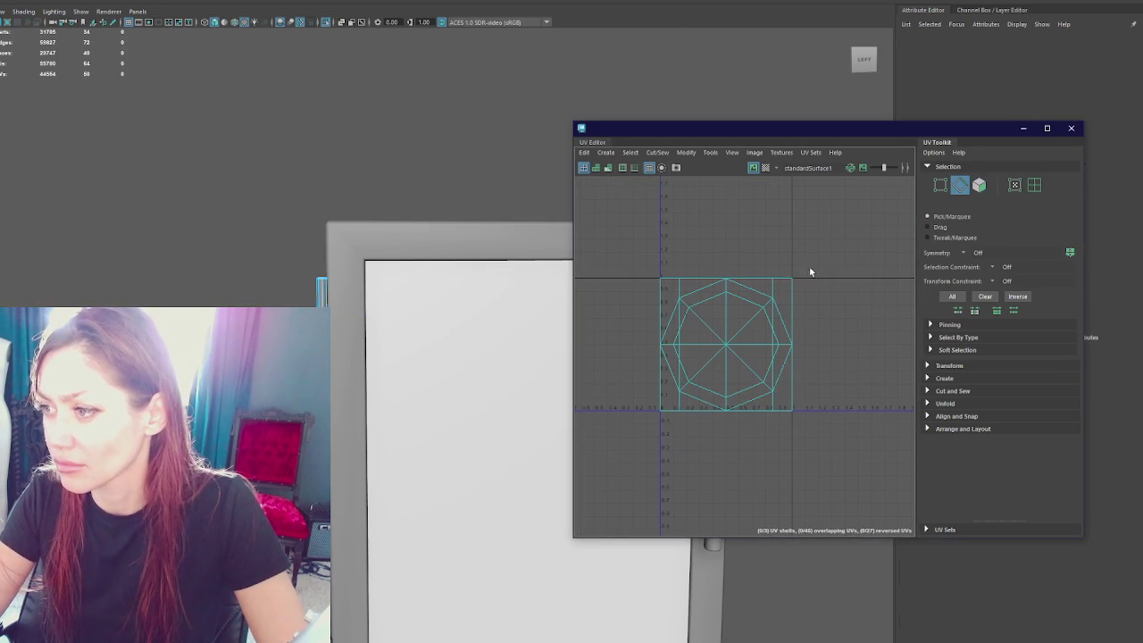
key(ctrl+F11)
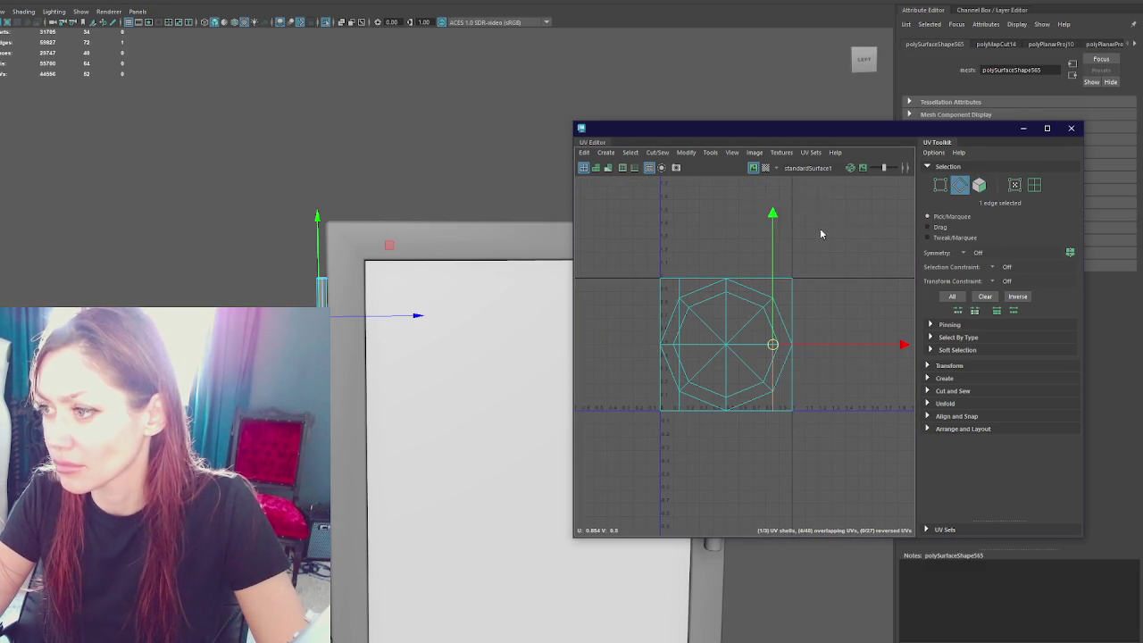
drag(821, 235, 635, 464)
Step: Unfold the handle's UV shell and apply texel density 1024 for a 2048 map
shift+right_click(769, 246)
shift+right_drag(769, 246, 769, 246)
click(968, 427)
click(963, 366)
scroll(1000, 411, down, 5)
click(1039, 390)
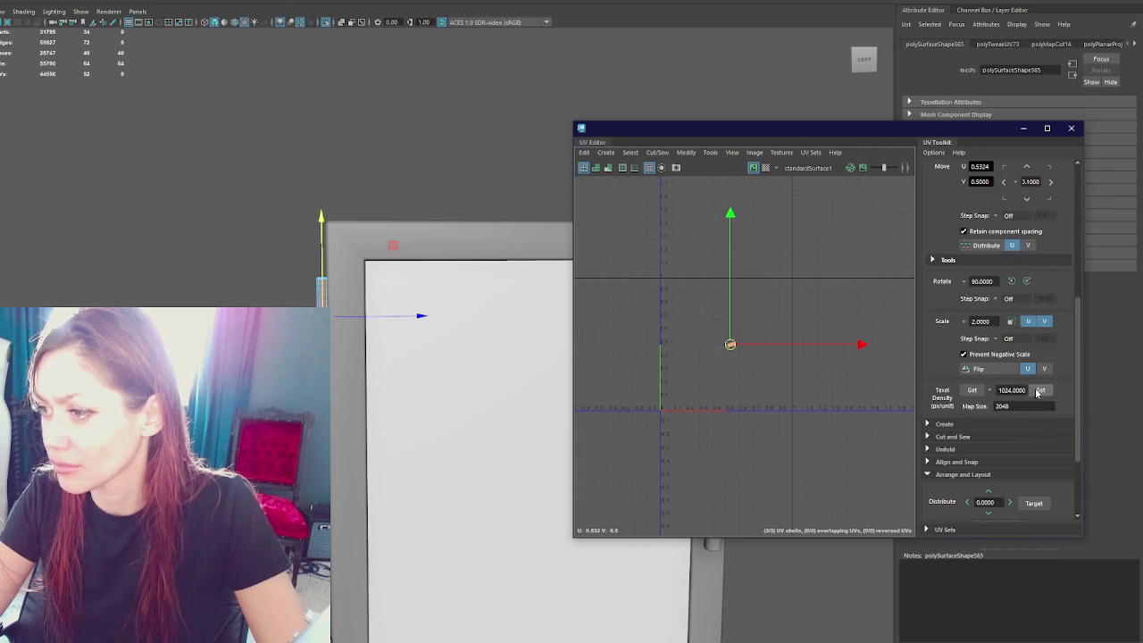
scroll(954, 492, down, 3)
drag(731, 345, 665, 282)
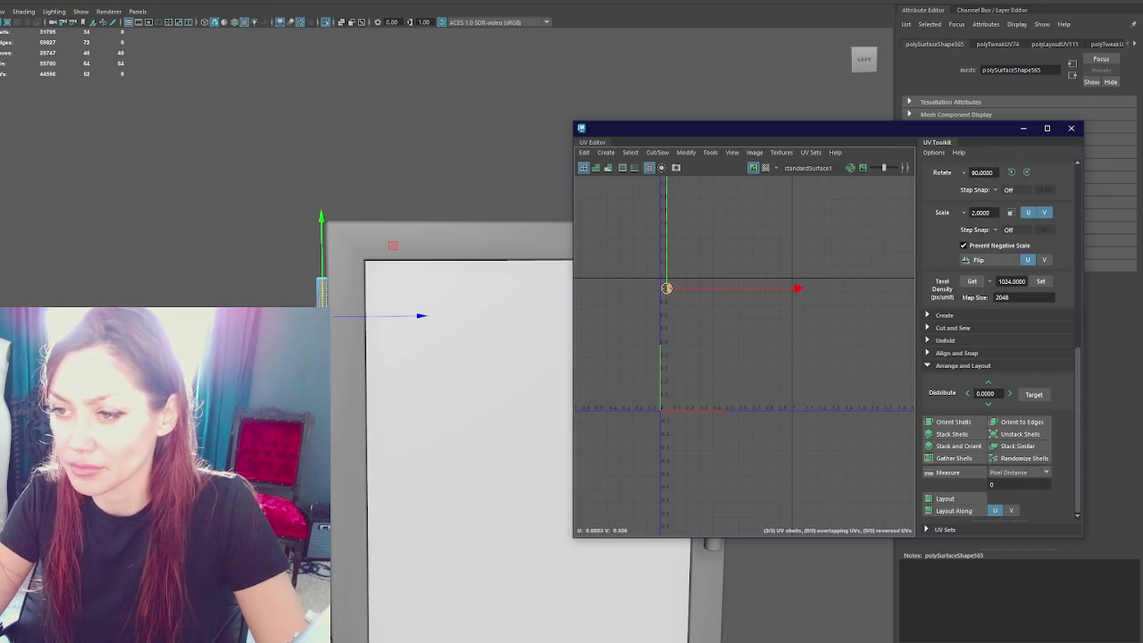
Step: Lower the door handle further down along the door, then select the door frame
click(317, 303)
click(317, 302)
alt+middle_drag(331, 268, 350, 173)
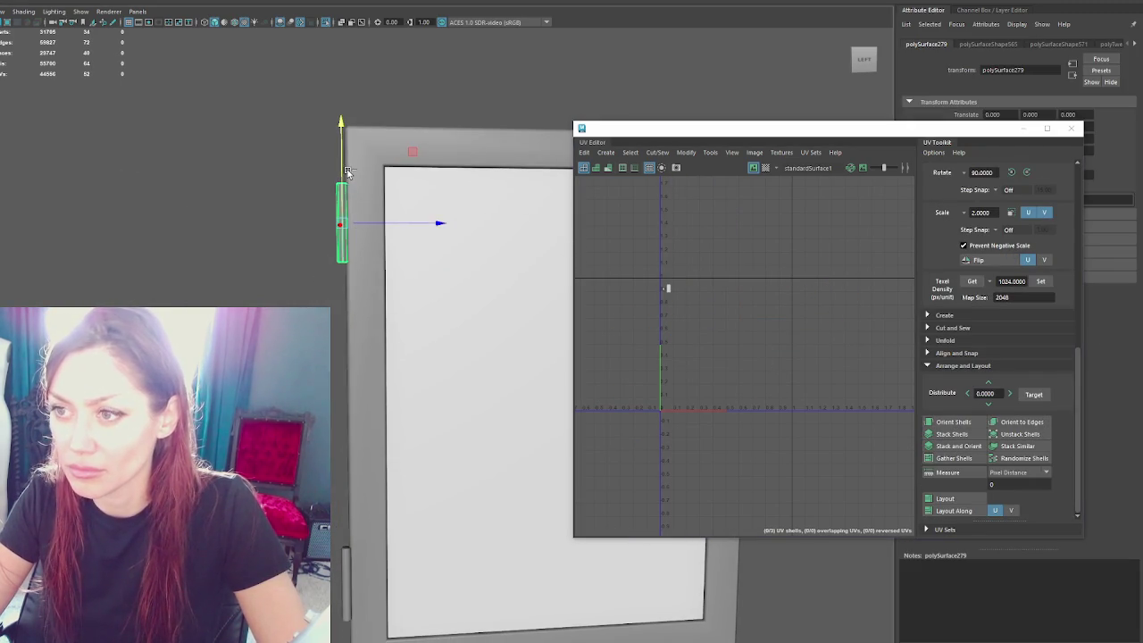
drag(350, 173, 345, 420)
drag(344, 366, 347, 487)
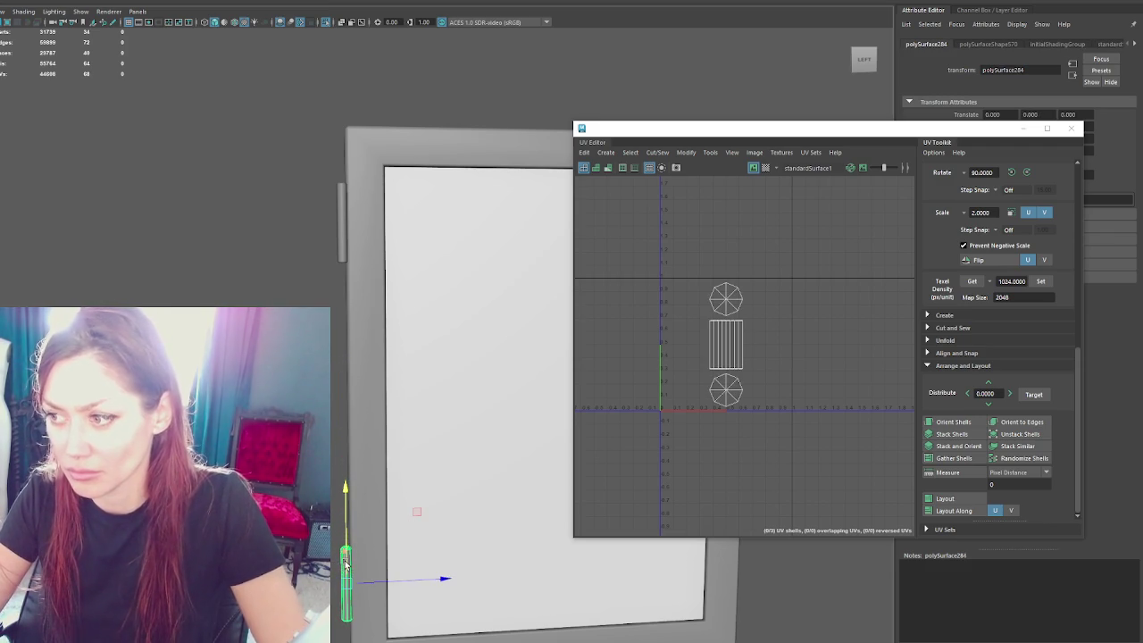
alt+middle_drag(344, 536, 230, 483)
click(242, 402)
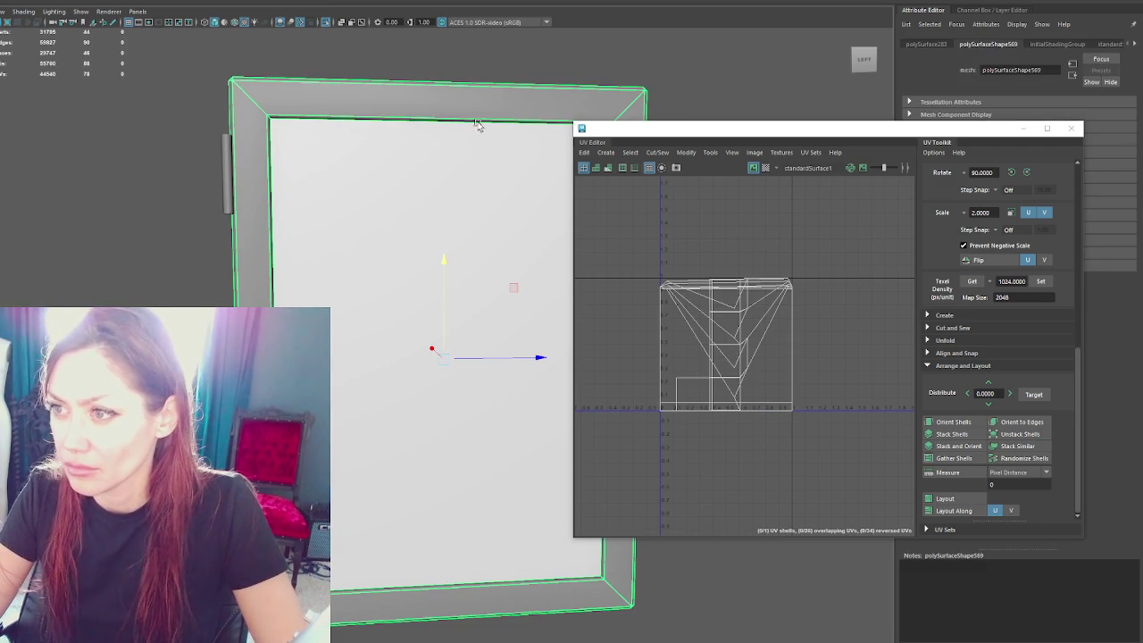
Step: Planar-project the door frame's faces strip by strip, including the sides, top and bottom
right_drag(473, 51, 472, 116)
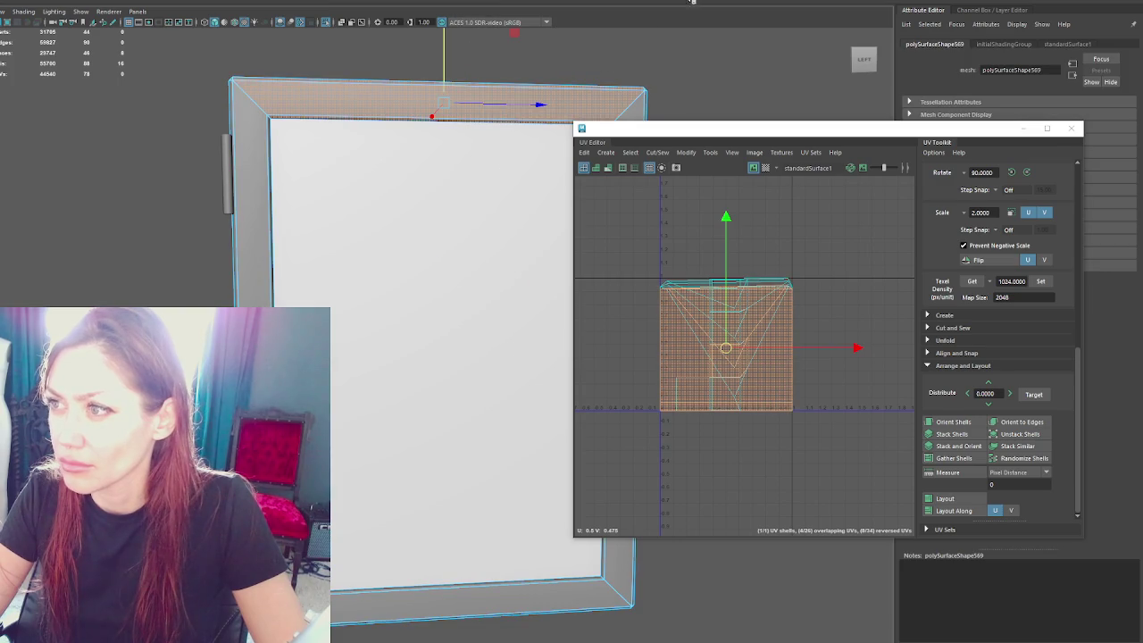
shift+right_drag(638, 100, 347, 242)
key(g)
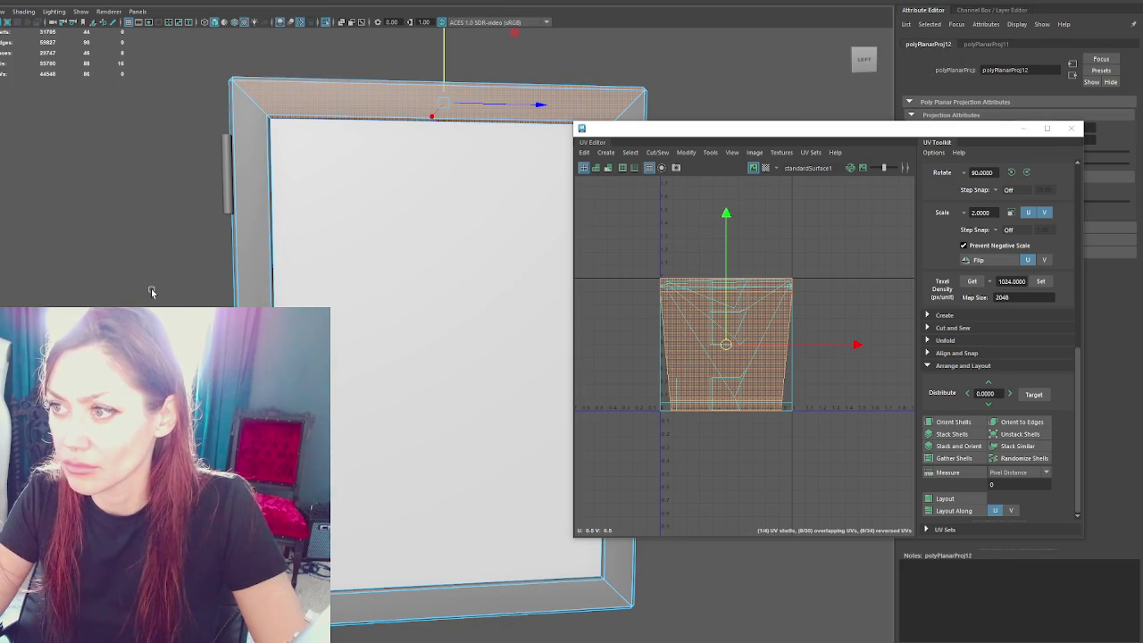
key(g)
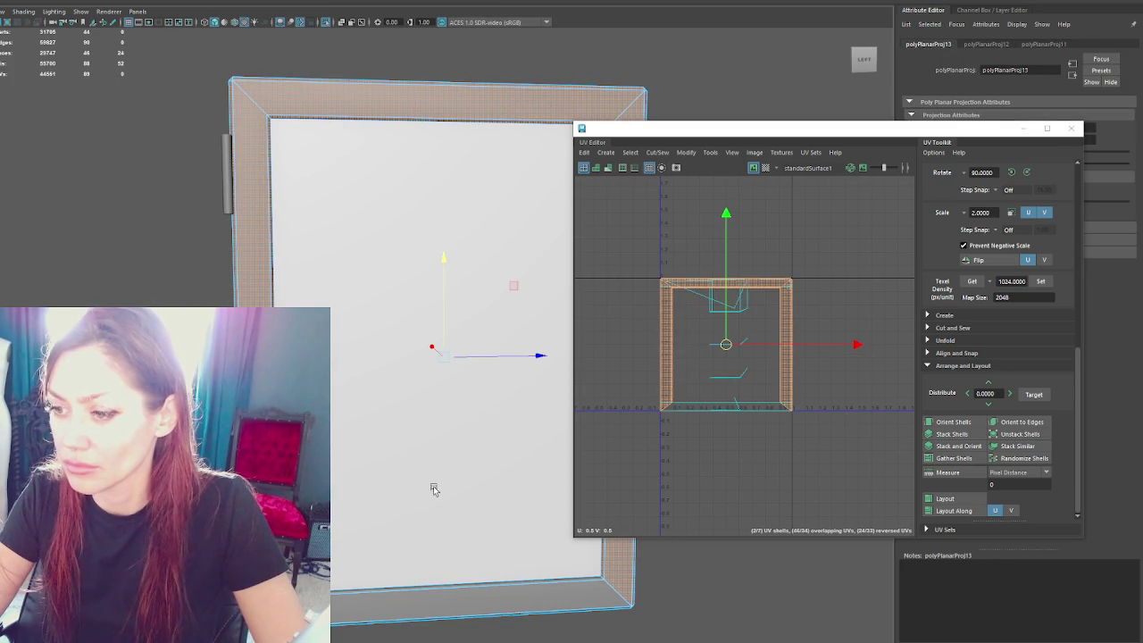
key(g)
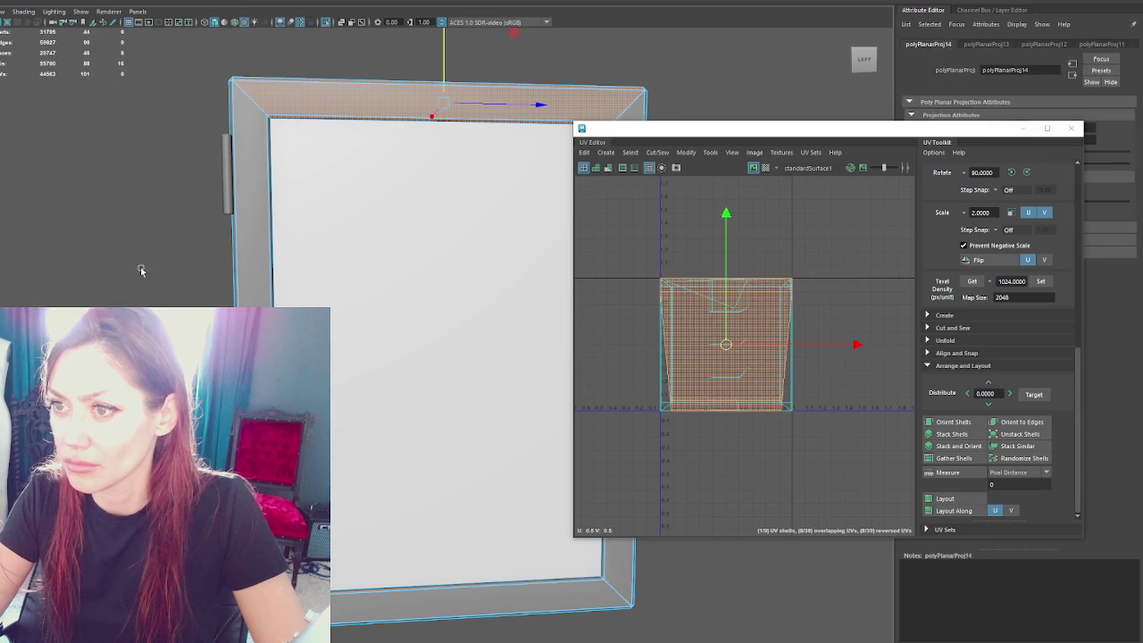
key(g)
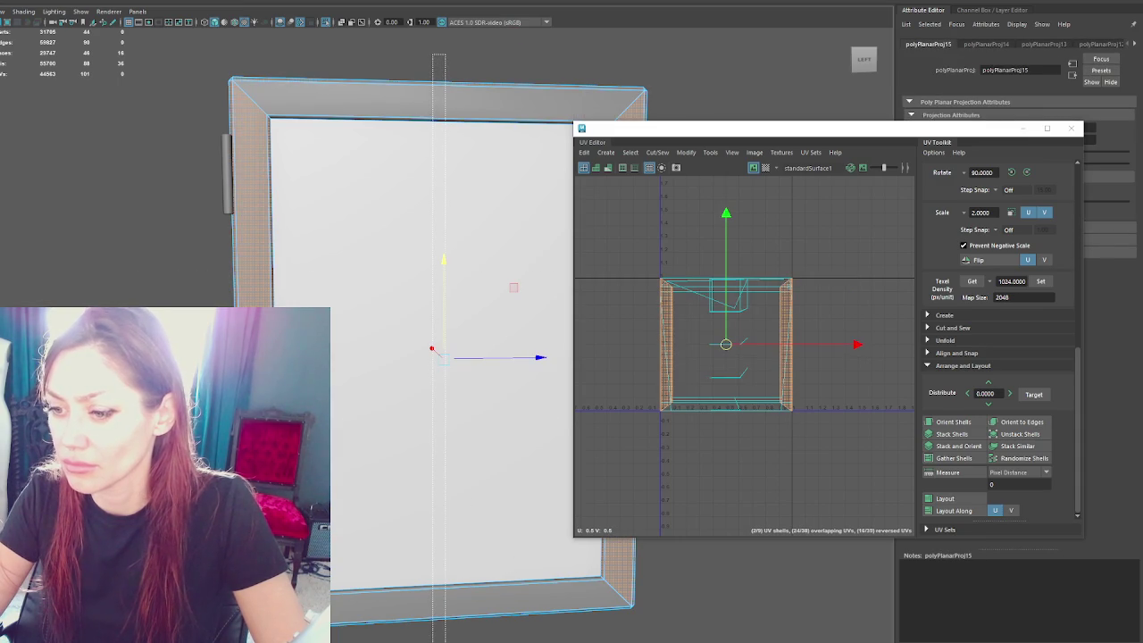
drag(241, 55, 72, 169)
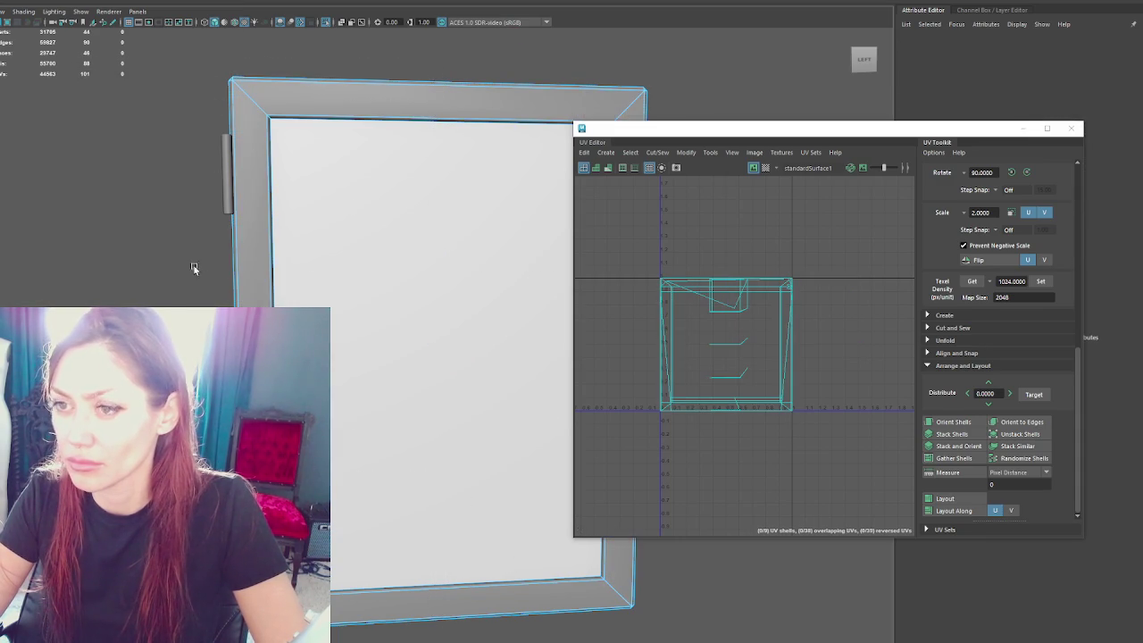
key(g)
key(g)
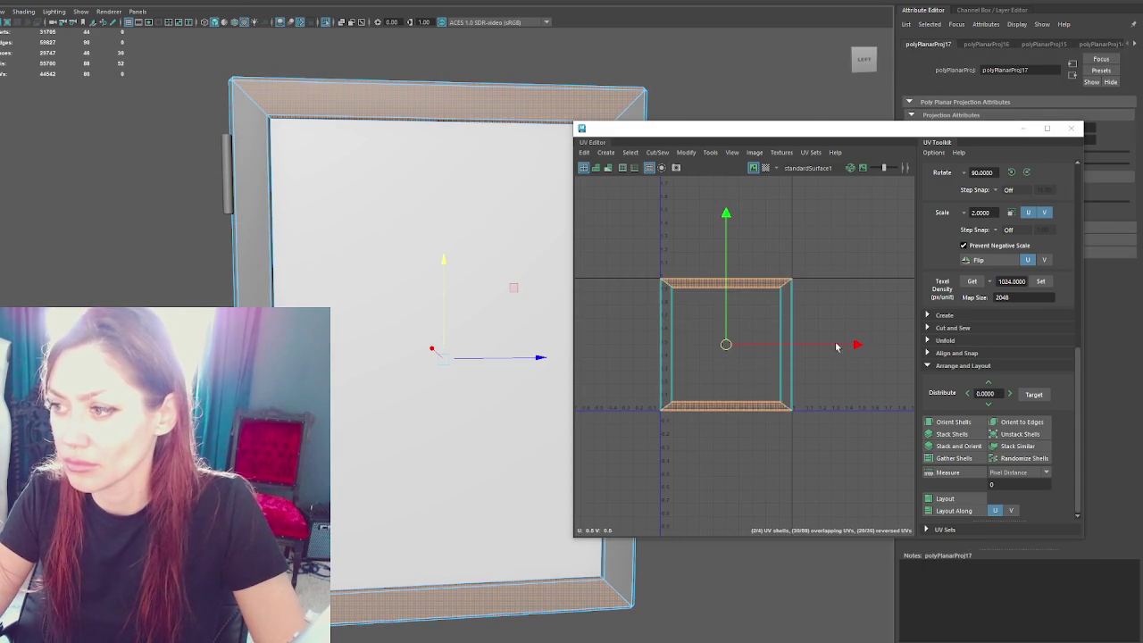
Step: Return the frame to object mode and select its top edge for moving
right_click(831, 190)
right_click(676, 56)
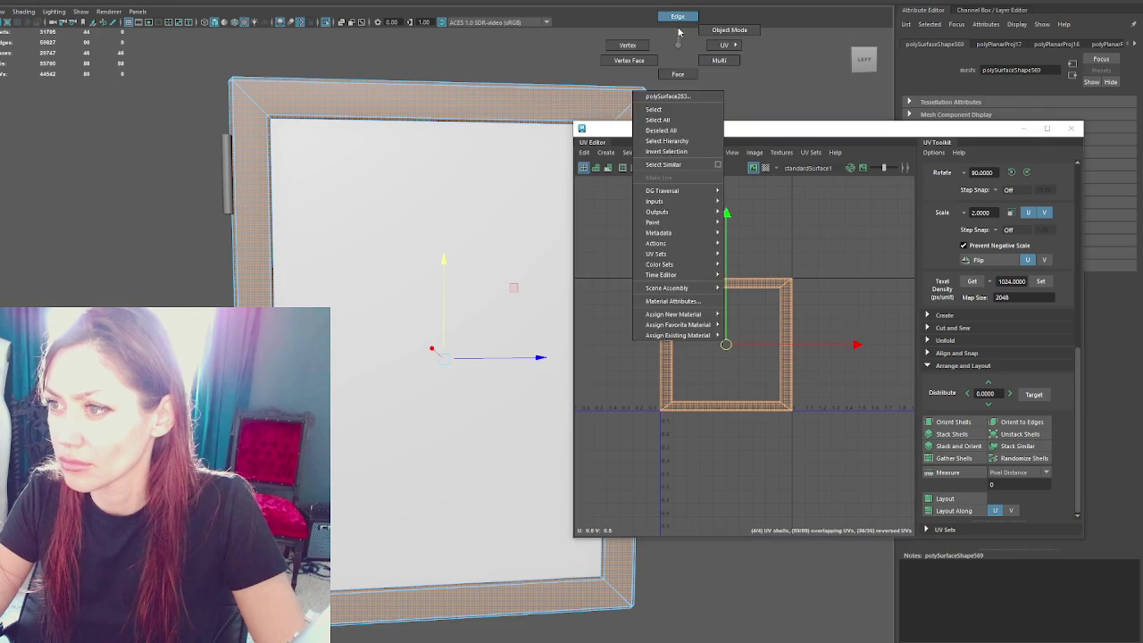
click(732, 32)
mouse_move(321, 197)
alt+mouse_down()
mouse_move(518, 176)
mouse_move(539, 64)
mouse_move(286, 139)
mouse_move(335, 116)
mouse_move(339, 97)
alt+mouse_up()
key(w)
click(330, 132)
mouse_move(530, 130)
alt+mouse_down()
mouse_move(327, 237)
mouse_move(247, 214)
alt+mouse_up()
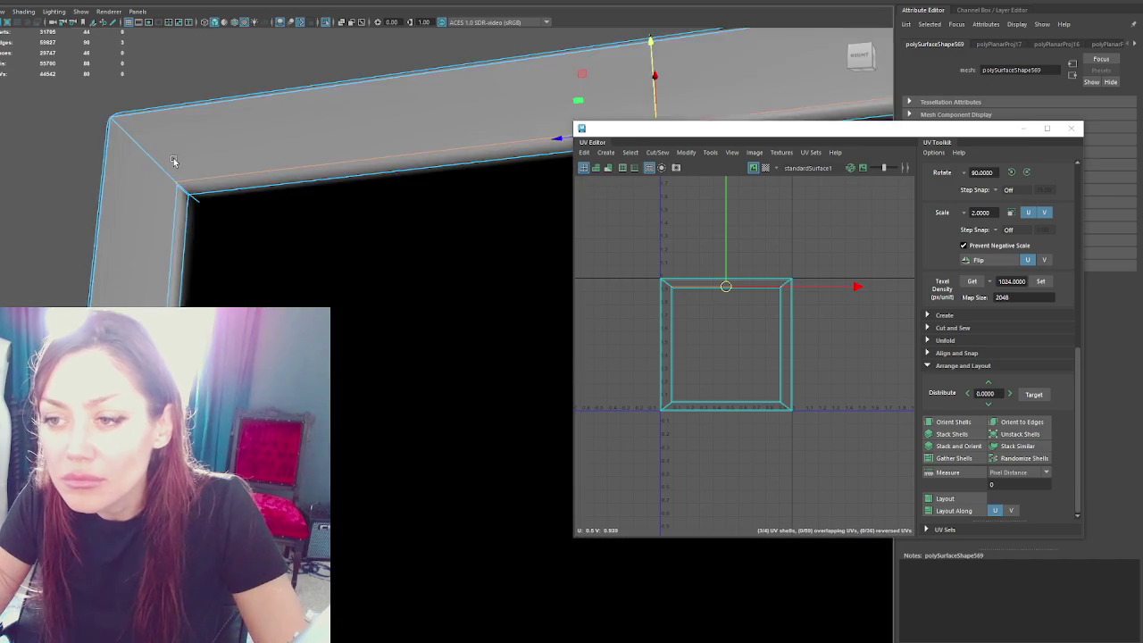
Step: In wireframe, select the door frame's corner vertices and merge them
mouse_move(173, 163)
alt+mouse_down()
mouse_move(223, 152)
mouse_move(268, 268)
mouse_move(335, 316)
mouse_move(396, 316)
mouse_move(391, 241)
mouse_move(470, 434)
mouse_move(405, 355)
alt+mouse_up()
click(206, 125)
key(4)
click(221, 236)
click(357, 312)
drag(375, 393, 377, 393)
mouse_move(377, 393)
alt+mouse_down()
mouse_move(403, 387)
mouse_move(390, 416)
mouse_move(438, 371)
mouse_move(440, 277)
mouse_move(242, 130)
alt+mouse_up()
click(665, 344)
right_click(242, 126)
right_drag(242, 129, 127, 194)
click(112, 219)
Step: Select the remaining frame-corner vertex, return to textured shading, and select the frame's UV shells
mouse_move(352, 248)
alt+mouse_down()
mouse_move(211, 255)
mouse_move(492, 226)
mouse_move(405, 205)
alt+mouse_up()
click(438, 205)
alt+drag(394, 401, 442, 415)
mouse_move(456, 525)
alt+mouse_down()
mouse_move(522, 159)
mouse_move(453, 276)
mouse_move(438, 329)
alt+mouse_up()
key(6)
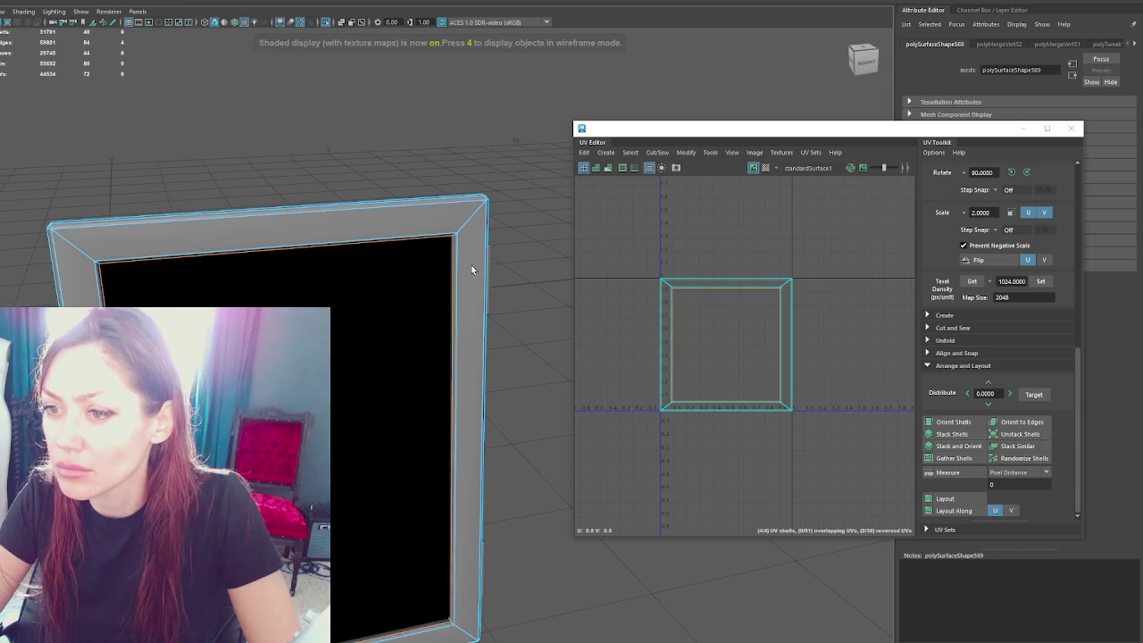
alt+drag(472, 265, 459, 259)
mouse_move(549, 225)
alt+mouse_down()
mouse_move(418, 220)
mouse_move(454, 230)
alt+mouse_up()
right_click(710, 236)
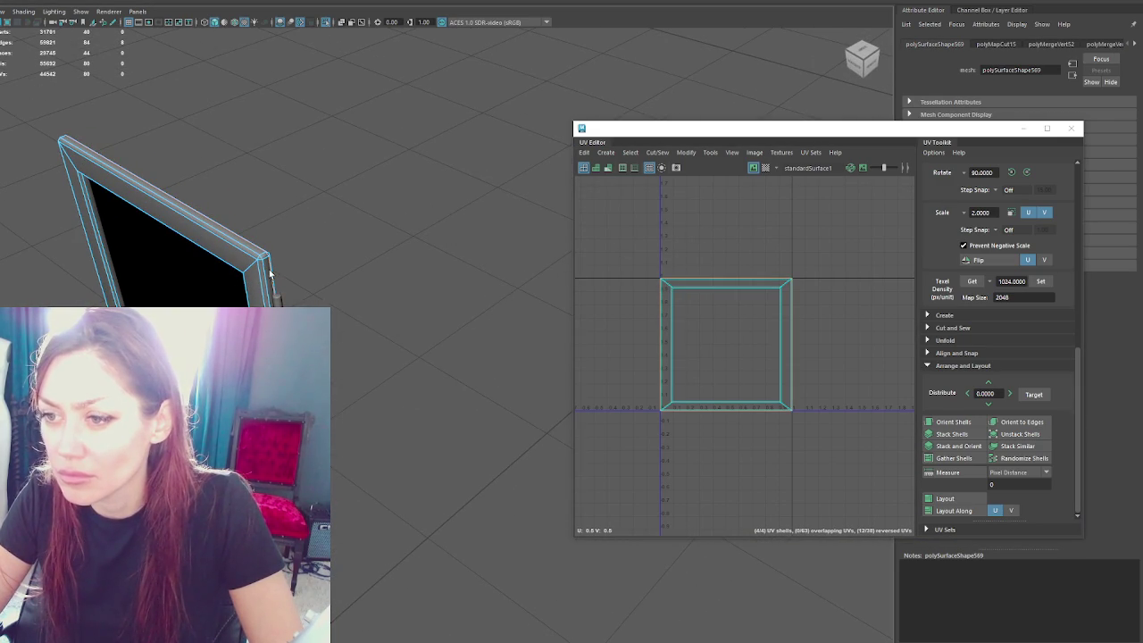
right_drag(766, 236, 693, 239)
Step: Unfold the frame's UV shells and lay them out straight
drag(634, 247, 822, 451)
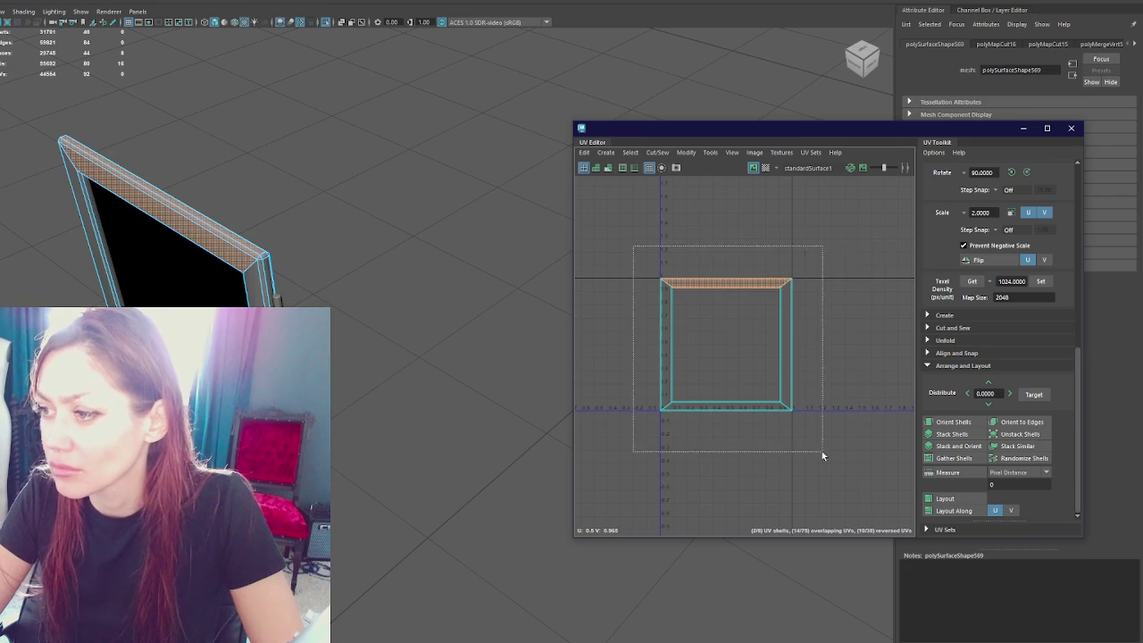
shift+right_drag(742, 236, 786, 277)
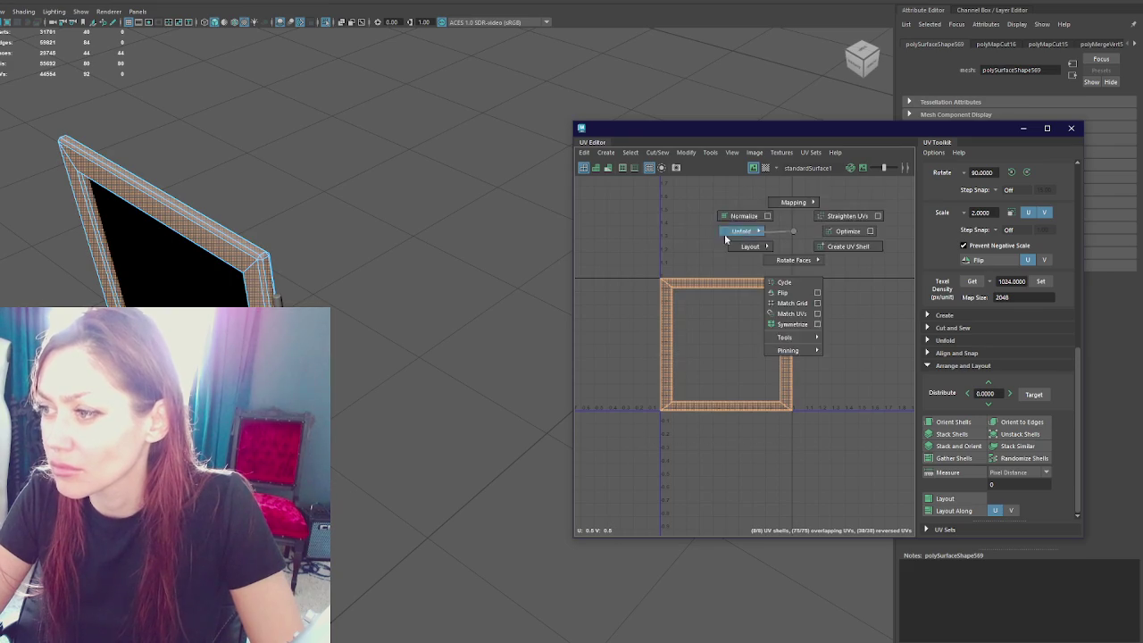
click(1040, 280)
click(953, 421)
key(f)
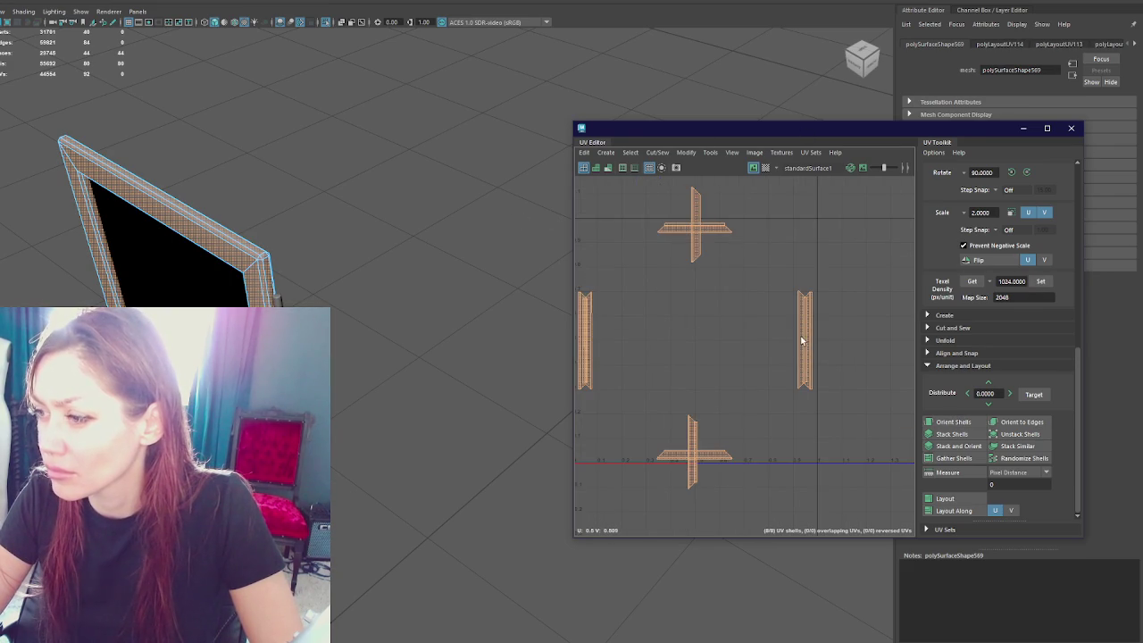
Step: Rotate the right, bottom and top shells 90° so they lie horizontal
click(801, 340)
click(1027, 172)
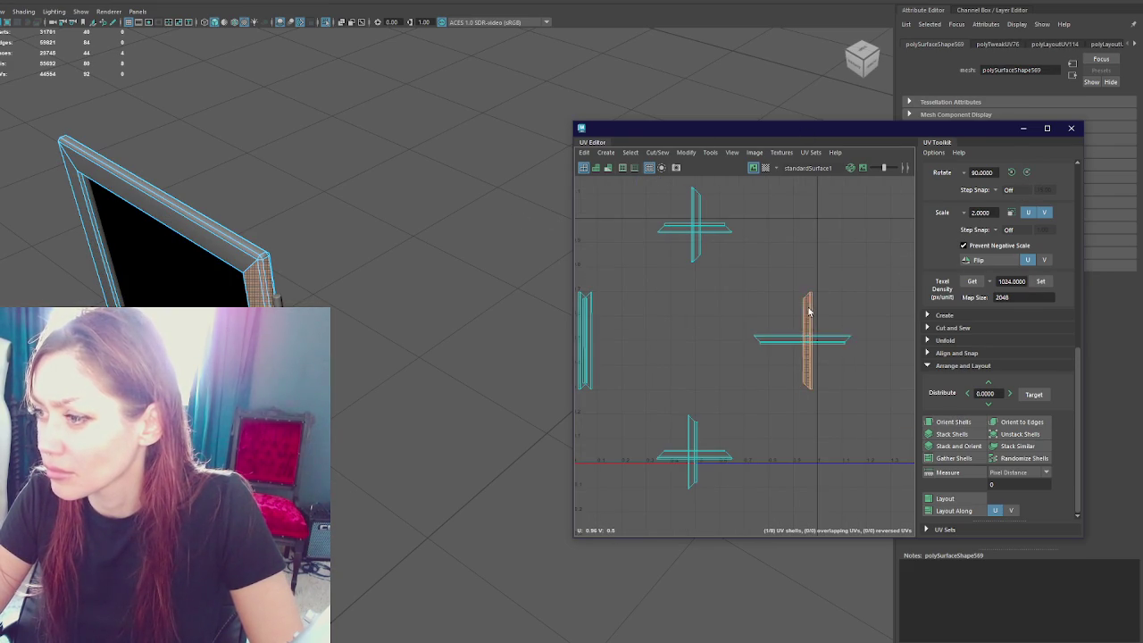
click(694, 436)
key(g)
click(696, 204)
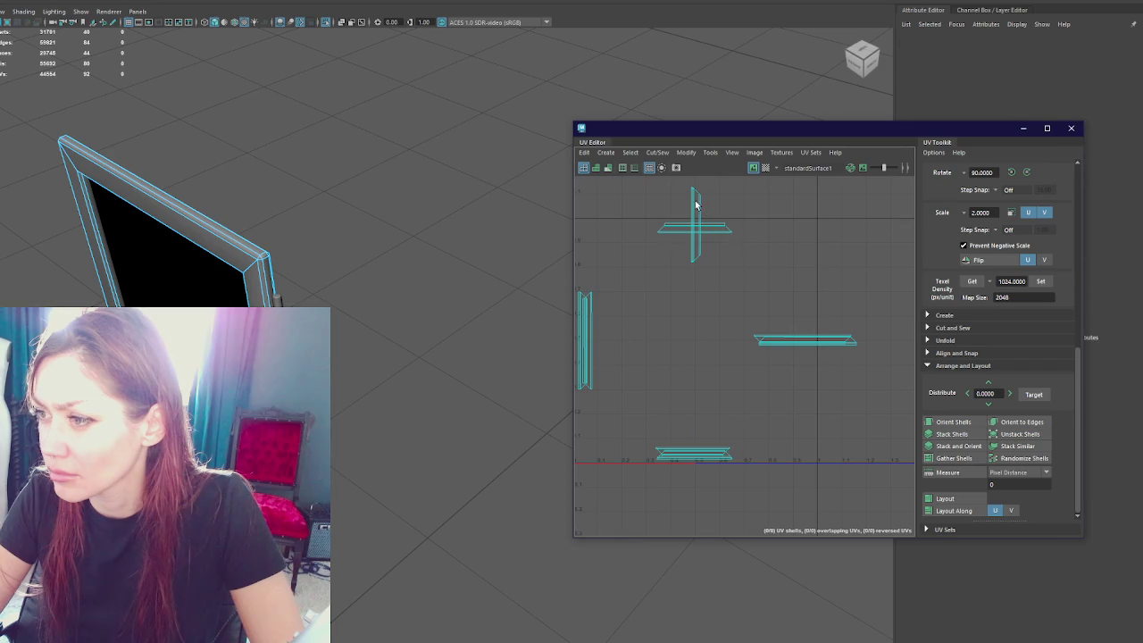
key(g)
Step: Stack the top and bottom shells onto the right shell
key(w)
middle_drag(574, 284, 687, 397)
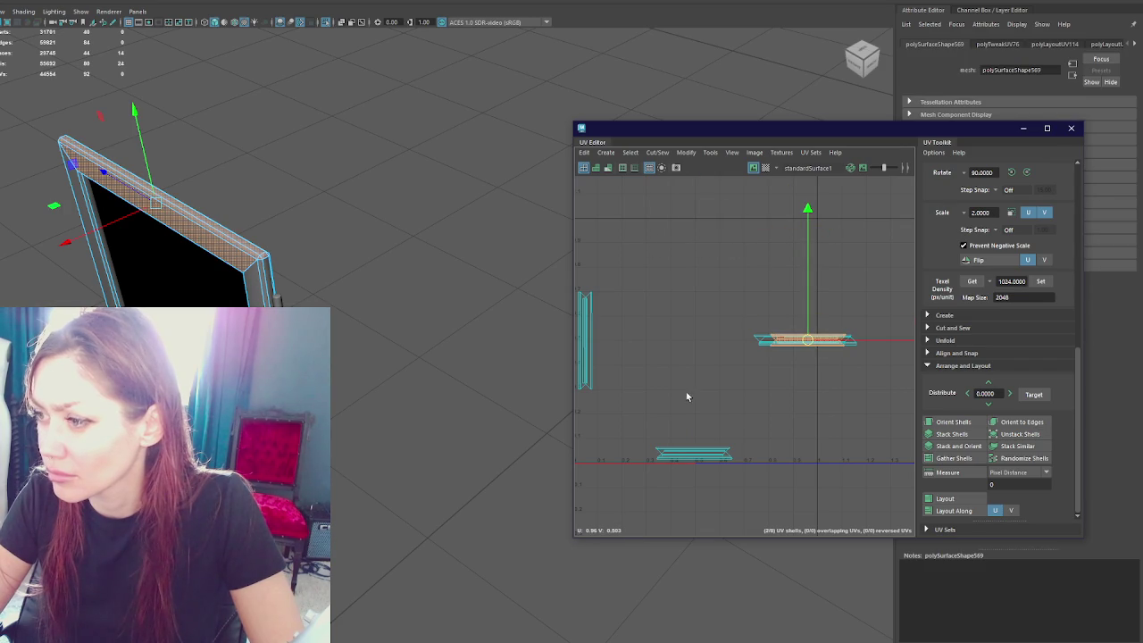
drag(752, 441, 656, 477)
middle_drag(685, 462, 795, 347)
key(ctrl+z)
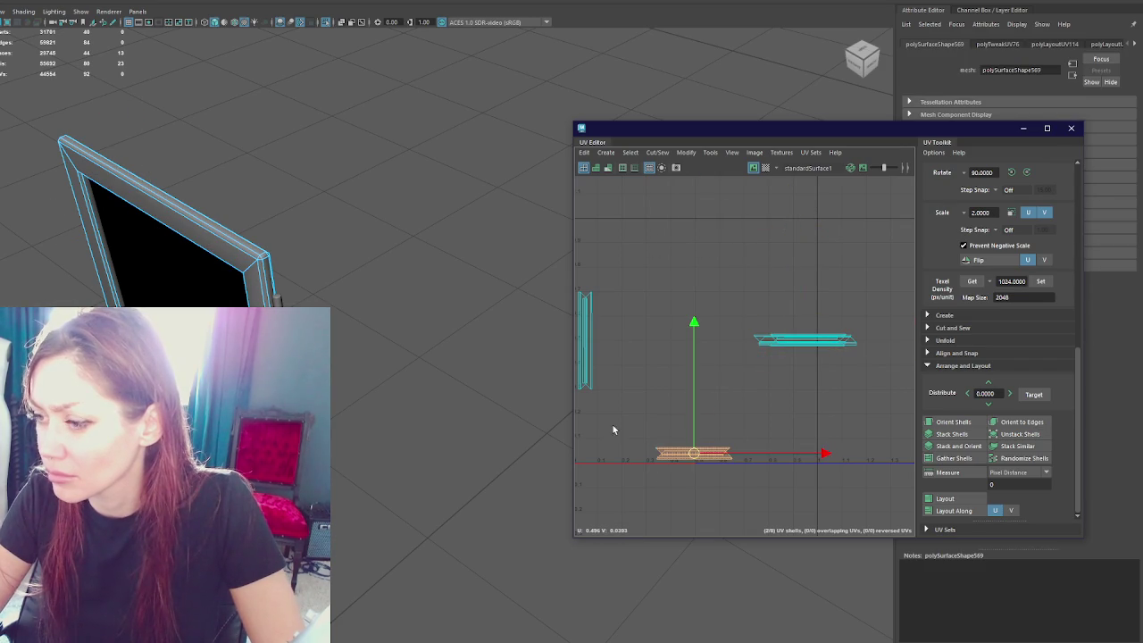
middle_drag(690, 456, 798, 339)
scroll(656, 319, down, 2)
Step: Rotate the left shell horizontal, stack it, and move the whole stack to the UV origin
drag(650, 313, 594, 350)
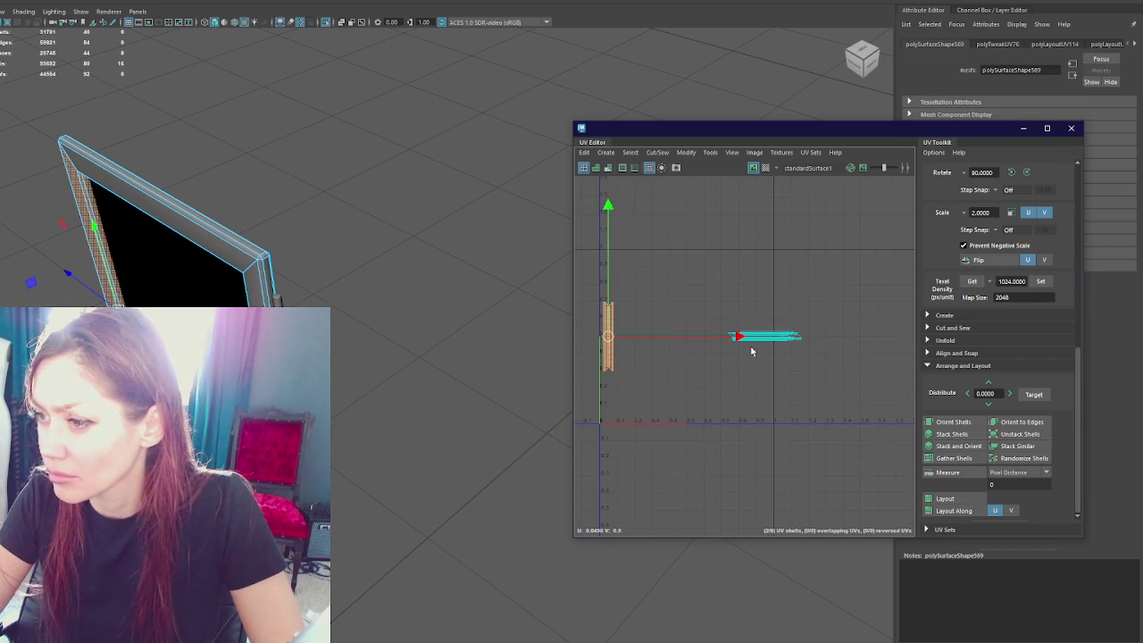
click(1027, 173)
middle_drag(608, 340, 766, 341)
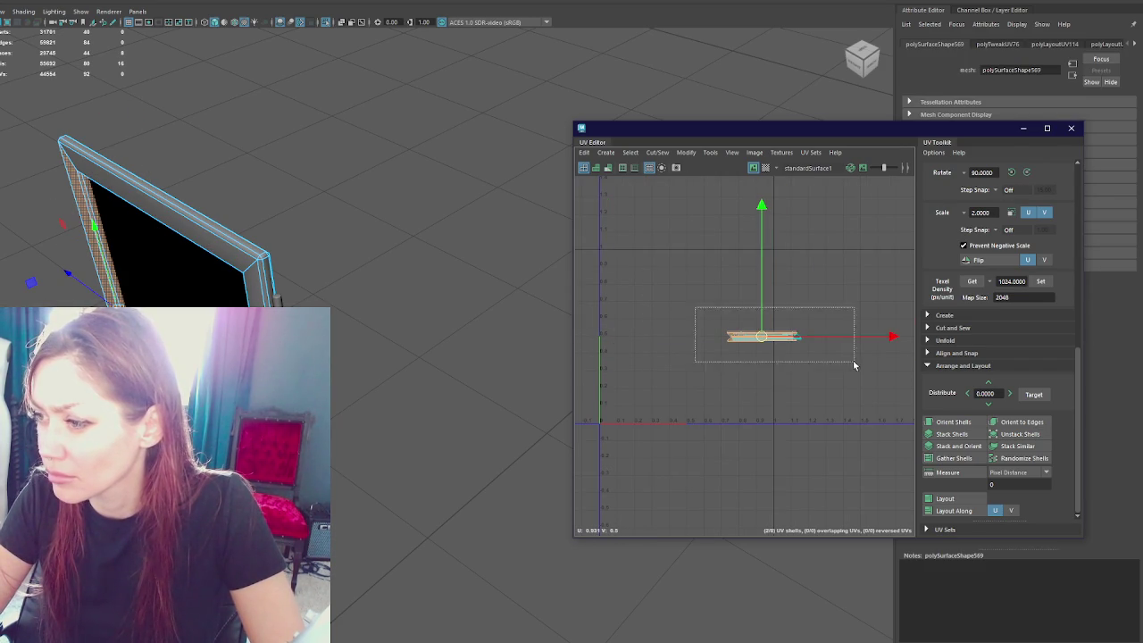
drag(695, 308, 854, 365)
middle_drag(765, 335, 638, 415)
Step: Orbit to a front view and select the door's glass pane
mouse_move(395, 282)
alt+mouse_down()
mouse_move(275, 237)
mouse_move(235, 273)
alt+mouse_up()
click(235, 273)
click(351, 253)
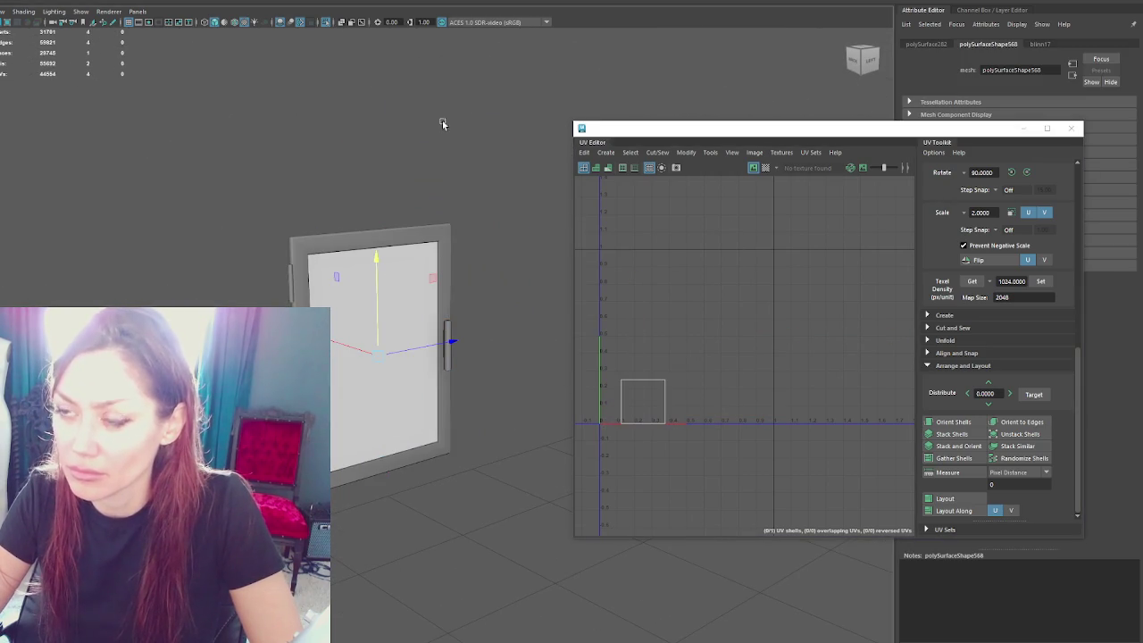
Step: Select the door panel's UV shell and straighten it in the UV Editor
key(F12)
drag(589, 442, 777, 272)
shift+right_drag(777, 278, 594, 268)
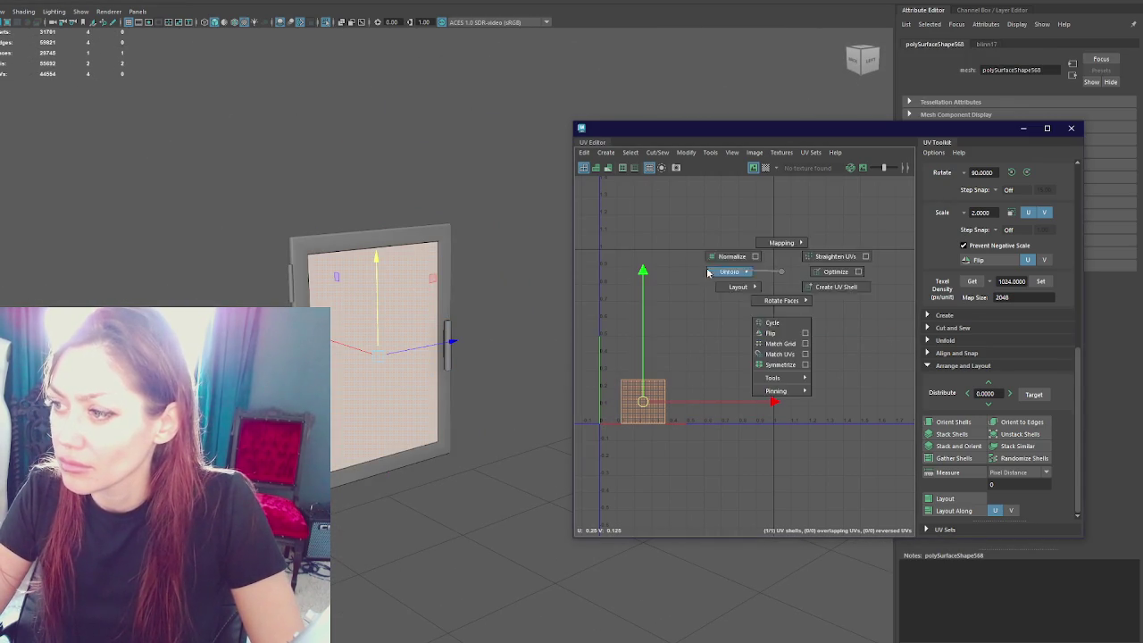
click(951, 422)
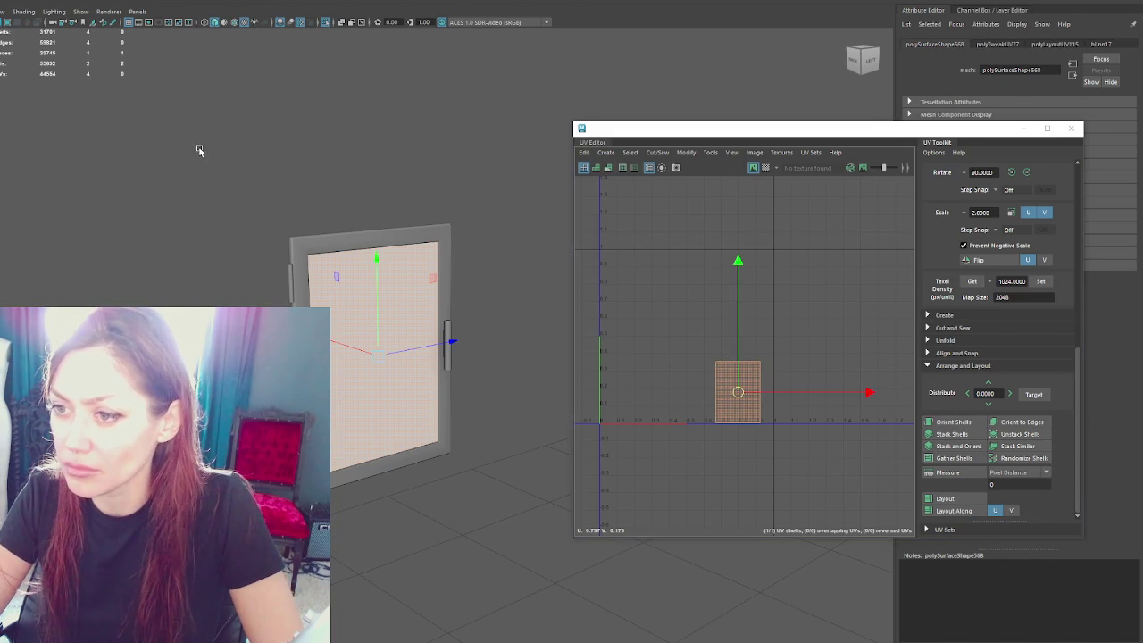
click(229, 122)
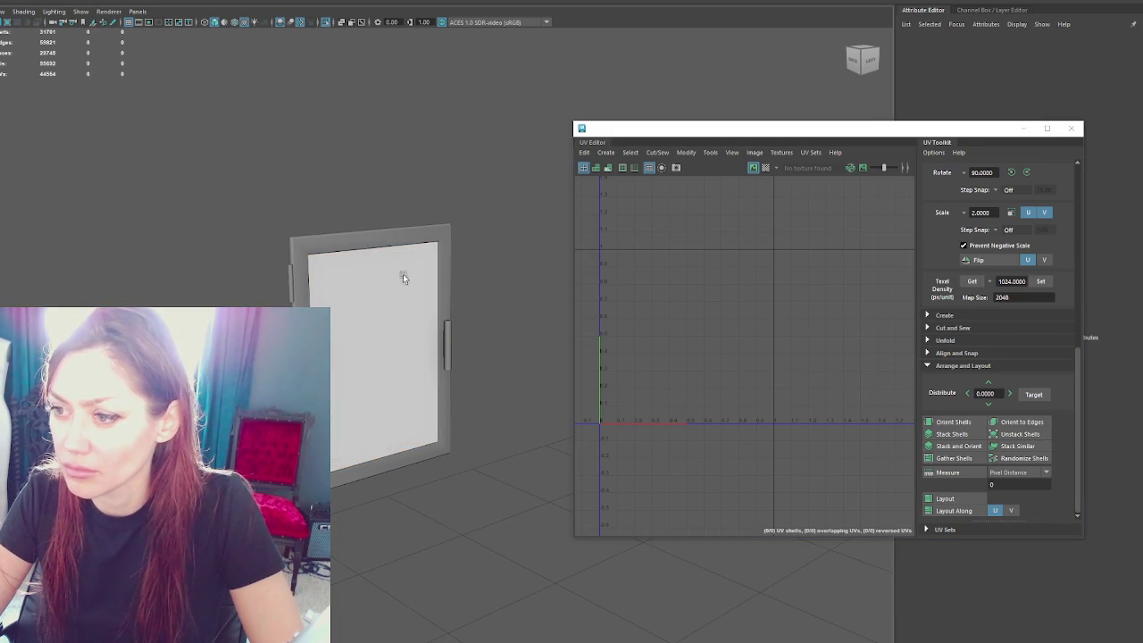
Step: Give the handle's UV shells 1024 texel density, stack them, and move them into place
click(451, 346)
drag(628, 224, 744, 448)
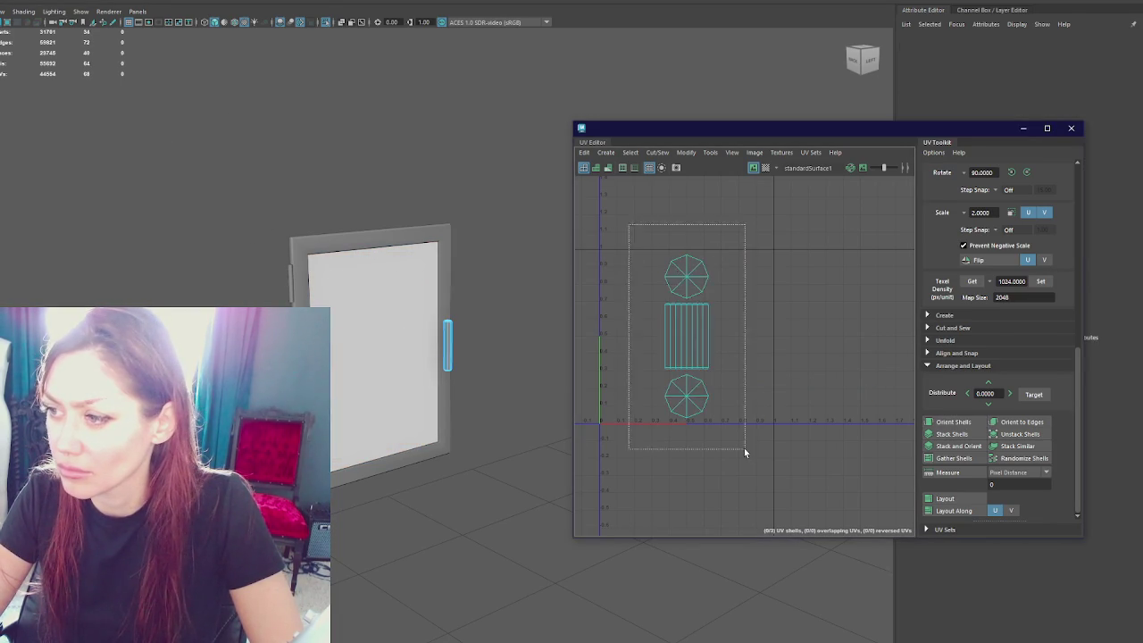
right_drag(702, 301, 609, 292)
key(Return)
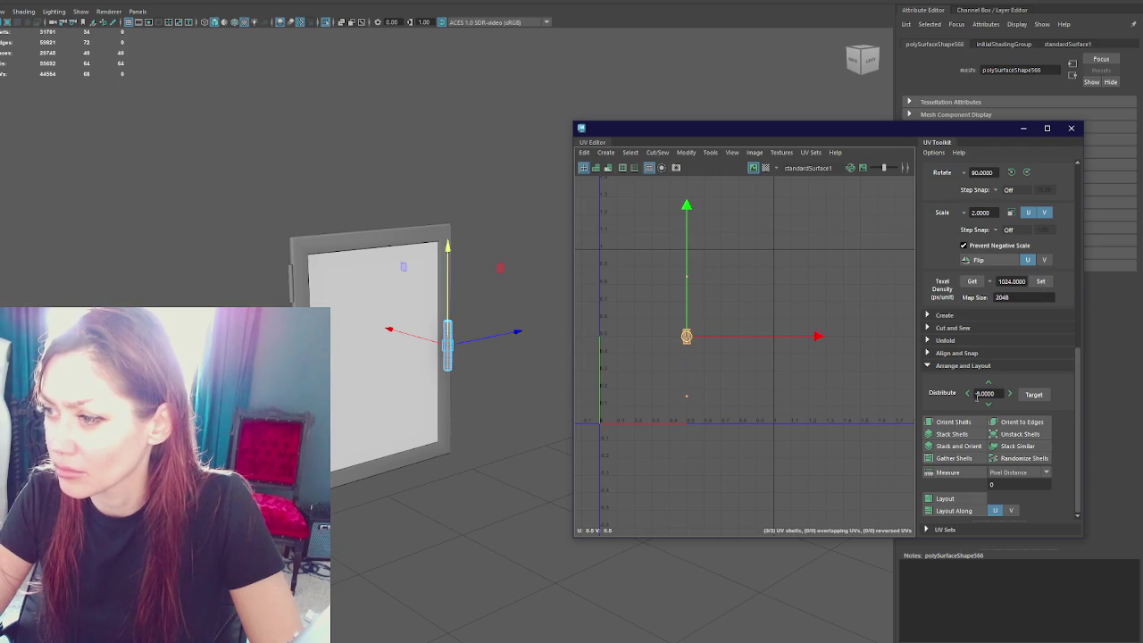
click(958, 445)
drag(686, 338, 765, 408)
Step: Reselect the door object and then the handle to show its UVs
right_click(411, 187)
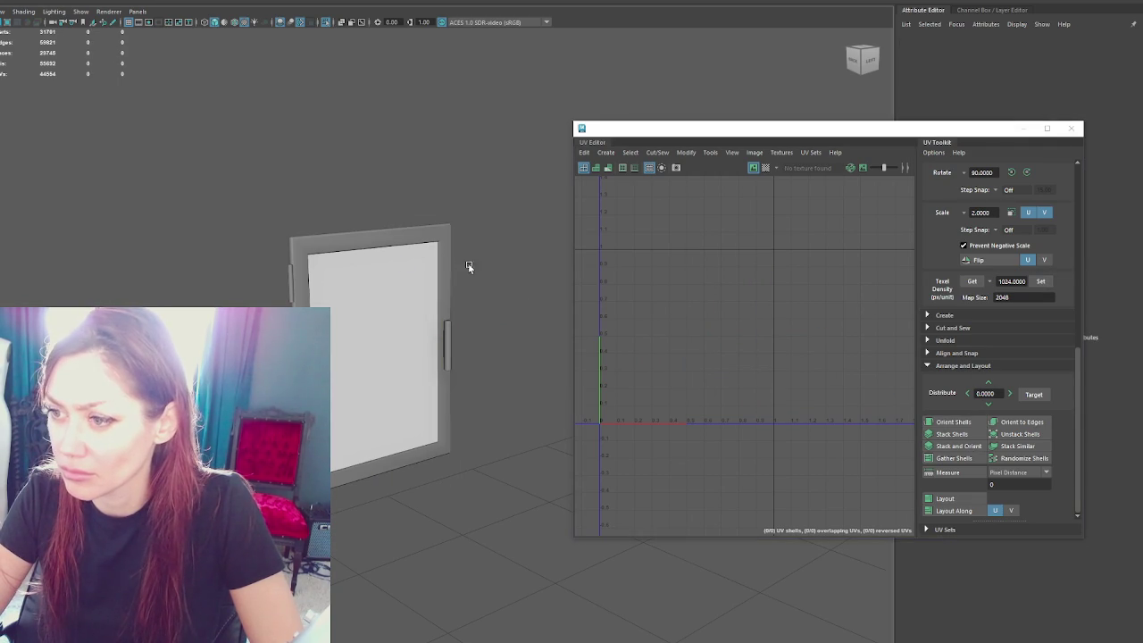
click(330, 420)
drag(473, 190, 223, 304)
click(453, 331)
click(429, 384)
click(447, 362)
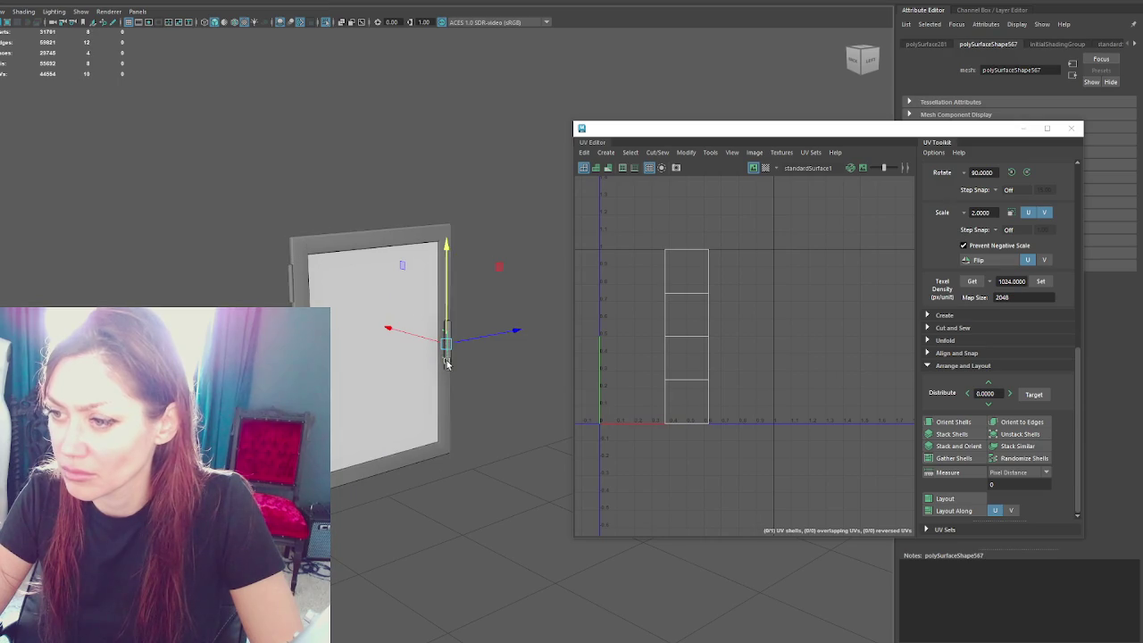
Step: Set texel density on the handle's whole UV shell, then select the door frame
click(753, 238)
mouse_move(757, 291)
right_down()
mouse_move(711, 277)
mouse_move(753, 254)
right_up()
right_drag(688, 273, 643, 269)
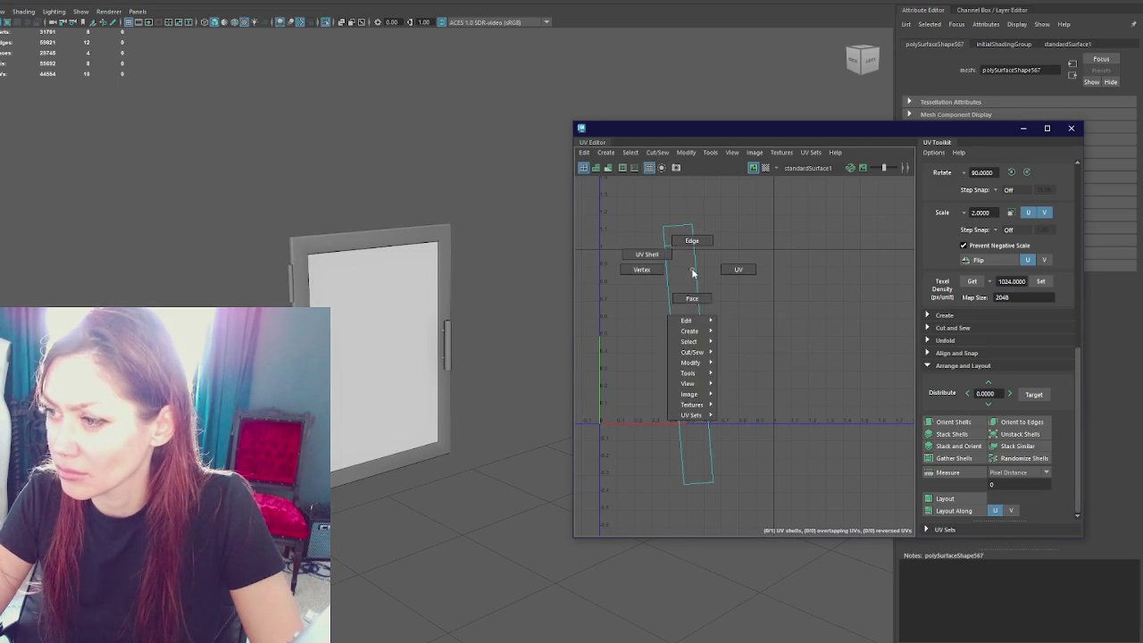
click(1041, 281)
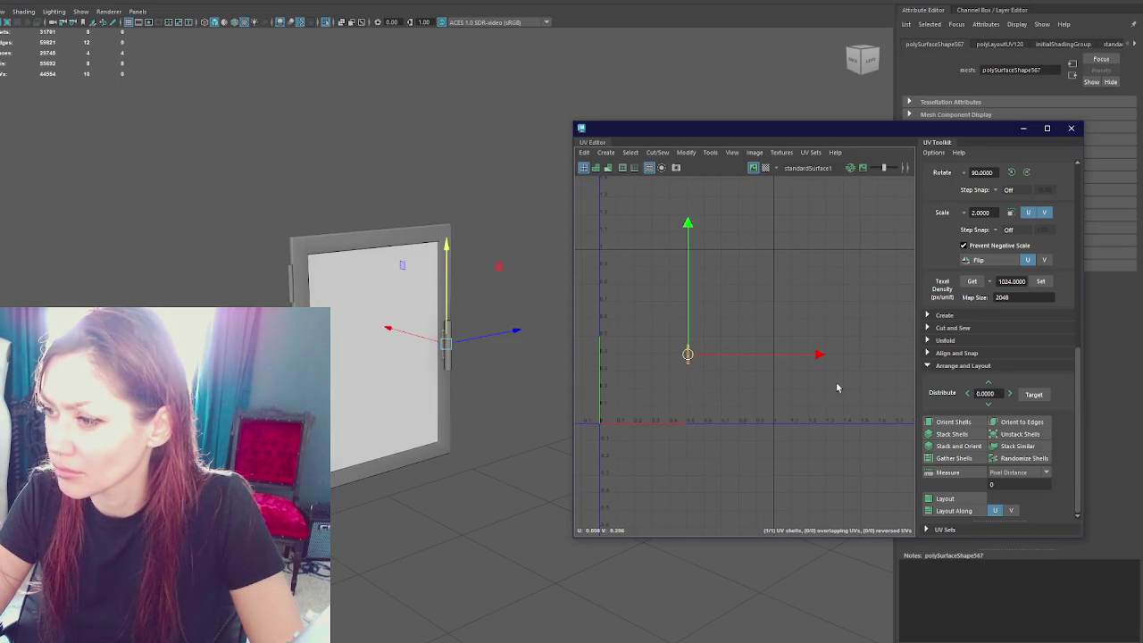
right_drag(382, 173, 501, 207)
click(428, 267)
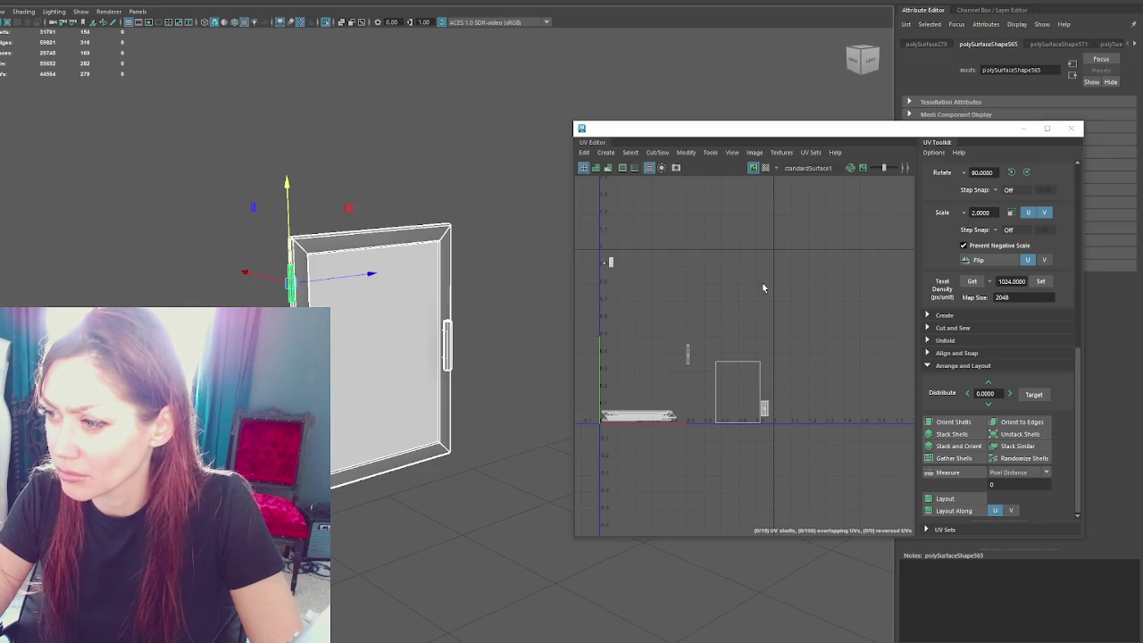
Step: Move the big square panel shell to the upper right of the UV space
drag(760, 286, 727, 322)
drag(717, 489, 717, 490)
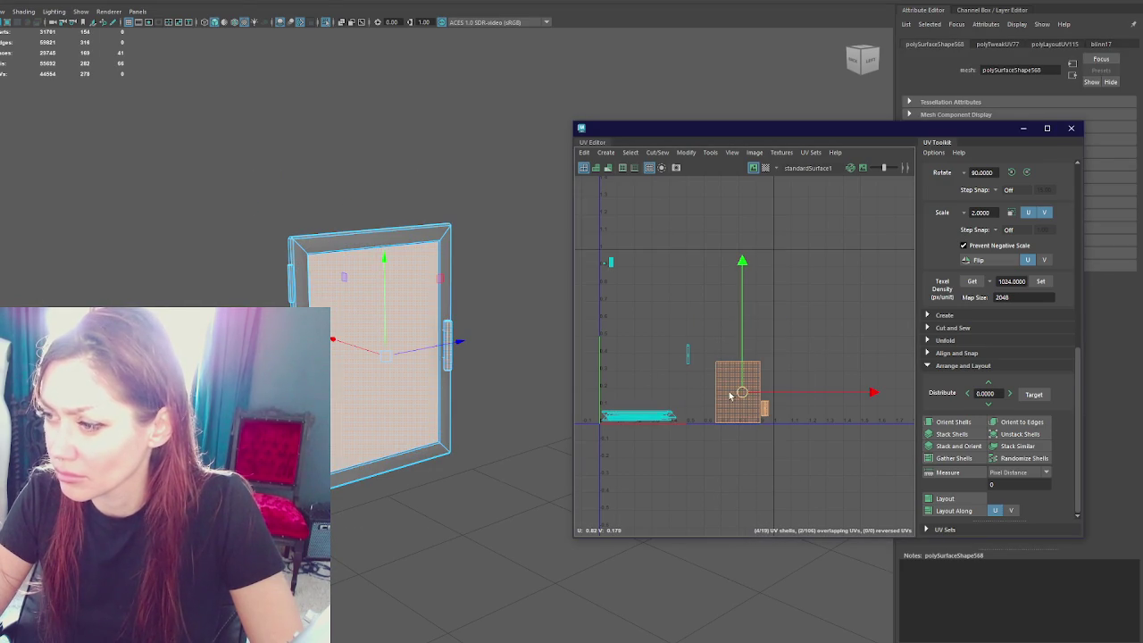
drag(742, 392, 630, 381)
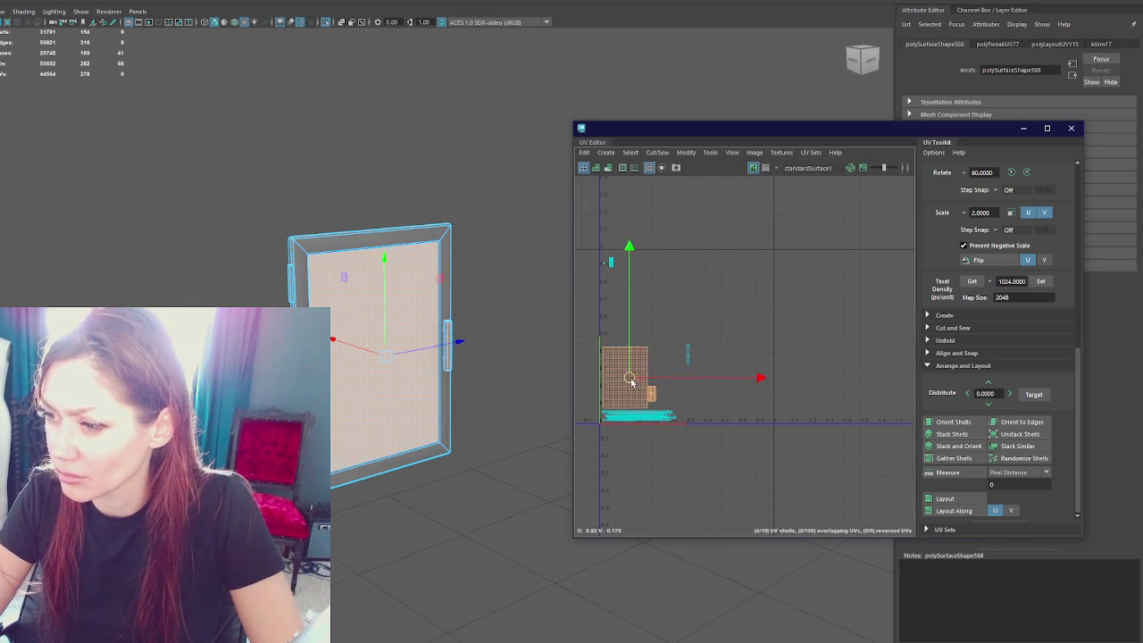
click(673, 406)
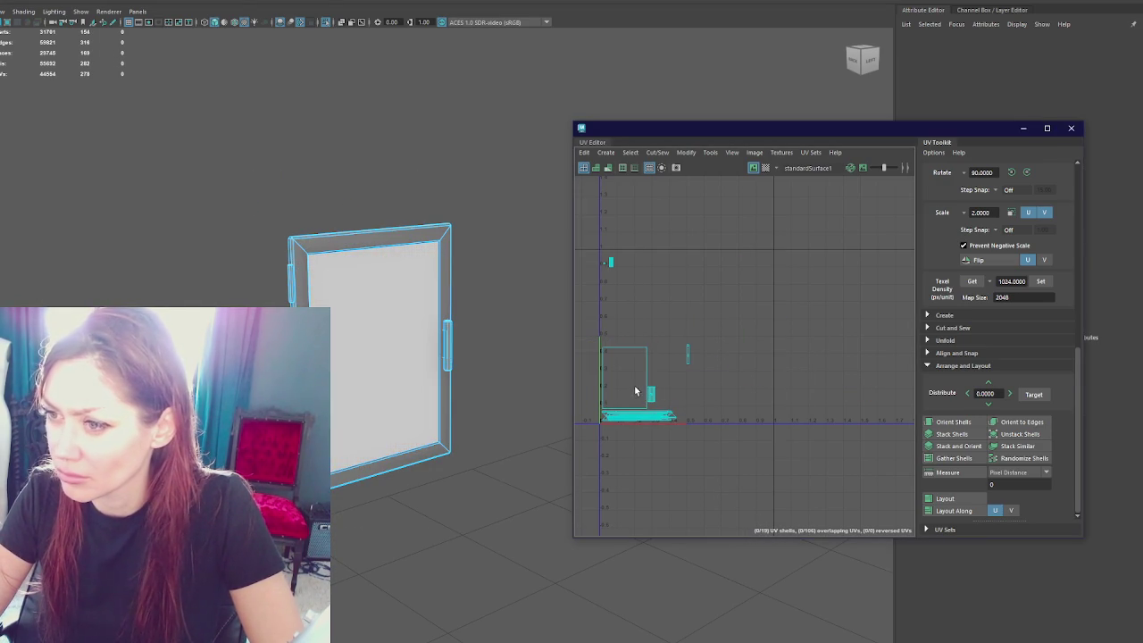
alt+middle_drag(513, 312, 321, 285)
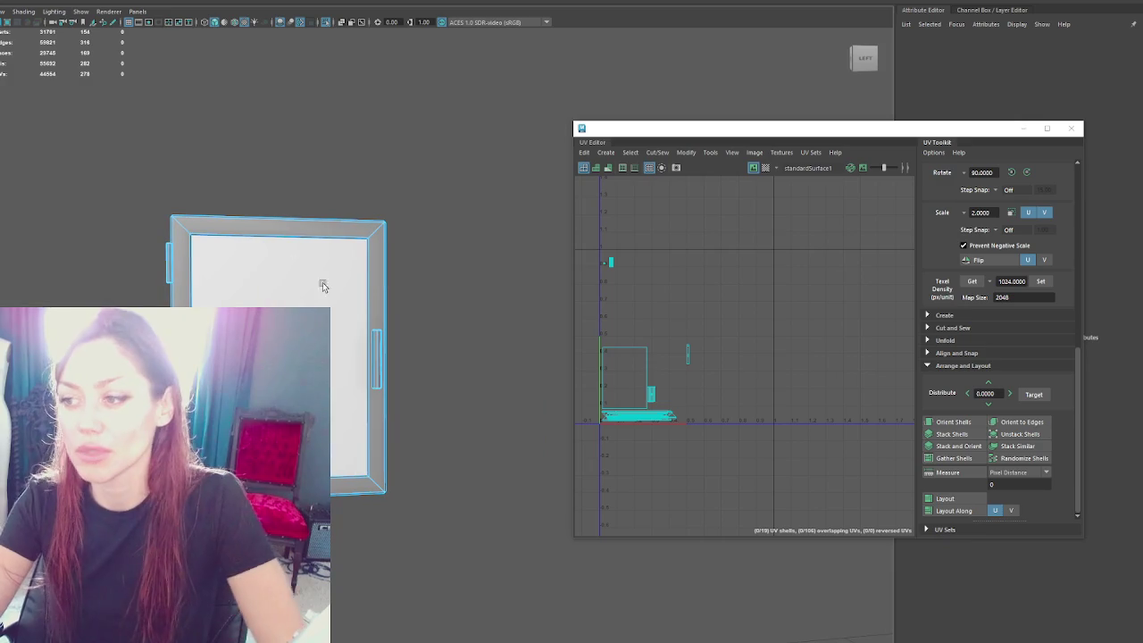
click(627, 384)
drag(625, 389, 751, 282)
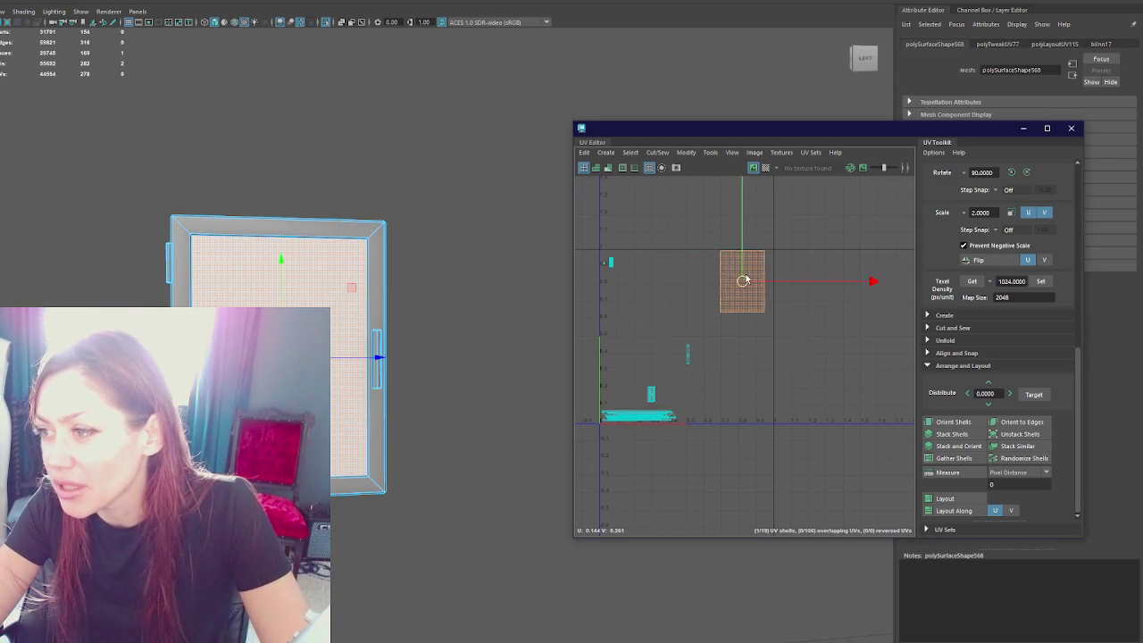
Step: Lay out the long strip shells, apply texel density, then shrink and shift them right
click(643, 414)
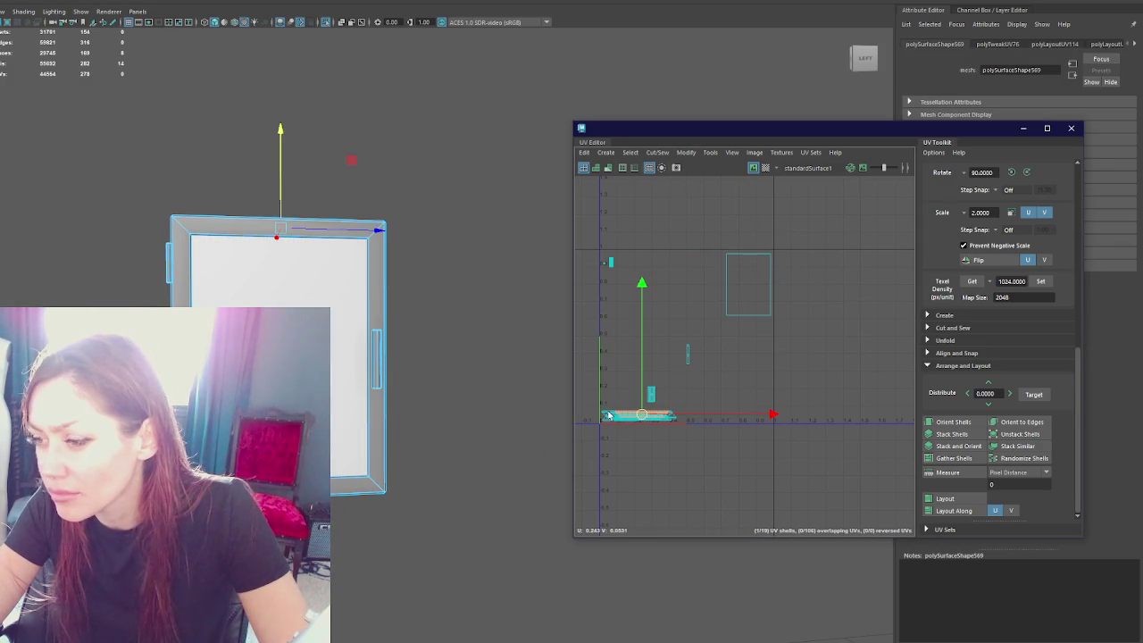
drag(608, 415, 702, 455)
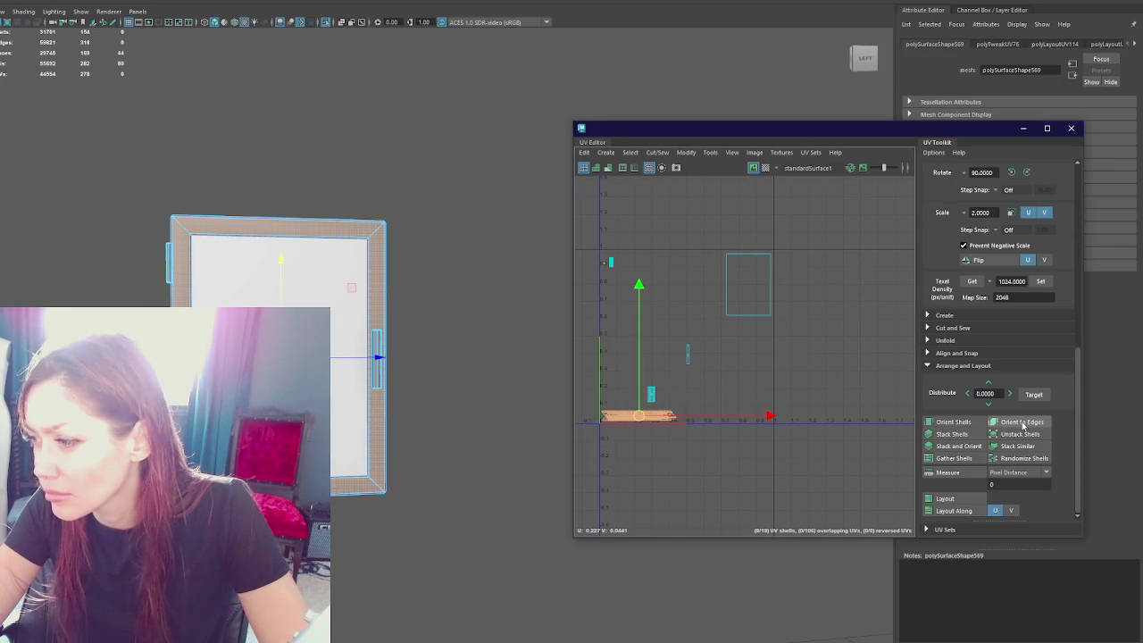
click(960, 498)
click(1039, 282)
key(ctrl+z)
drag(685, 361, 619, 378)
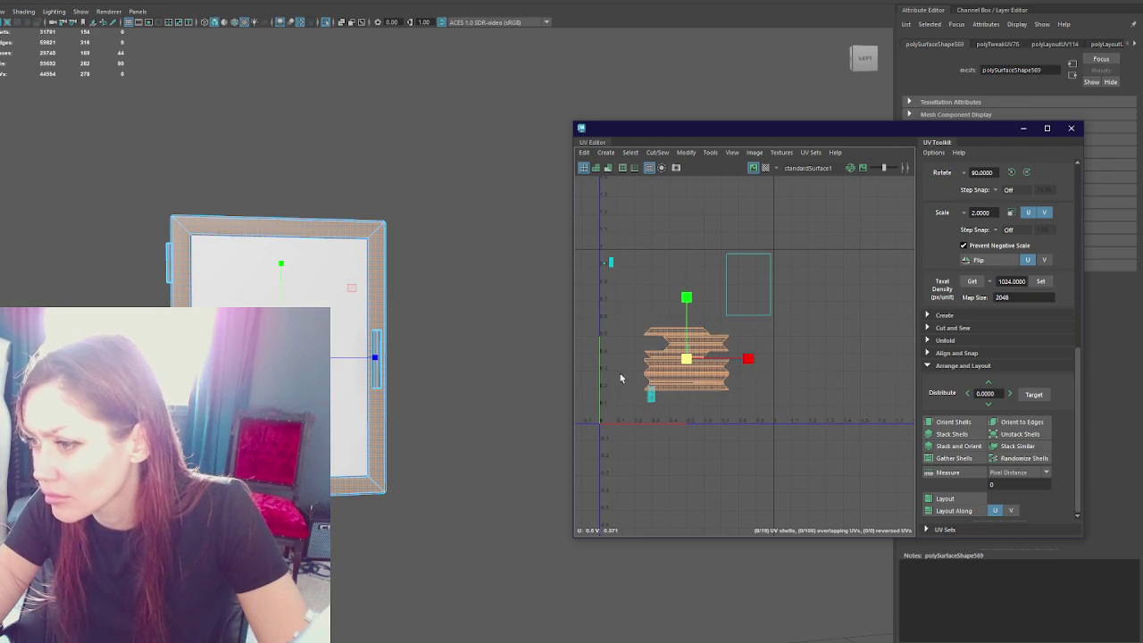
key(w)
mouse_move(690, 366)
mouse_down()
mouse_move(735, 394)
mouse_move(860, 377)
mouse_up()
Step: Nudge the four lower strips and the top strip right so they align
scroll(744, 390, up, 5)
click(733, 374)
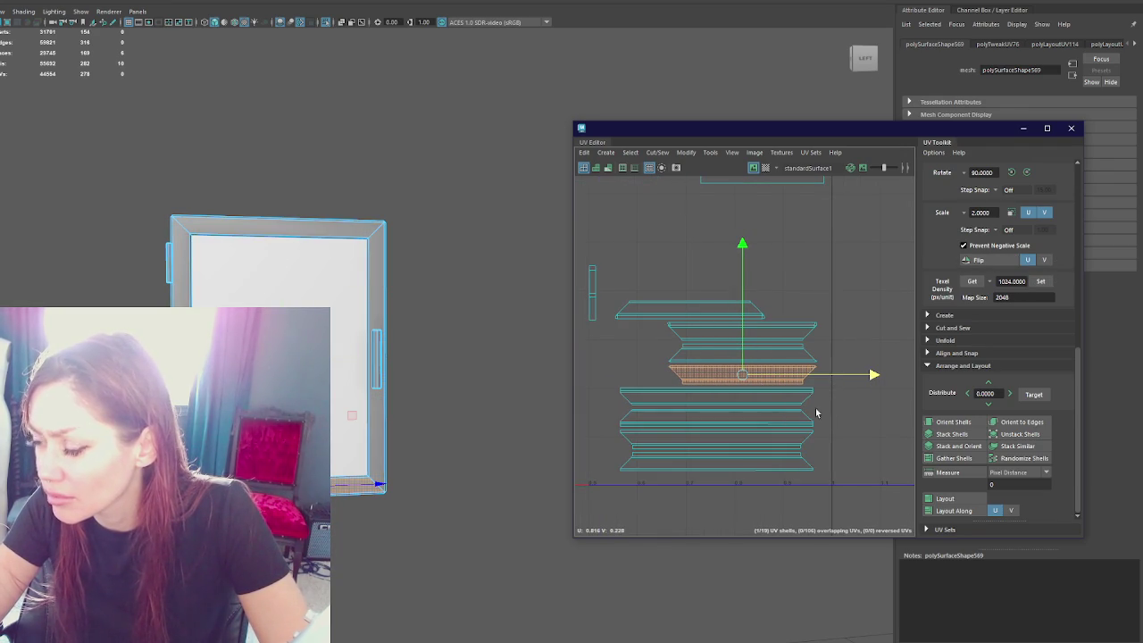
drag(660, 524, 659, 524)
drag(783, 426, 795, 436)
click(629, 312)
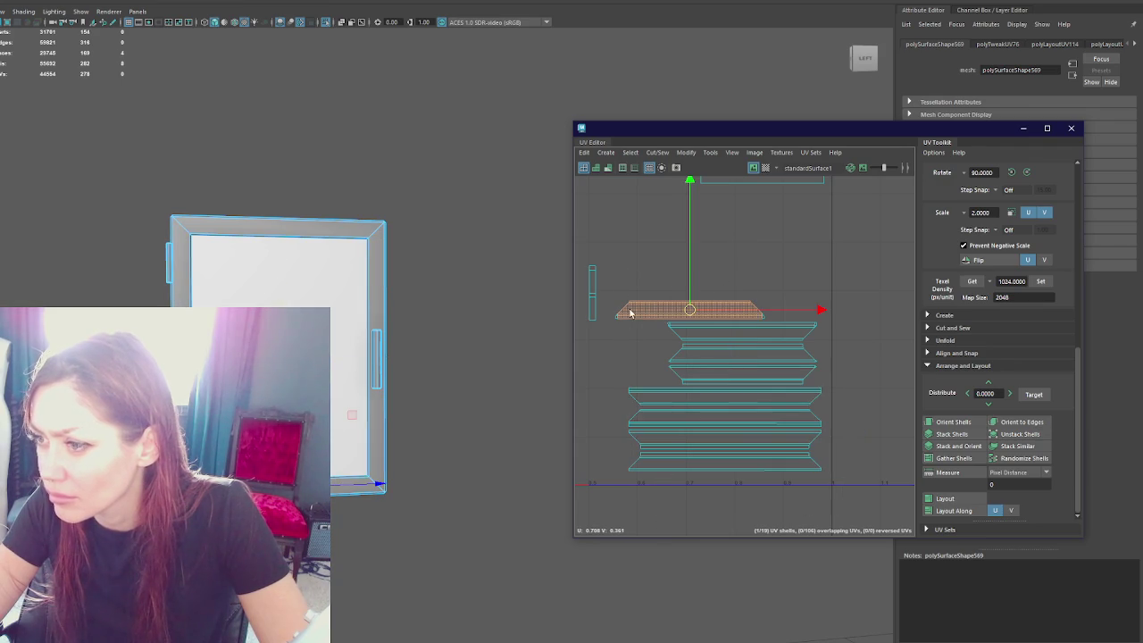
drag(737, 314, 797, 312)
Step: Rotate the small vertical shell horizontal and place it beside the stacked strips
scroll(625, 257, down, 2)
click(601, 284)
key(ctrl+alt+Right)
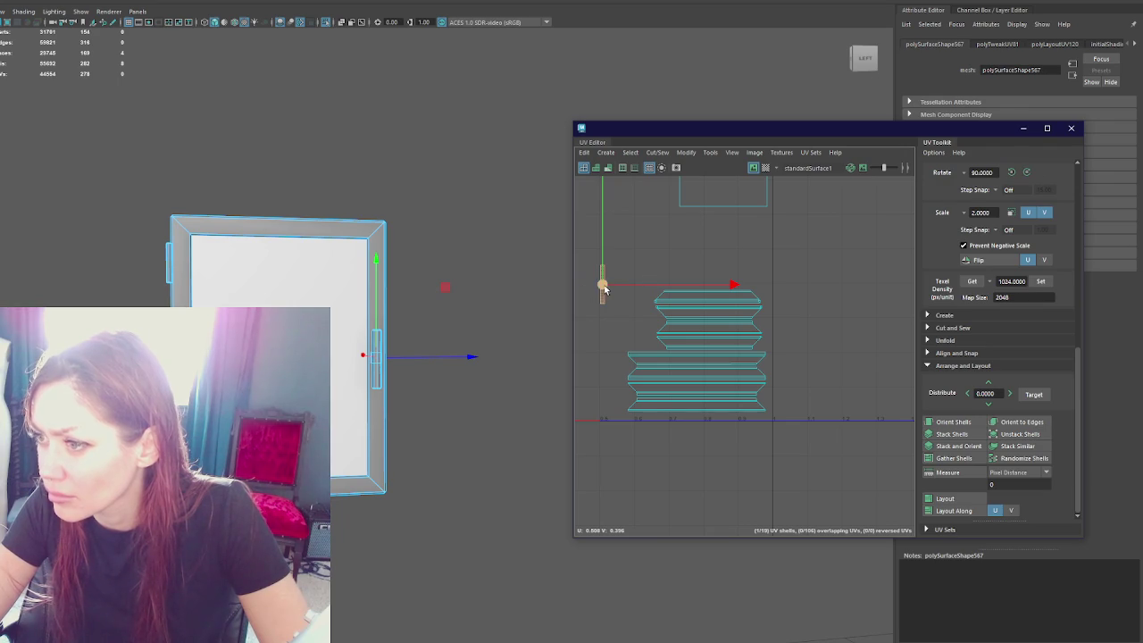
scroll(650, 330, down, 2)
alt+middle_drag(650, 330, 773, 361)
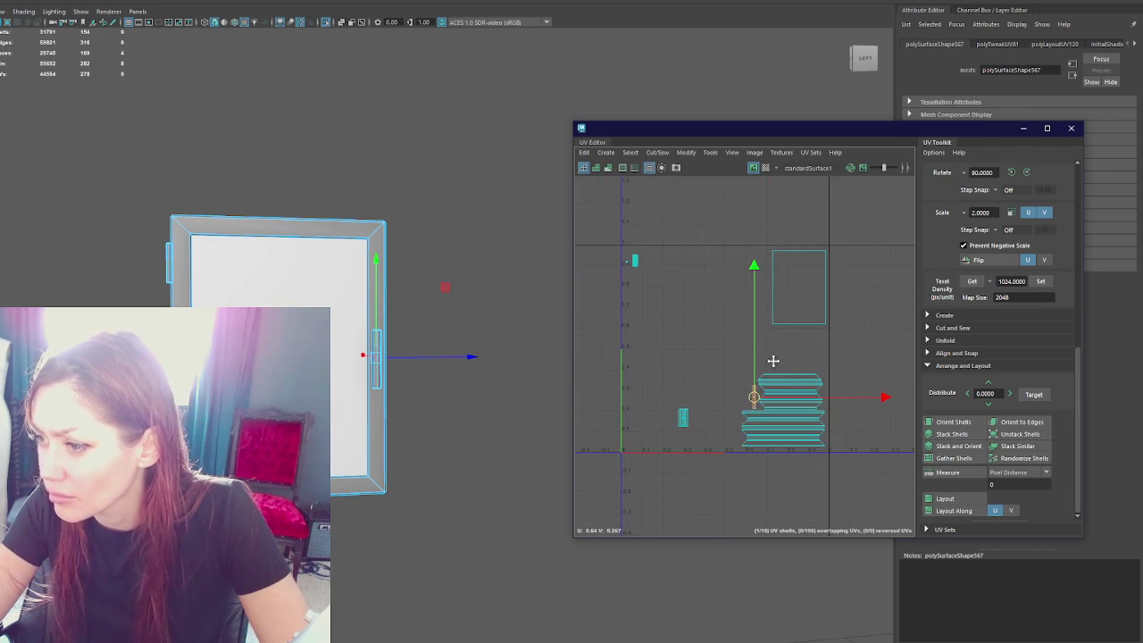
drag(675, 451, 775, 376)
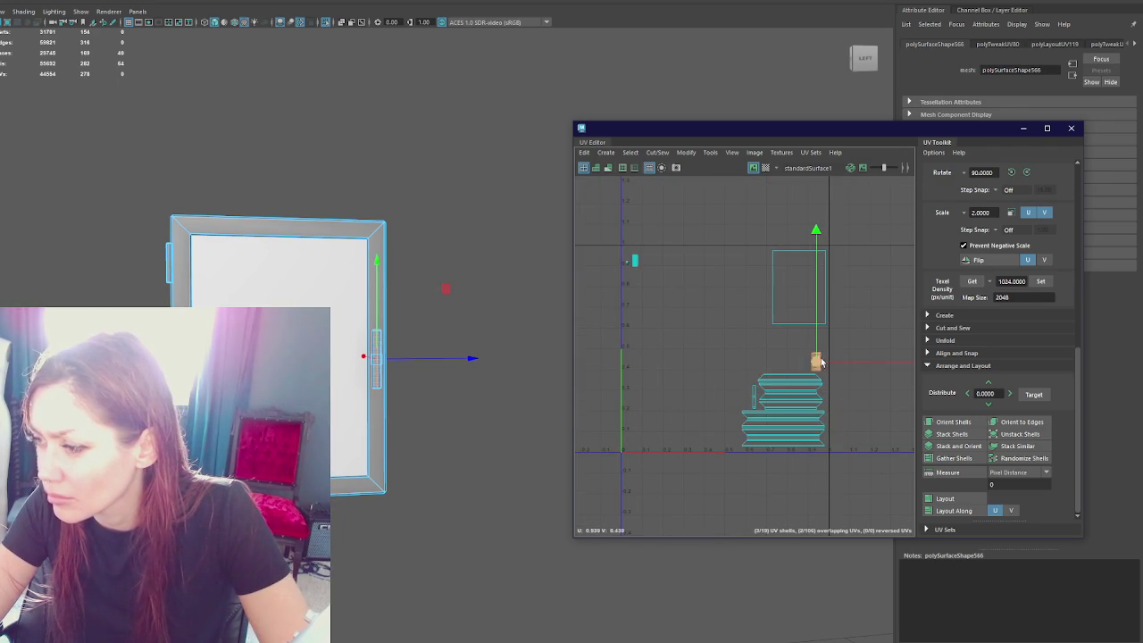
scroll(826, 353, up, 3)
mouse_move(826, 378)
mouse_down()
mouse_move(798, 381)
mouse_move(809, 382)
mouse_up()
Step: Check the shells near the origin, then deselect the door frame
scroll(728, 368, down, 3)
drag(633, 306, 599, 375)
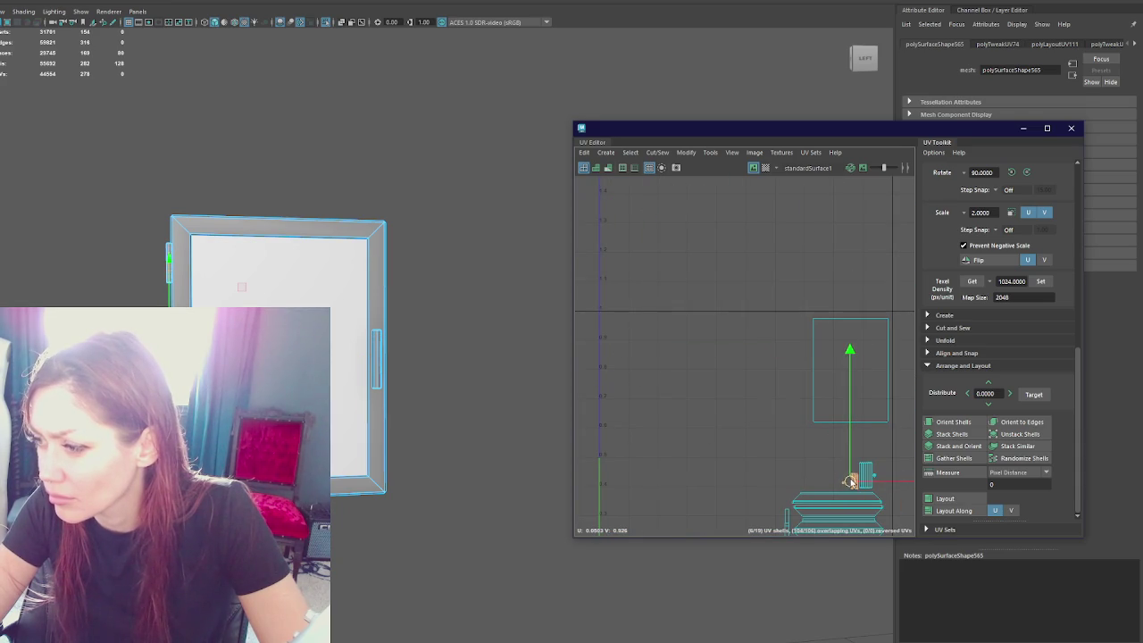
scroll(727, 280, down, 1)
alt+middle_drag(734, 372, 726, 281)
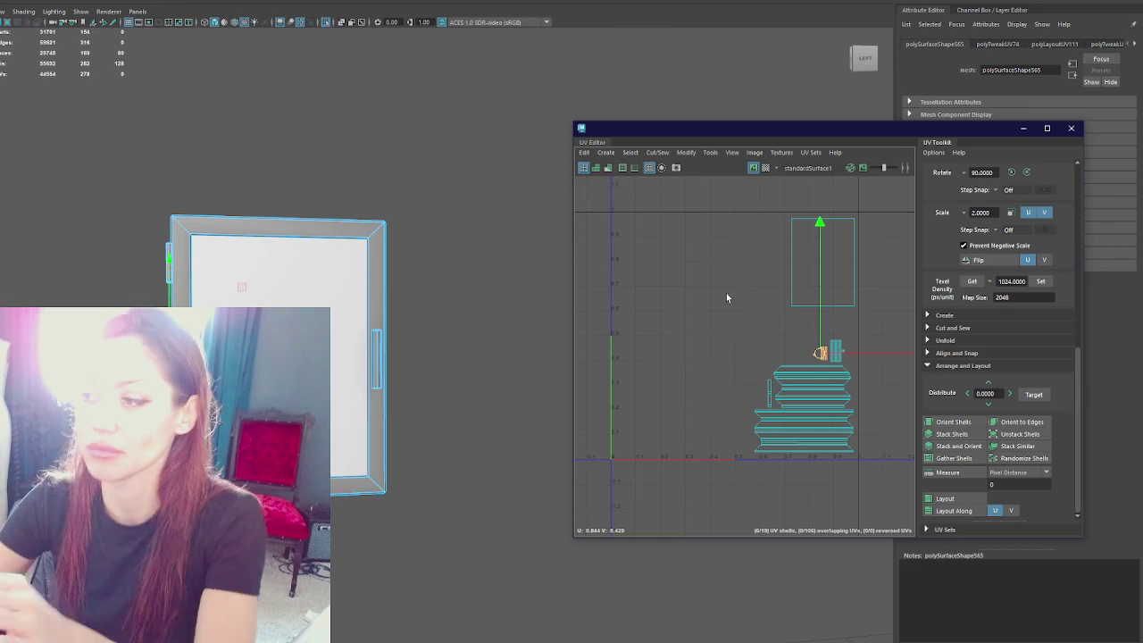
click(204, 135)
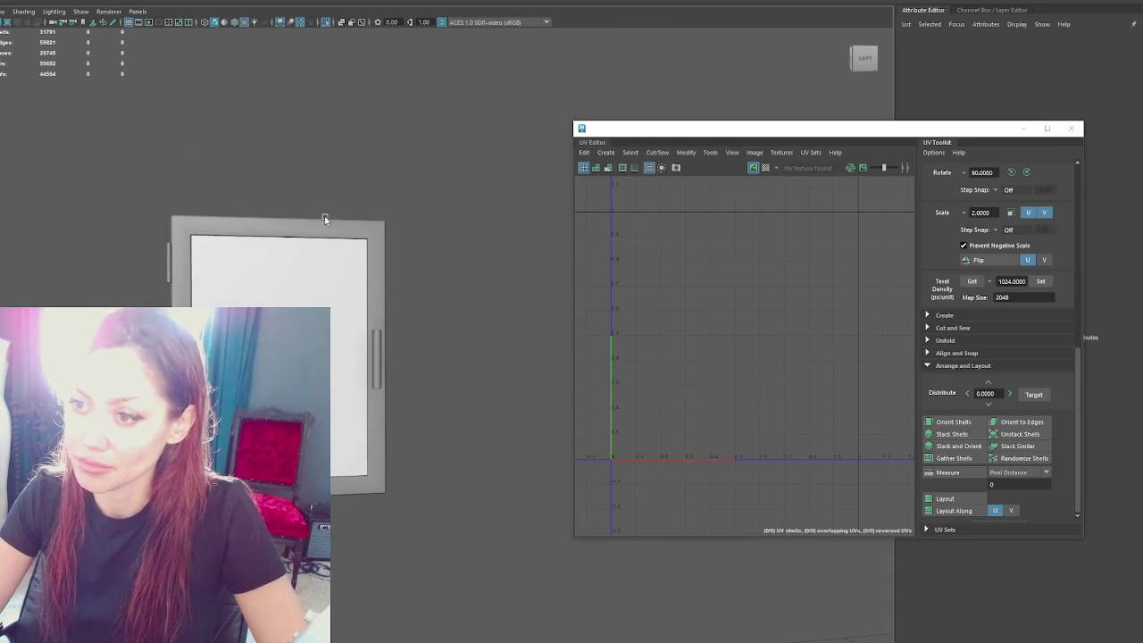
Step: Isolate a lower door in the viewport, then show the full cabinet again
scroll(375, 243, down, 5)
scroll(393, 236, up, 1)
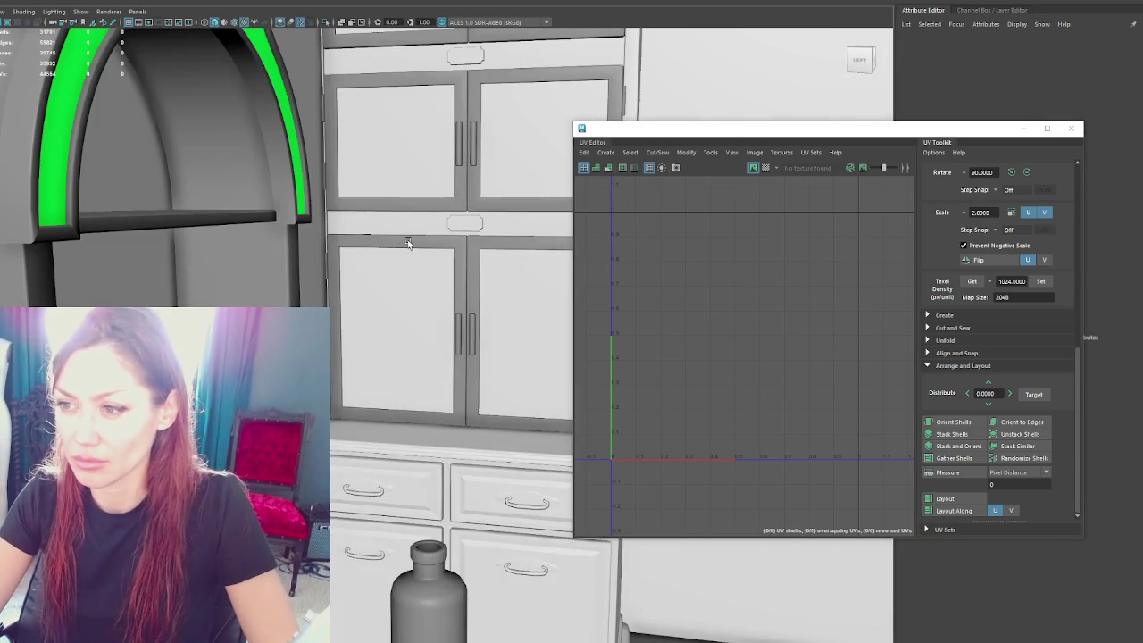
scroll(375, 267, up, 3)
click(353, 302)
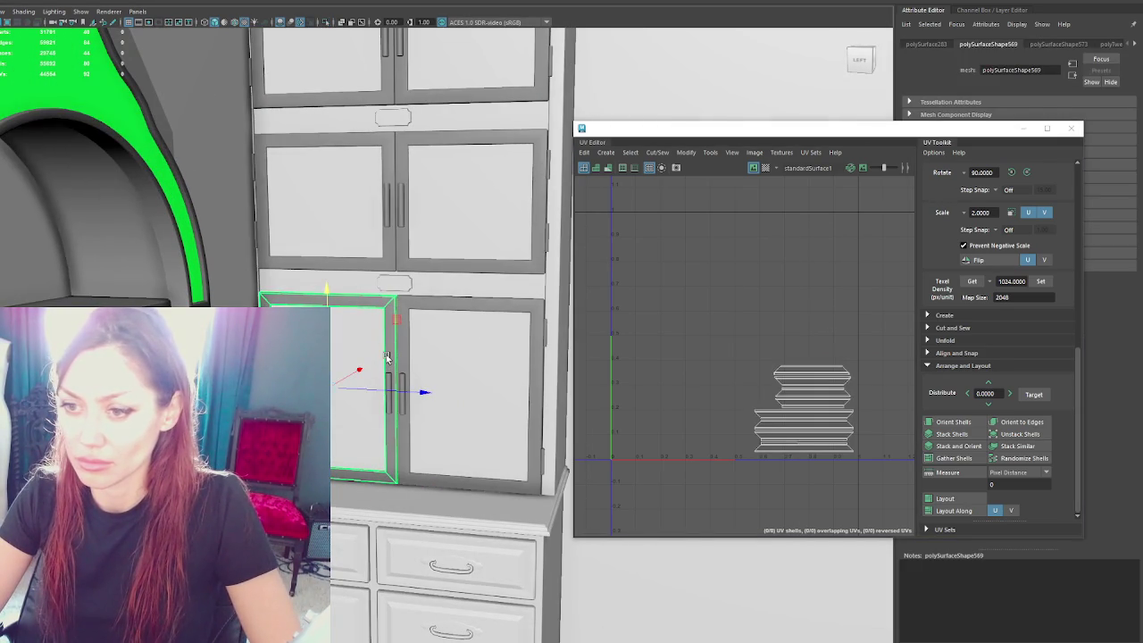
key(Up)
key(ctrl+1)
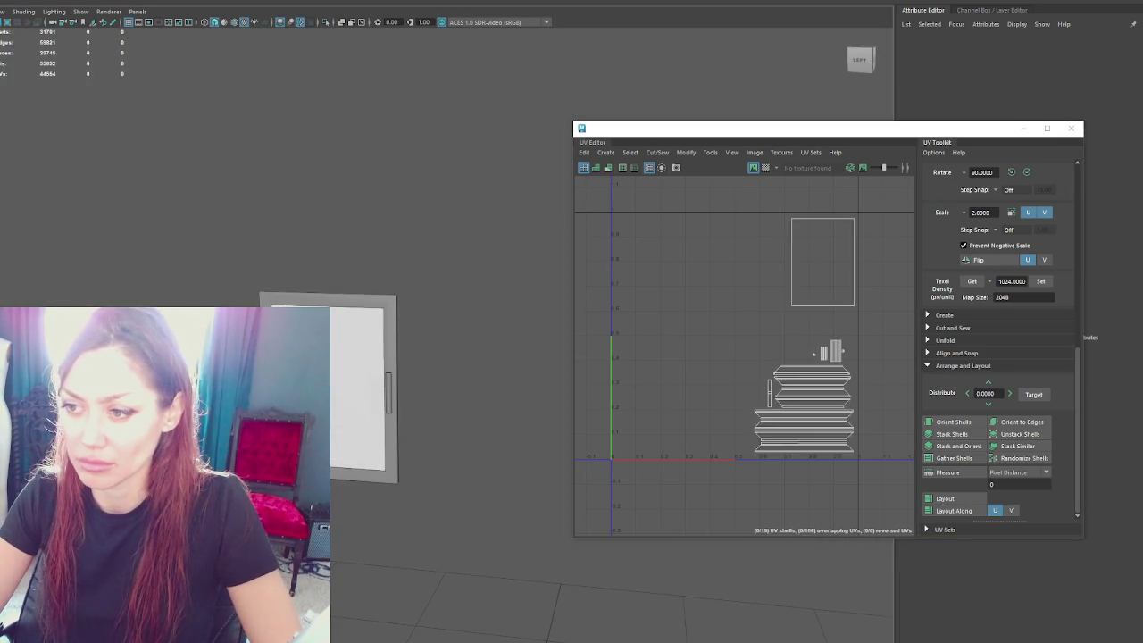
click(3, 11)
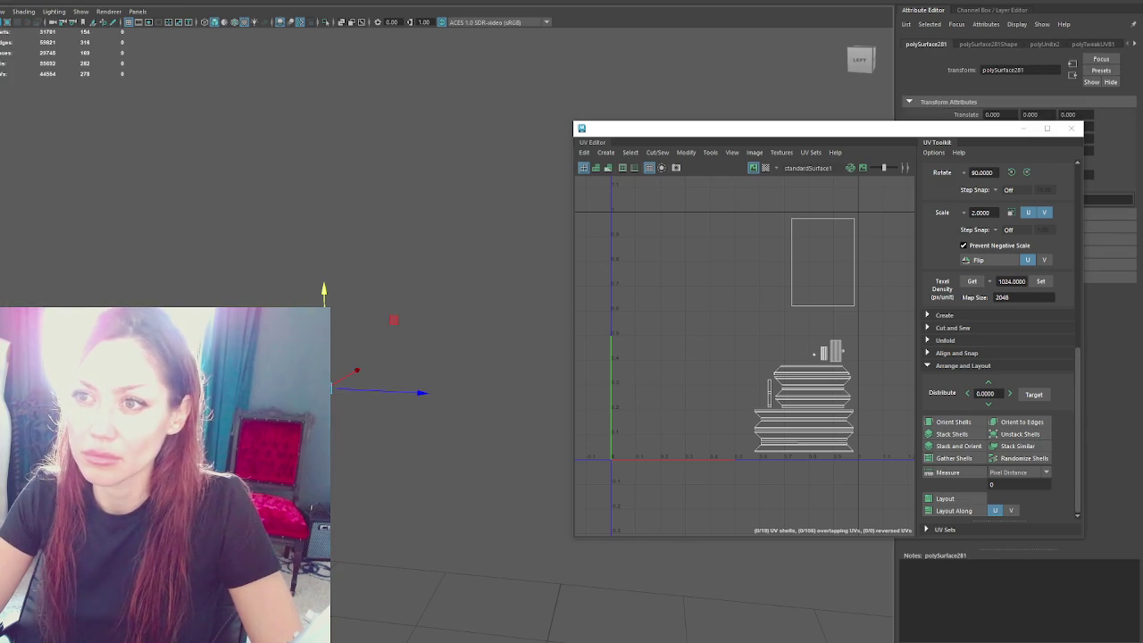
click(257, 261)
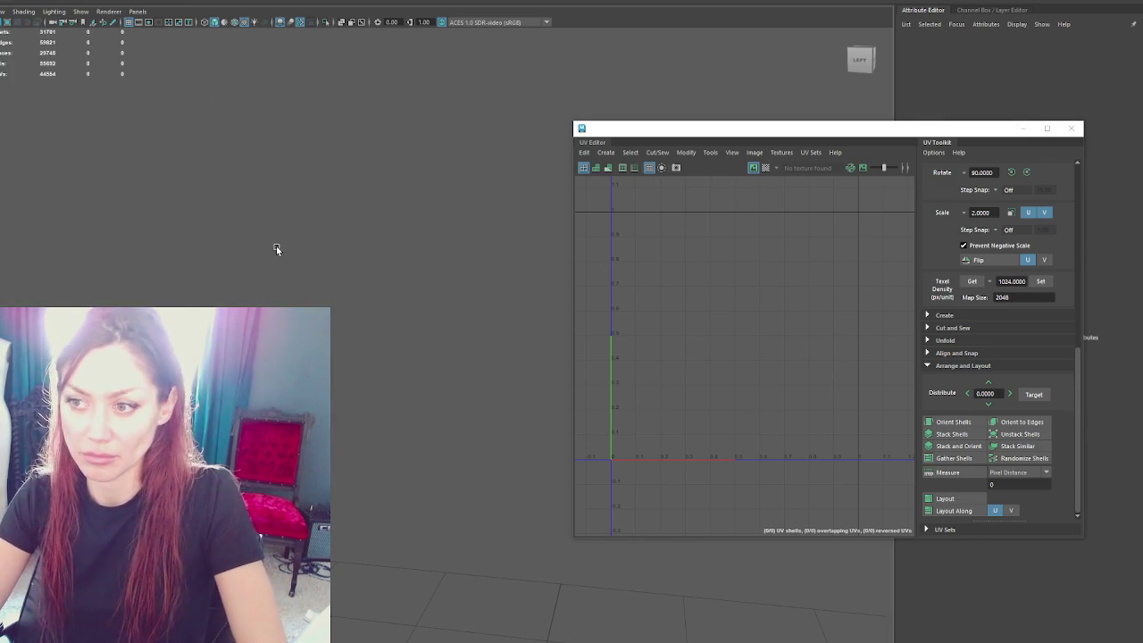
key(ctrl+1)
Step: Select the other cabinet doors and hide them
click(354, 322)
click(435, 358)
key(Down)
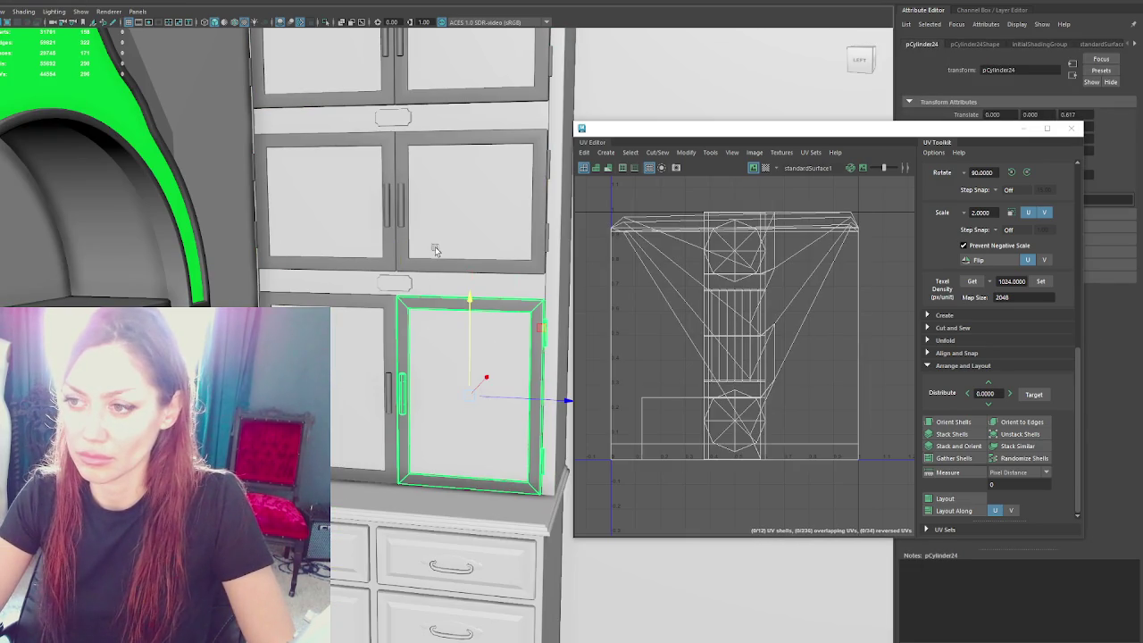
shift+click(379, 234)
shift+click(355, 102)
shift+click(432, 103)
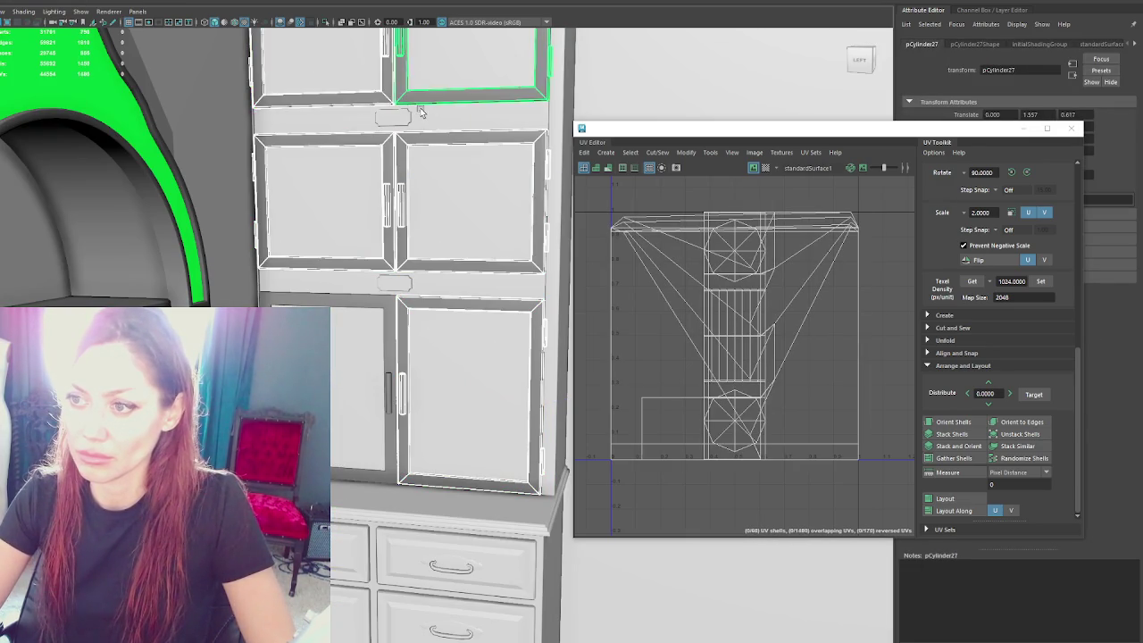
key(ctrl+h)
Step: Unhide the door, select only the lower door, and slide it right
click(393, 239)
key(ctrl+shift+h)
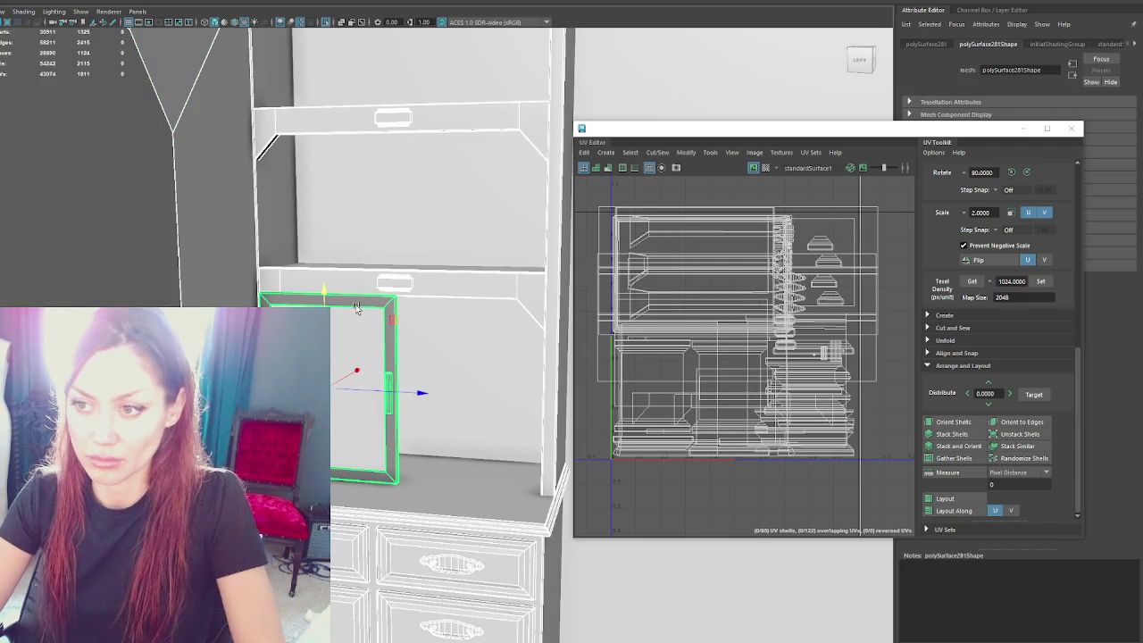
click(314, 272)
shift+click(311, 300)
click(107, 274)
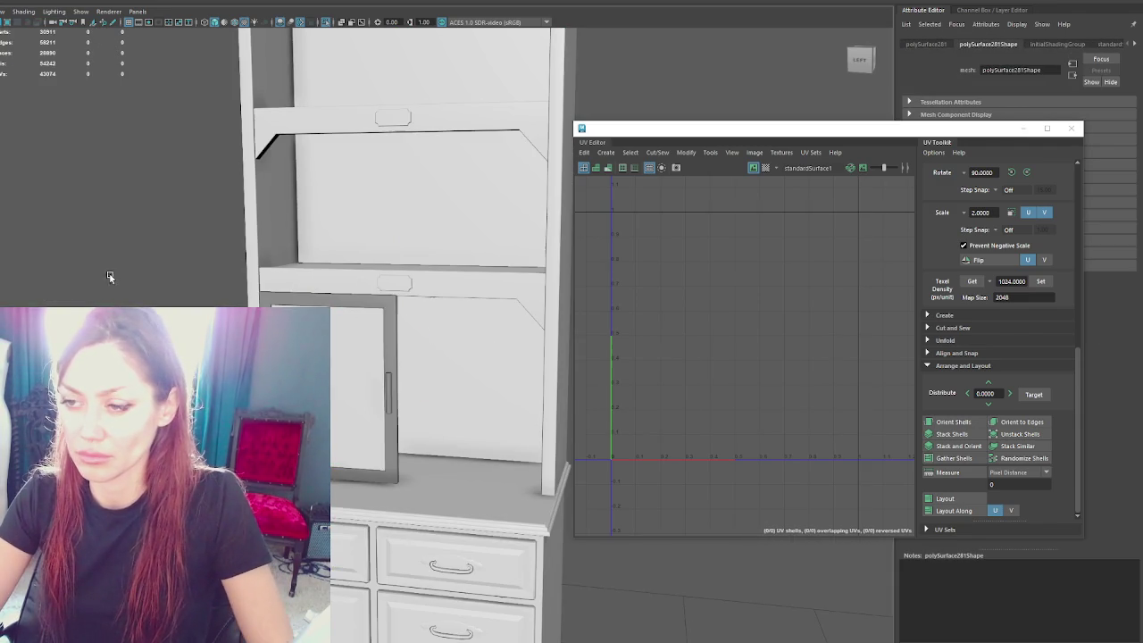
click(388, 388)
drag(388, 389, 544, 395)
Step: Mirror the door so its handle is on the left and rotate it to face front
click(36, 1)
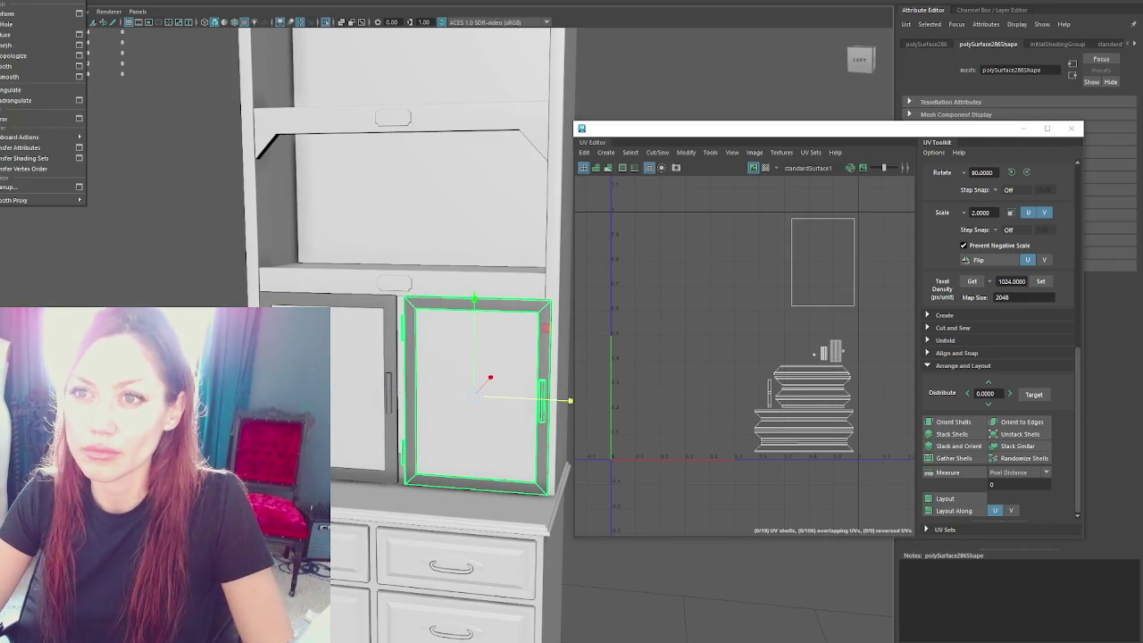
click(47, 124)
key(e)
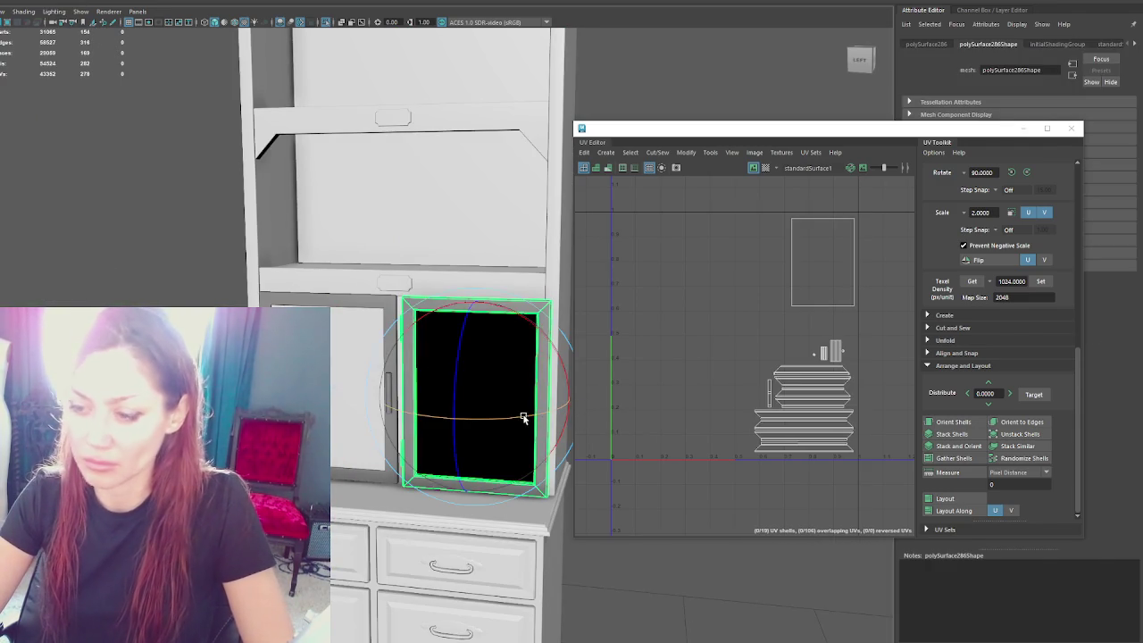
drag(418, 412, 547, 402)
key(w)
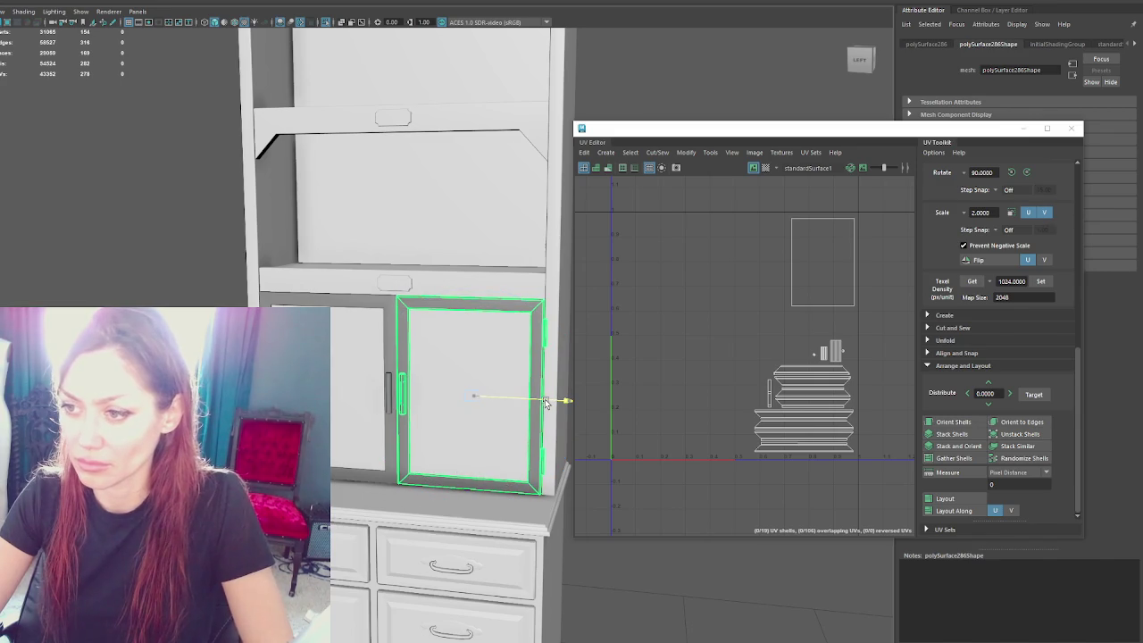
Step: Duplicate the door with Ctrl+D for the upper row
scroll(546, 401, up, 3)
mouse_move(523, 351)
alt+middle_down()
mouse_move(169, 252)
mouse_move(274, 152)
mouse_move(210, 247)
alt+middle_up()
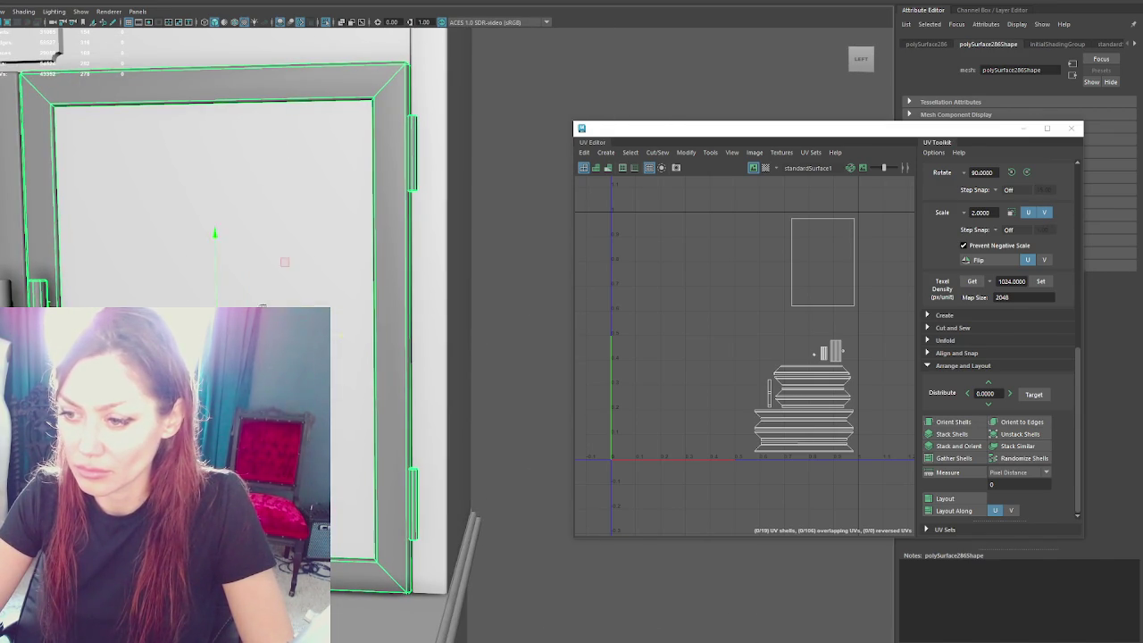
scroll(264, 306, down, 3)
mouse_move(263, 307)
alt+middle_down()
mouse_move(350, 381)
mouse_move(328, 143)
alt+middle_up()
key(ctrl+d)
Step: Select the lower door and the upper-right door
scroll(354, 166, up, 3)
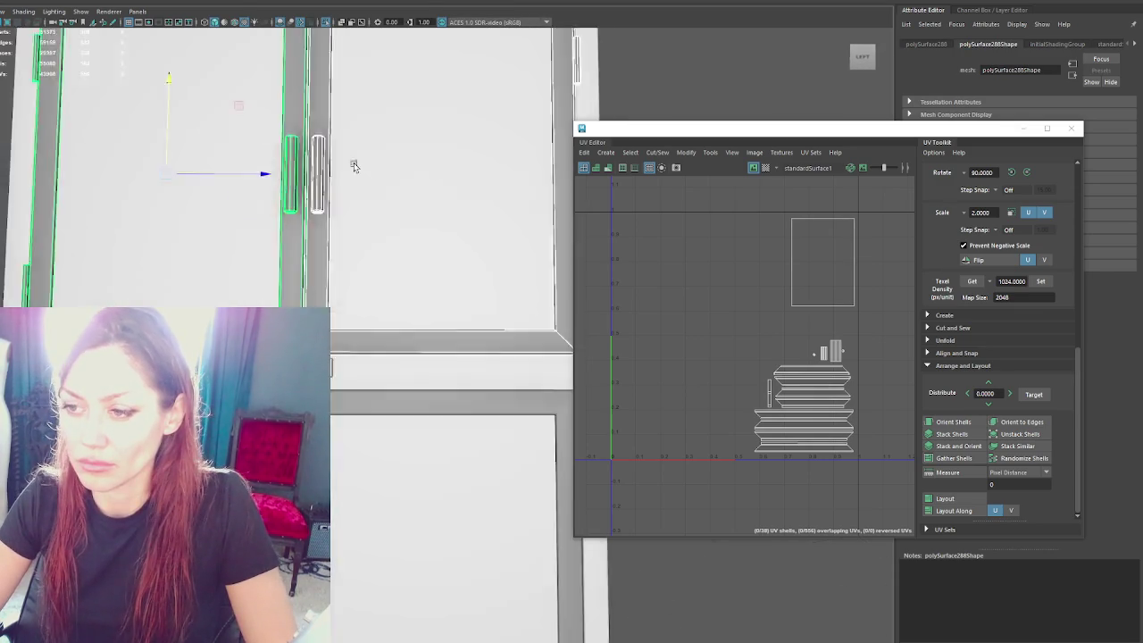
alt+drag(354, 166, 300, 219)
alt+drag(202, 234, 201, 230)
mouse_move(264, 265)
alt+mouse_down()
mouse_move(304, 247)
mouse_move(465, 250)
mouse_move(420, 223)
alt+mouse_up()
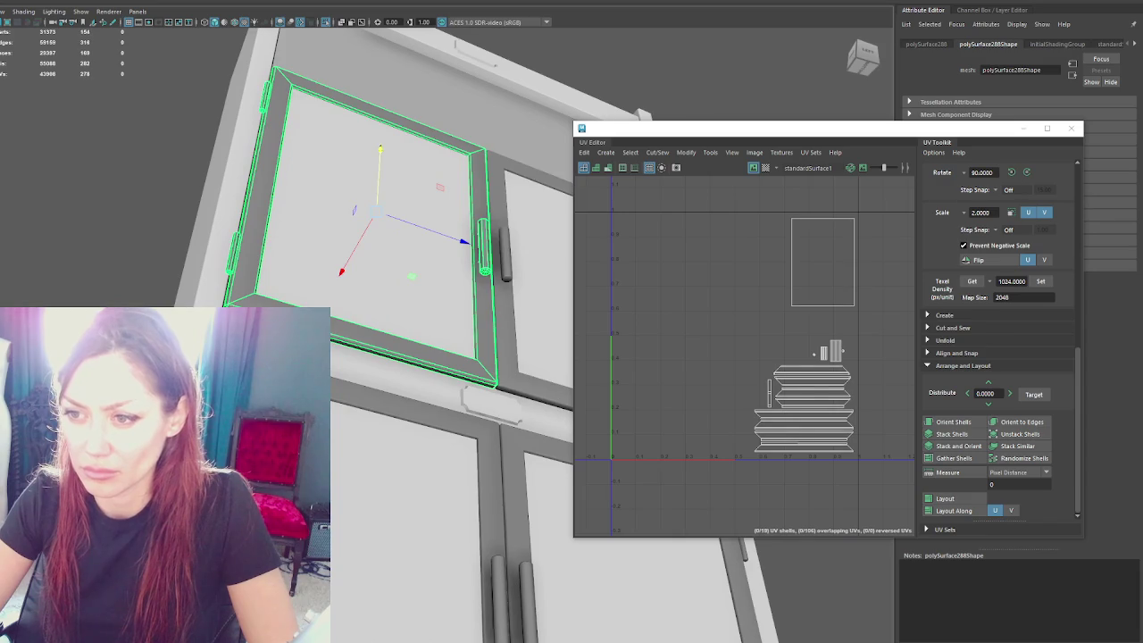
shift+click(359, 389)
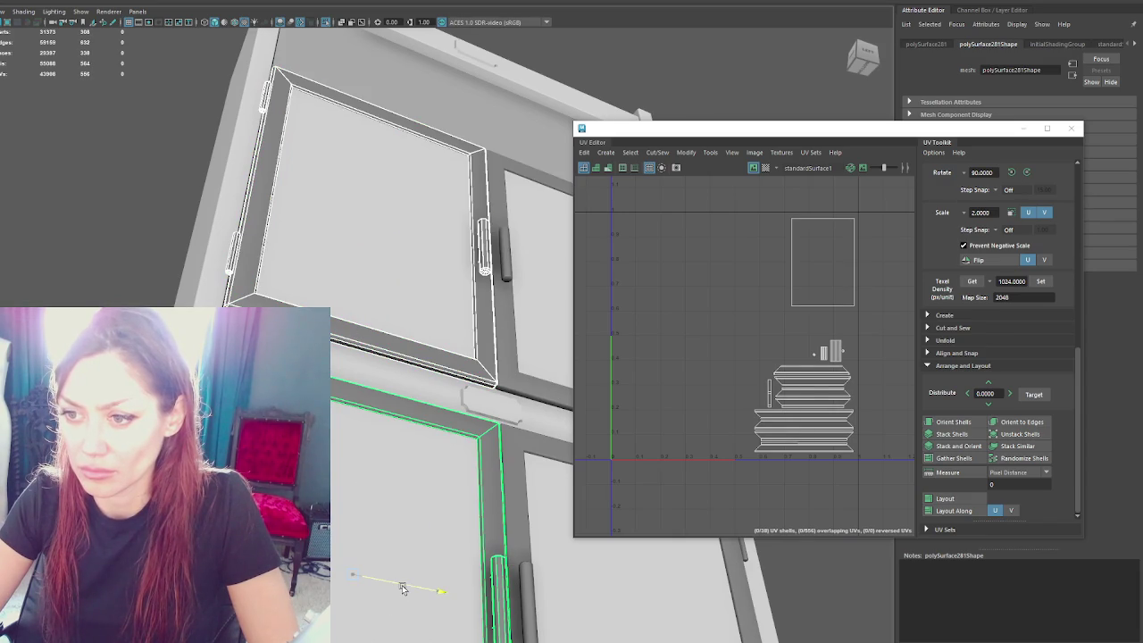
alt+drag(395, 584, 695, 538)
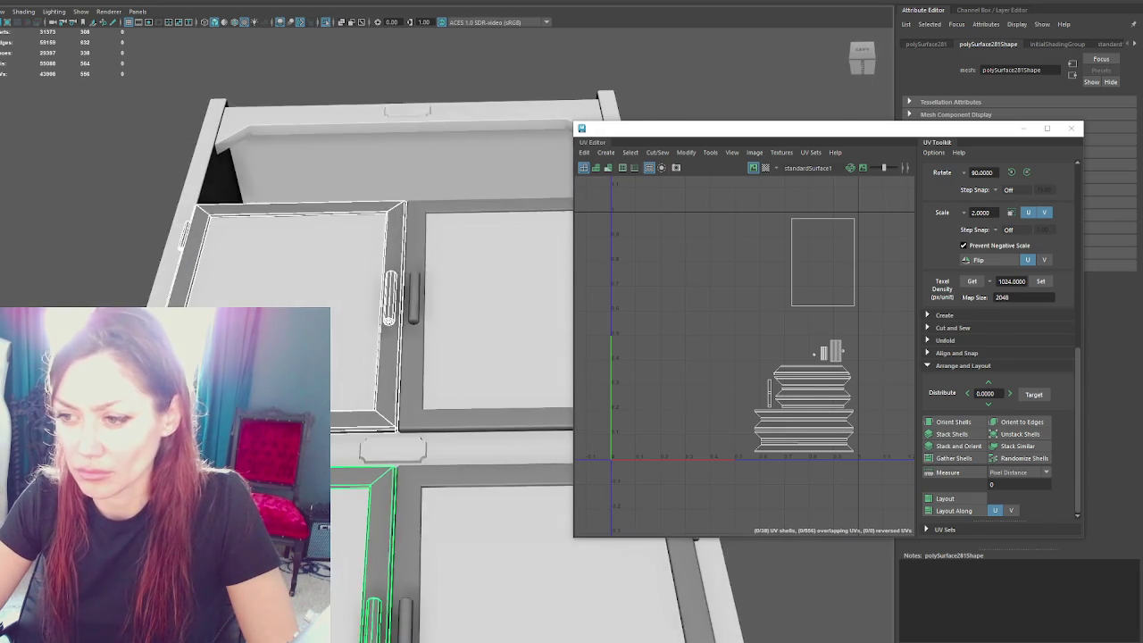
click(431, 423)
Step: Select the cabinet frame mesh at its top and switch to wireframe display
alt+drag(374, 419, 272, 241)
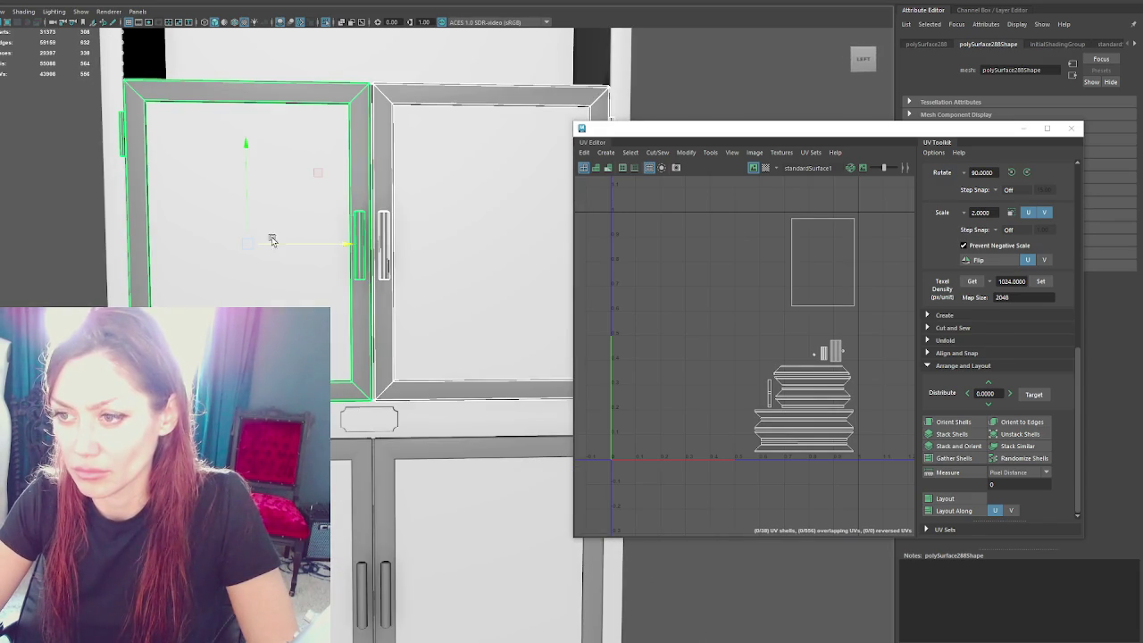
alt+middle_drag(248, 175, 265, 46)
mouse_move(265, 46)
alt+mouse_down()
mouse_move(250, 256)
mouse_move(358, 345)
alt+mouse_up()
click(359, 346)
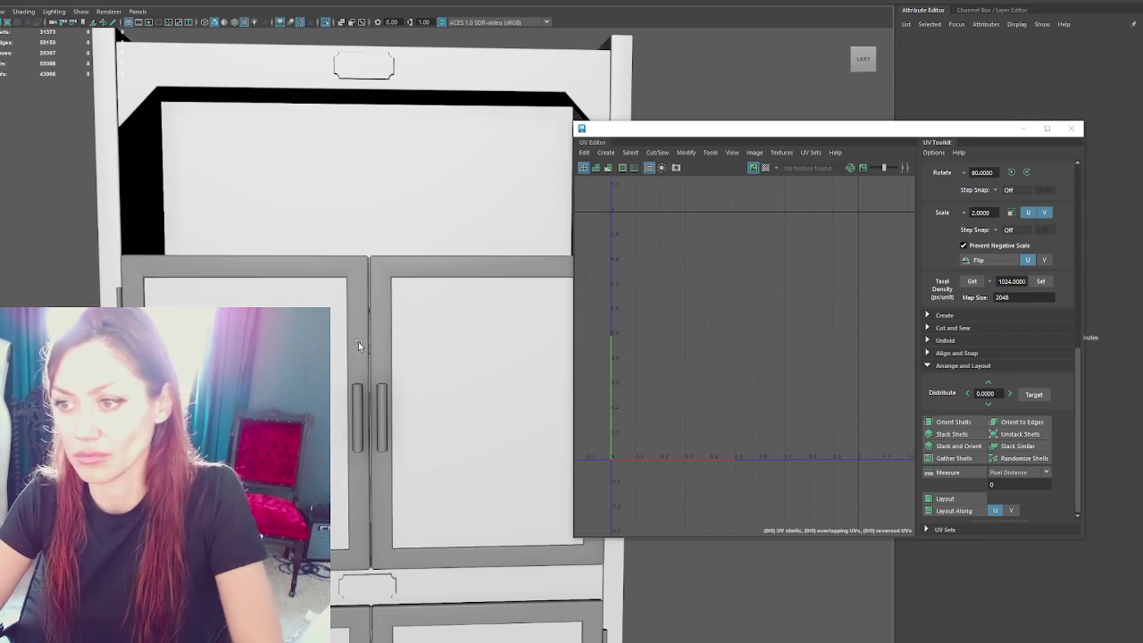
click(358, 346)
scroll(128, 248, down, 3)
key(4)
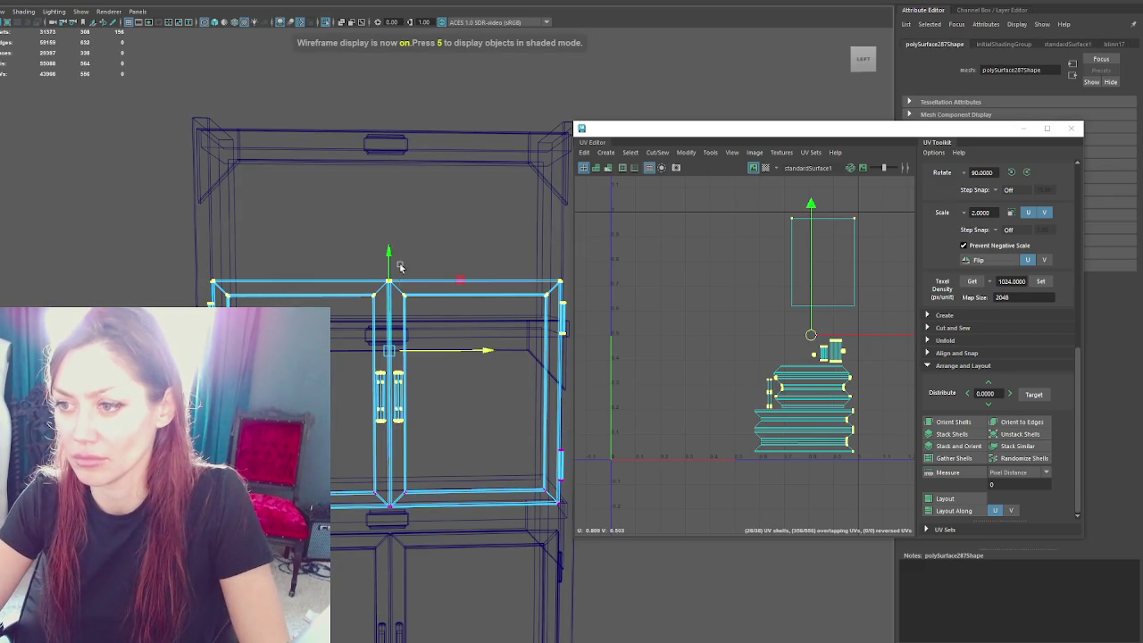
Step: Lower the frame's top edges and vertices, then return to shaded display
drag(389, 257, 390, 285)
drag(82, 222, 573, 321)
mouse_move(391, 241)
mouse_down()
mouse_move(390, 280)
mouse_move(357, 241)
mouse_up()
key(6)
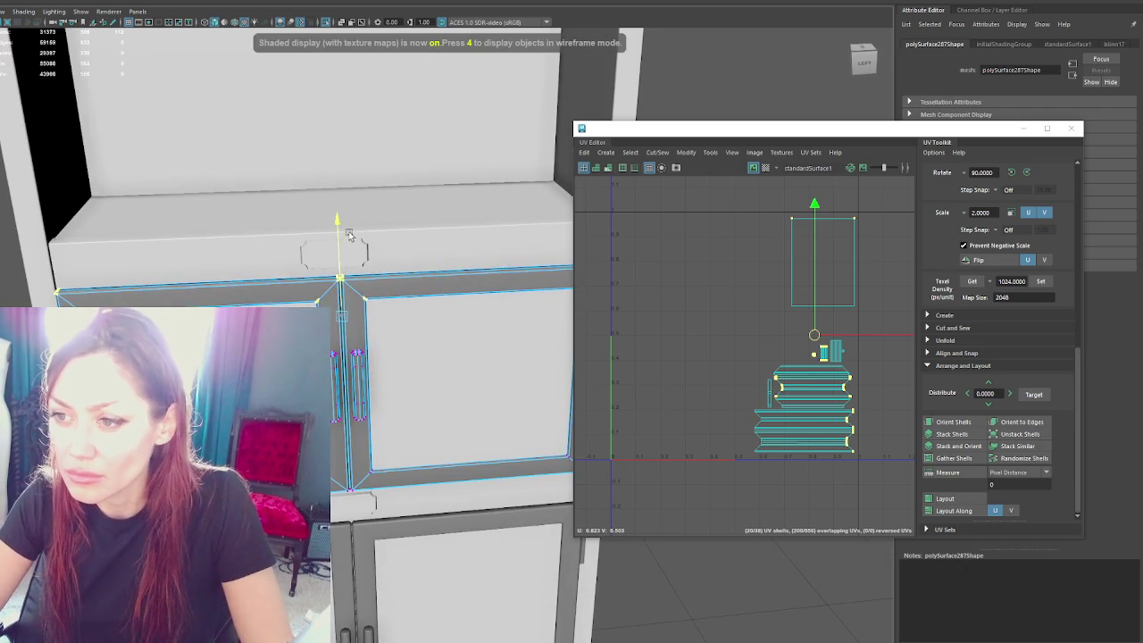
Step: Select the door and unfold all its UV shells in the UV Toolkit
alt+middle_drag(357, 241, 357, 317)
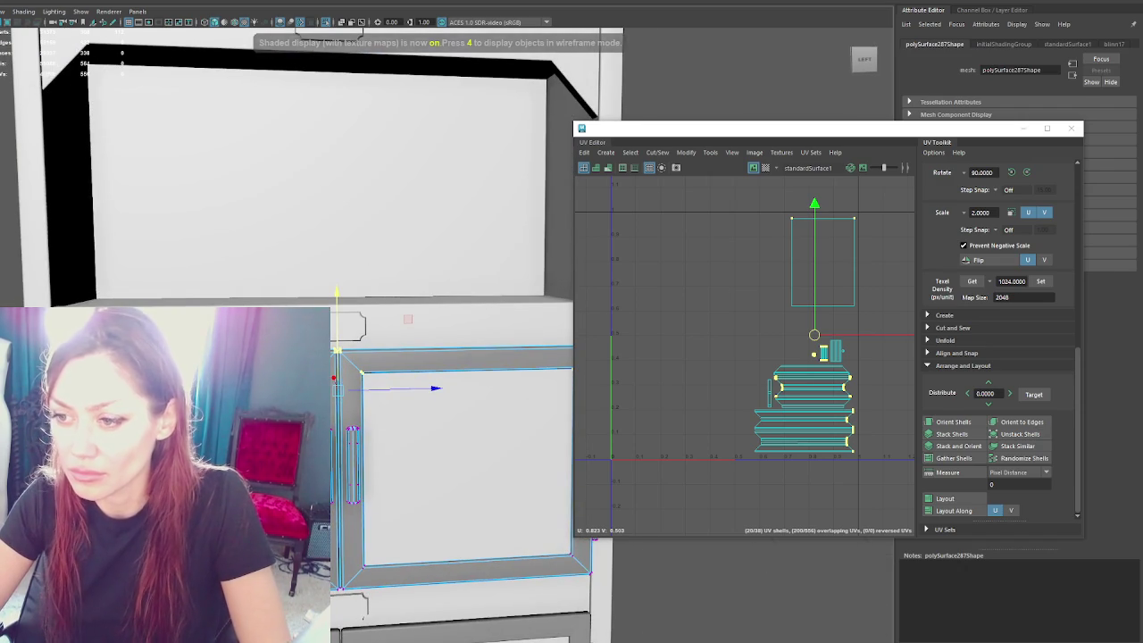
click(337, 394)
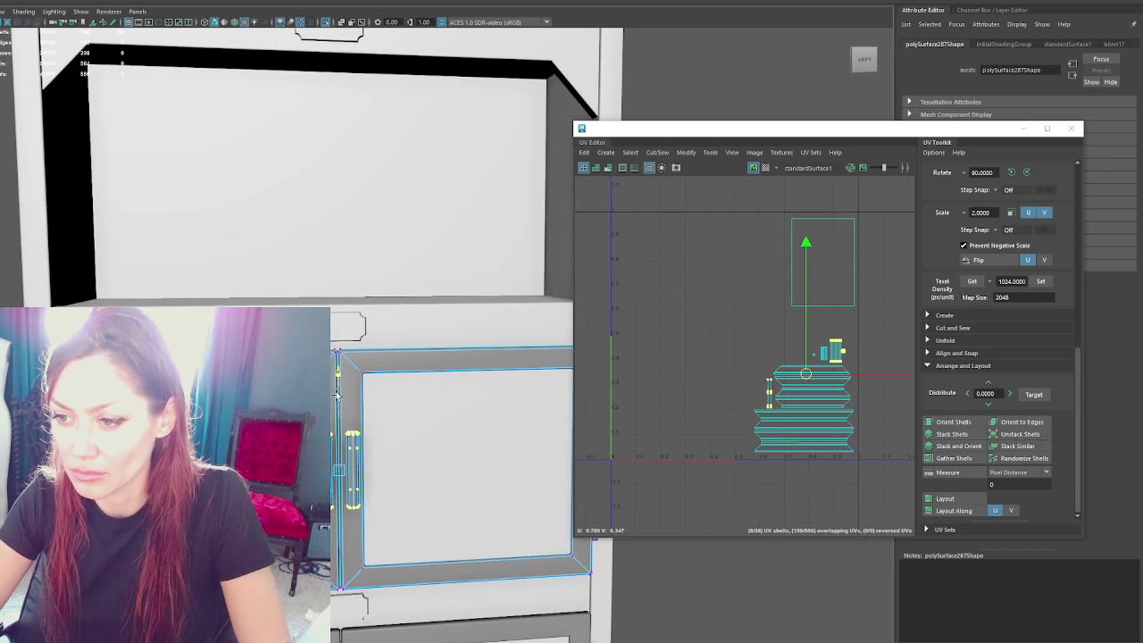
alt+drag(336, 398, 393, 375)
key(F8)
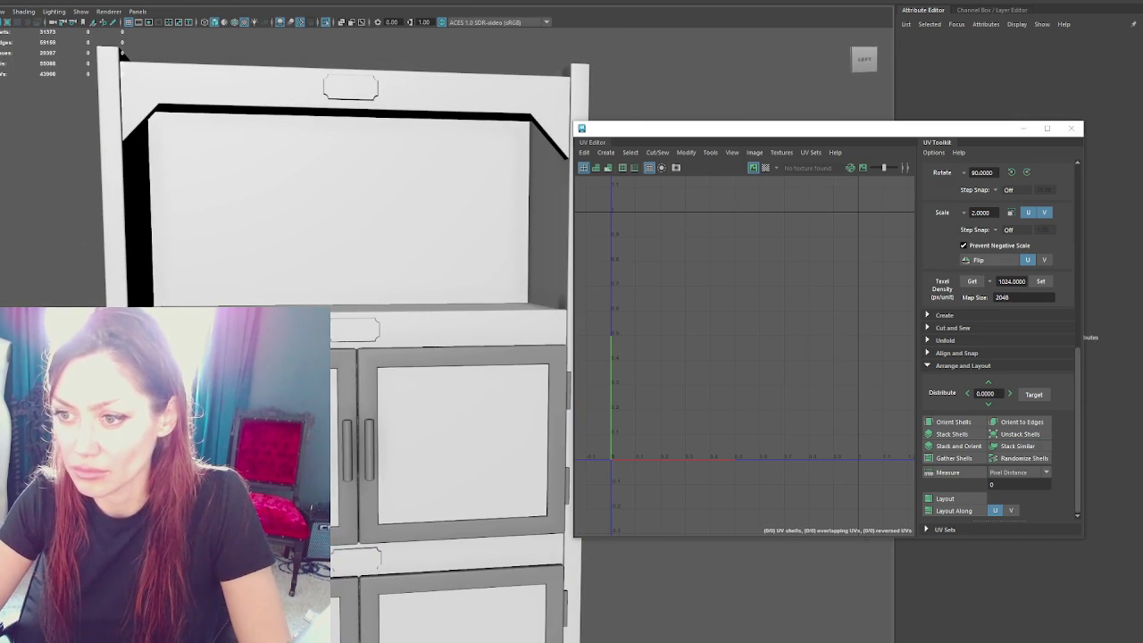
drag(682, 311, 796, 395)
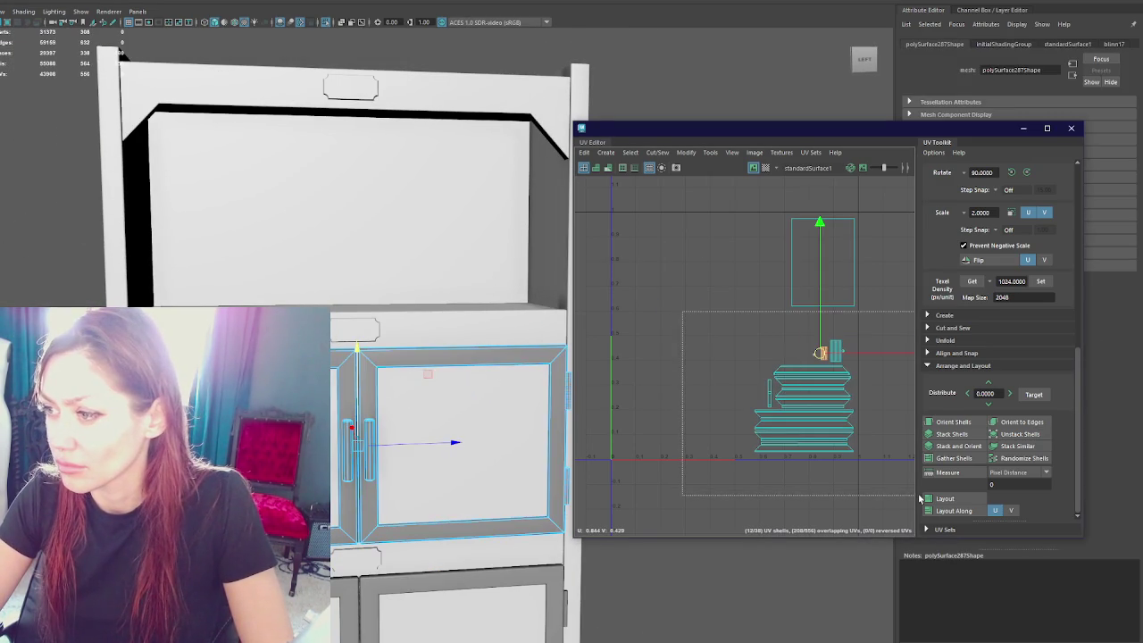
drag(677, 189, 761, 292)
mouse_move(731, 190)
mouse_down()
mouse_move(829, 274)
mouse_move(868, 376)
mouse_up()
click(732, 294)
right_drag(590, 294, 553, 290)
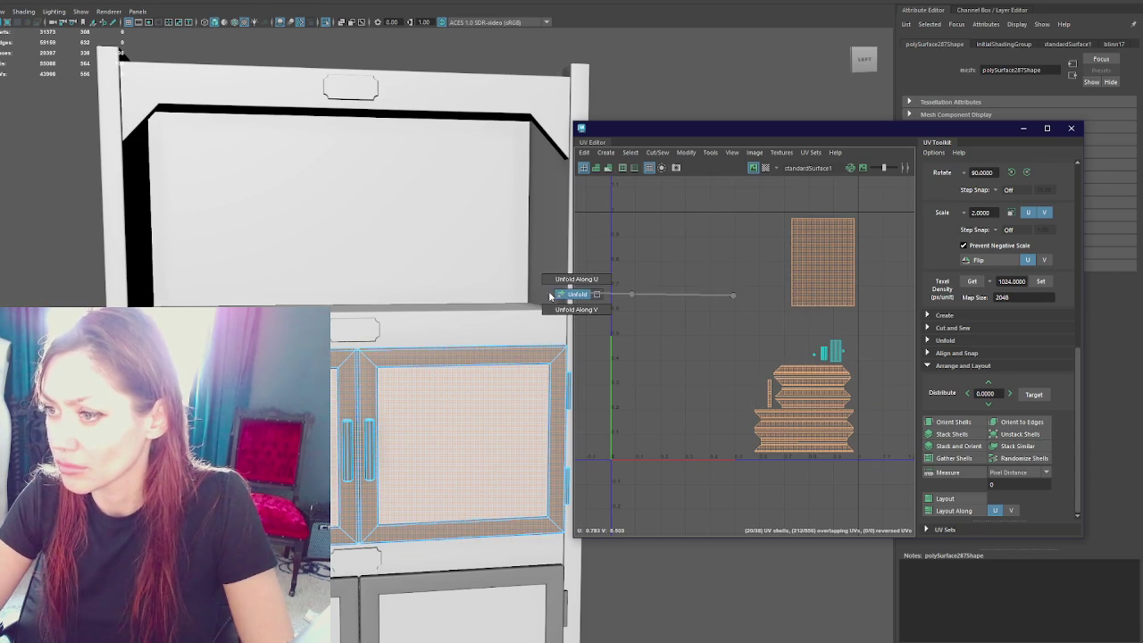
Step: Apply 1024 texel density, straighten the tilted shell, and move the shells into the grid
click(1036, 281)
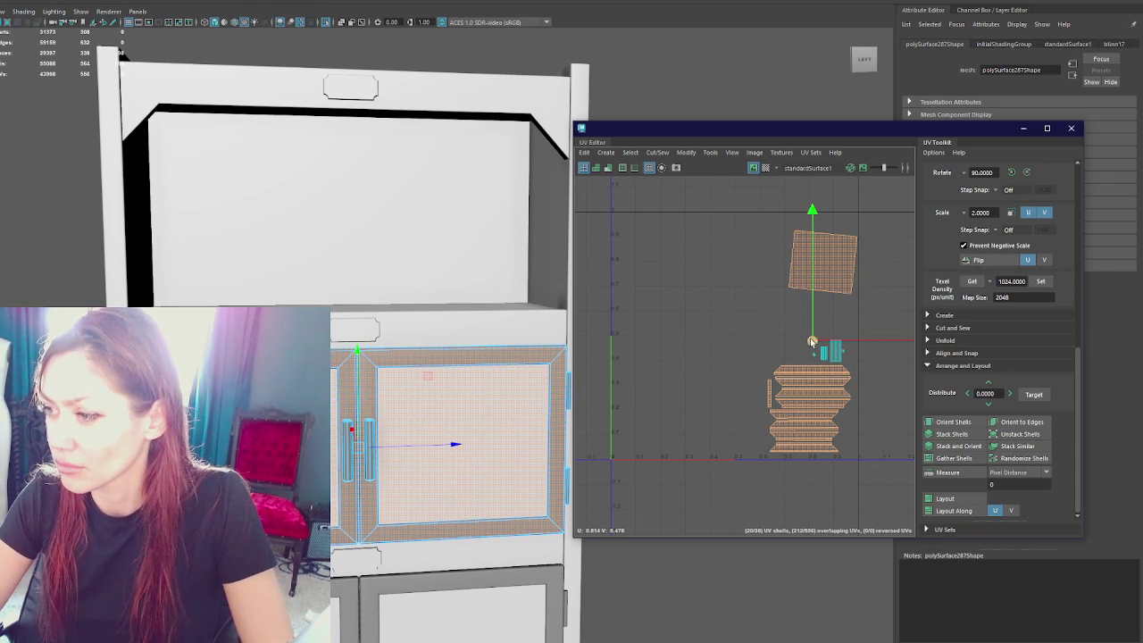
drag(812, 342, 667, 336)
click(953, 421)
drag(666, 337, 661, 350)
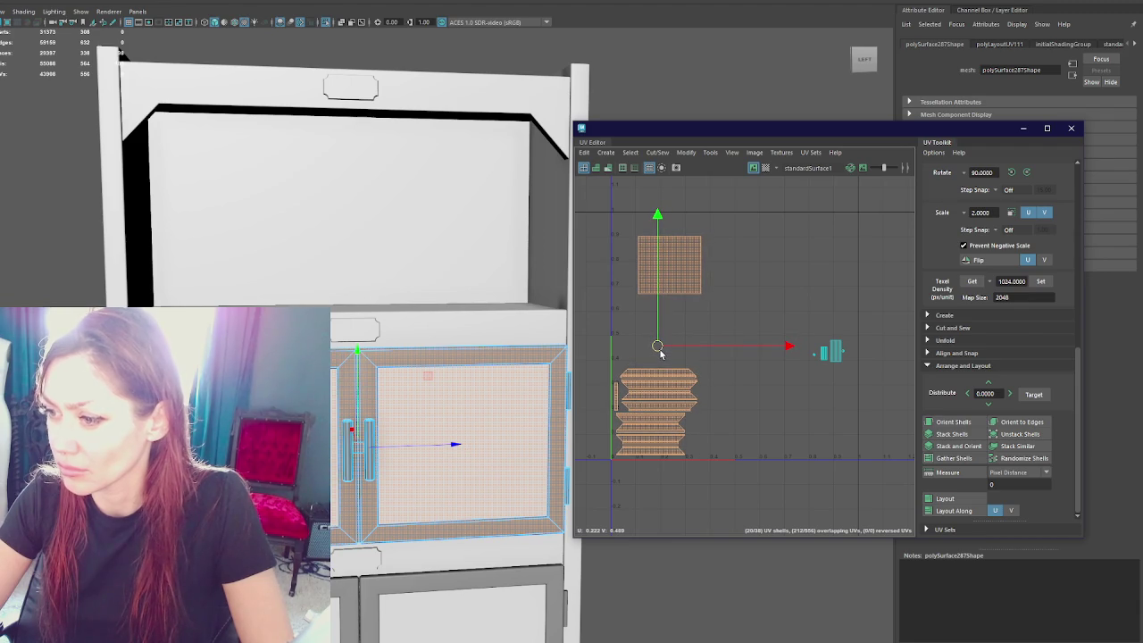
click(22, 178)
Step: Move a door up into the cabinet's top opening
click(423, 365)
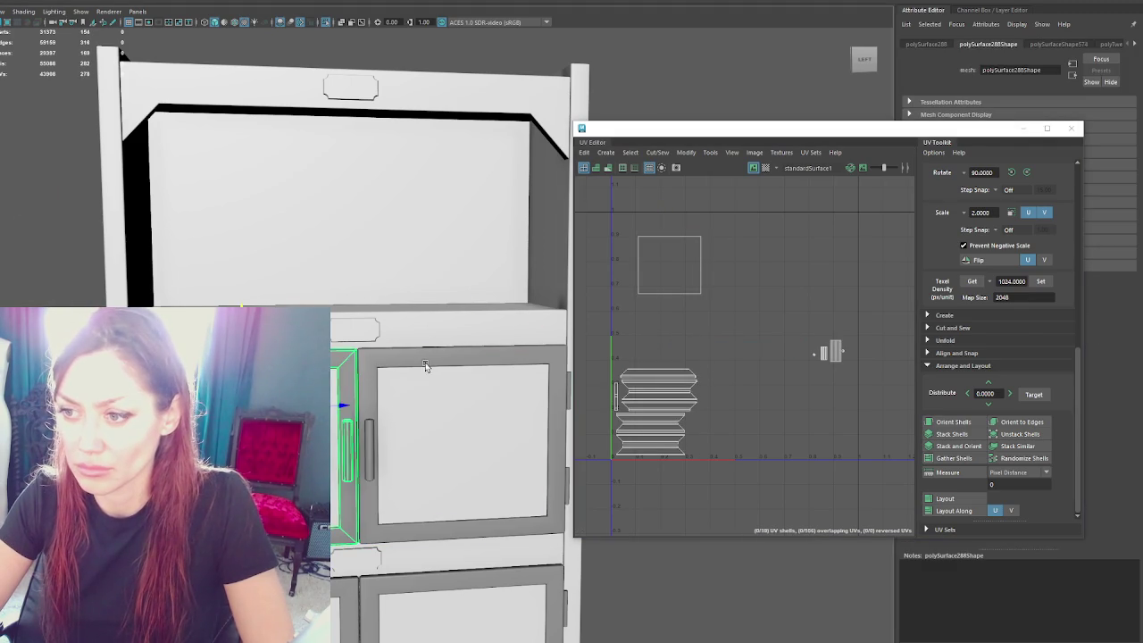
mouse_move(454, 388)
mouse_down()
mouse_move(476, 143)
mouse_move(487, 132)
mouse_up()
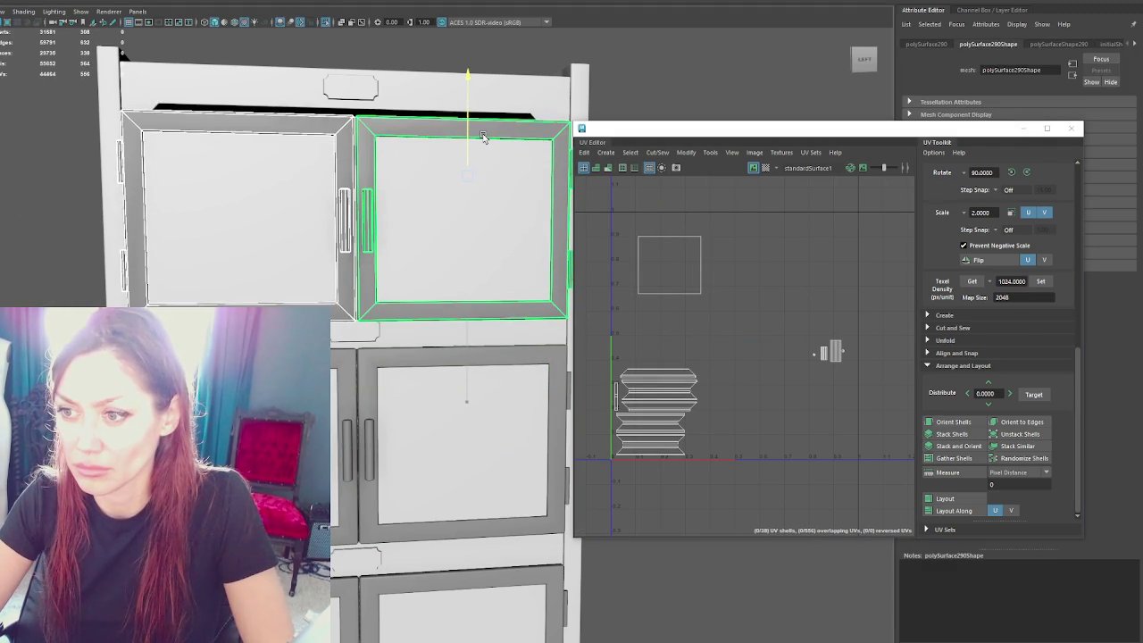
scroll(486, 133, up, 1)
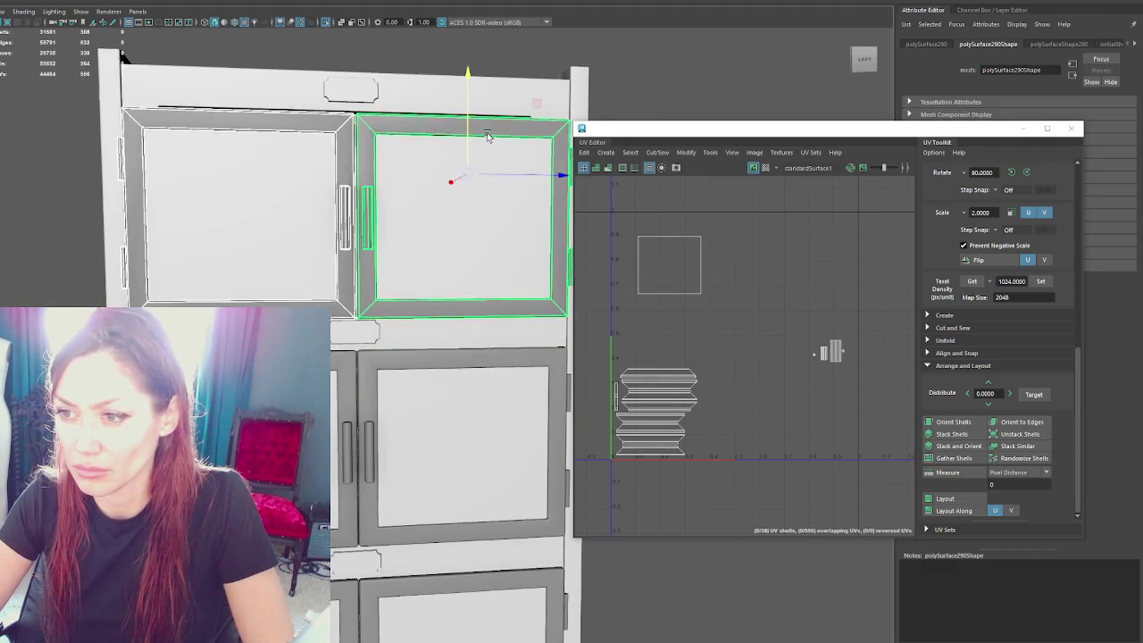
scroll(487, 133, up, 3)
scroll(503, 176, up, 1)
mouse_move(503, 176)
alt+mouse_down()
mouse_move(434, 247)
mouse_move(424, 312)
mouse_move(361, 357)
mouse_move(384, 566)
mouse_move(385, 374)
alt+mouse_up()
scroll(385, 374, down, 3)
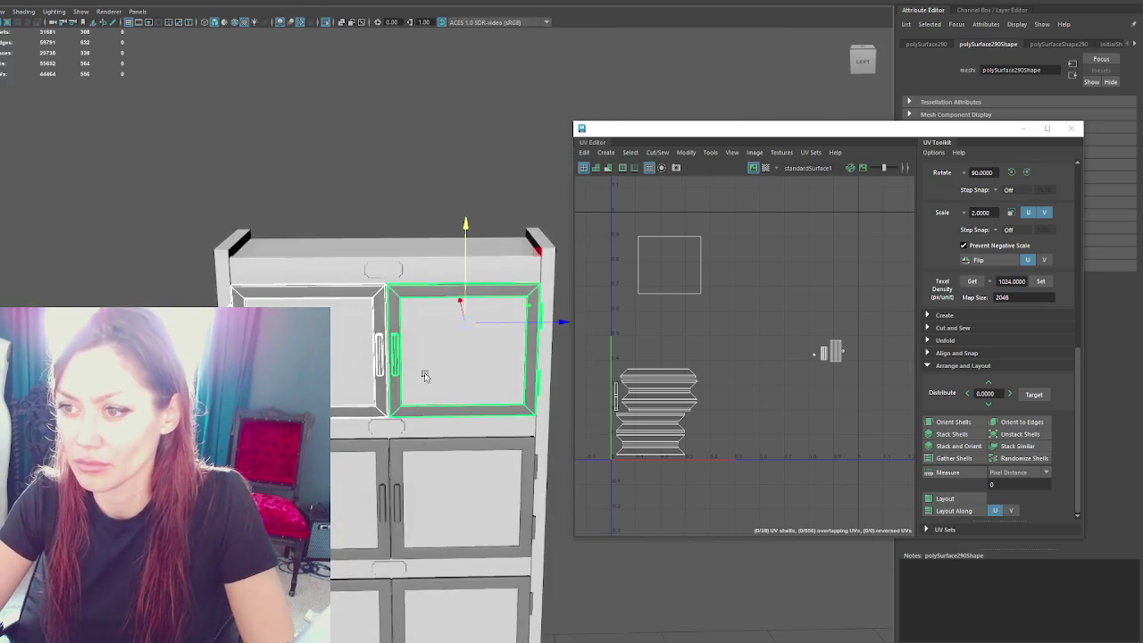
scroll(419, 375, down, 2)
scroll(447, 268, down, 1)
click(518, 312)
alt+drag(518, 312, 523, 282)
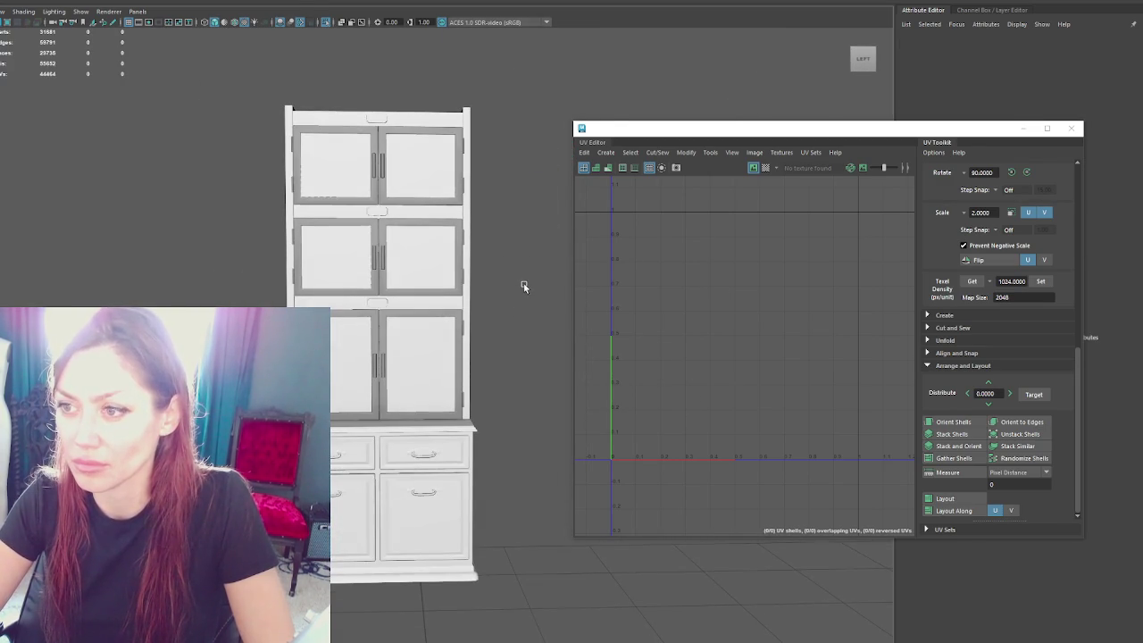
Step: Select the Apothecary group and export it as FBX, overwriting the existing file
drag(204, 80, 547, 638)
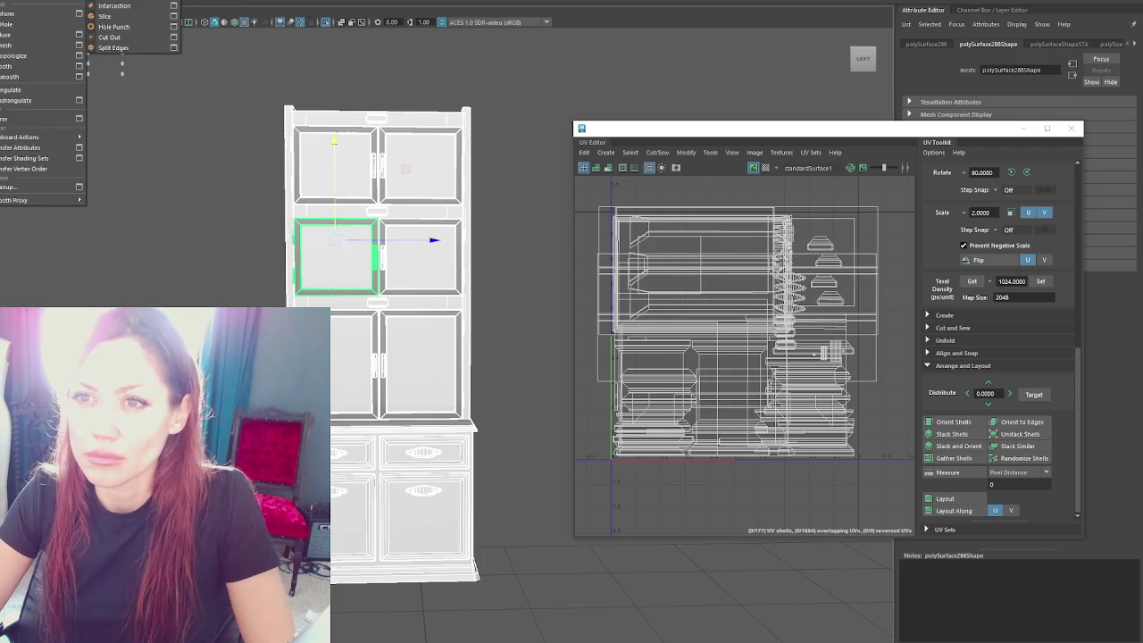
key(Up)
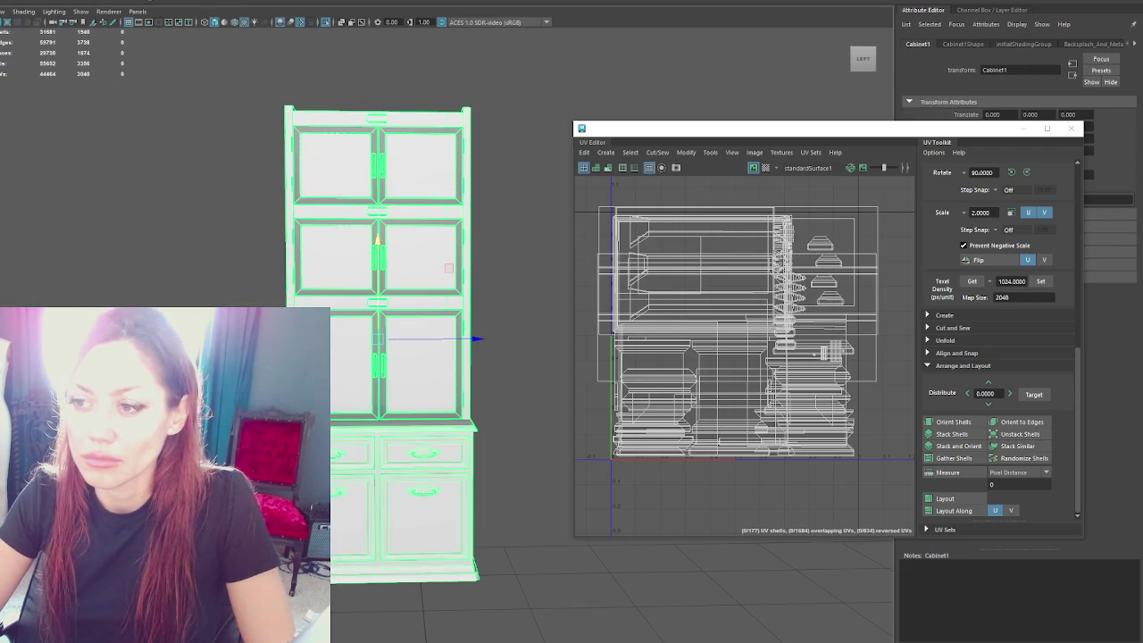
key(Up)
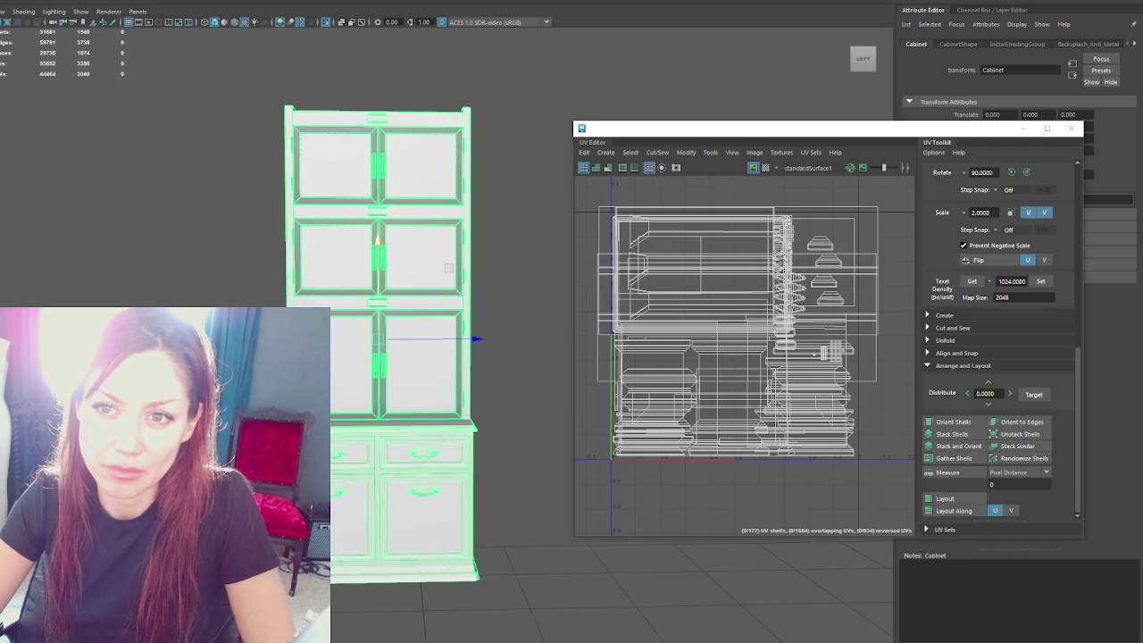
key(Up)
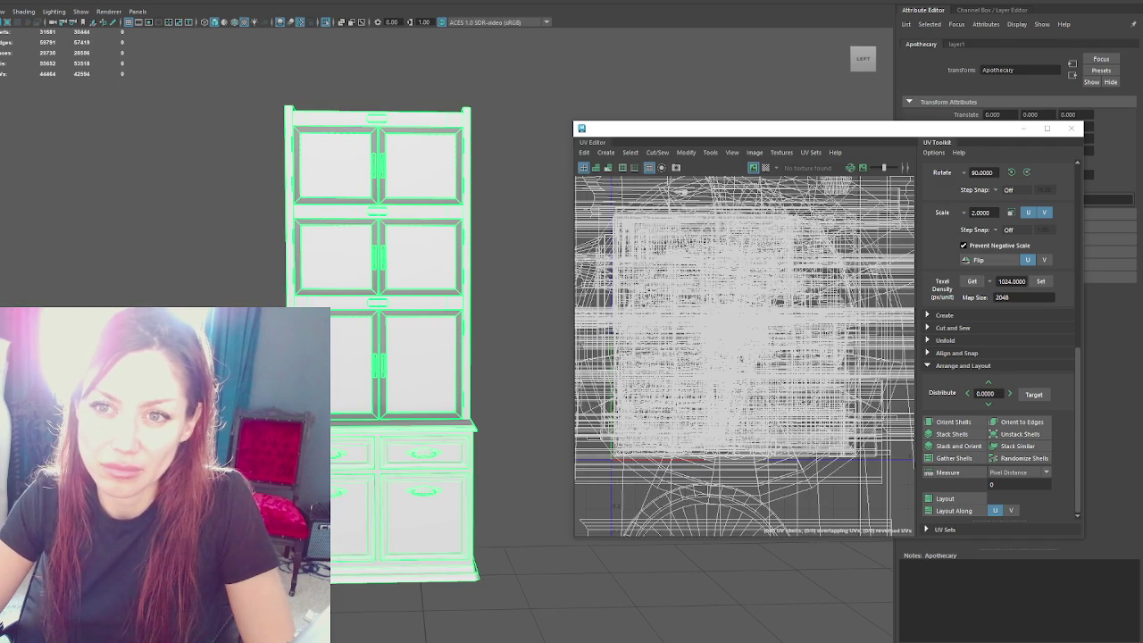
key(ctrl+alt+e)
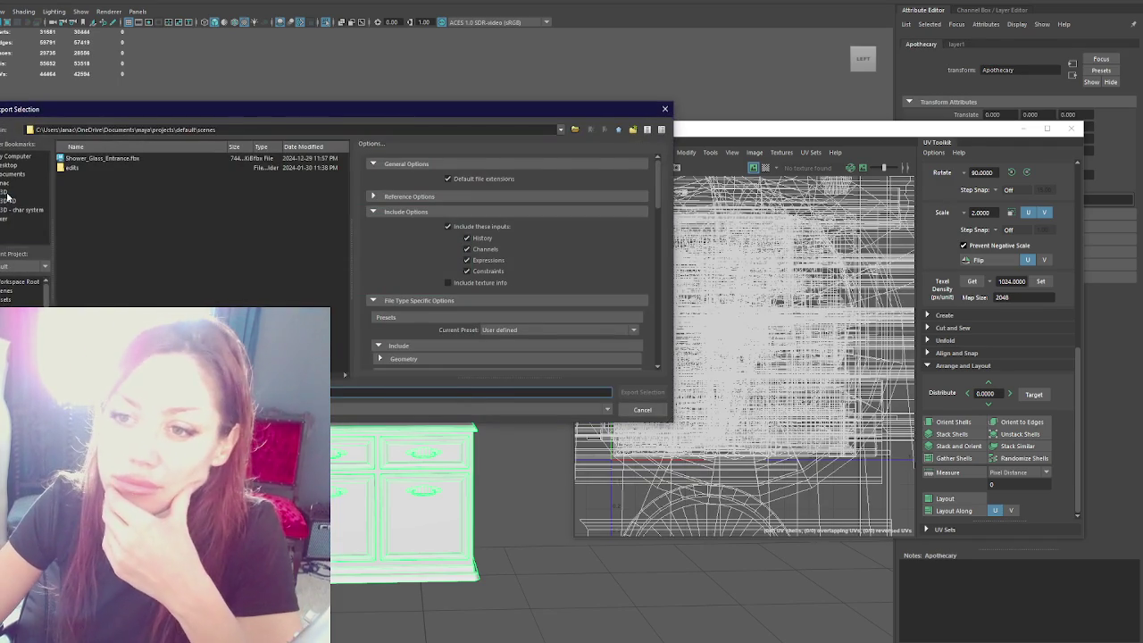
double_click(86, 158)
key(Return)
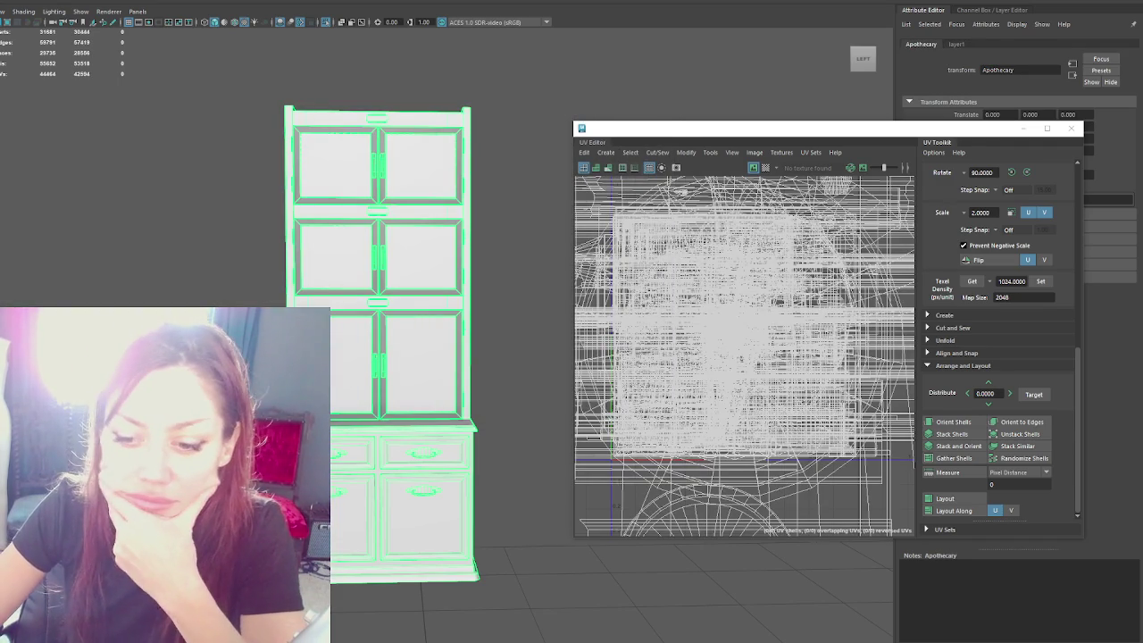
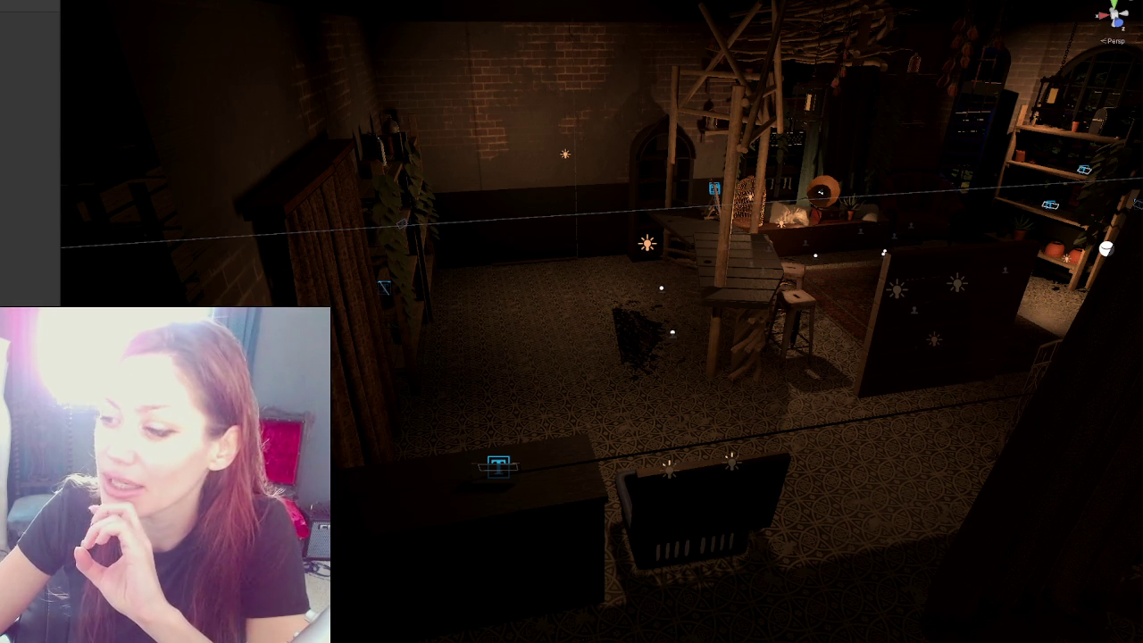
Step: Select the magenta point light by the shelves and change its colour to pale orange
scroll(376, 218, up, 5)
scroll(376, 218, up, 2)
mouse_move(398, 222)
right_down()
mouse_move(805, 305)
mouse_move(490, 277)
right_up()
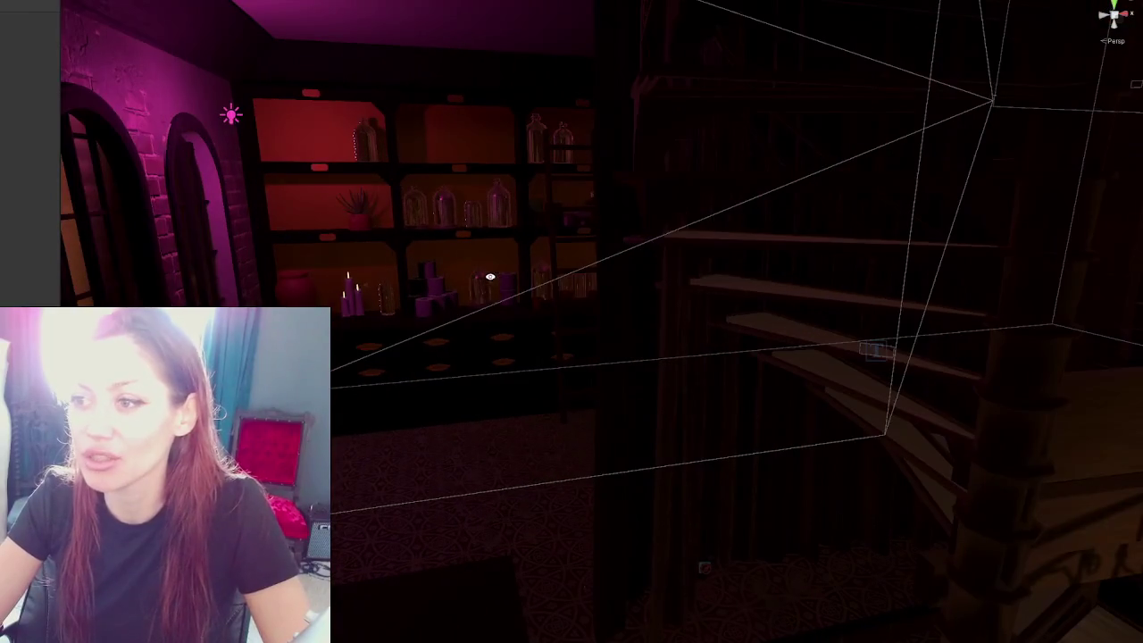
click(231, 115)
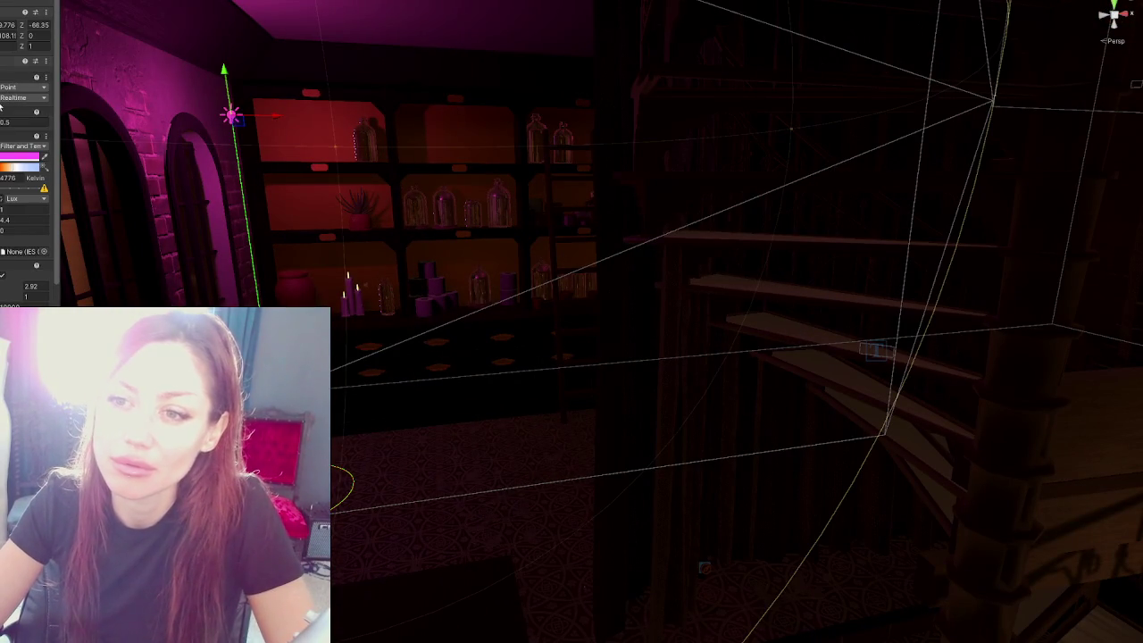
click(28, 162)
mouse_move(161, 265)
mouse_down()
mouse_move(170, 253)
mouse_move(126, 265)
mouse_move(113, 240)
mouse_up()
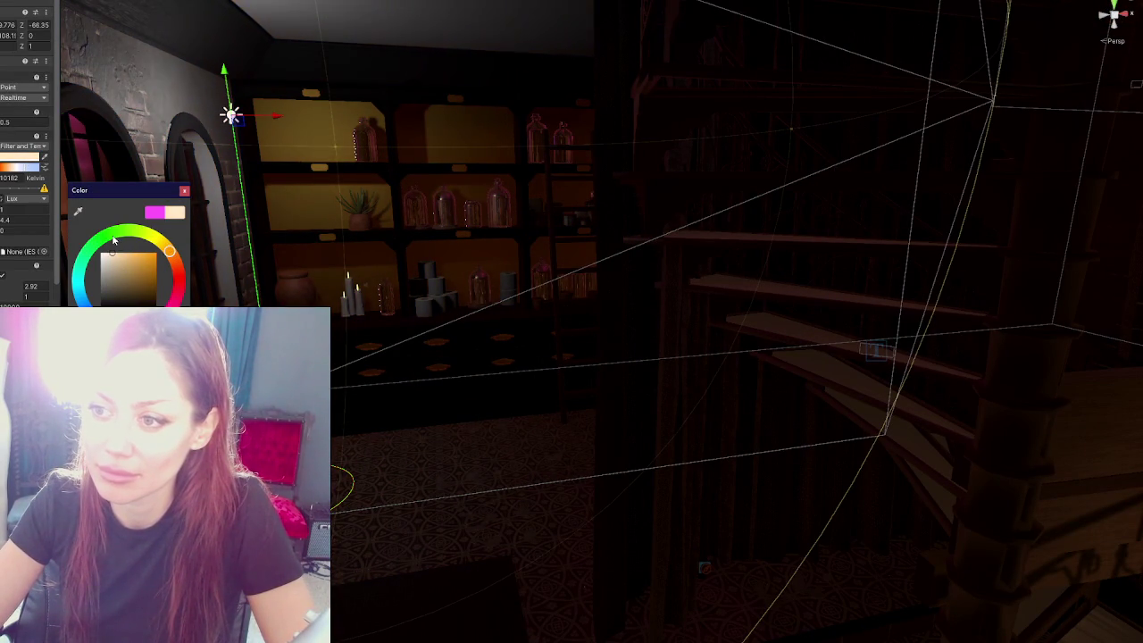
click(18, 221)
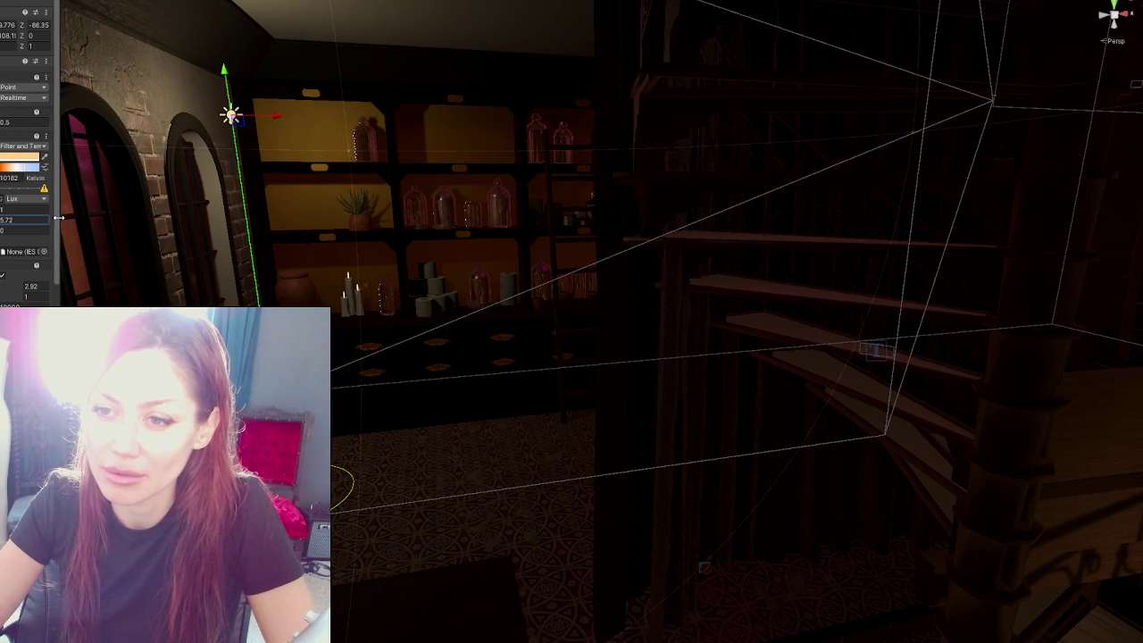
Step: Set the light's intensity to 100000 Lux and start moving it to the right
drag(58, 217, 132, 217)
double_click(43, 198)
text(00000)
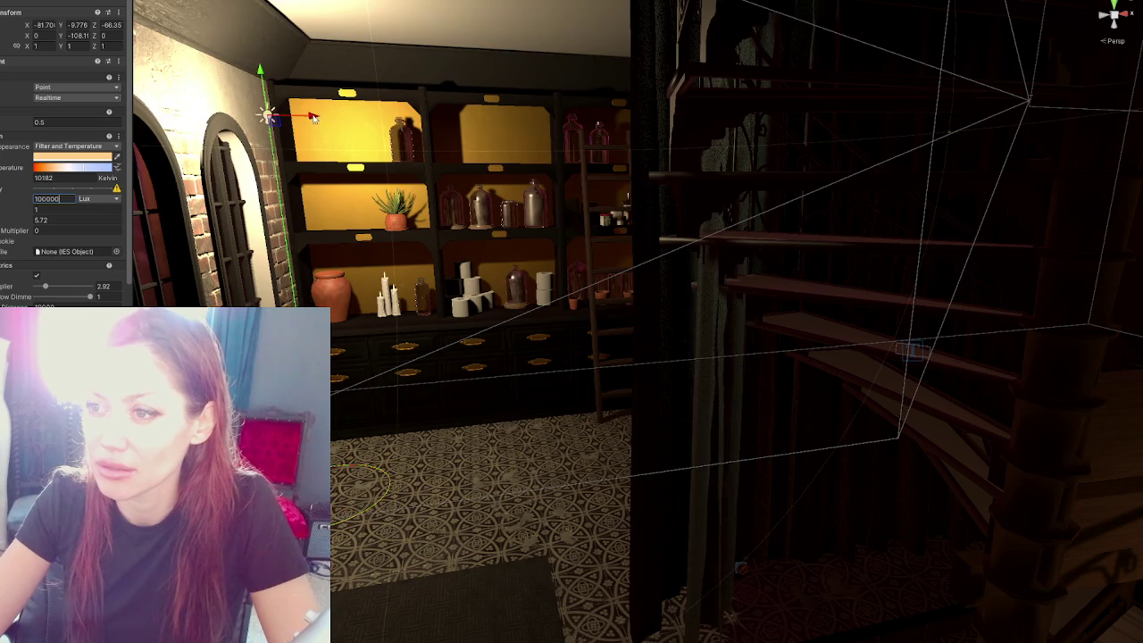
drag(304, 117, 493, 137)
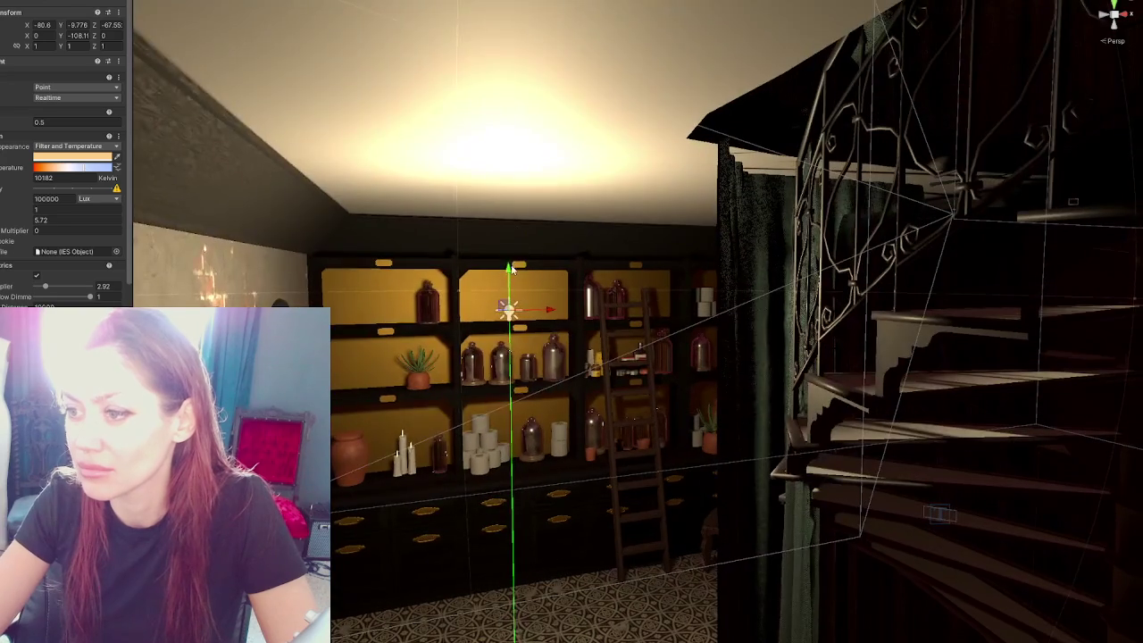
Step: Lower the point light toward the lower shelf and frame it in view
mouse_move(511, 268)
mouse_down()
mouse_move(553, 431)
mouse_move(629, 449)
mouse_move(594, 423)
mouse_up()
key(f)
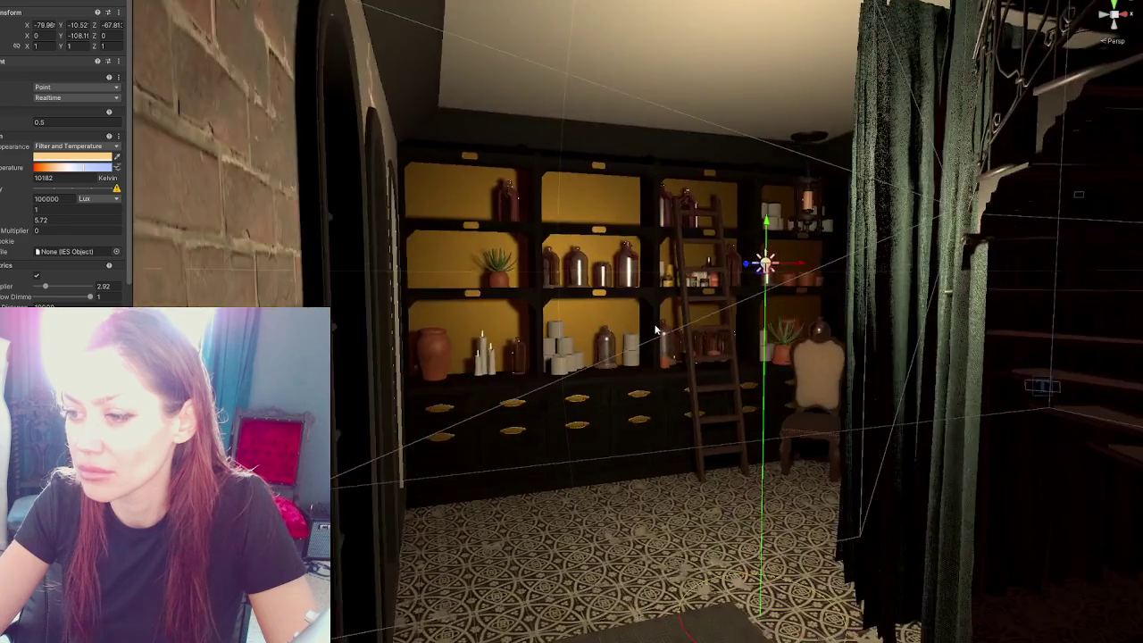
scroll(652, 323, down, 5)
scroll(571, 218, up, 3)
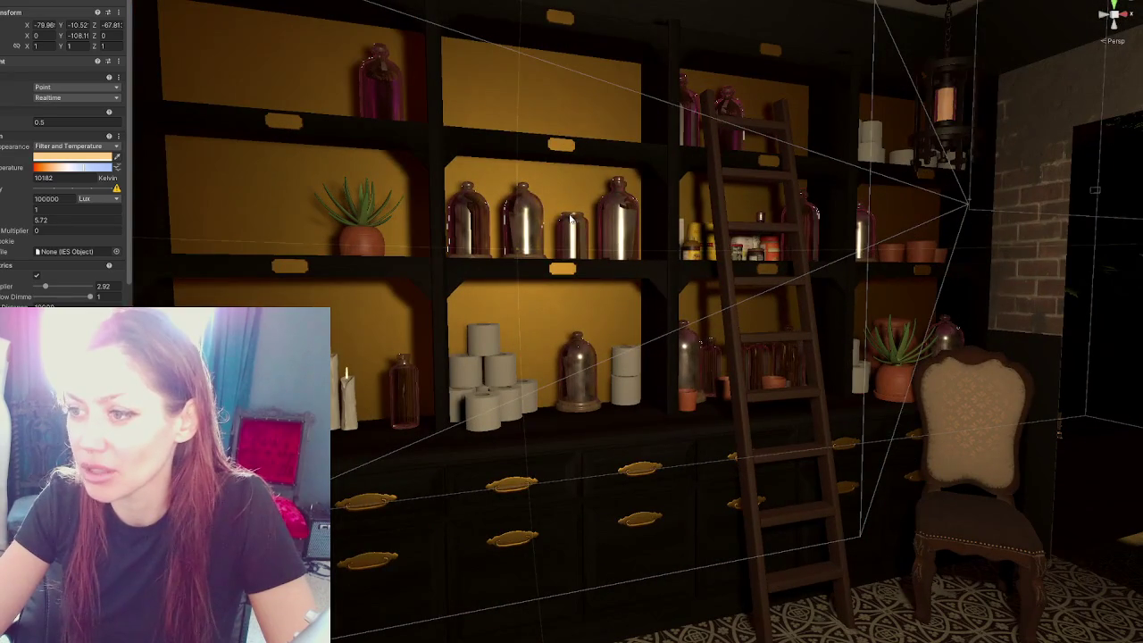
Step: Select the cabinet and its door to inspect their materials
click(406, 266)
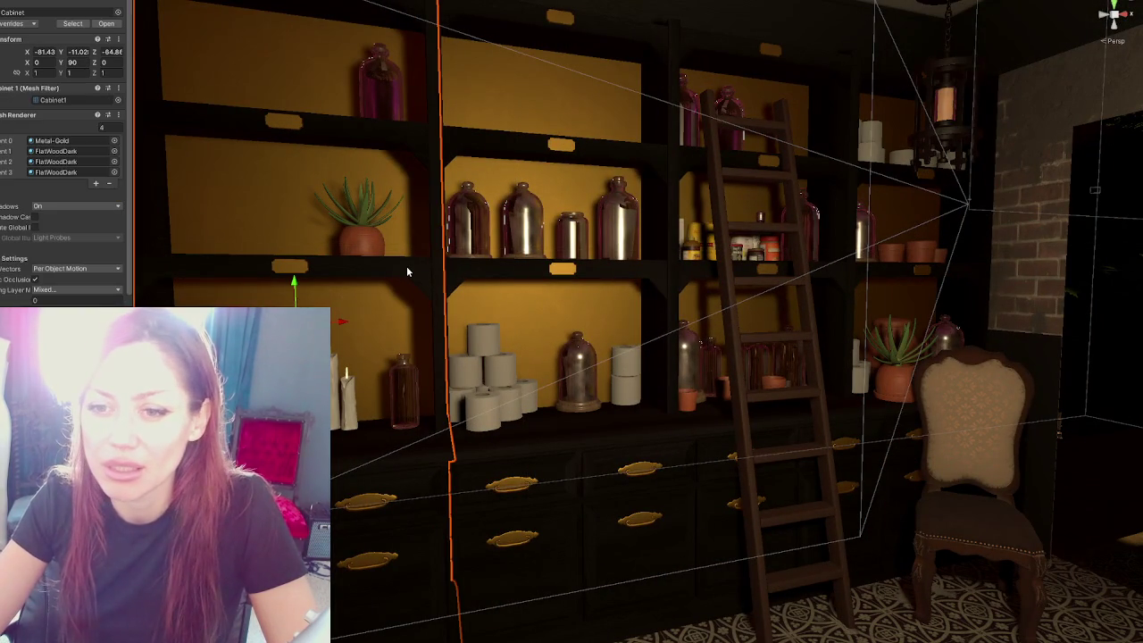
click(1107, 313)
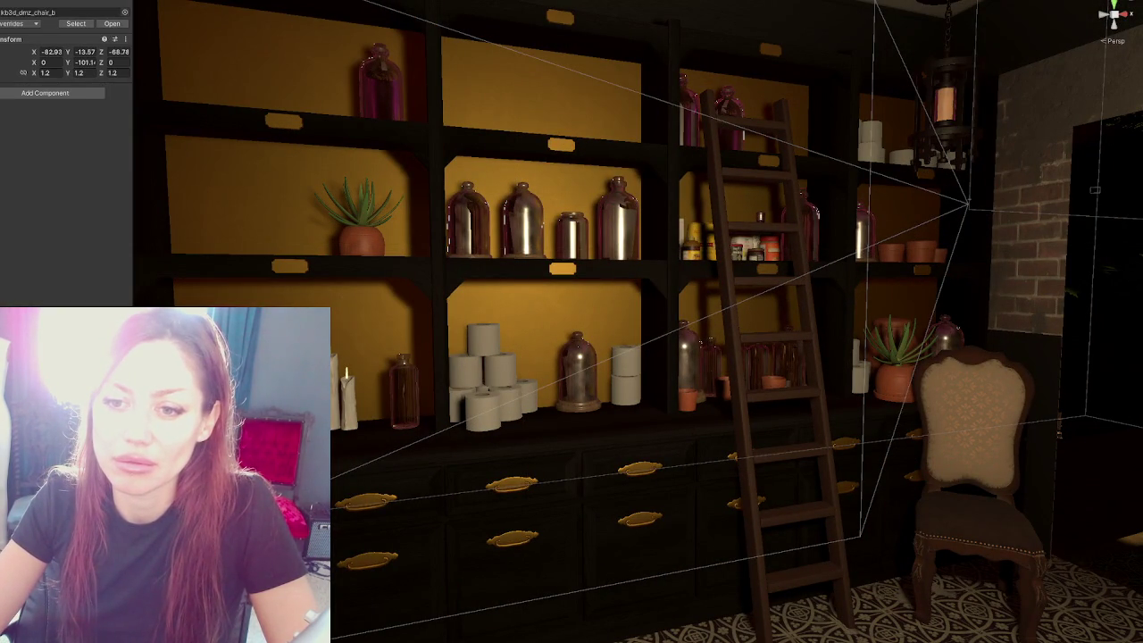
click(1107, 313)
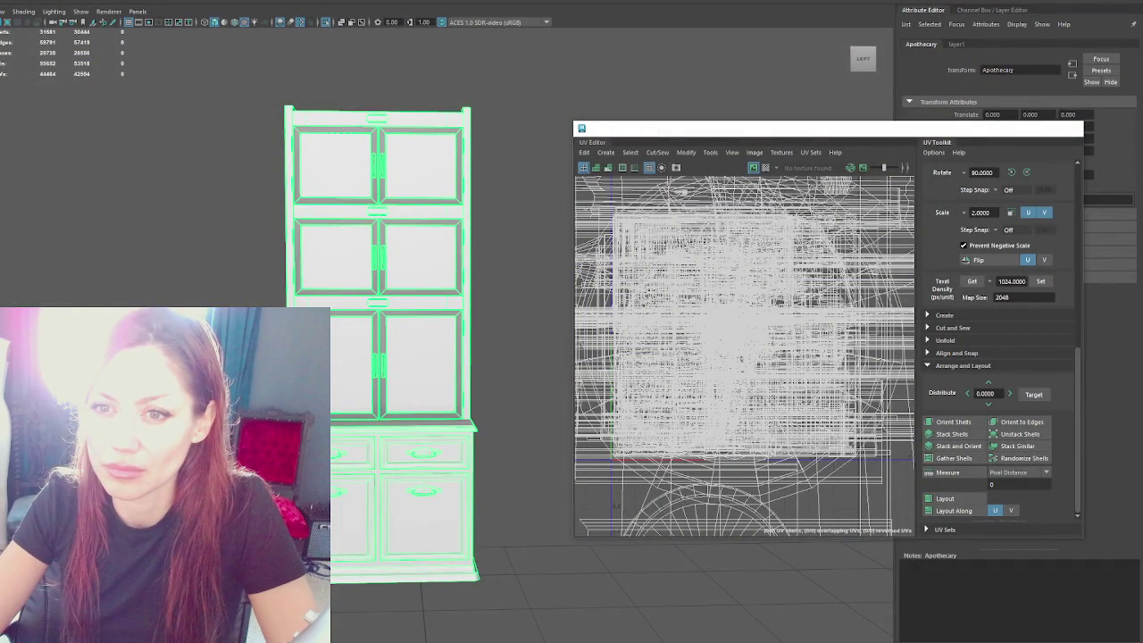
key(Down)
key(Right)
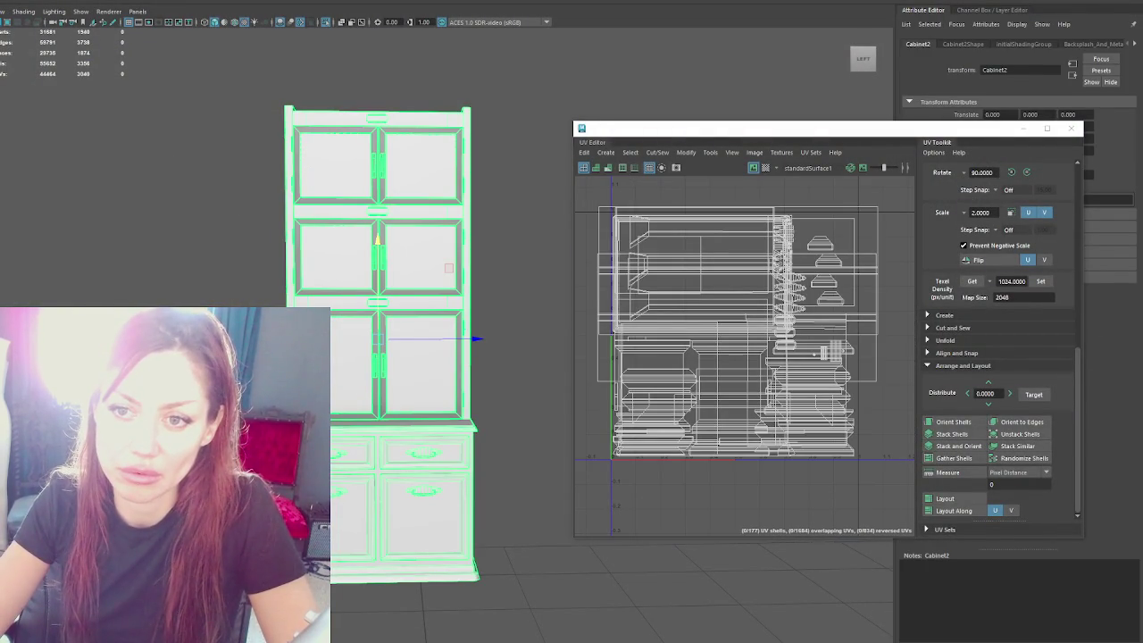
key(Left)
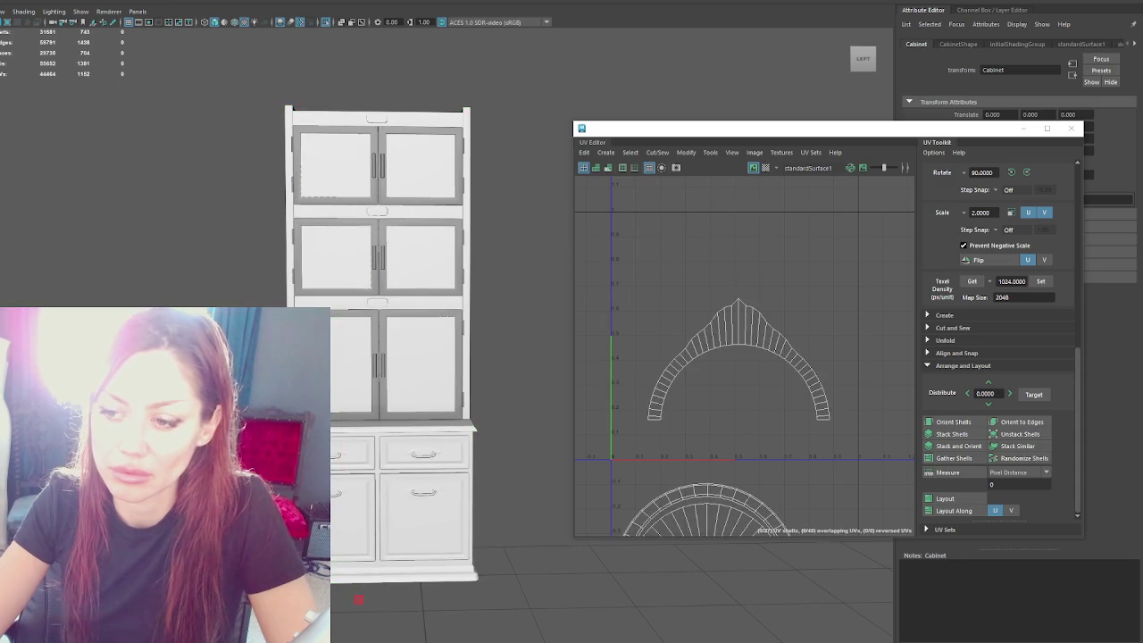
scroll(358, 599, down, 3)
click(518, 500)
drag(340, 500, 473, 270)
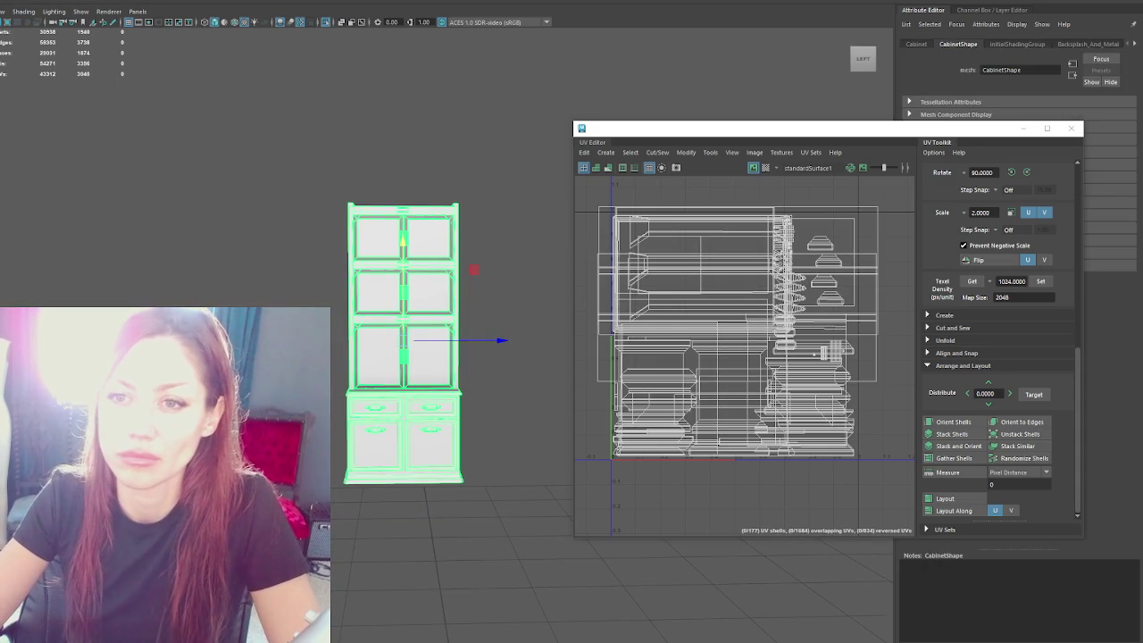
key(Up)
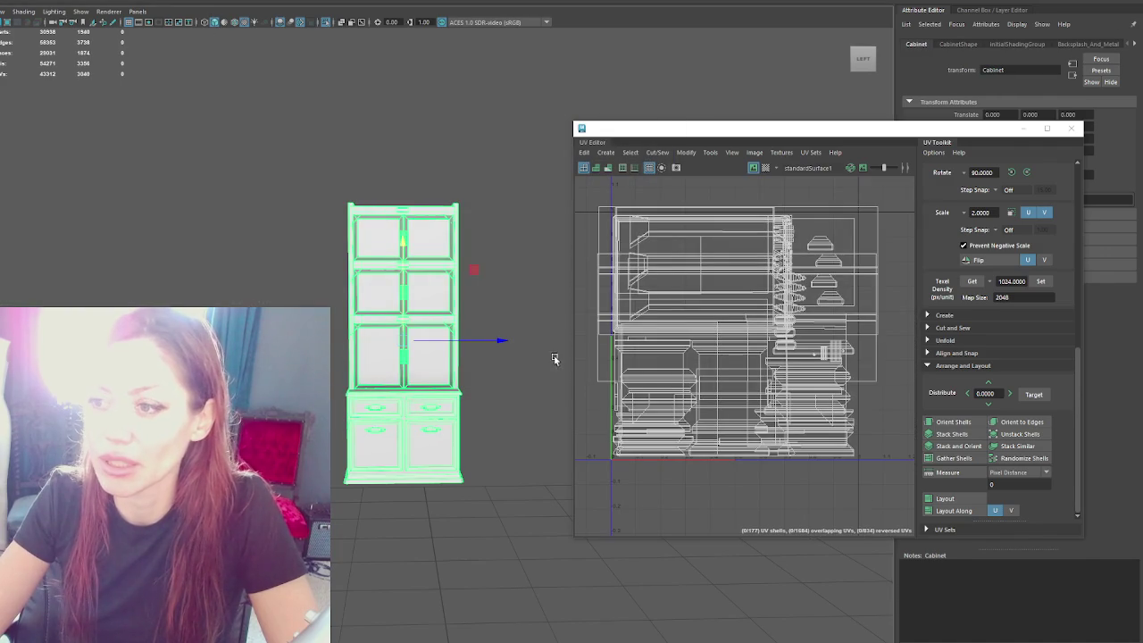
alt+drag(426, 296, 374, 281)
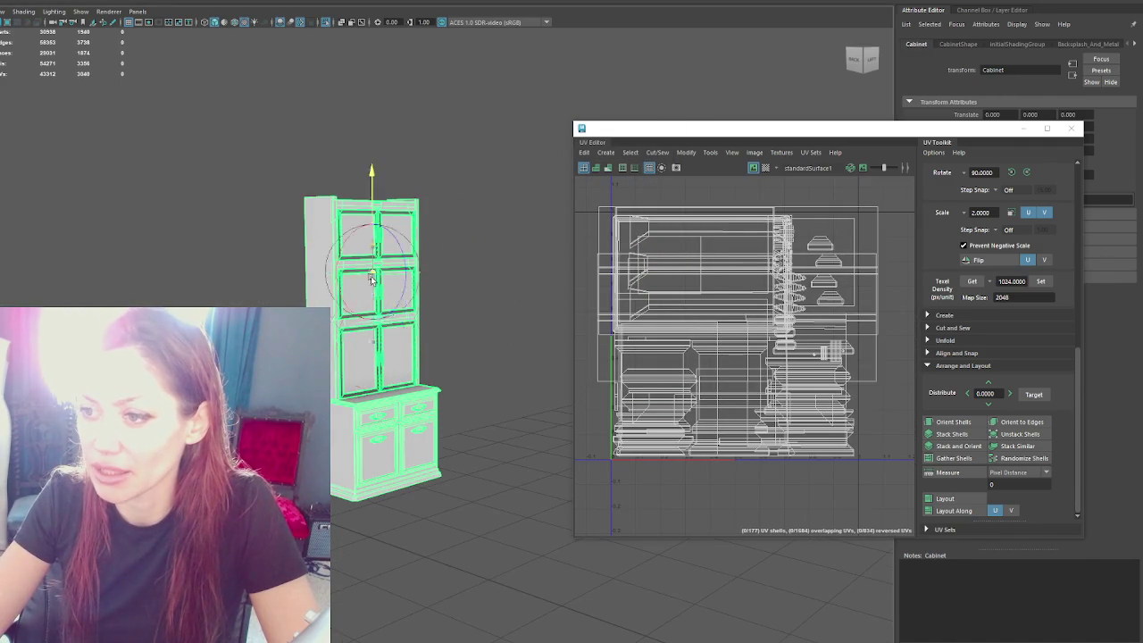
mouse_move(438, 477)
alt+mouse_down()
mouse_move(502, 477)
mouse_move(383, 485)
mouse_move(390, 503)
mouse_move(494, 510)
mouse_move(467, 511)
mouse_move(113, 255)
alt+mouse_up()
key(Up)
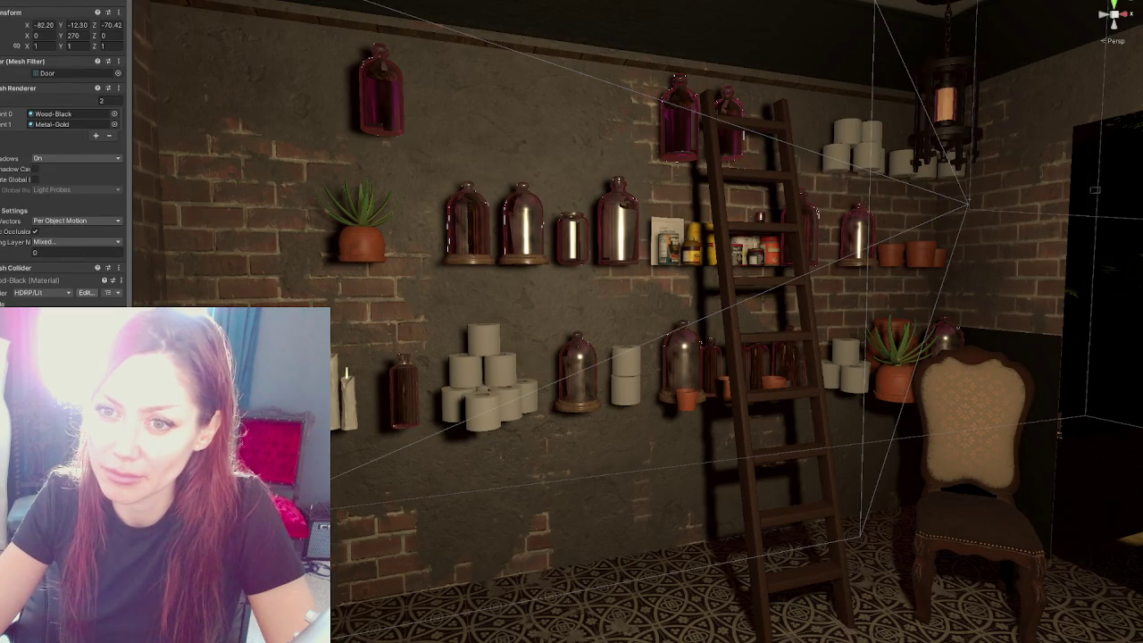
Step: Assign the Cabinet mesh (searched 'cab') to the empty cabinet object and discard the prefab changes
click(294, 299)
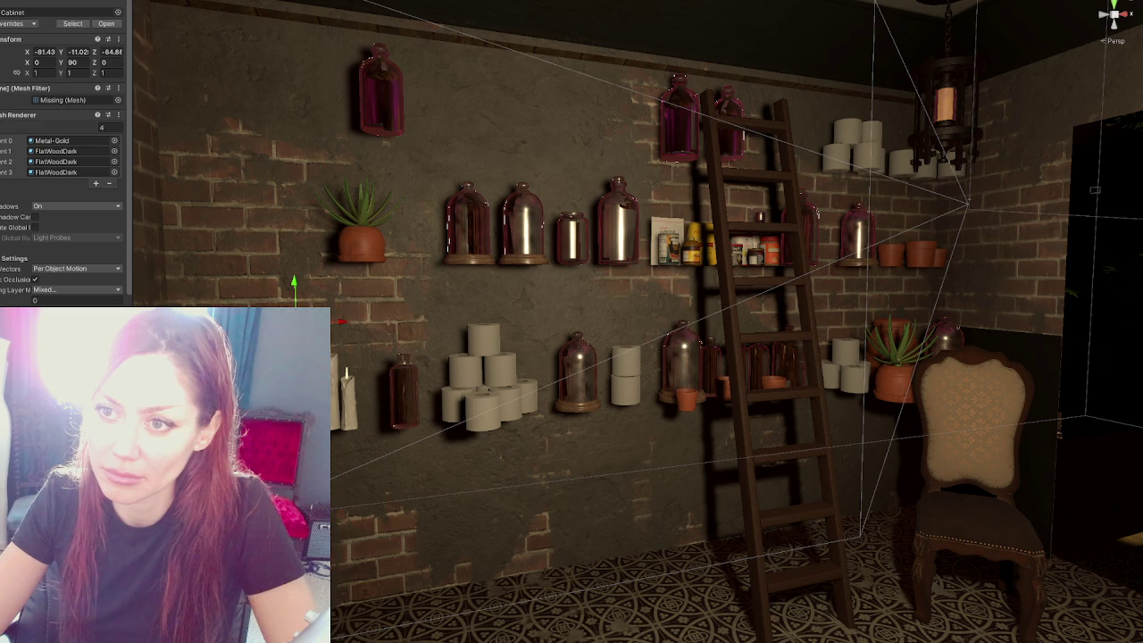
scroll(62, 178, down, 1)
click(118, 73)
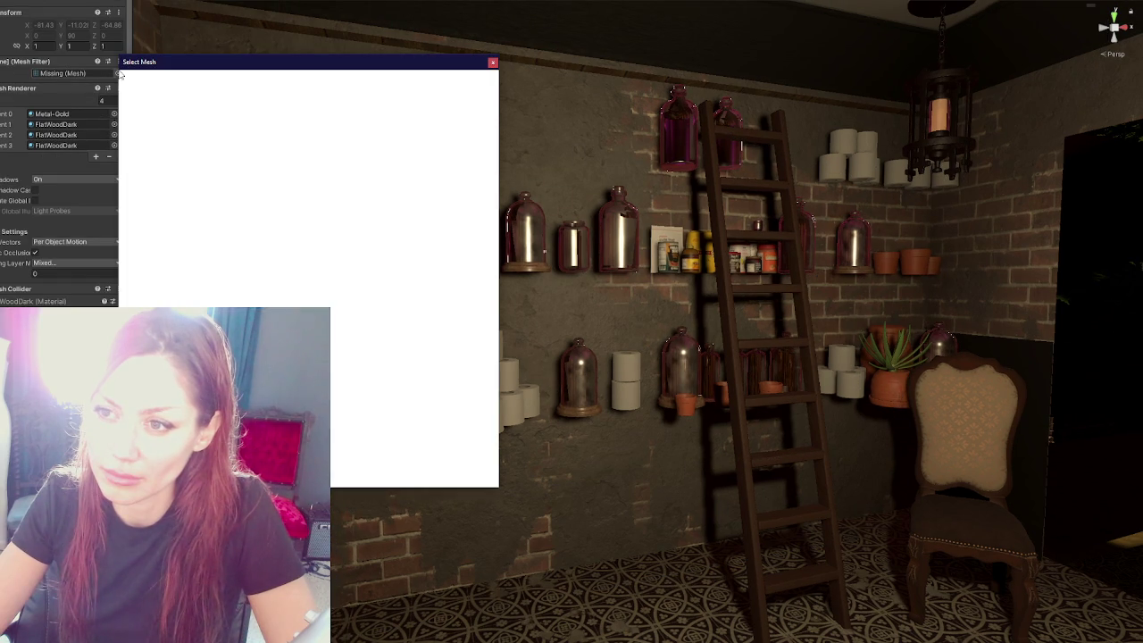
text(cab)
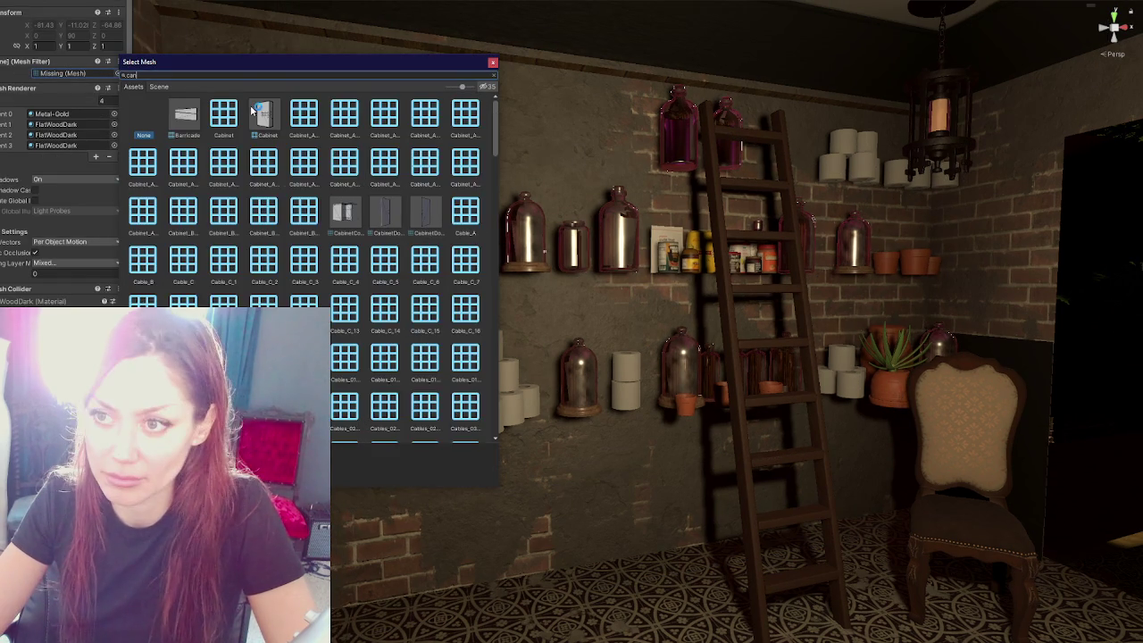
click(186, 111)
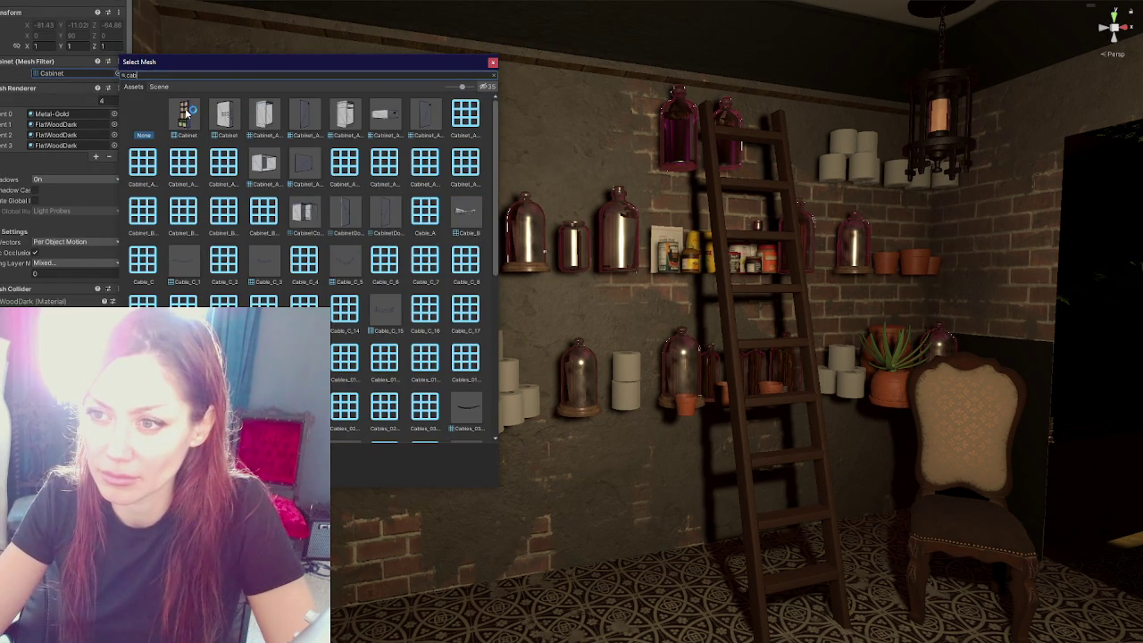
double_click(393, 125)
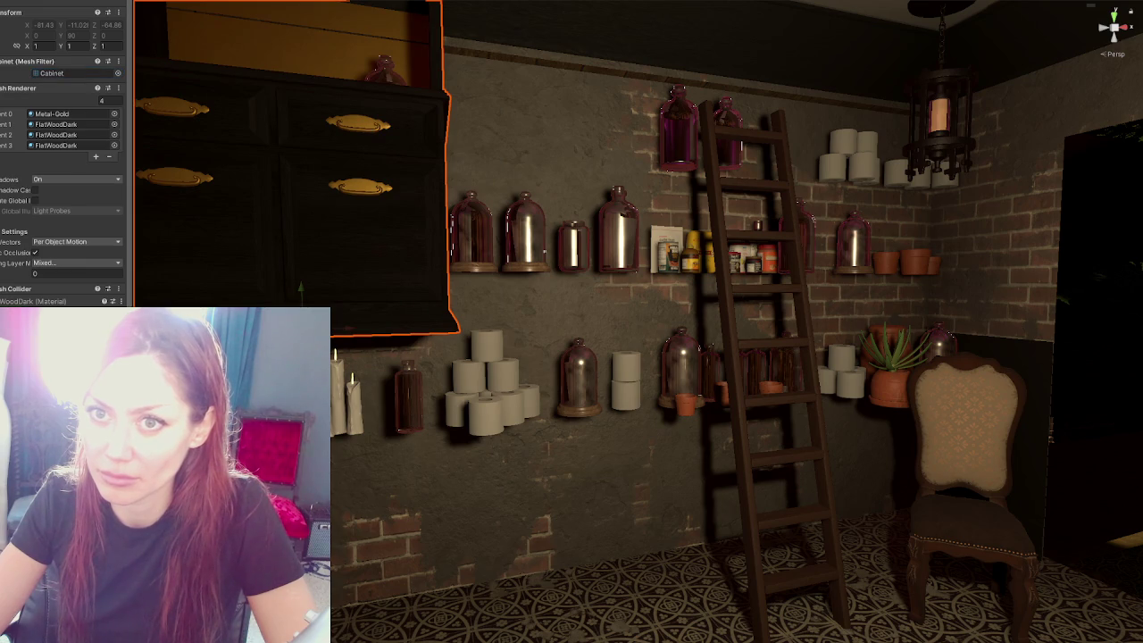
click(496, 323)
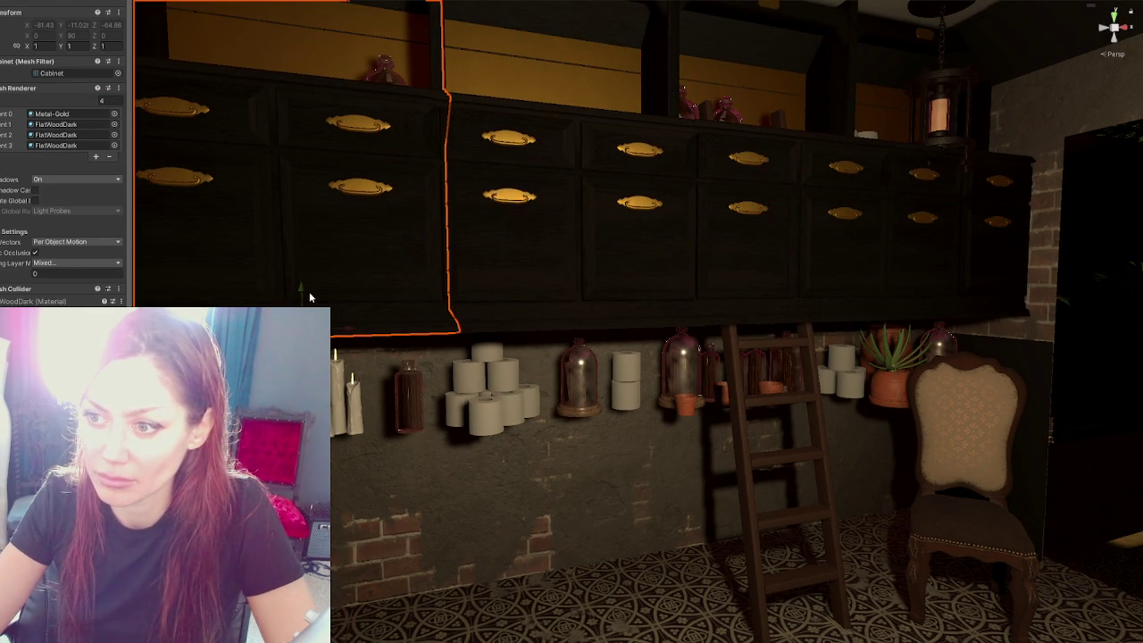
mouse_move(308, 284)
right_down()
mouse_move(529, 274)
mouse_move(431, 230)
right_up()
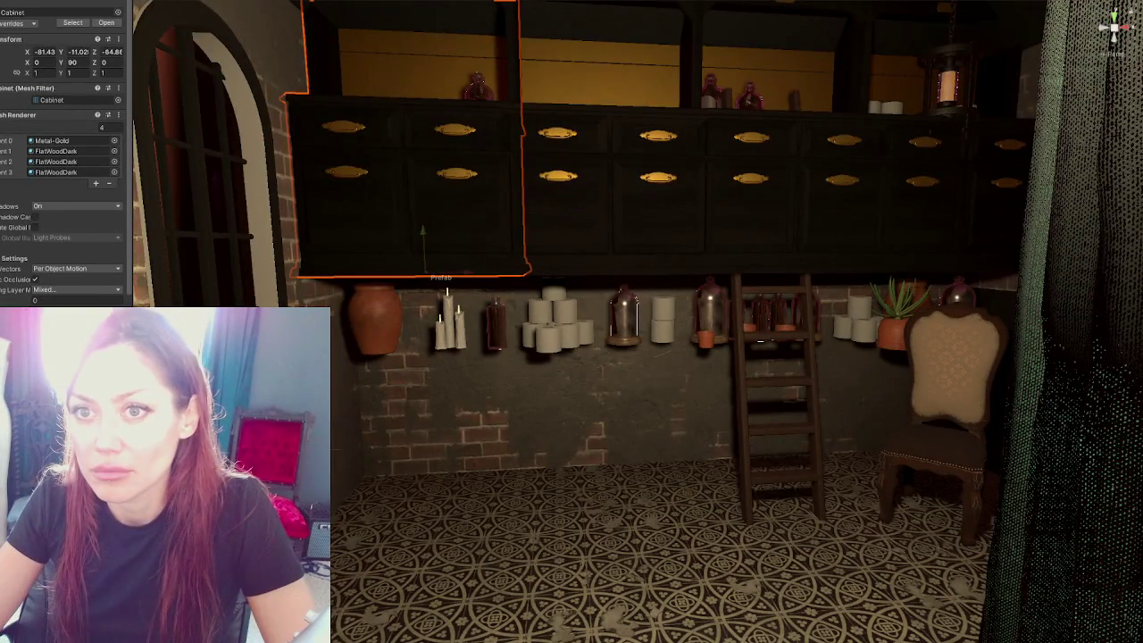
right_drag(427, 271, 420, 259)
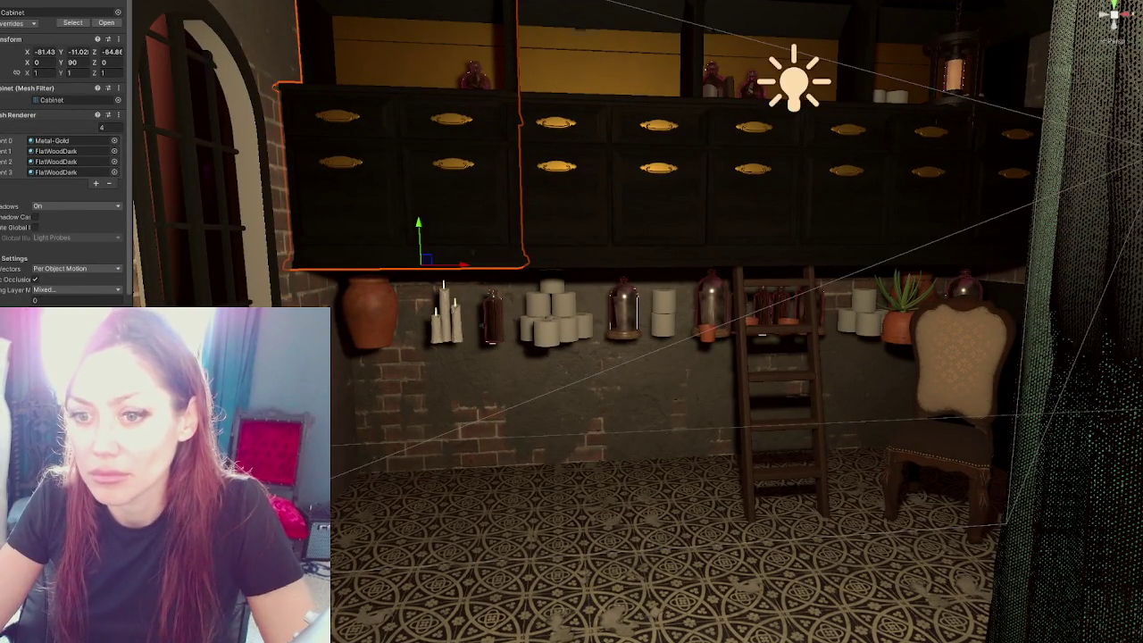
Step: Undo the last change and add fifth and sixth material slots to the cabinet
key(ctrl+z)
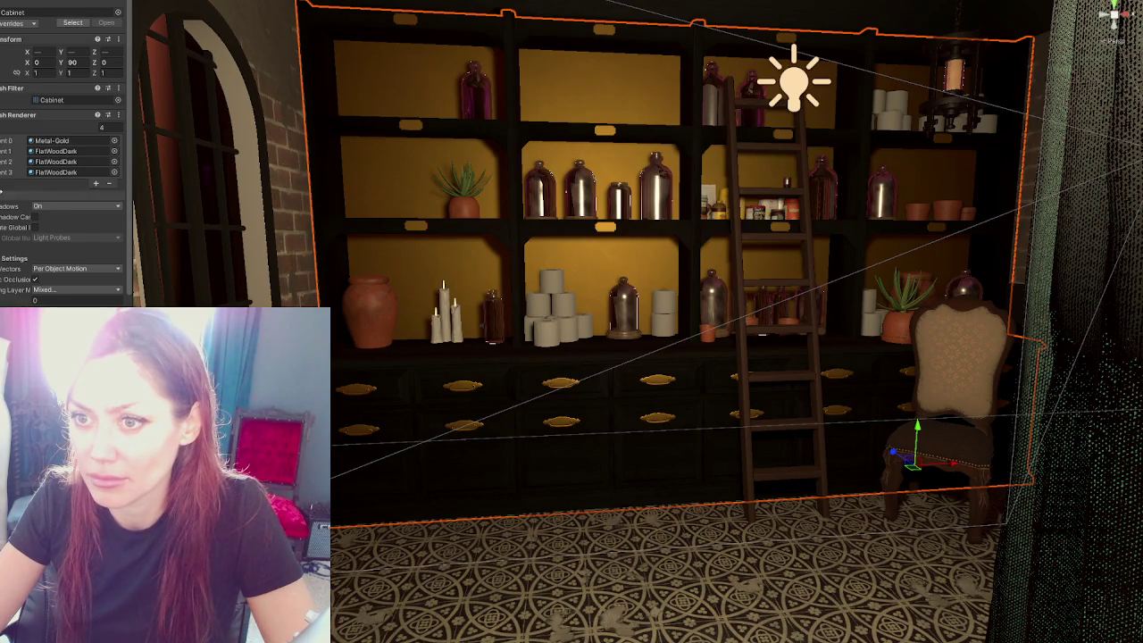
click(96, 183)
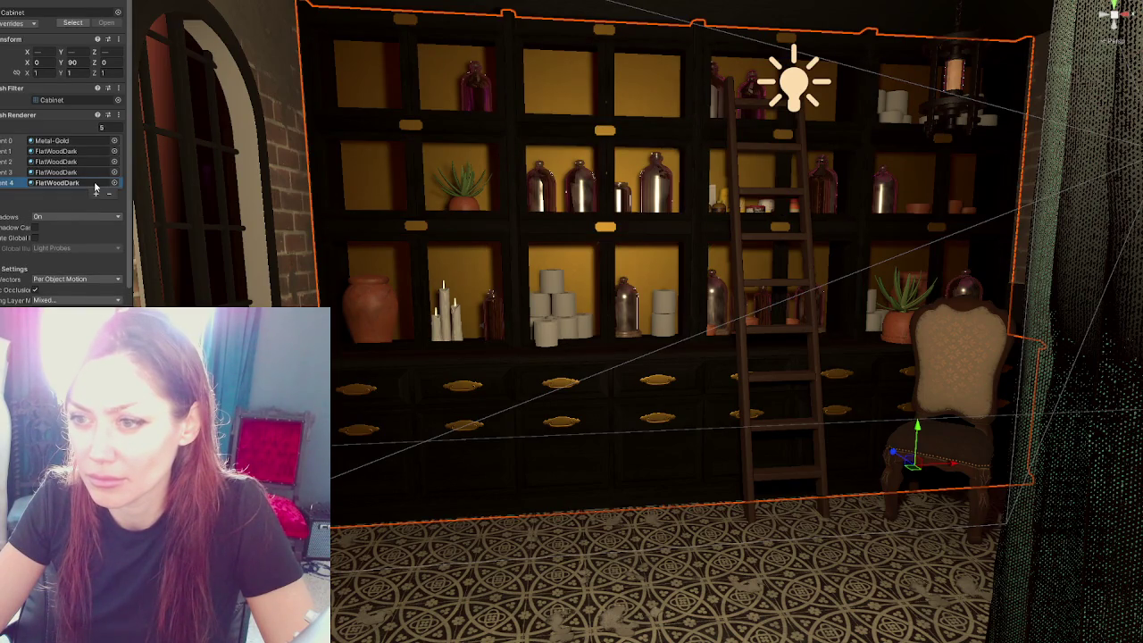
click(97, 195)
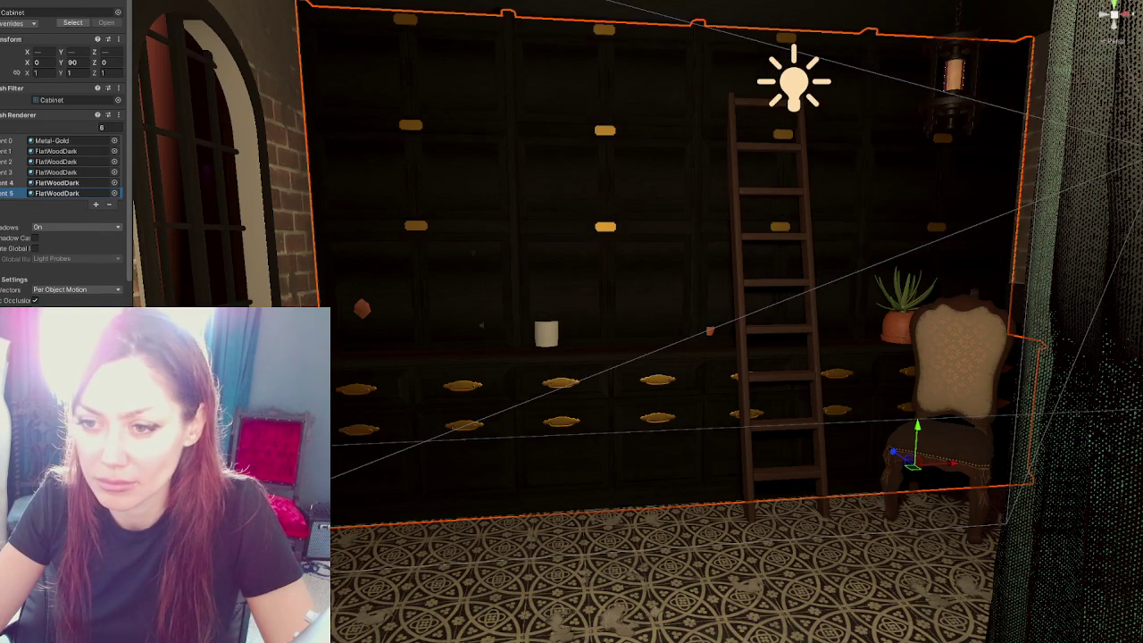
scroll(495, 340, up, 3)
Step: Select the small cylinder on the shelf, nudge it slightly, then undo
click(497, 344)
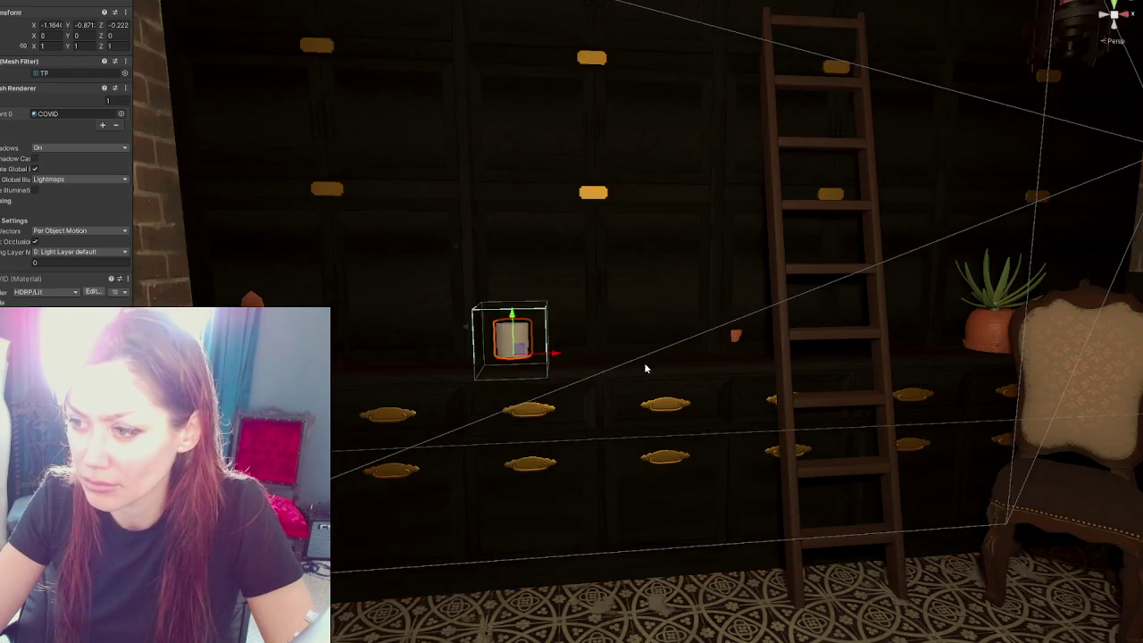
scroll(460, 436, down, 2)
drag(460, 443, 467, 439)
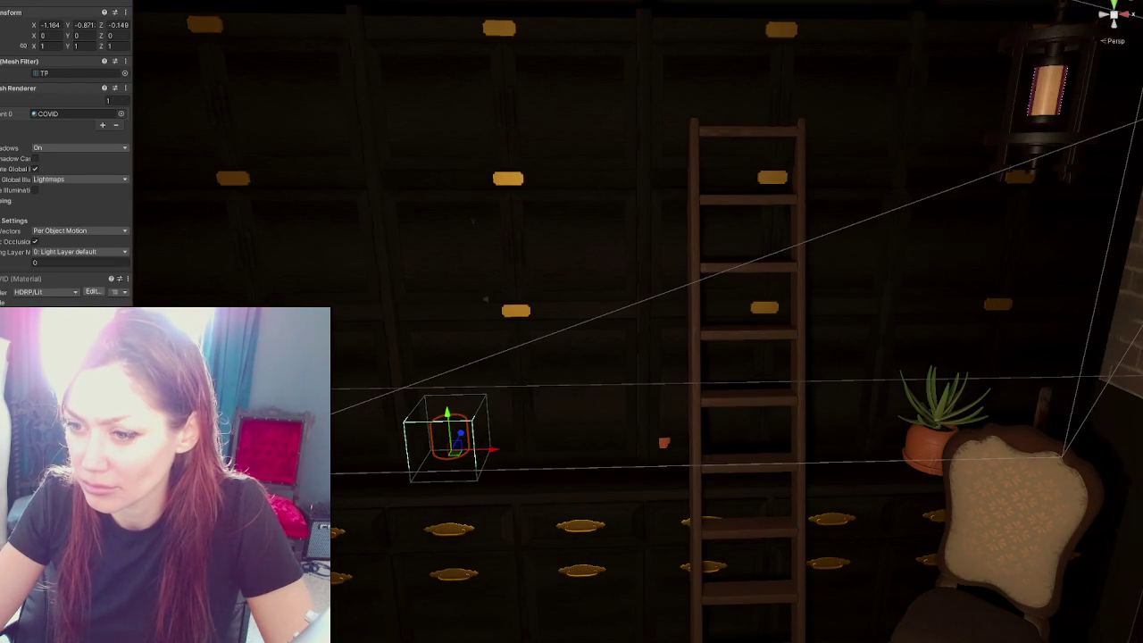
key(ctrl+z)
Step: Select the flower pot beside the chair and orbit the view to face the shelves
click(928, 436)
mouse_move(880, 428)
alt+mouse_down()
mouse_move(923, 444)
mouse_move(801, 439)
alt+mouse_up()
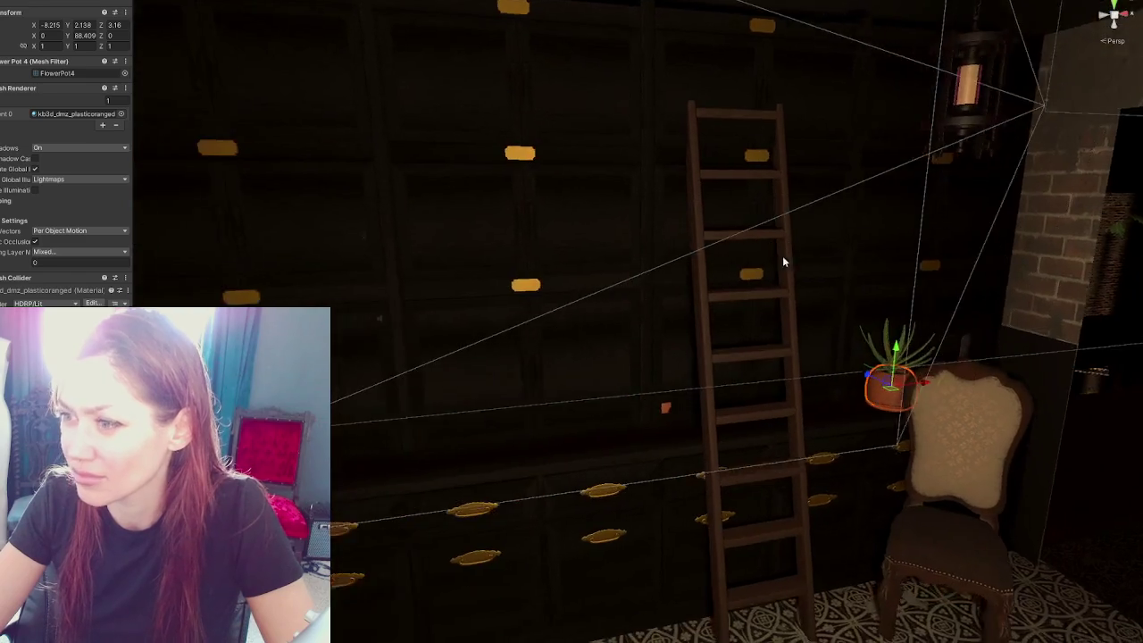
alt+drag(915, 314, 595, 295)
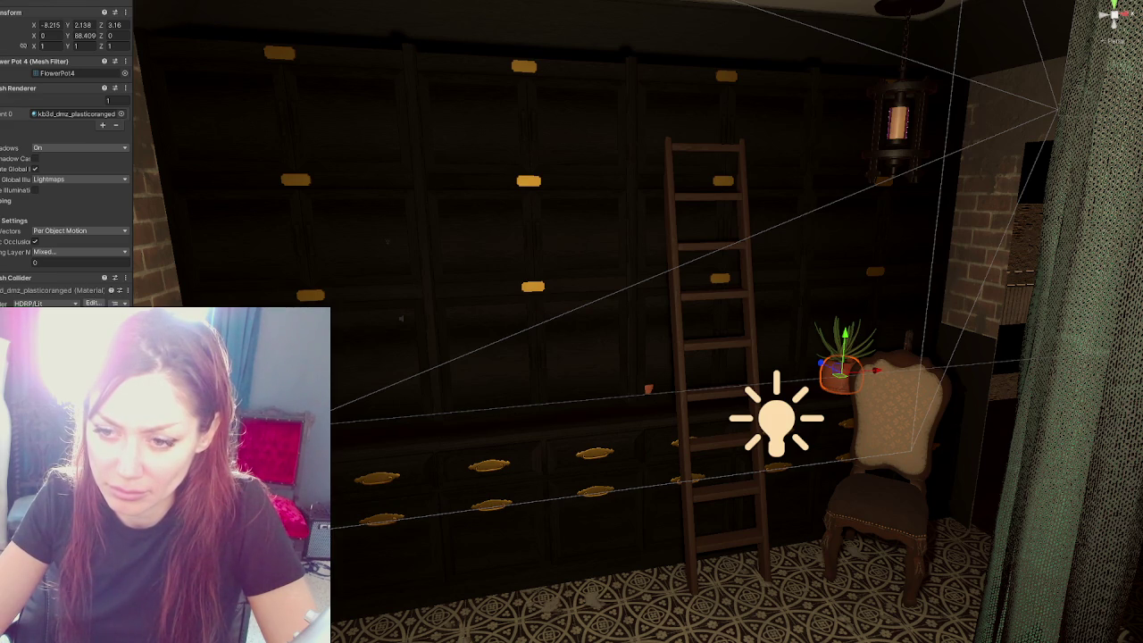
scroll(66, 134, down, 5)
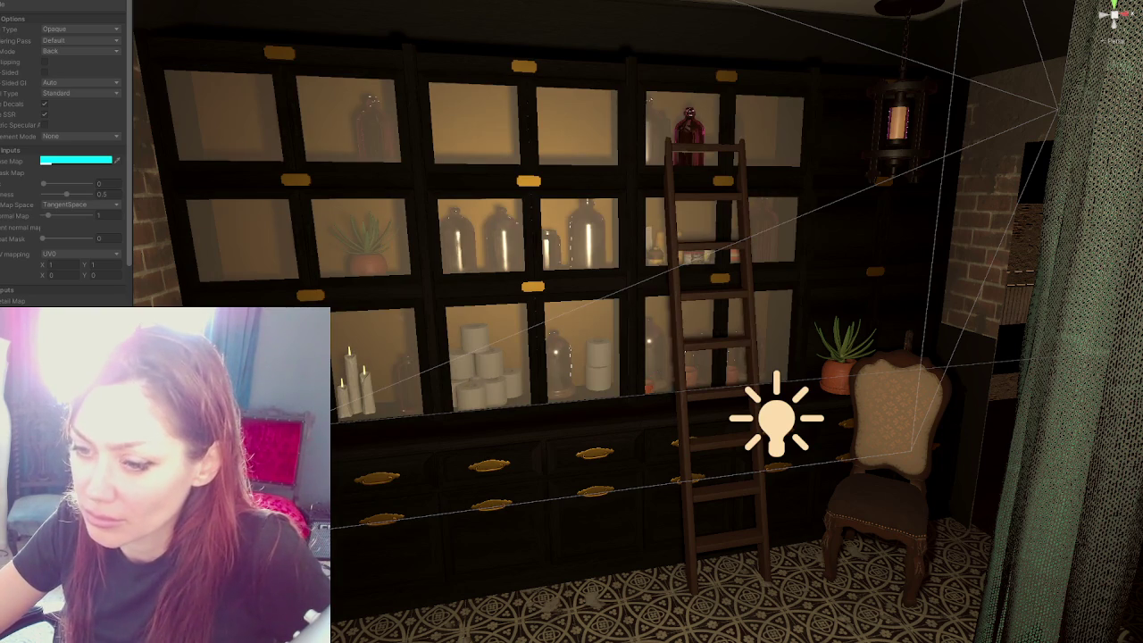
scroll(792, 315, down, 5)
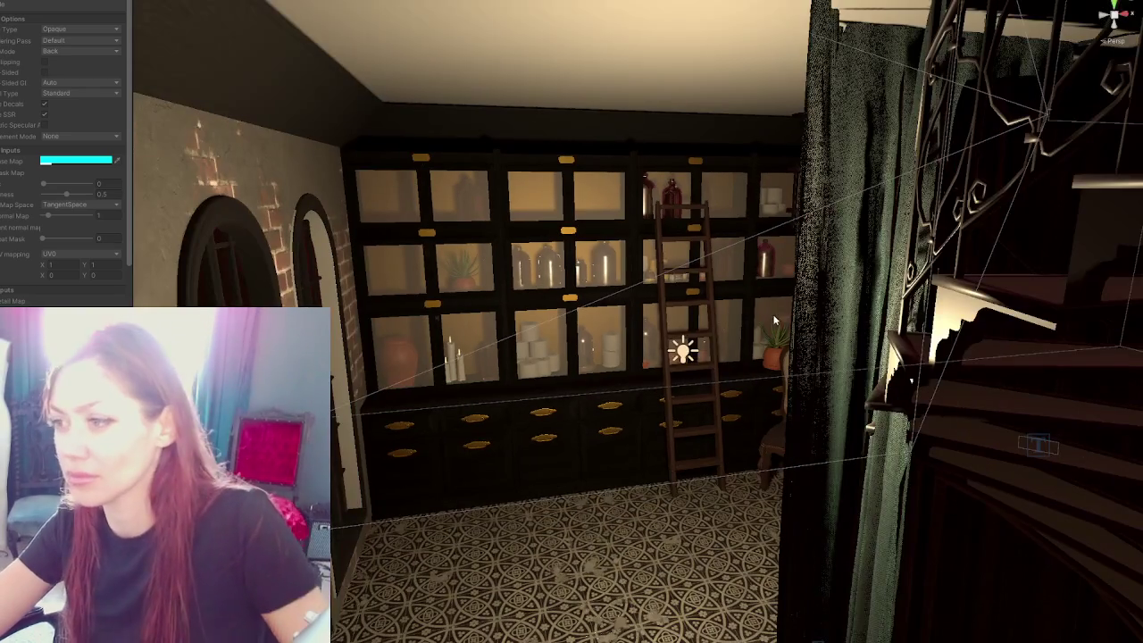
mouse_move(791, 314)
right_down()
mouse_move(763, 290)
mouse_move(809, 289)
mouse_move(816, 301)
mouse_move(771, 301)
mouse_move(806, 290)
mouse_move(784, 298)
right_up()
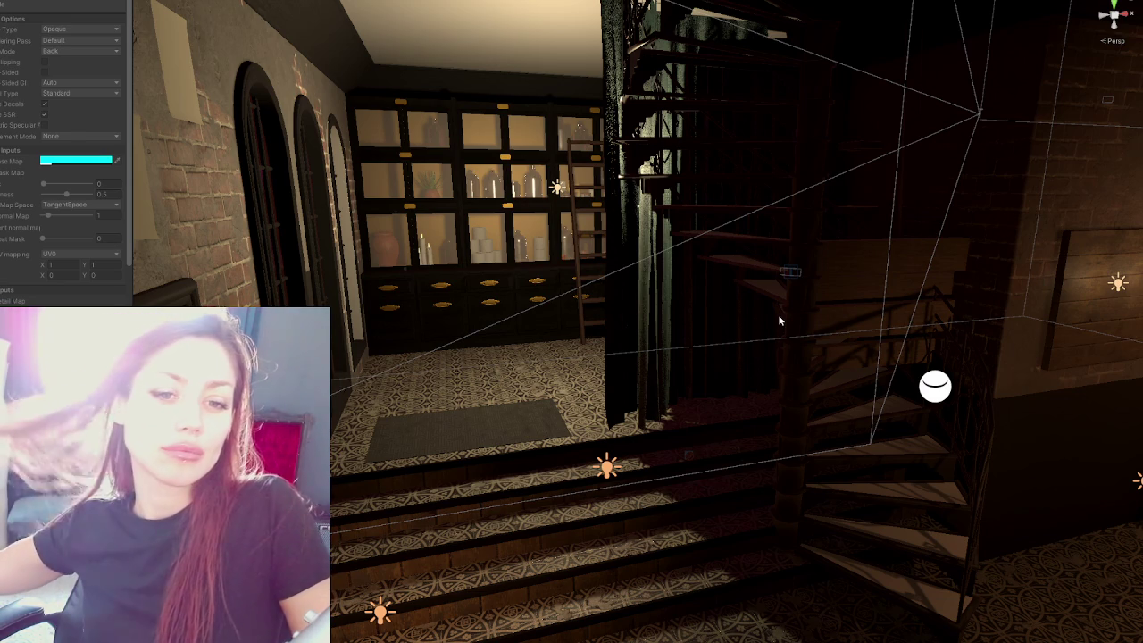
alt+drag(820, 144, 861, 322)
mouse_move(862, 323)
right_down()
mouse_move(744, 266)
mouse_move(600, 270)
right_up()
alt+drag(398, 373, 571, 433)
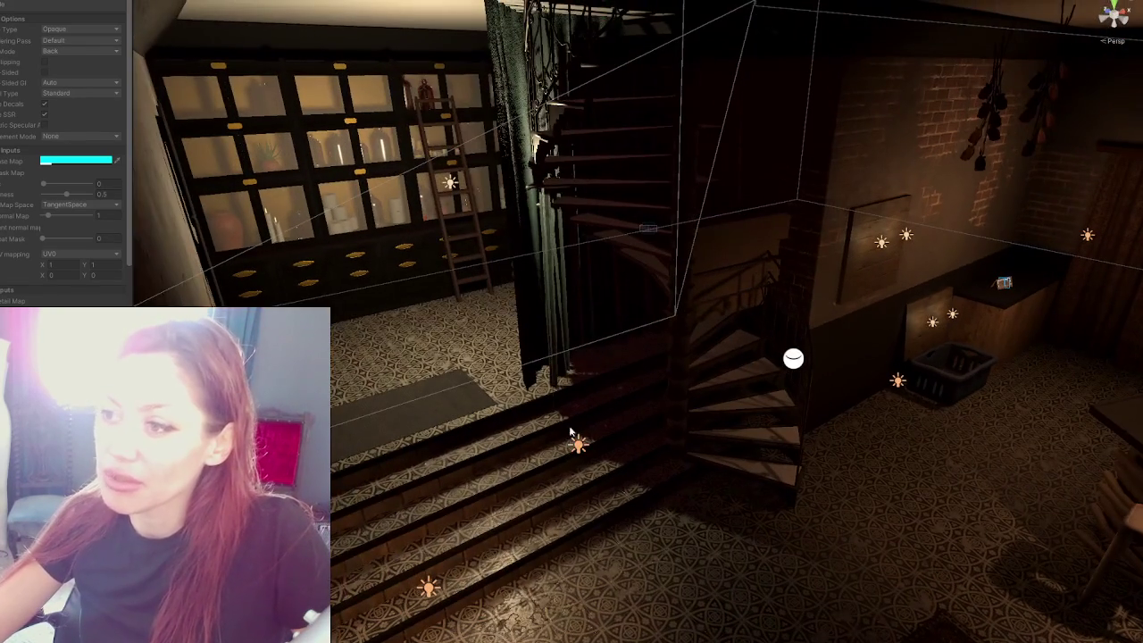
mouse_move(597, 331)
right_down()
mouse_move(585, 211)
mouse_move(739, 228)
mouse_move(755, 265)
right_up()
middle_drag(756, 265, 460, 400)
click(460, 400)
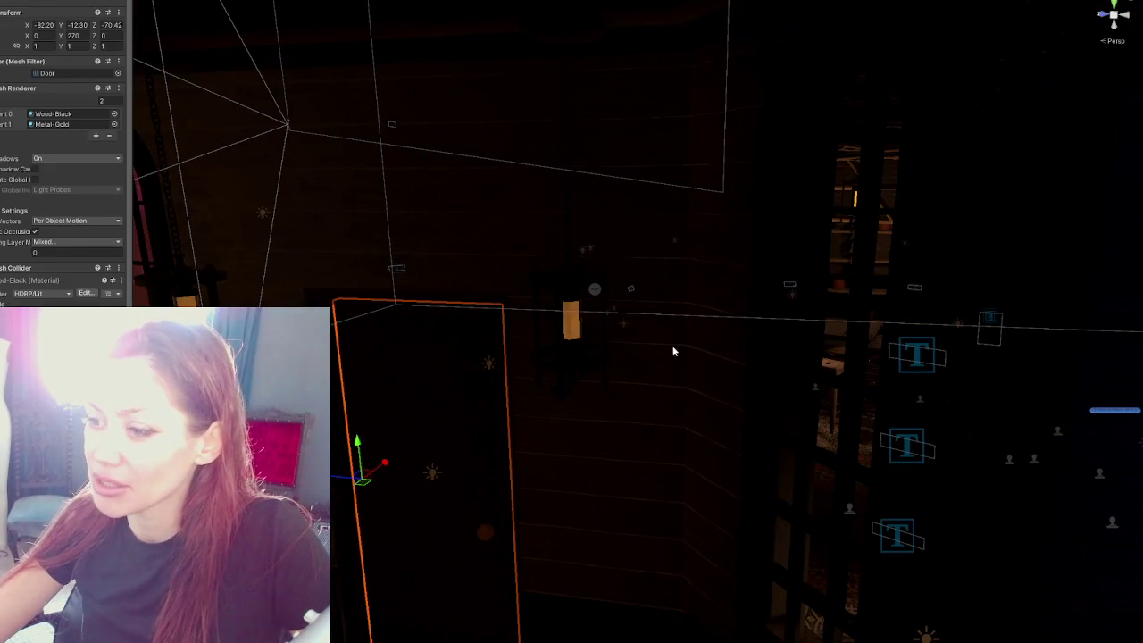
mouse_move(753, 338)
right_down()
mouse_move(765, 332)
mouse_move(586, 378)
mouse_move(880, 192)
mouse_move(745, 378)
mouse_move(714, 357)
right_up()
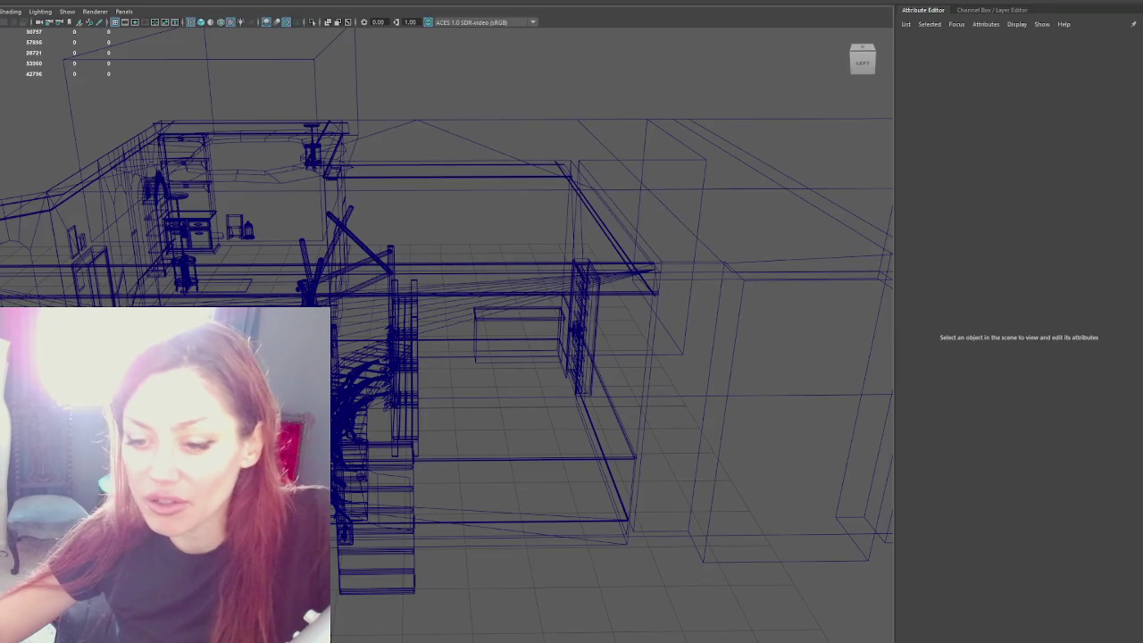
Step: Select the curved countertop piece and switch the viewport to wireframe
click(402, 429)
mouse_move(515, 452)
alt+mouse_down()
mouse_move(640, 428)
mouse_move(536, 419)
alt+mouse_up()
scroll(535, 420, up, 5)
scroll(353, 423, up, 5)
click(339, 388)
key(4)
scroll(375, 389, up, 5)
scroll(411, 388, up, 2)
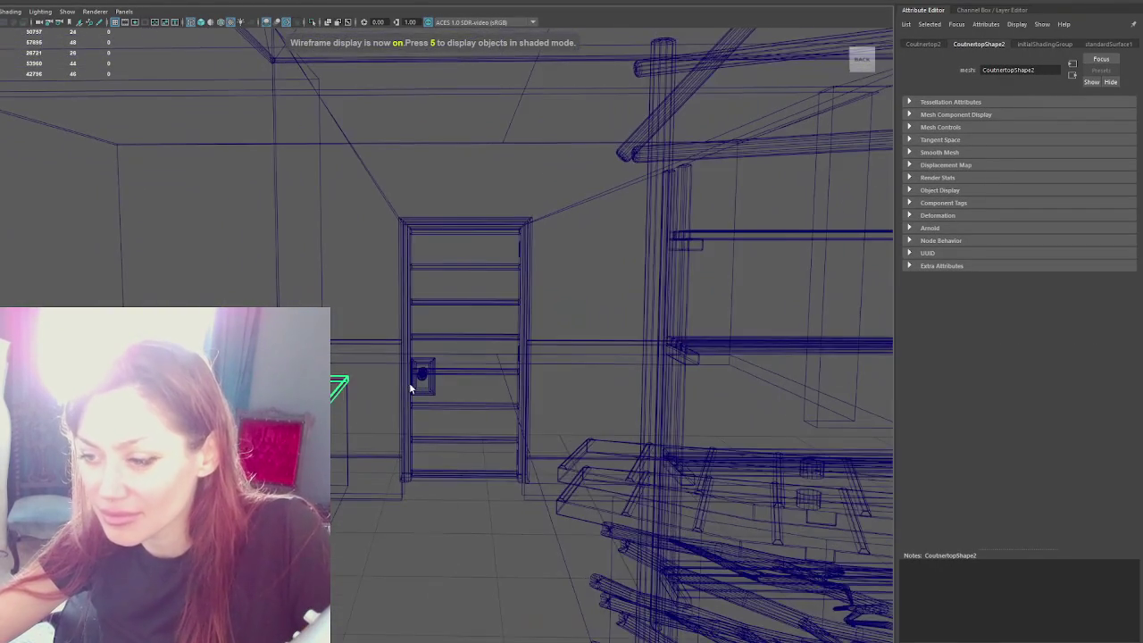
Step: Select the counter bottom and countertop together and combine them into one mesh
click(350, 423)
alt+drag(350, 423, 356, 422)
click(342, 284)
click(330, 469)
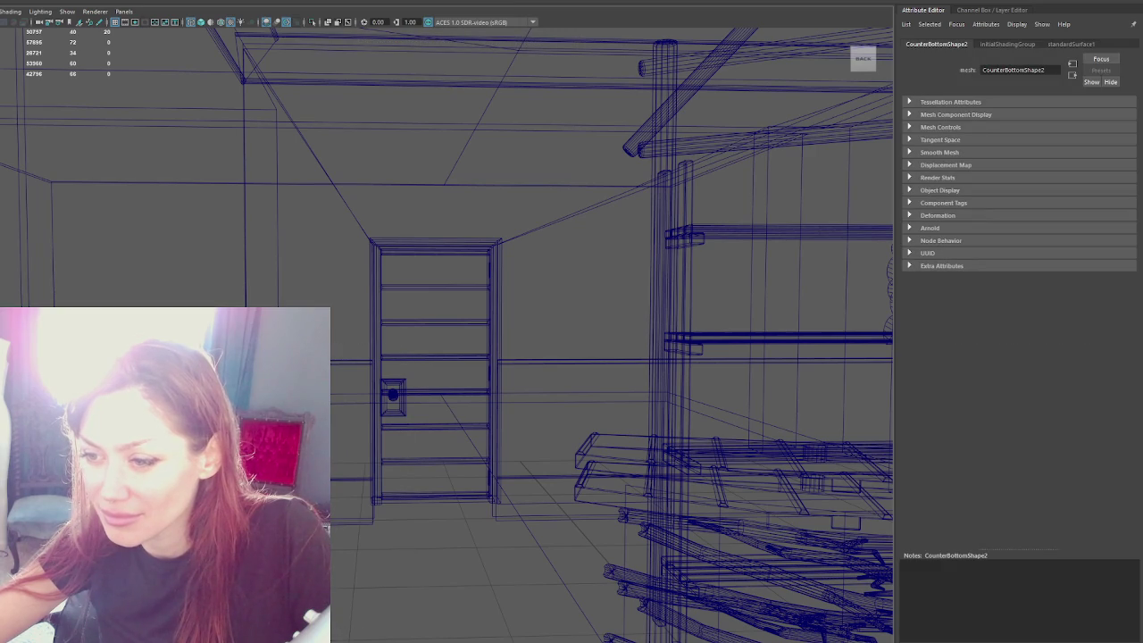
click(365, 331)
alt+drag(365, 331, 353, 350)
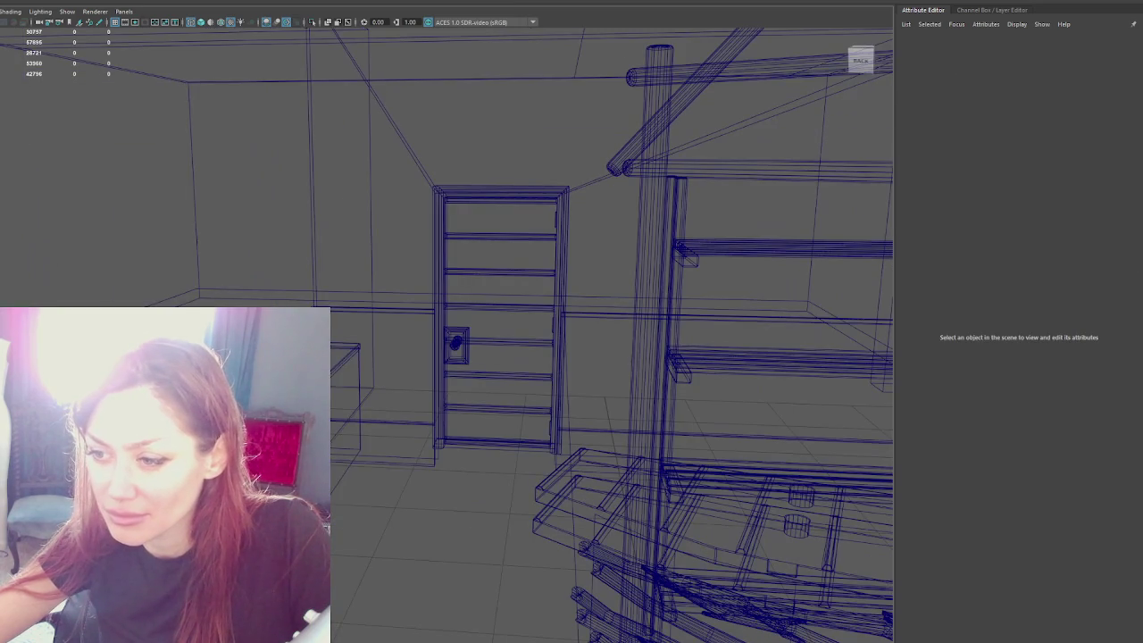
click(353, 350)
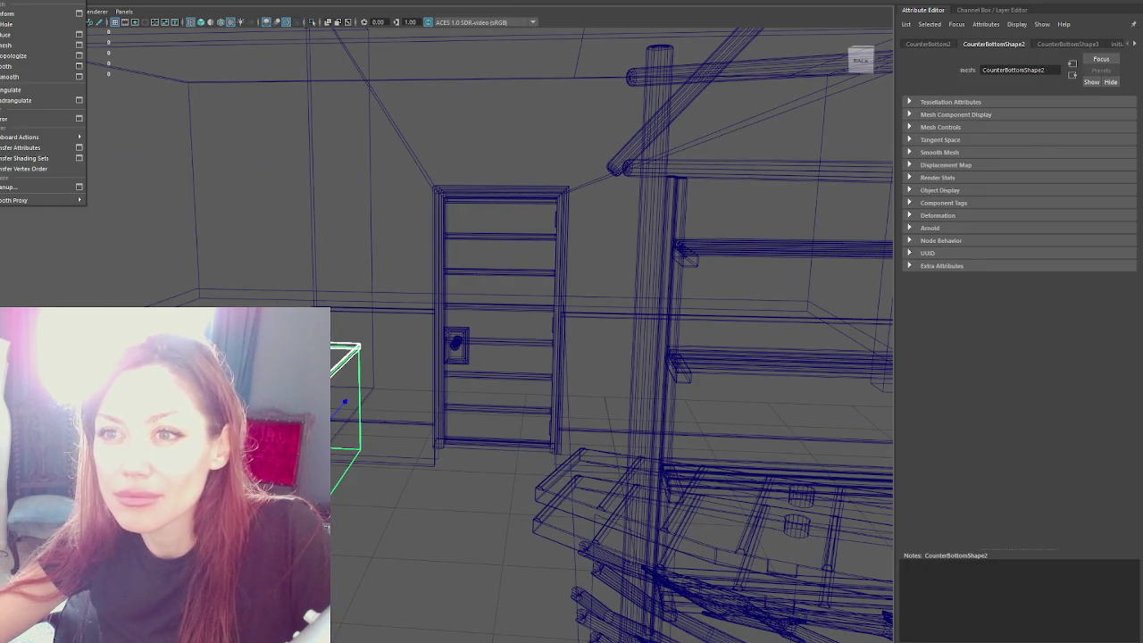
click(36, 134)
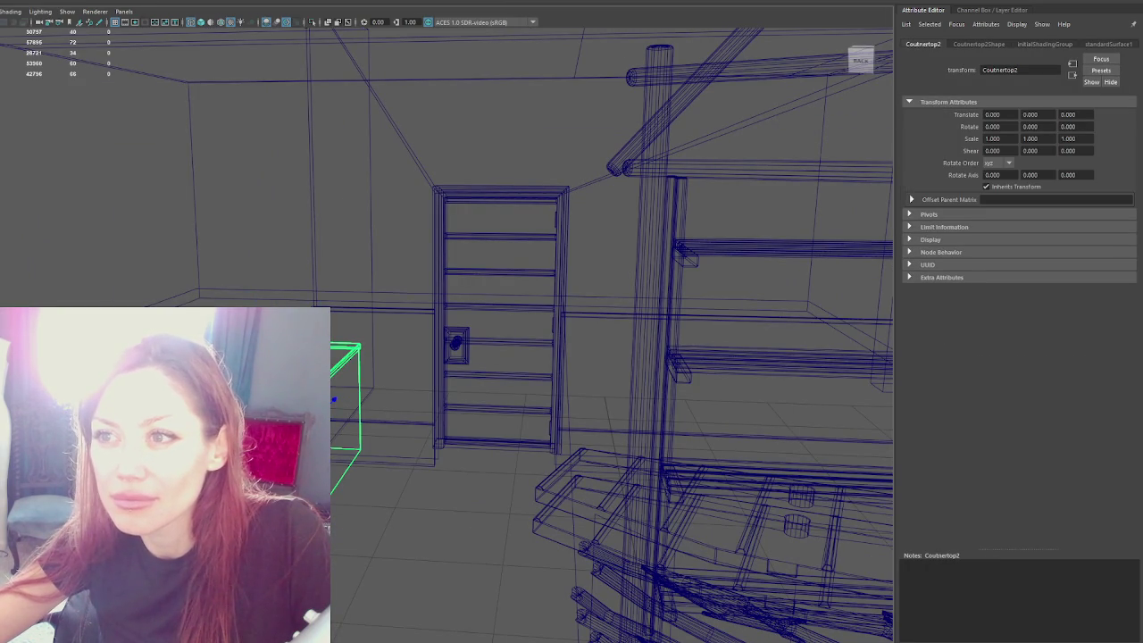
Step: Inspect the combined countertop mesh, then return the viewport to shaded display
click(439, 256)
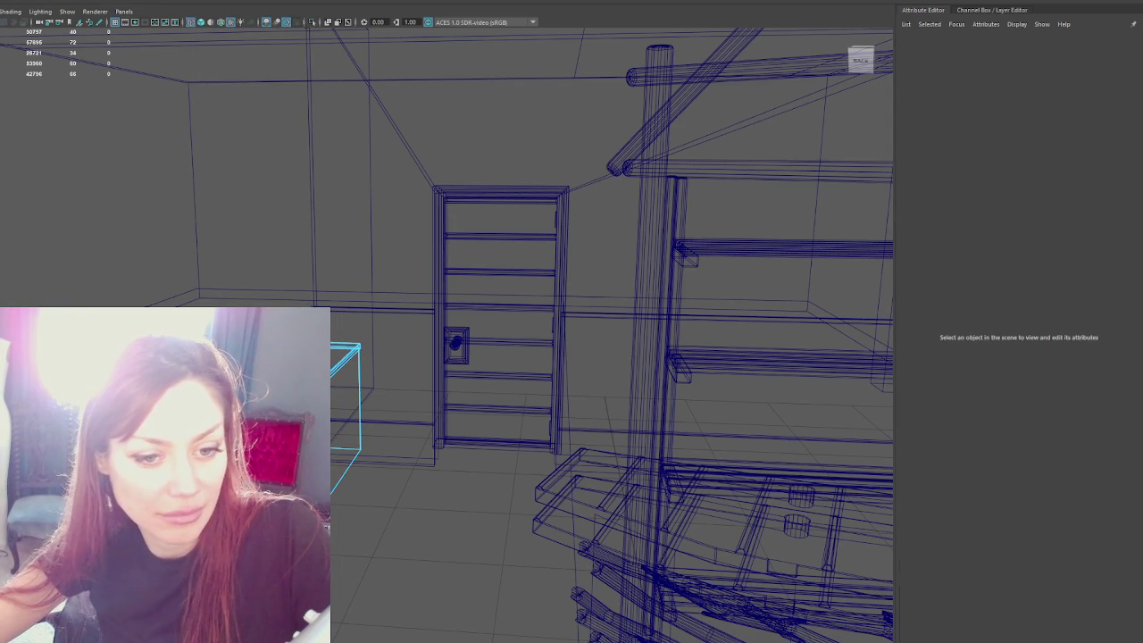
click(333, 400)
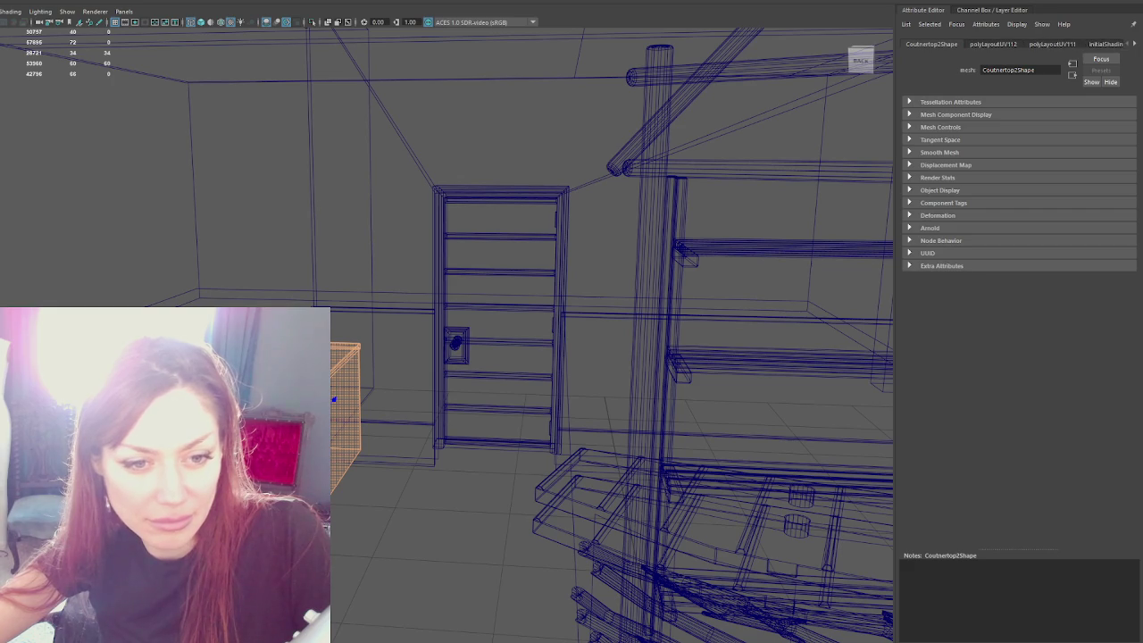
click(333, 400)
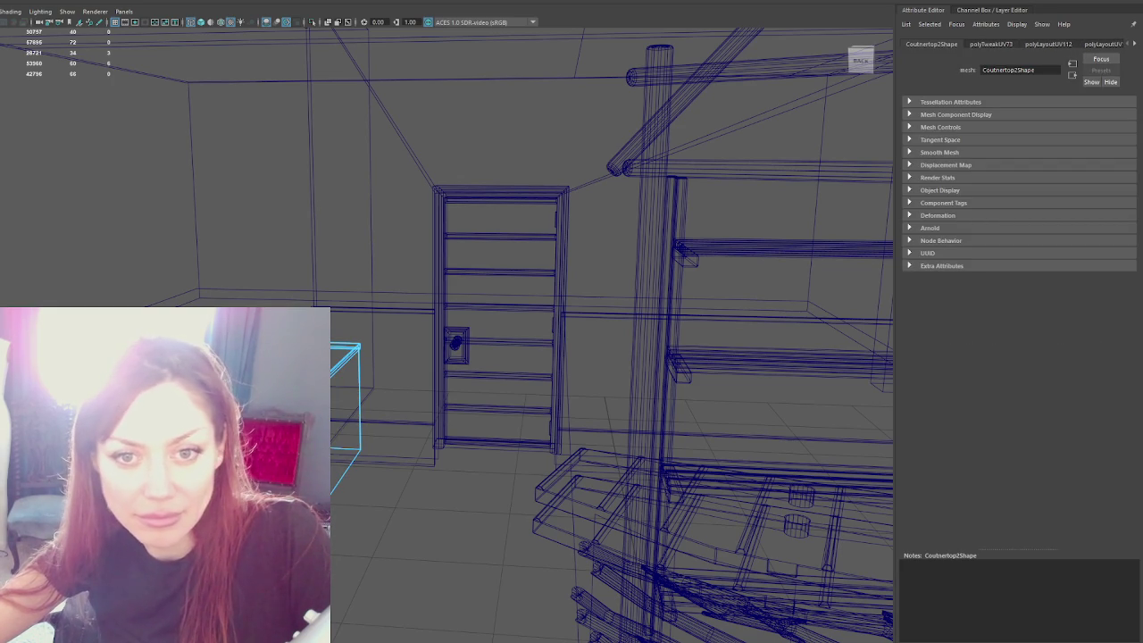
click(217, 219)
mouse_move(217, 219)
alt+mouse_down()
mouse_move(503, 305)
mouse_move(404, 390)
mouse_move(332, 390)
alt+mouse_up()
key(5)
Step: Duplicate the door frame and move the copy toward the other doorway
click(502, 305)
key(4)
key(ctrl+d)
drag(303, 322, 275, 328)
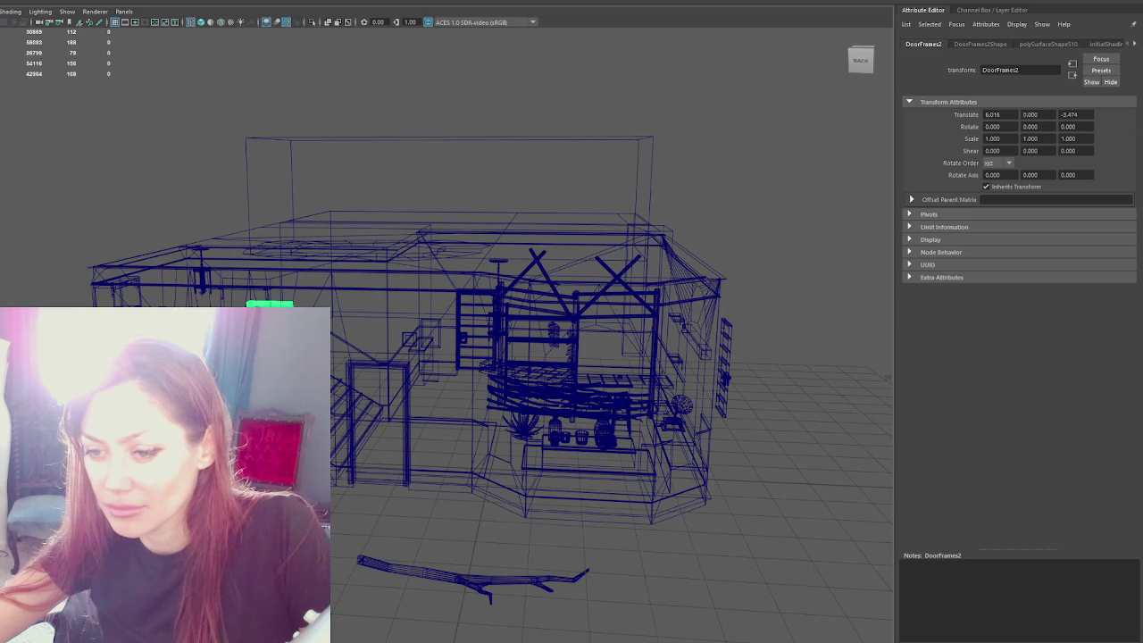
right_drag(96, 192, 89, 223)
click(268, 308)
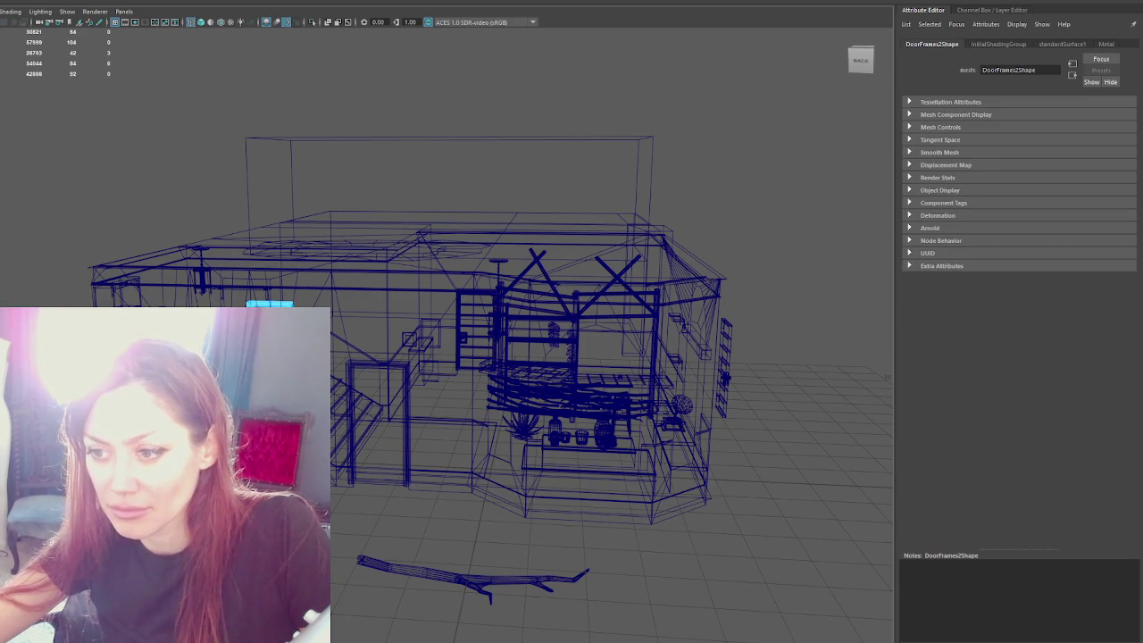
Step: Slide the door frame copy into the doorway at translate 0, 0.046, -2.183
right_drag(135, 206, 187, 133)
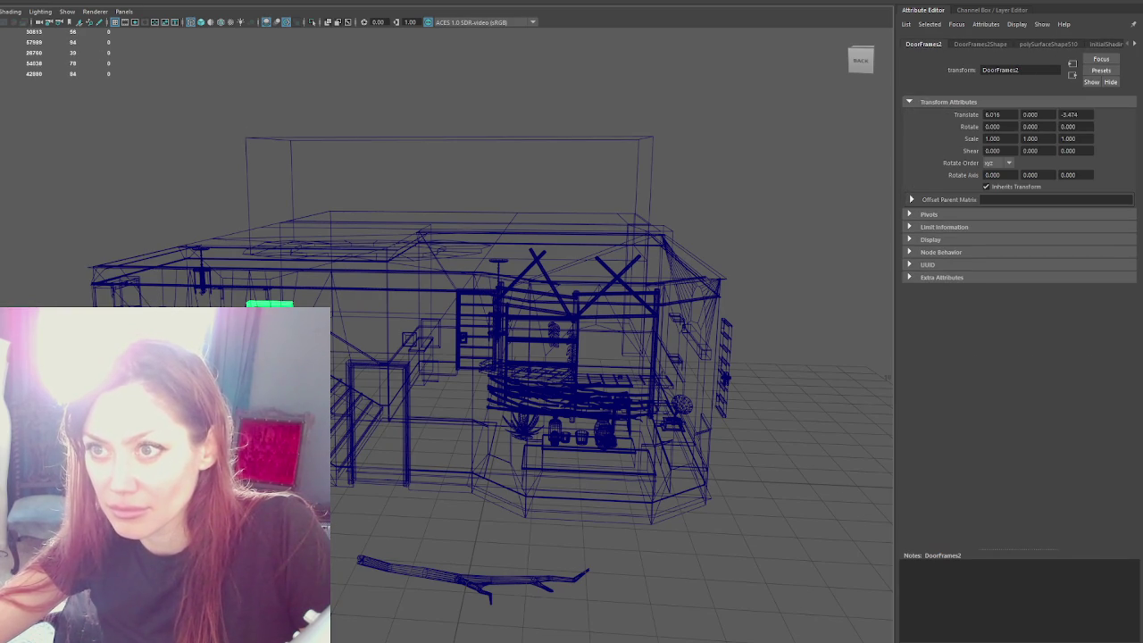
key(f)
key(5)
drag(464, 323, 386, 460)
mouse_move(386, 460)
alt+right_down()
mouse_move(434, 434)
mouse_move(439, 414)
mouse_move(425, 461)
mouse_move(398, 449)
alt+right_up()
mouse_move(398, 449)
mouse_down()
mouse_move(390, 476)
mouse_move(374, 228)
mouse_move(372, 246)
mouse_up()
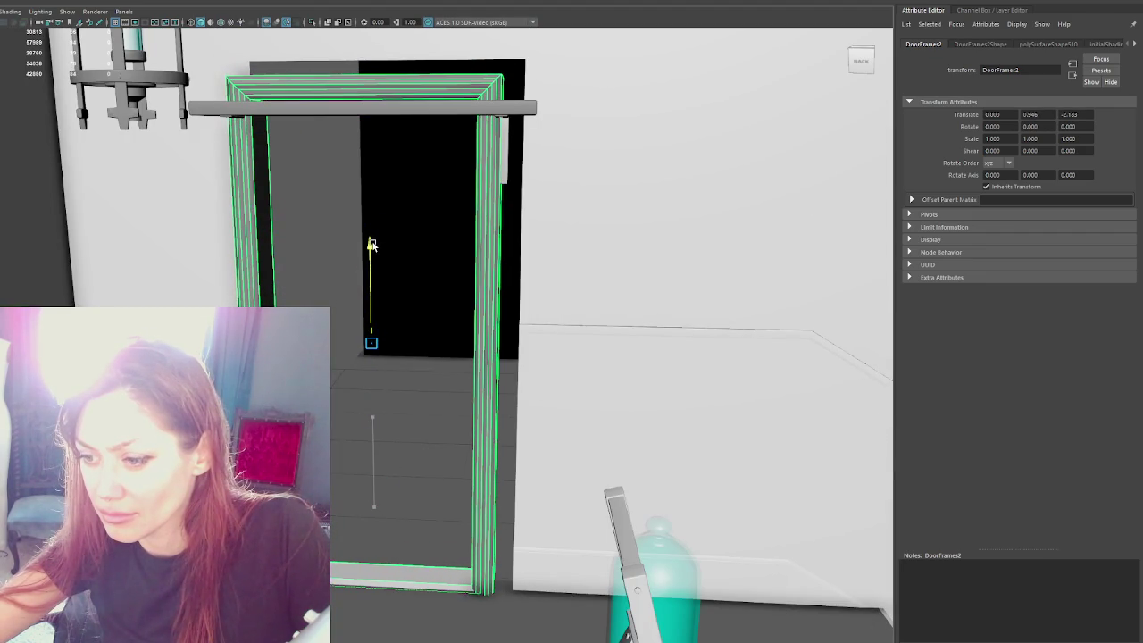
Step: Shift DoorFrames2 sideways to X -0.478, lining it up with the inner wall's doorway
drag(353, 342, 438, 342)
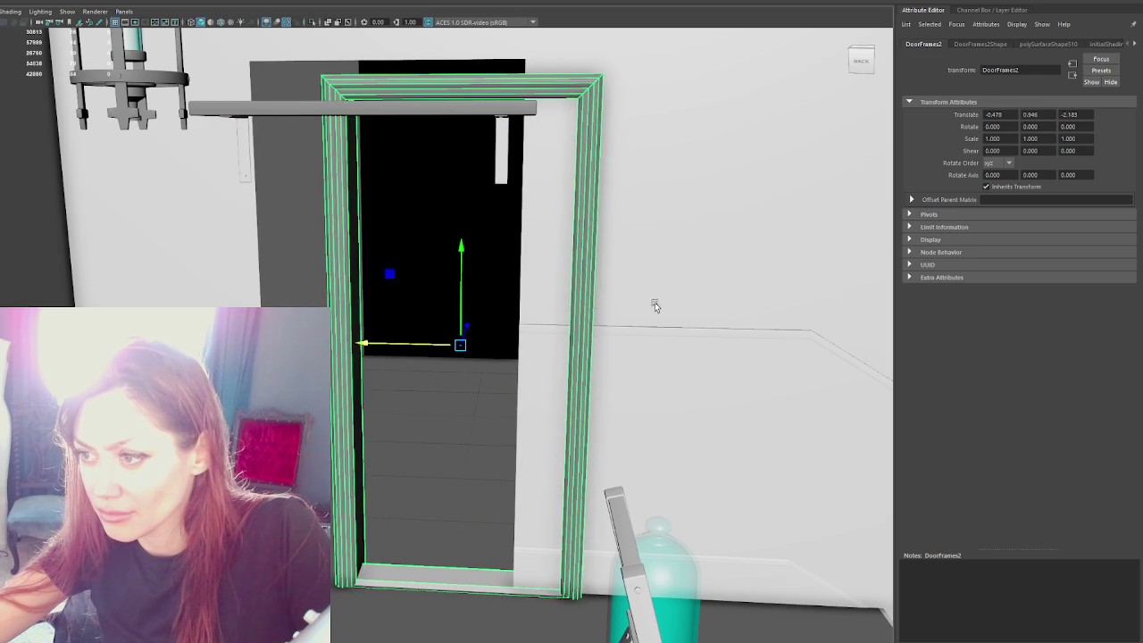
click(651, 339)
key(4)
mouse_move(651, 339)
alt+mouse_down()
mouse_move(527, 314)
mouse_move(511, 328)
alt+mouse_up()
Step: Select the wall vertices around the doorway and move the opening's edge to the right
right_drag(102, 174, 50, 166)
drag(288, 250, 458, 598)
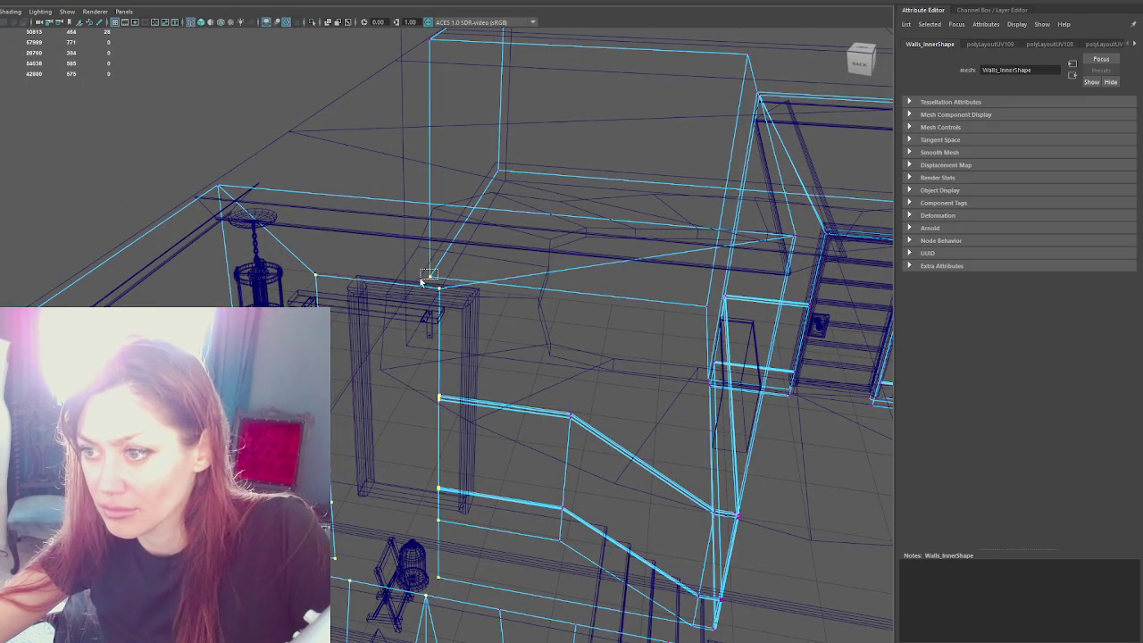
drag(360, 503, 368, 505)
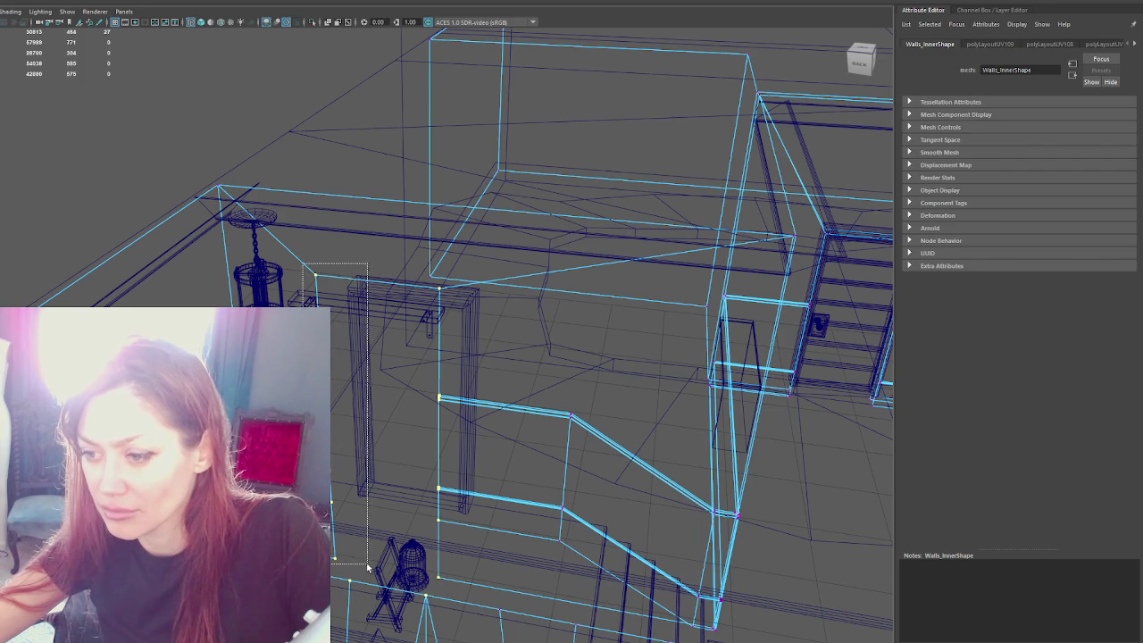
drag(460, 527, 460, 527)
key(w)
drag(349, 433, 475, 429)
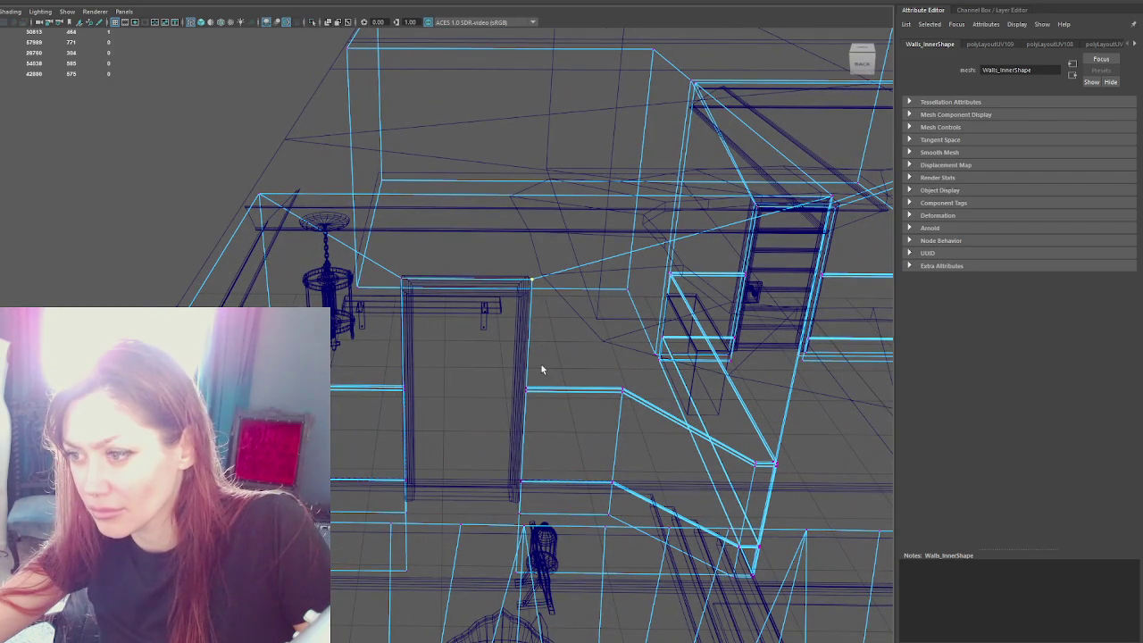
Step: Shift the door frame's side vertices left and lower its top edge slightly
drag(510, 519, 511, 519)
alt+drag(511, 520, 522, 533)
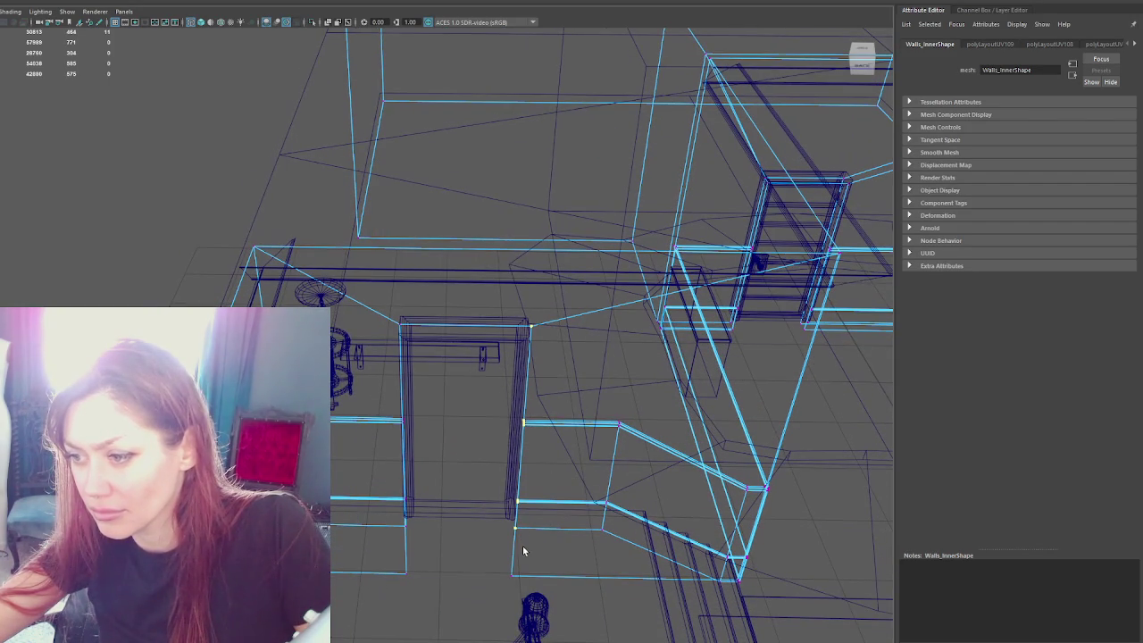
drag(497, 465, 382, 465)
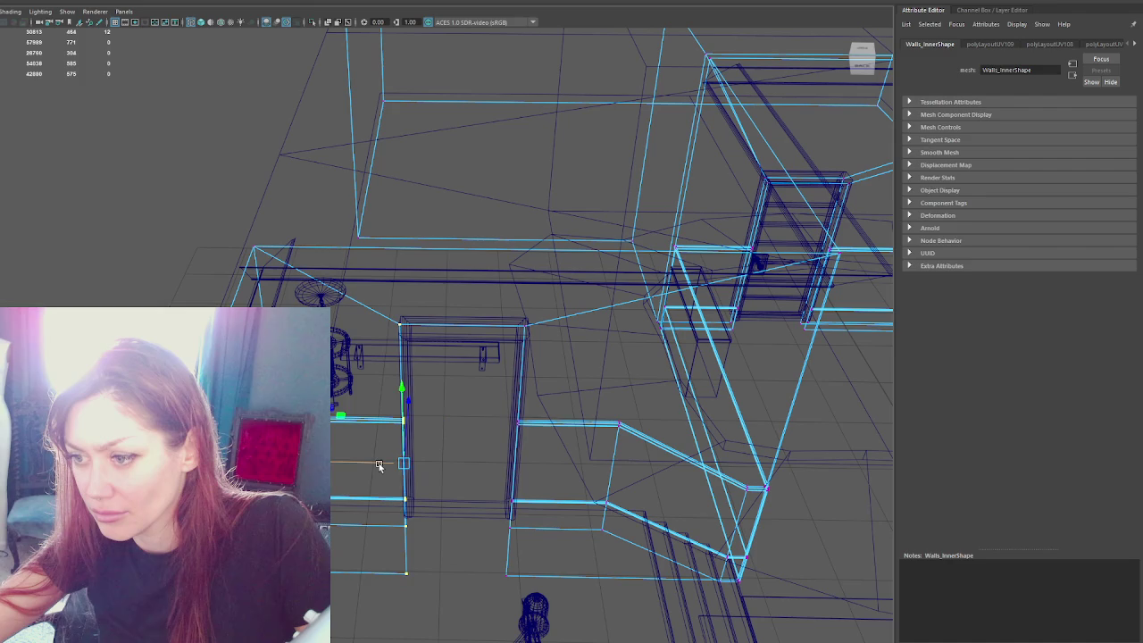
mouse_move(495, 457)
alt+mouse_down()
mouse_move(500, 429)
mouse_move(497, 446)
mouse_move(413, 400)
mouse_move(464, 402)
mouse_move(439, 395)
mouse_move(432, 327)
alt+mouse_up()
key(6)
drag(506, 215, 475, 242)
mouse_move(399, 219)
mouse_down()
mouse_move(429, 285)
mouse_move(422, 325)
mouse_up()
Step: Nudge the whole door frame slightly along its depth
key(F8)
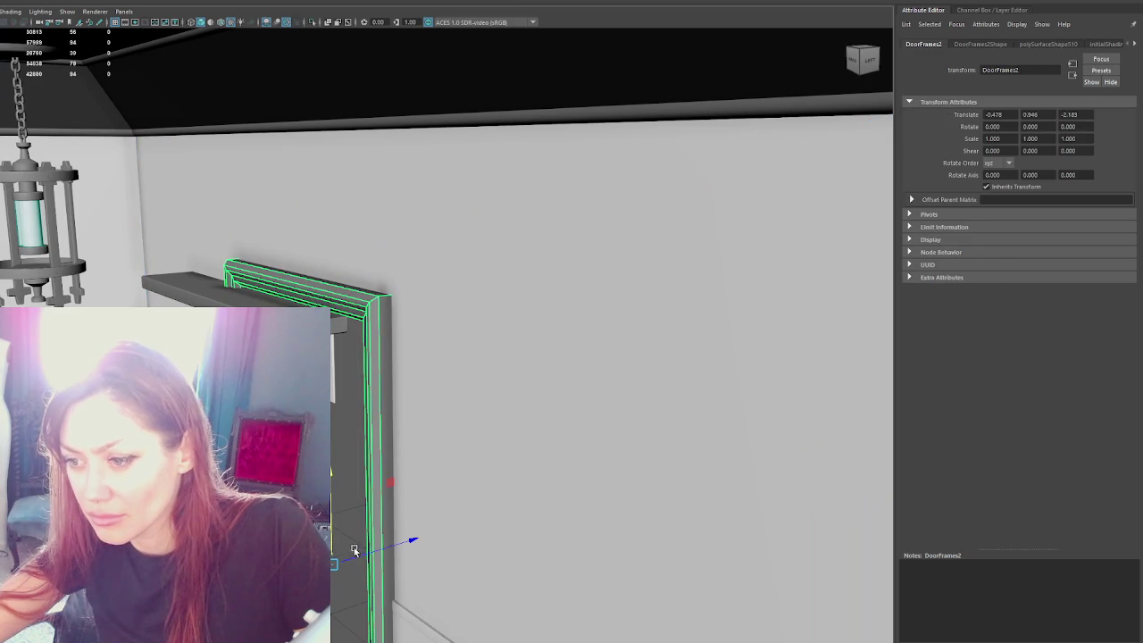
drag(354, 551, 345, 549)
scroll(344, 549, up, 5)
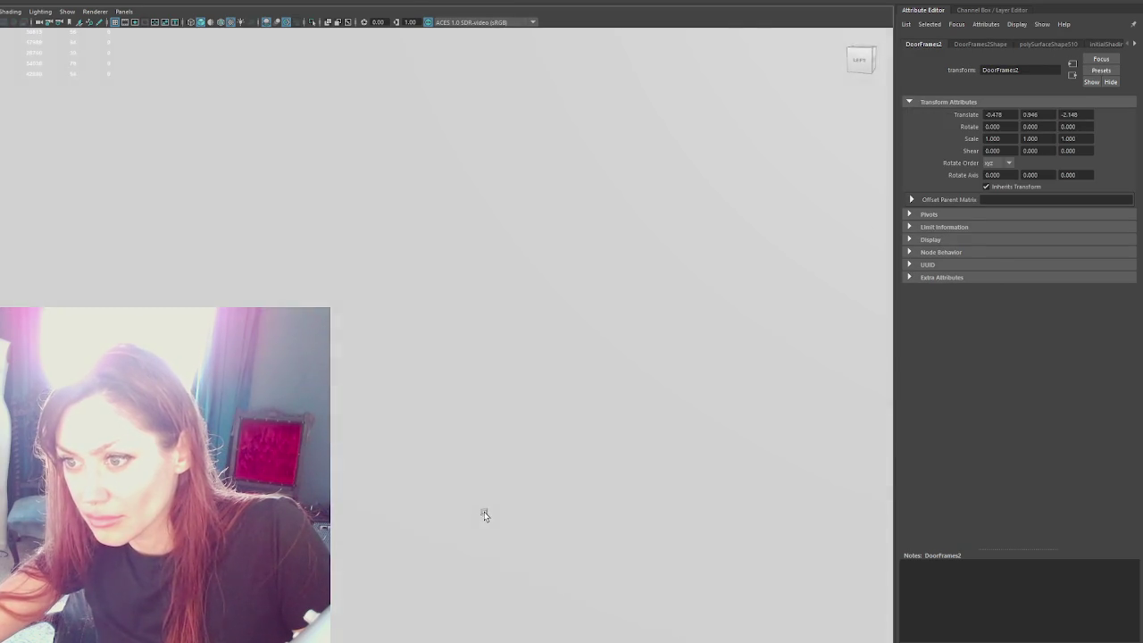
scroll(500, 505, down, 2)
scroll(544, 500, down, 2)
scroll(585, 473, down, 2)
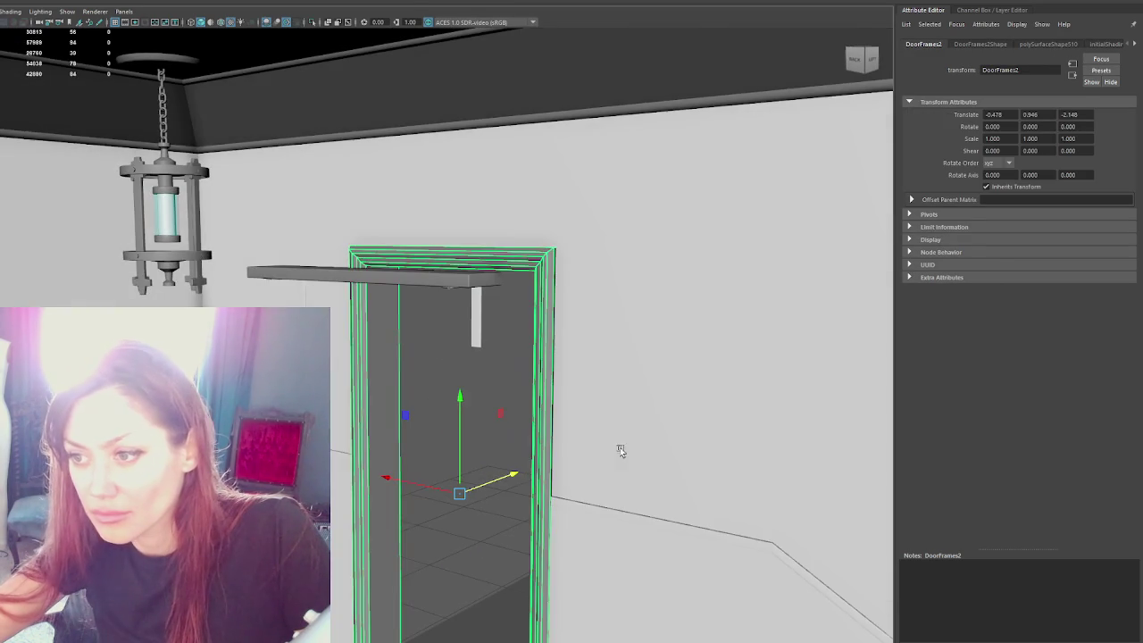
Step: Lower the Wall_Shelf to translate -2.103, -0.210, 0
click(351, 272)
key(f)
drag(425, 323, 817, 360)
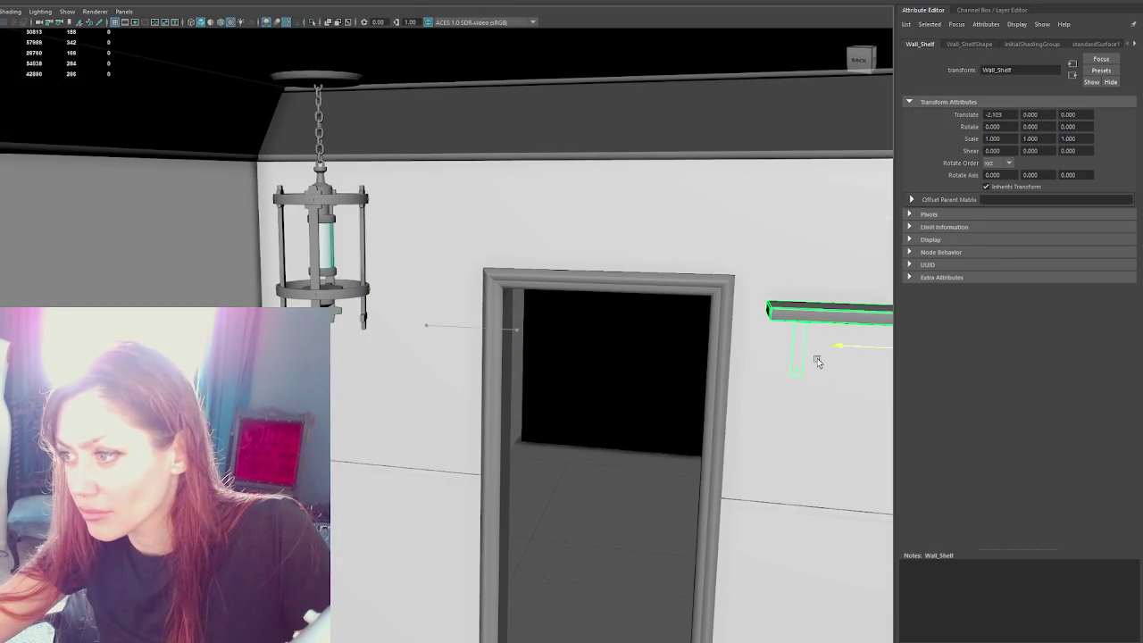
key(f)
mouse_move(487, 228)
mouse_down()
mouse_move(486, 268)
mouse_move(540, 259)
mouse_move(474, 397)
mouse_move(452, 345)
mouse_move(371, 340)
mouse_move(628, 360)
mouse_move(466, 364)
mouse_up()
Step: Hide the ceiling with Ctrl+H and view the interior at eye level by the bar
click(466, 364)
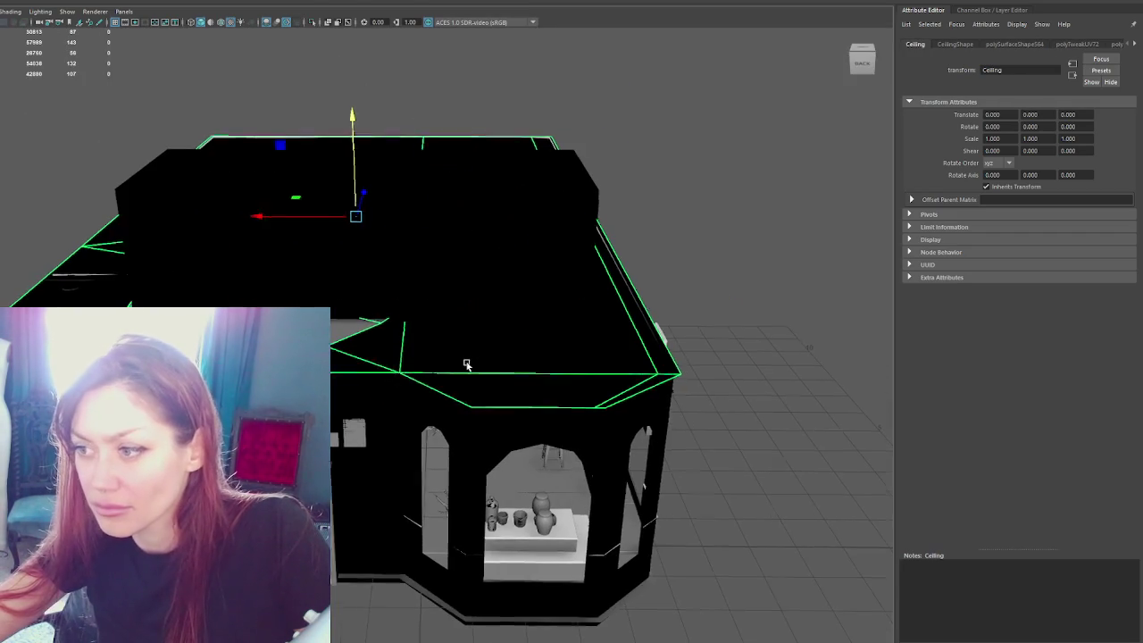
key(ctrl+h)
click(636, 348)
mouse_move(690, 337)
alt+mouse_down()
mouse_move(646, 309)
mouse_move(484, 406)
mouse_move(513, 425)
mouse_move(384, 390)
alt+mouse_up()
Step: Look over the counter pieces and select the upper countertop
click(490, 433)
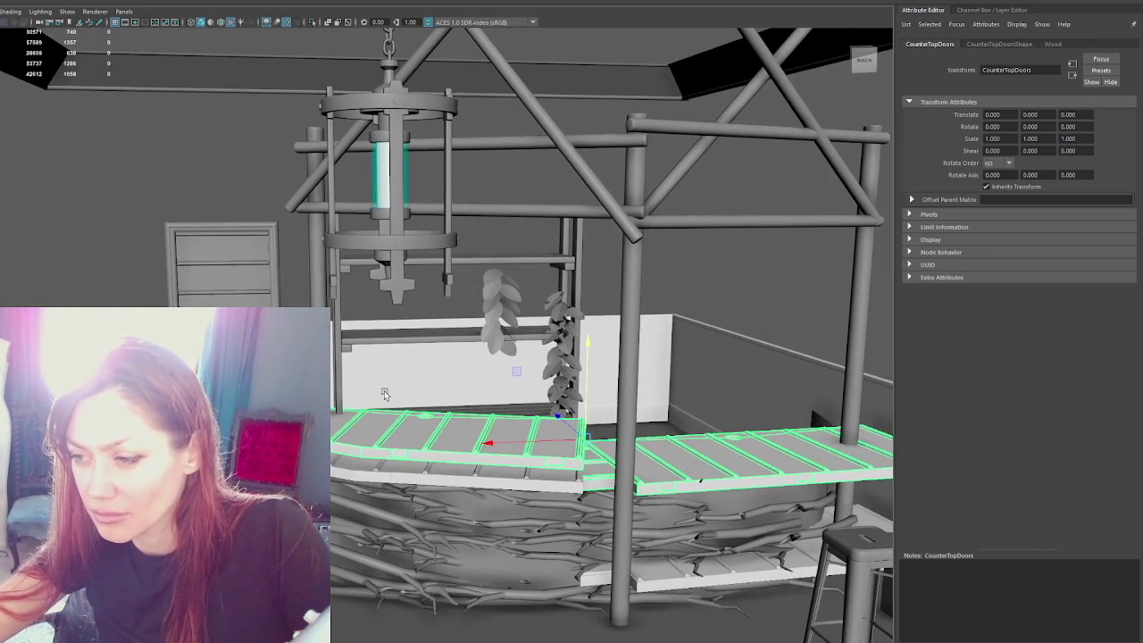
right_click(393, 390)
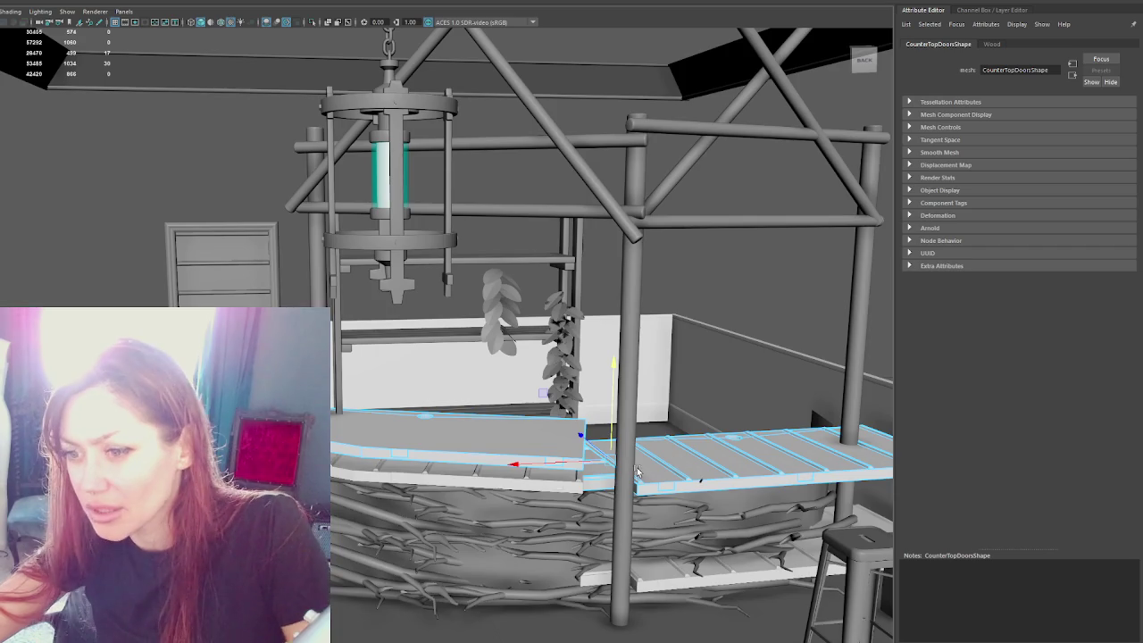
scroll(625, 392, up, 3)
scroll(576, 329, up, 2)
alt+drag(576, 329, 382, 327)
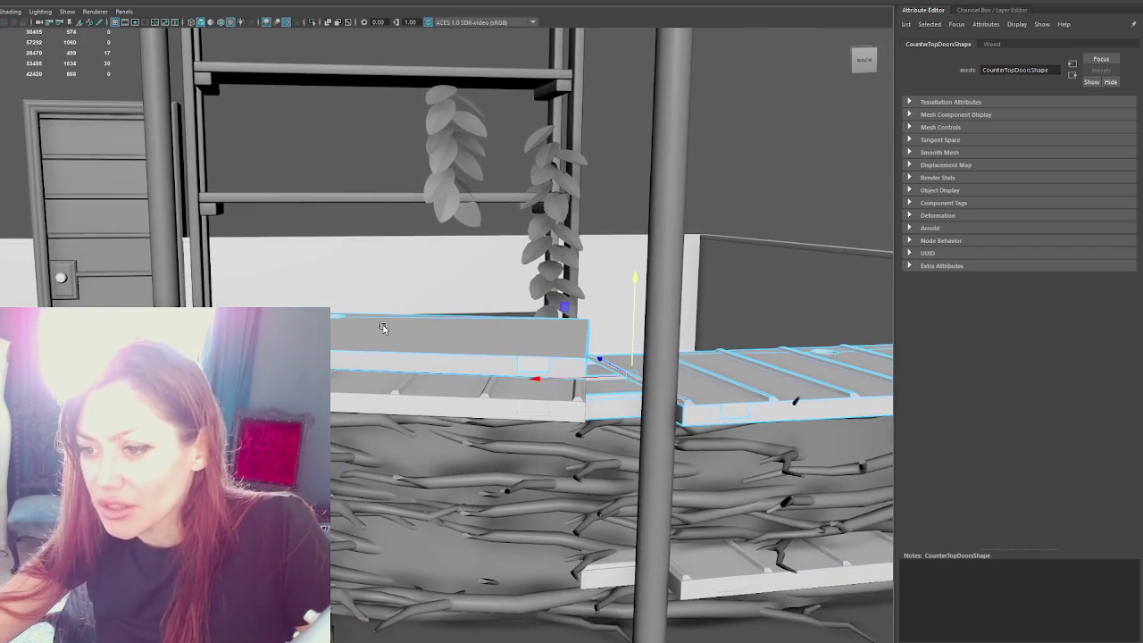
click(361, 348)
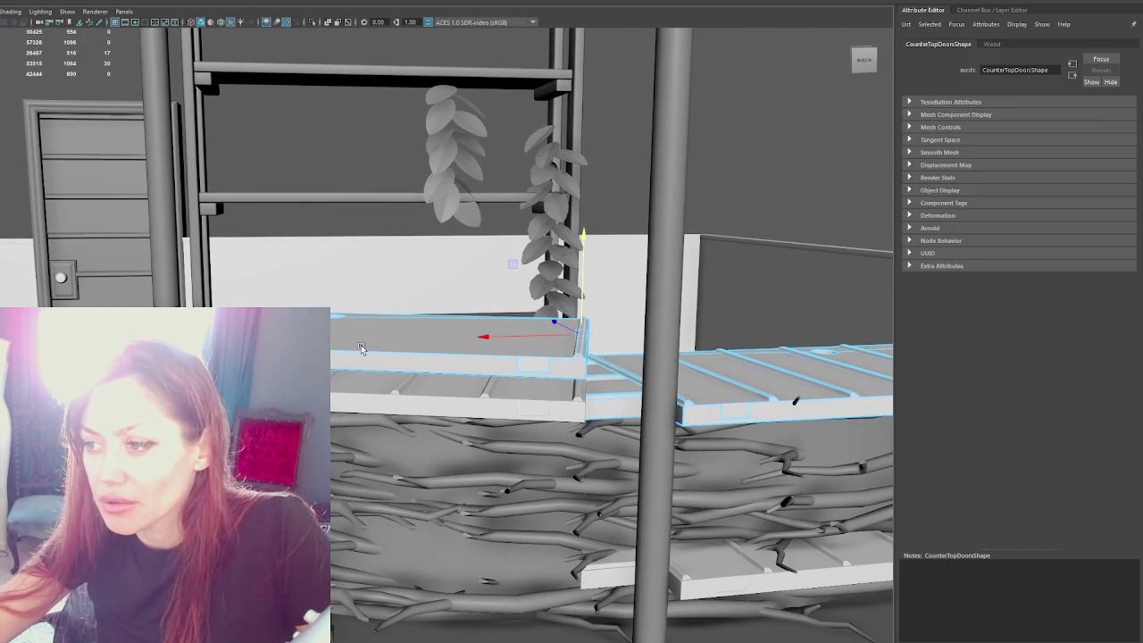
click(407, 332)
scroll(407, 332, down, 5)
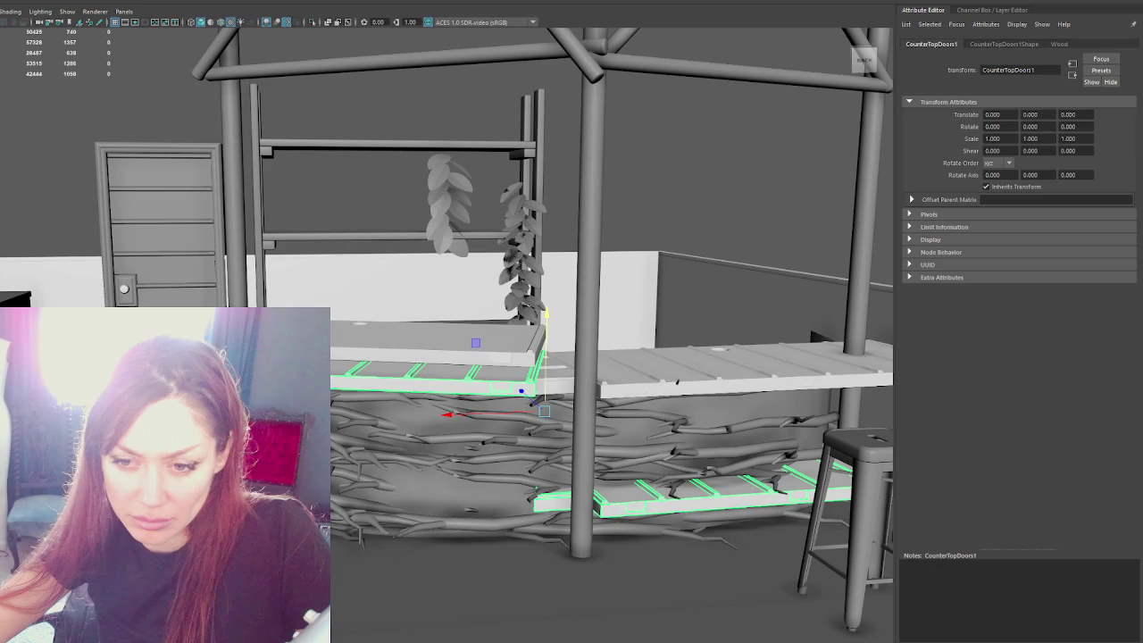
click(702, 366)
Step: Delete the plank groove edges from the right counter piece so its top is flat
right_click(702, 366)
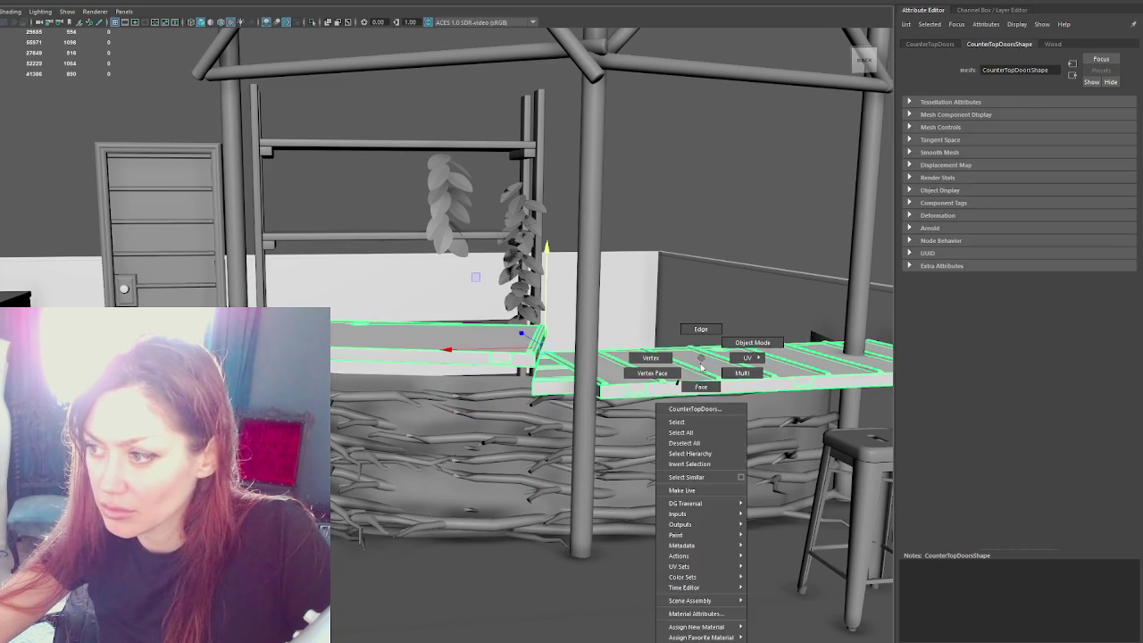
click(701, 386)
alt+drag(701, 385, 374, 512)
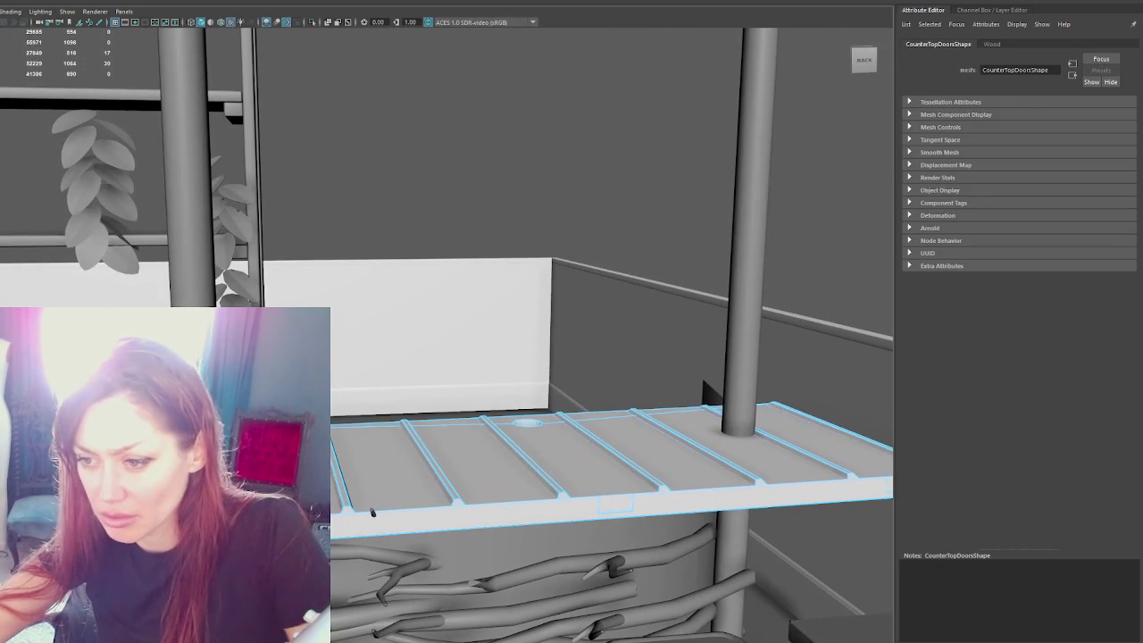
click(534, 471)
key(Delete)
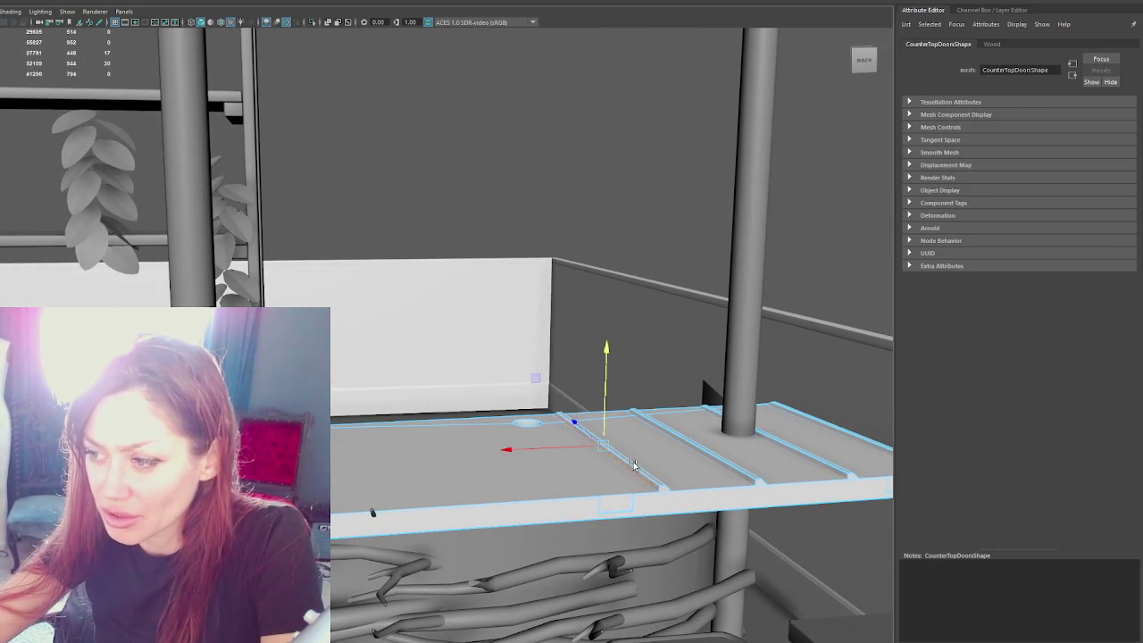
key(Delete)
key(Delete)
click(802, 453)
key(Delete)
click(837, 430)
key(Delete)
alt+drag(479, 483, 546, 474)
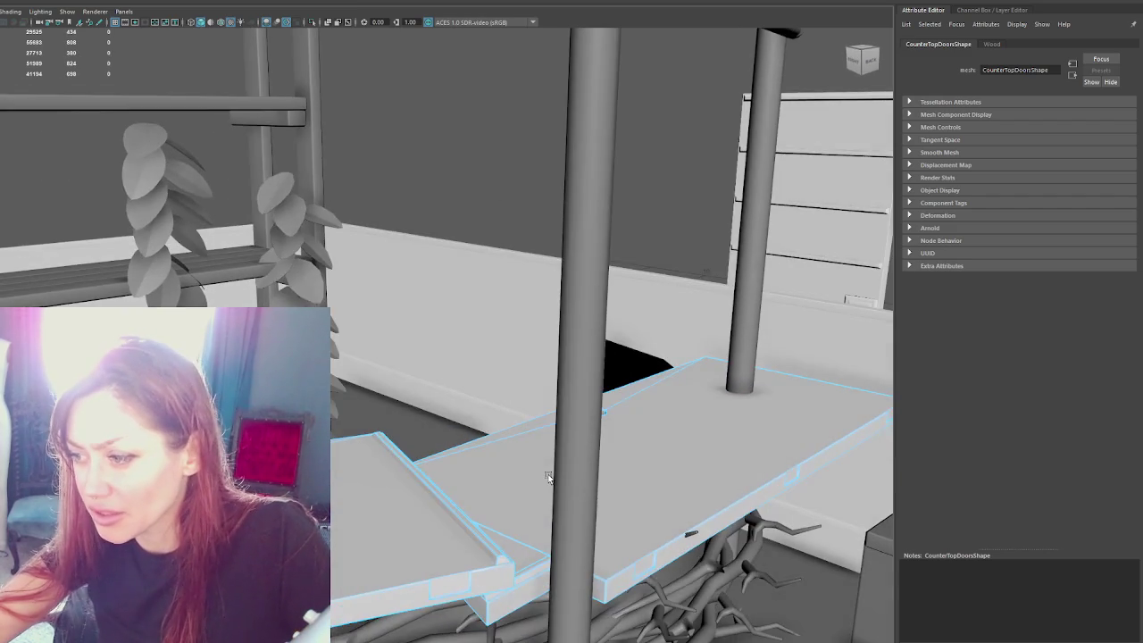
key(Delete)
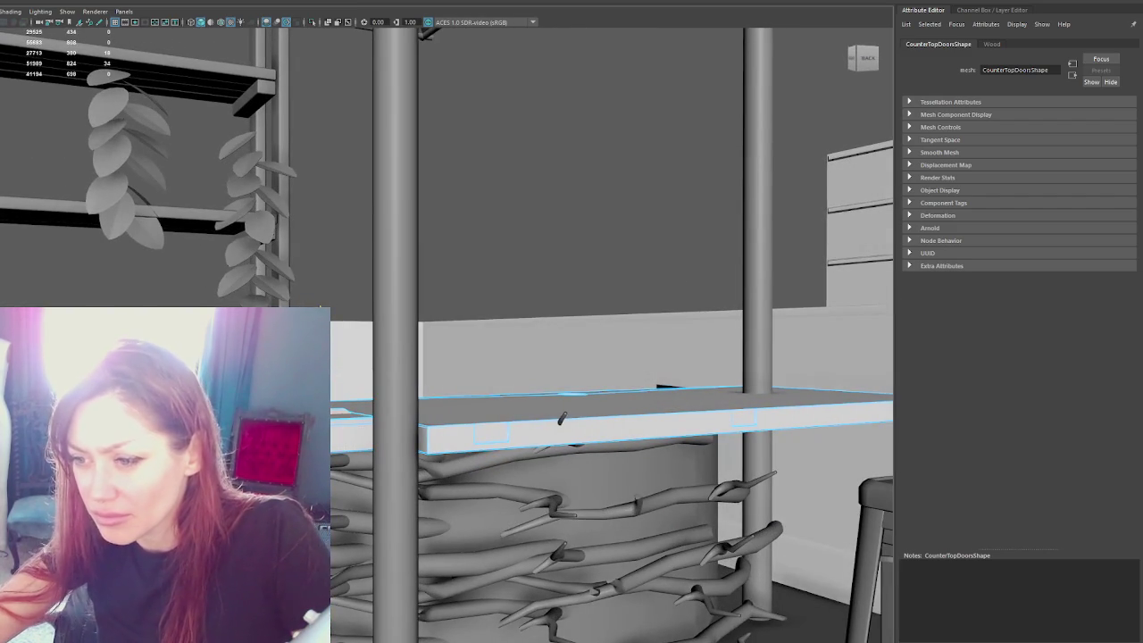
mouse_move(389, 407)
alt+mouse_down()
mouse_move(566, 449)
mouse_move(483, 419)
alt+mouse_up()
Step: Select the left counter piece's faces and rotate them slightly
right_click(409, 376)
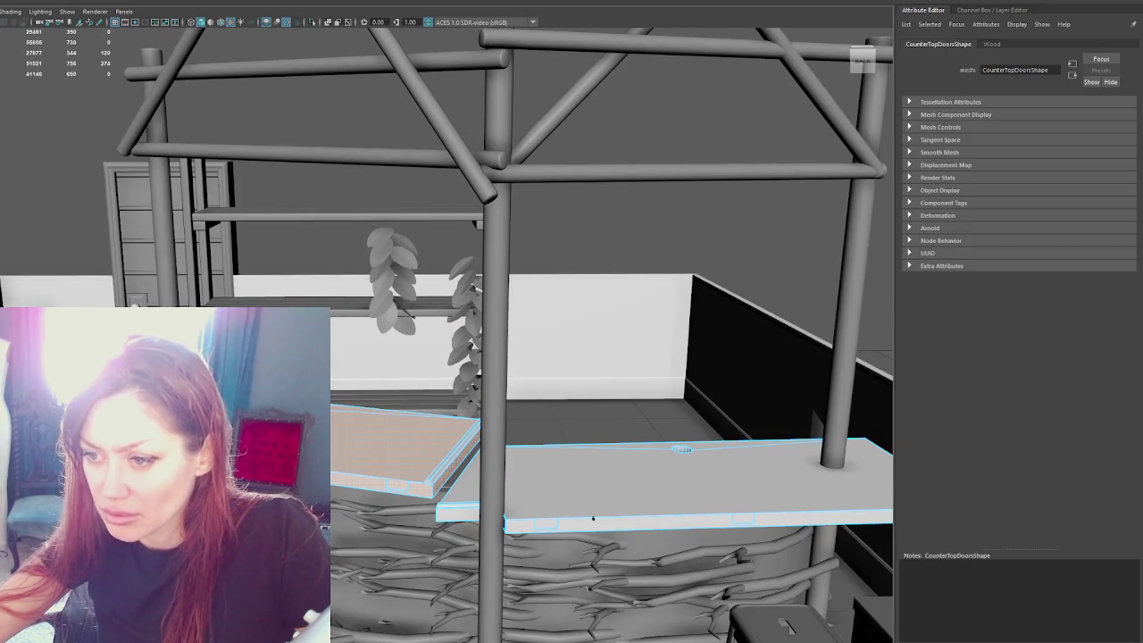
drag(358, 420, 523, 431)
key(e)
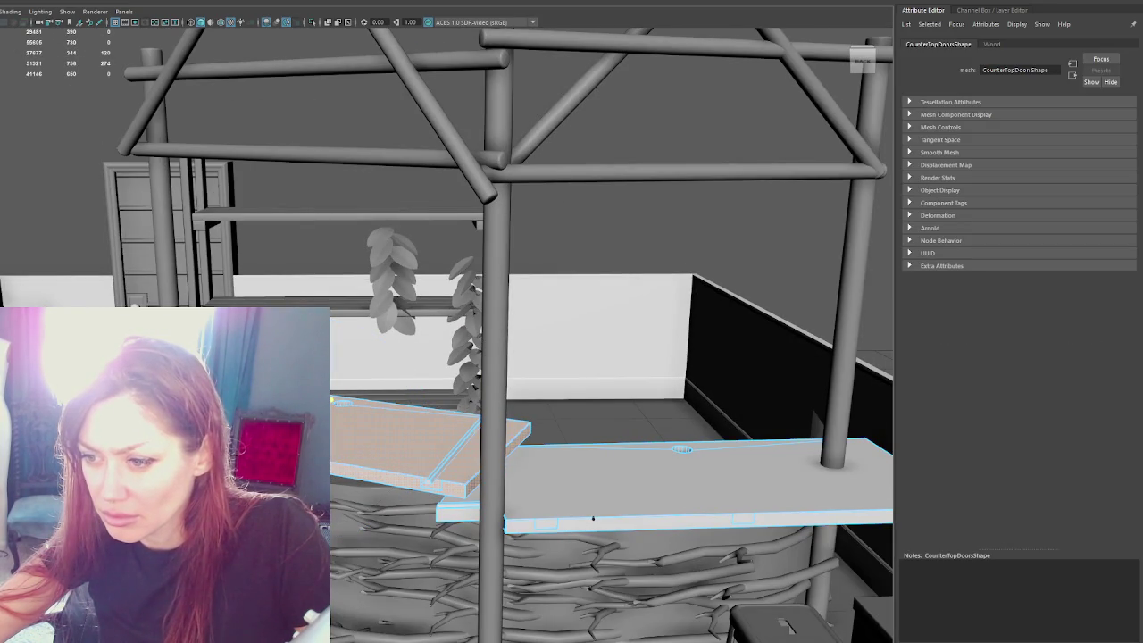
click(592, 535)
Step: Drag the Shelves unit with the Move tool to a spot behind the bar counter
mouse_move(592, 536)
alt+mouse_down()
mouse_move(379, 431)
mouse_move(354, 432)
alt+mouse_up()
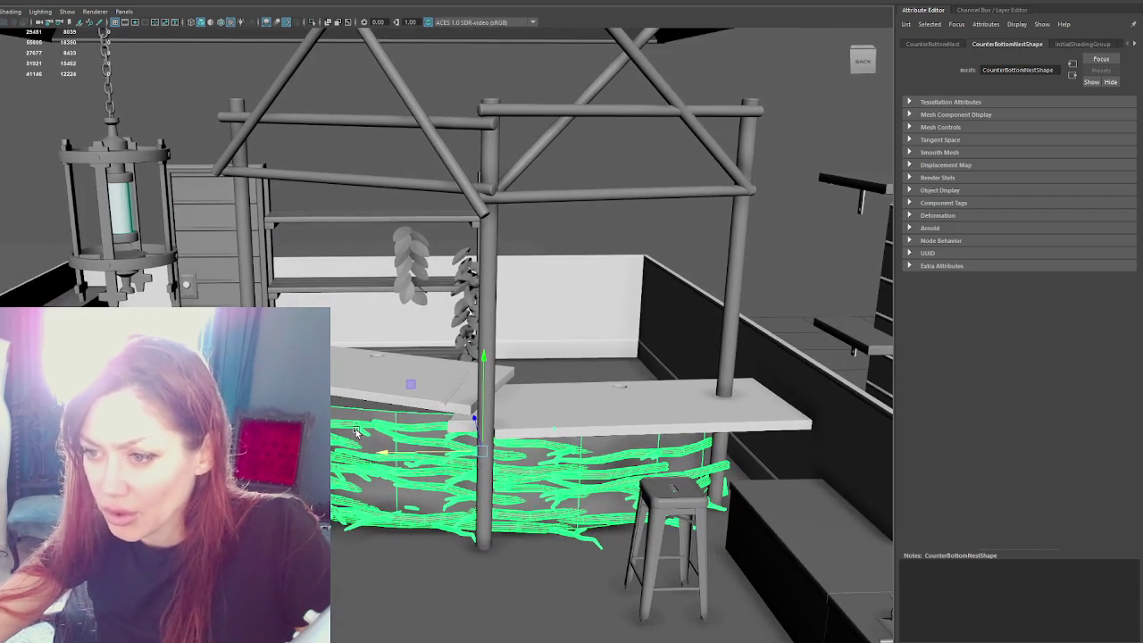
scroll(354, 432, down, 5)
click(357, 134)
alt+drag(357, 134, 364, 144)
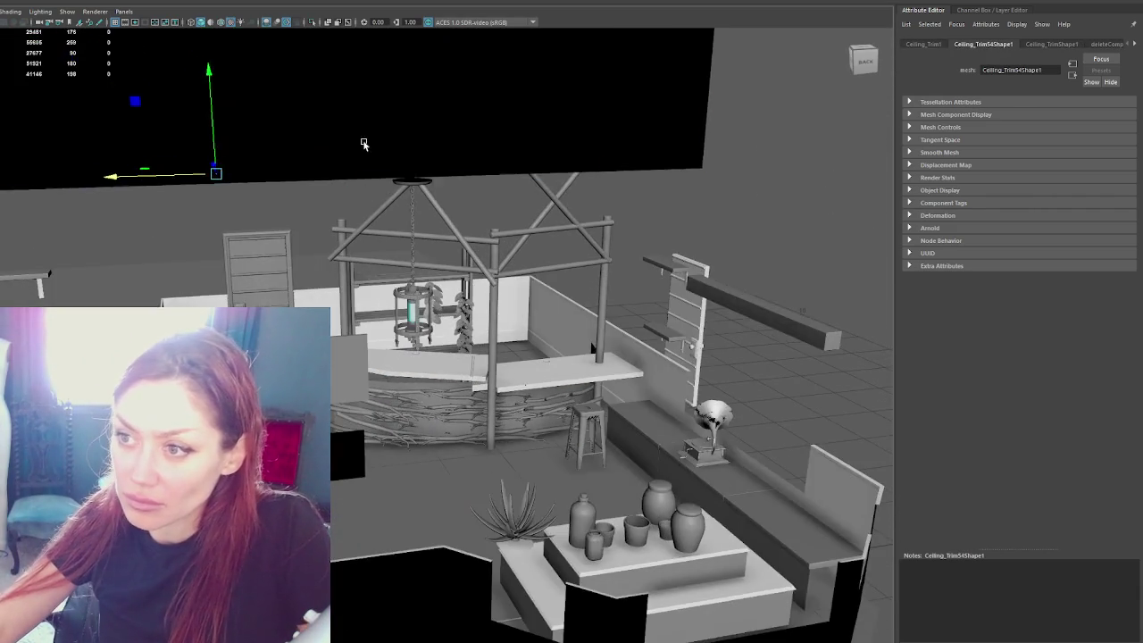
click(364, 144)
scroll(360, 173, down, 5)
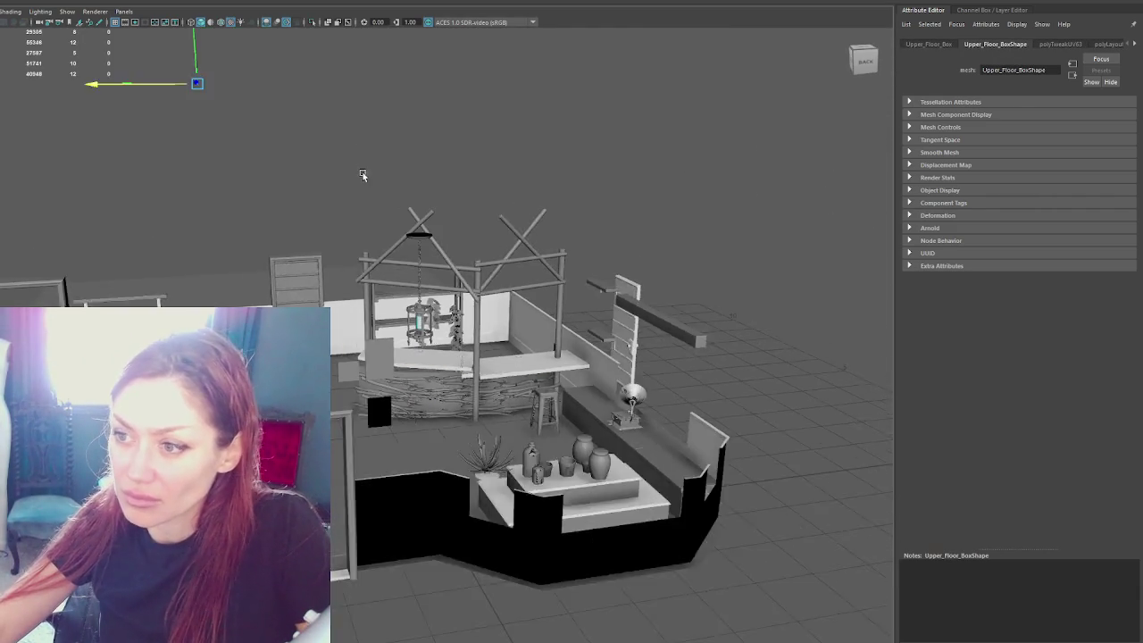
scroll(375, 268, up, 5)
scroll(381, 308, up, 3)
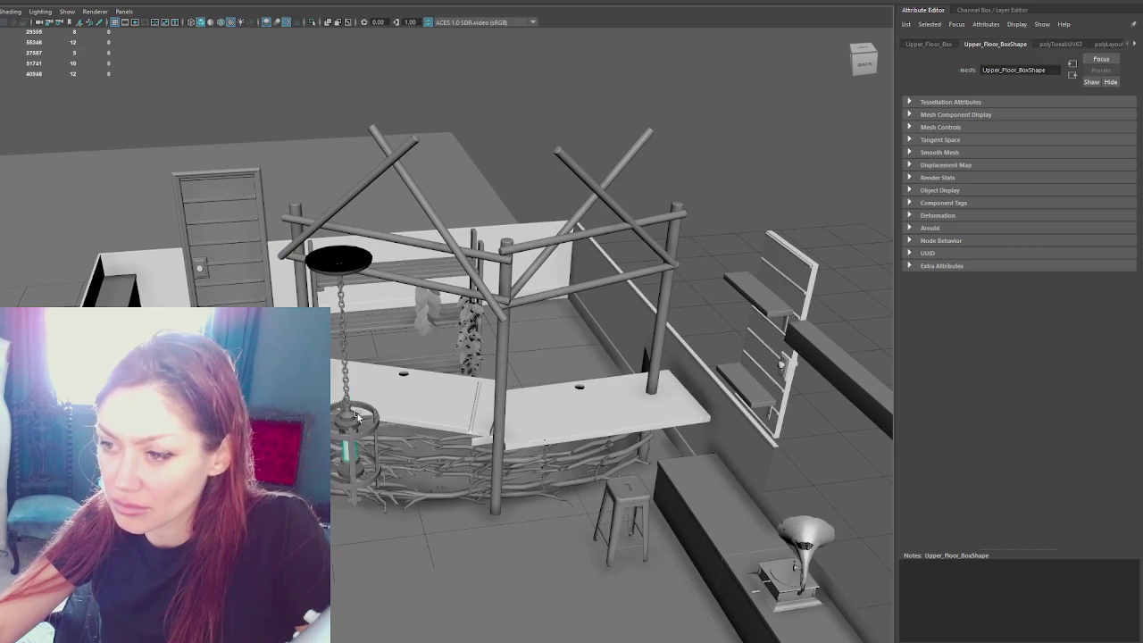
click(356, 418)
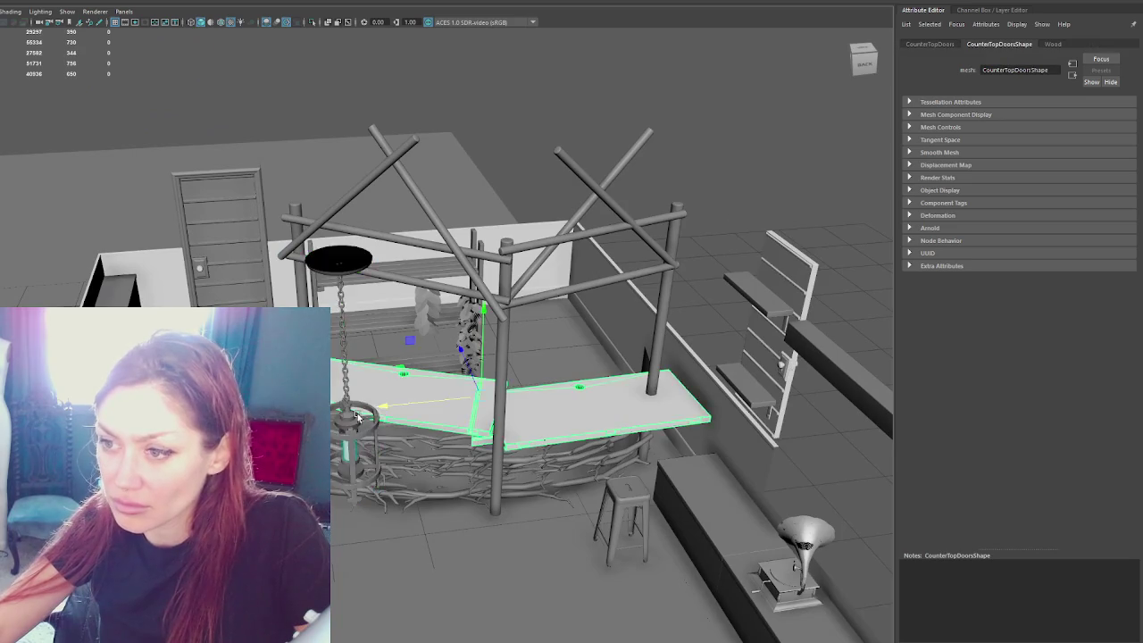
alt+drag(356, 418, 382, 422)
click(390, 459)
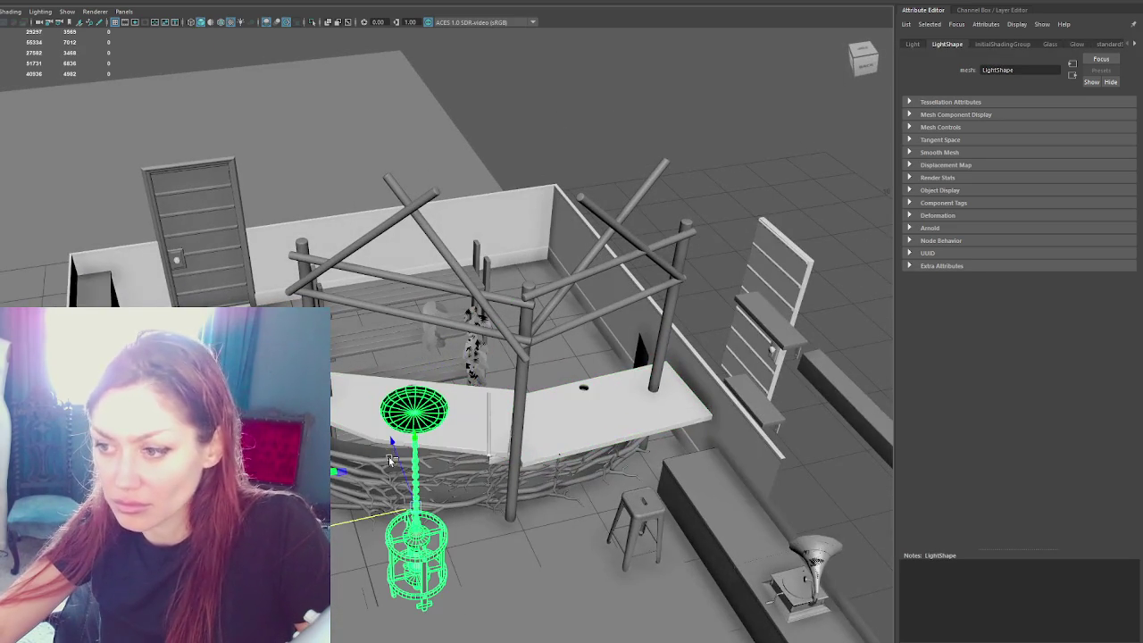
mouse_move(403, 493)
alt+mouse_down()
mouse_move(428, 402)
mouse_move(474, 366)
alt+mouse_up()
click(429, 375)
scroll(438, 381, up, 3)
scroll(473, 366, up, 2)
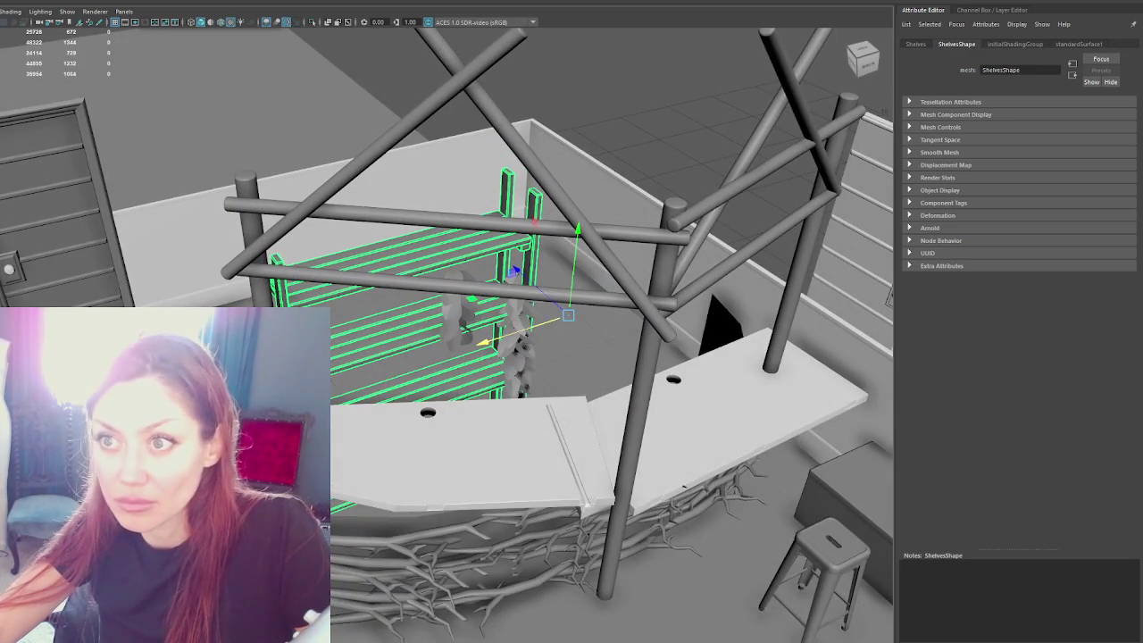
drag(386, 347, 396, 229)
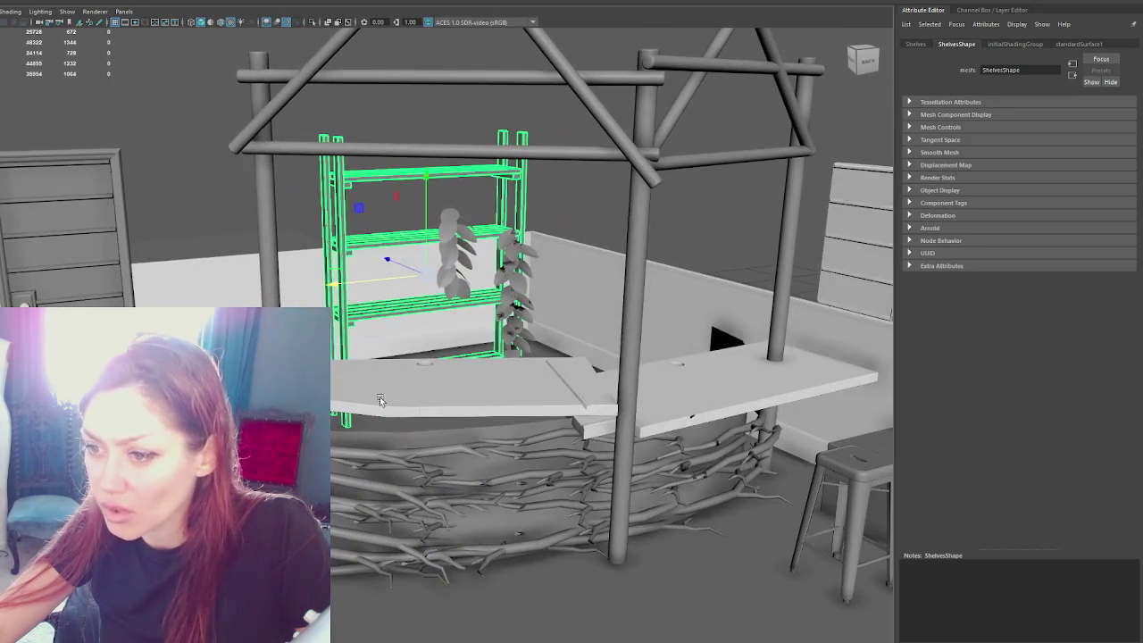
Step: Isolate the CounterBottomNest branch mesh under the counter and switch it to vertex editing
click(379, 400)
alt+drag(380, 400, 385, 379)
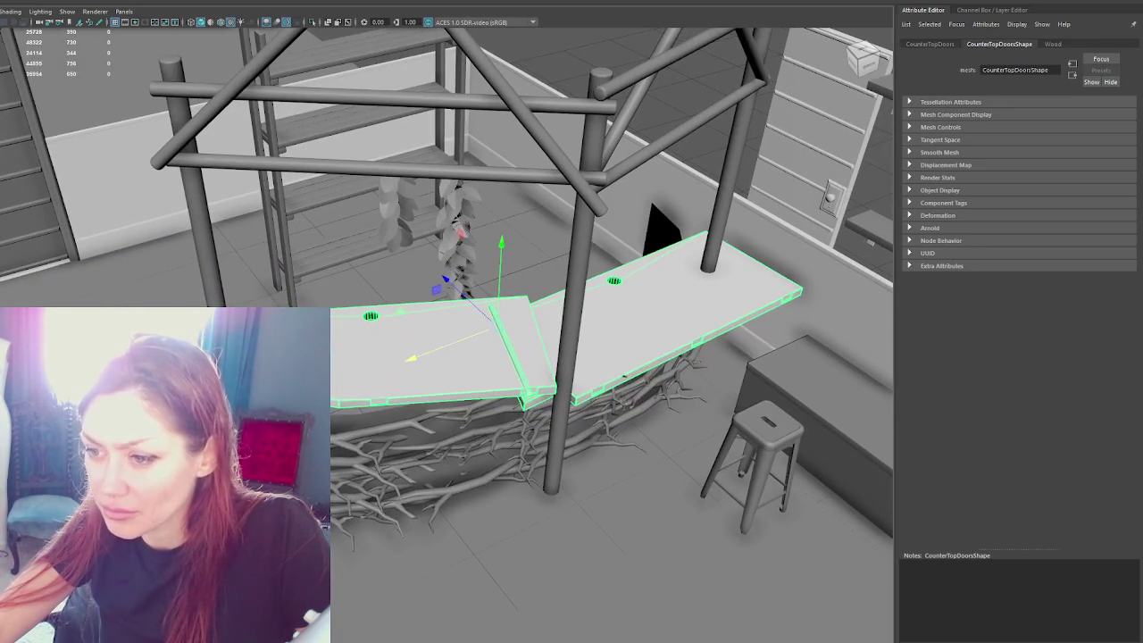
click(344, 411)
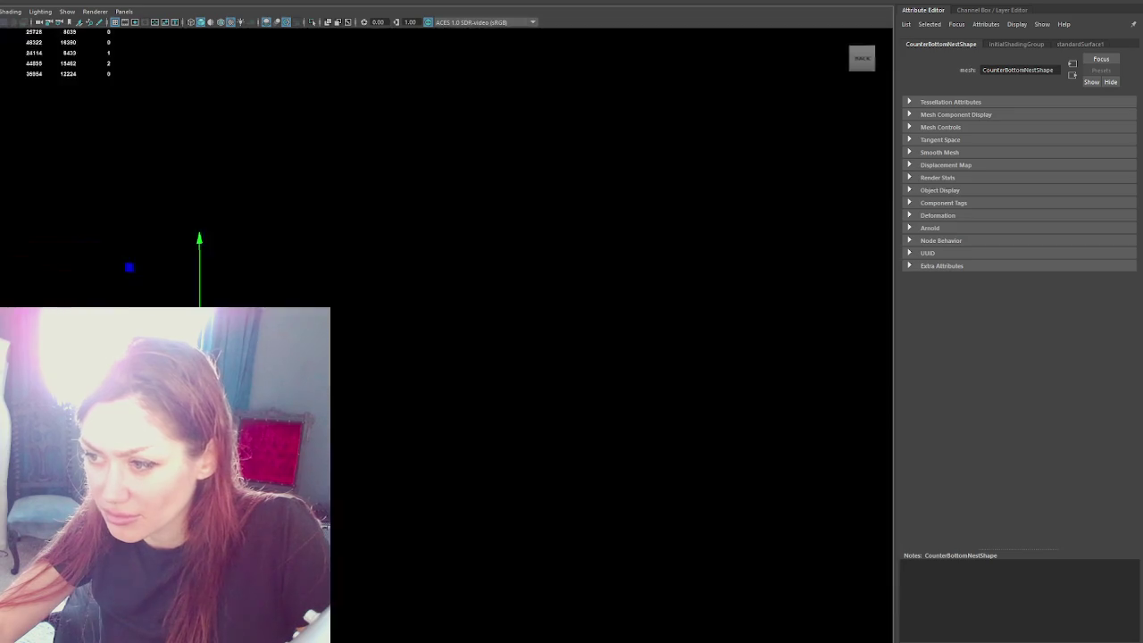
alt+drag(429, 268, 445, 213)
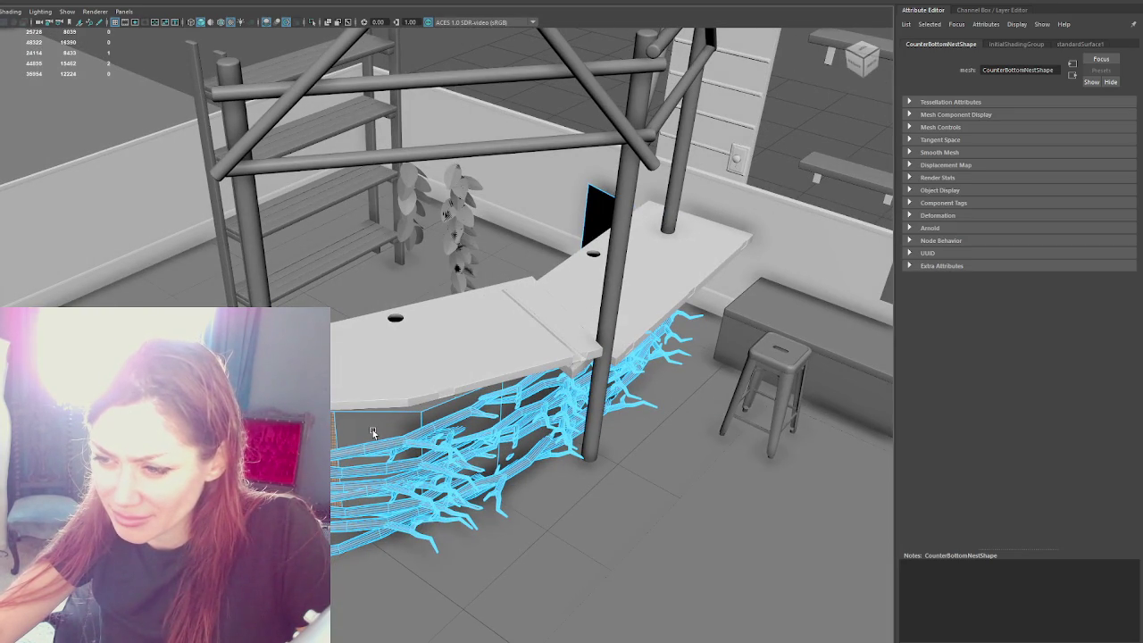
right_drag(384, 423, 417, 416)
drag(406, 424, 373, 432)
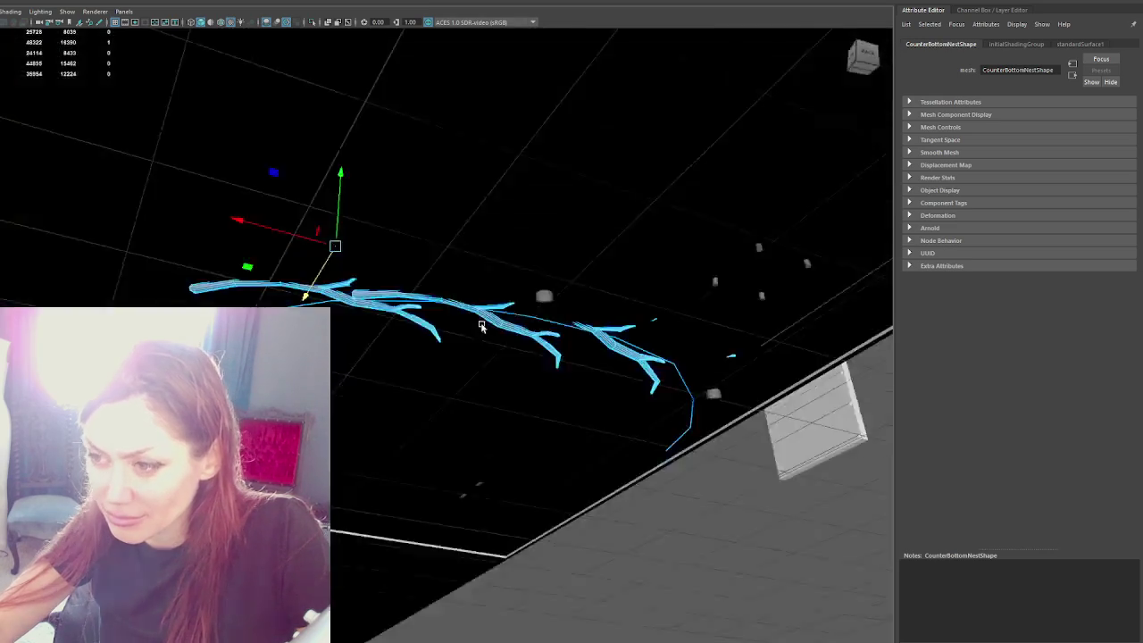
mouse_move(501, 409)
alt+mouse_down()
mouse_move(460, 291)
mouse_move(490, 399)
alt+mouse_up()
key(ctrl+1)
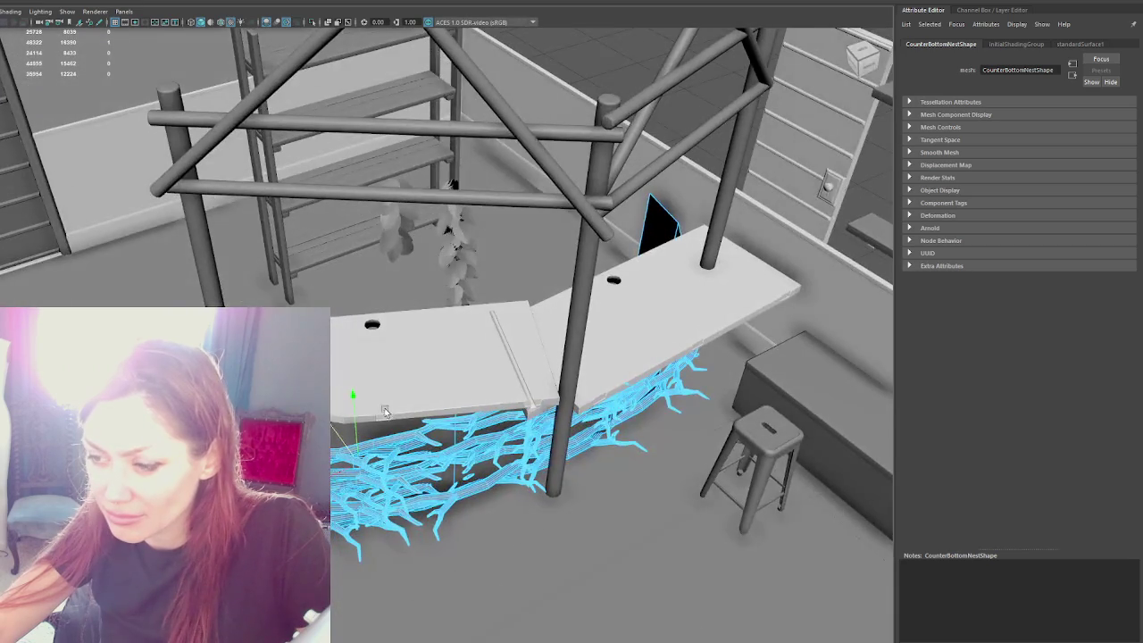
alt+drag(385, 411, 465, 384)
key(F9)
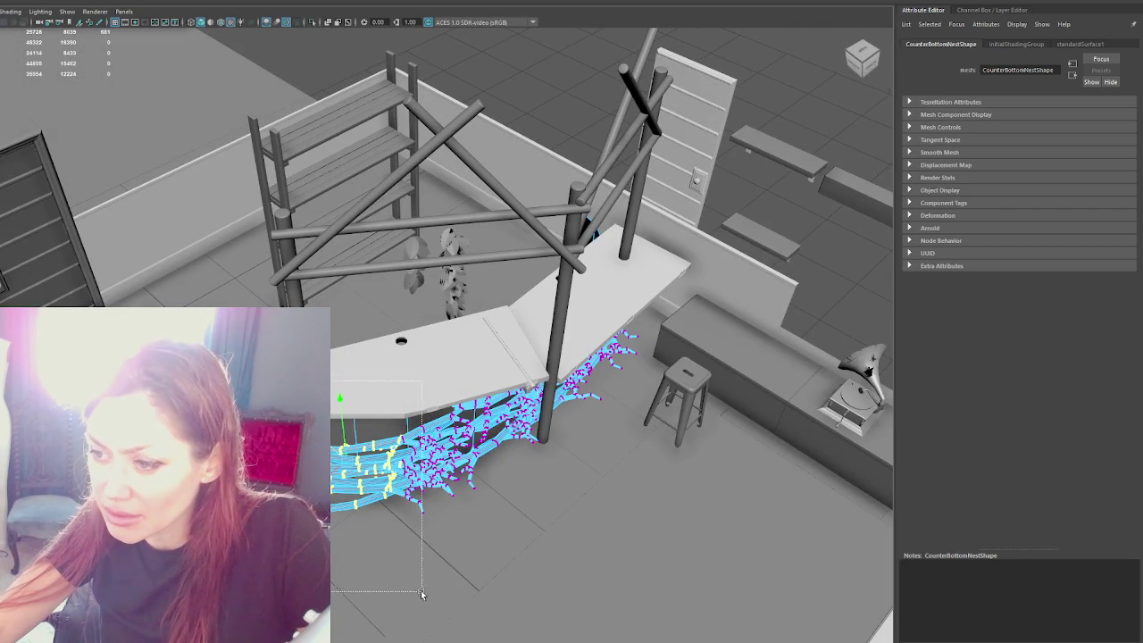
Step: Rotate the selected CounterBottomNest vertices so the strands hang further down
key(e)
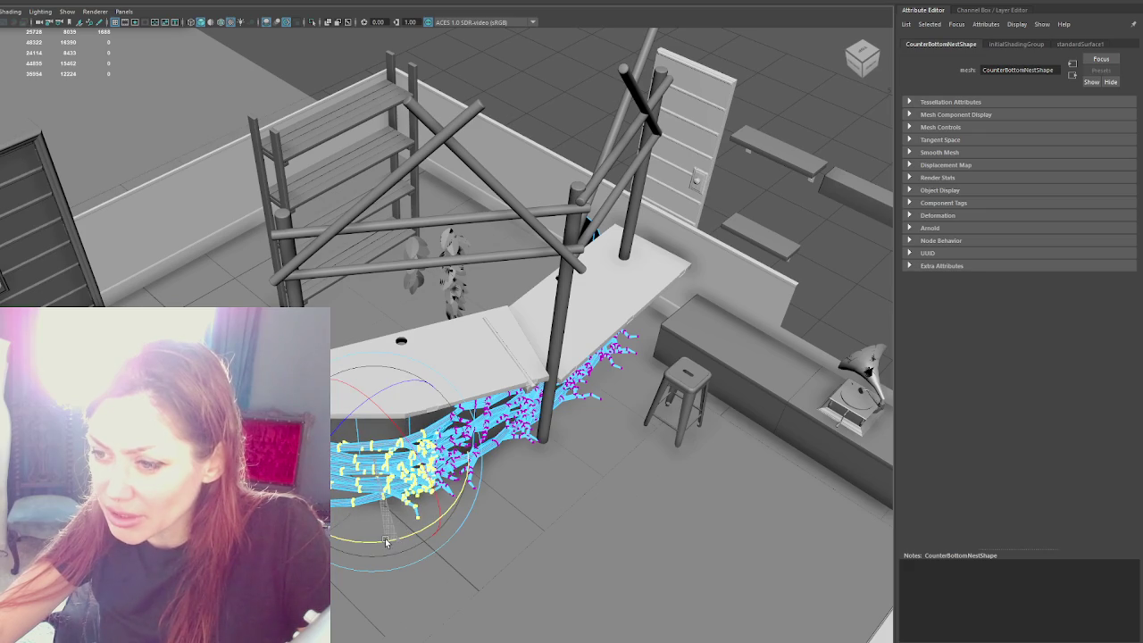
key(4)
alt+drag(384, 530, 295, 536)
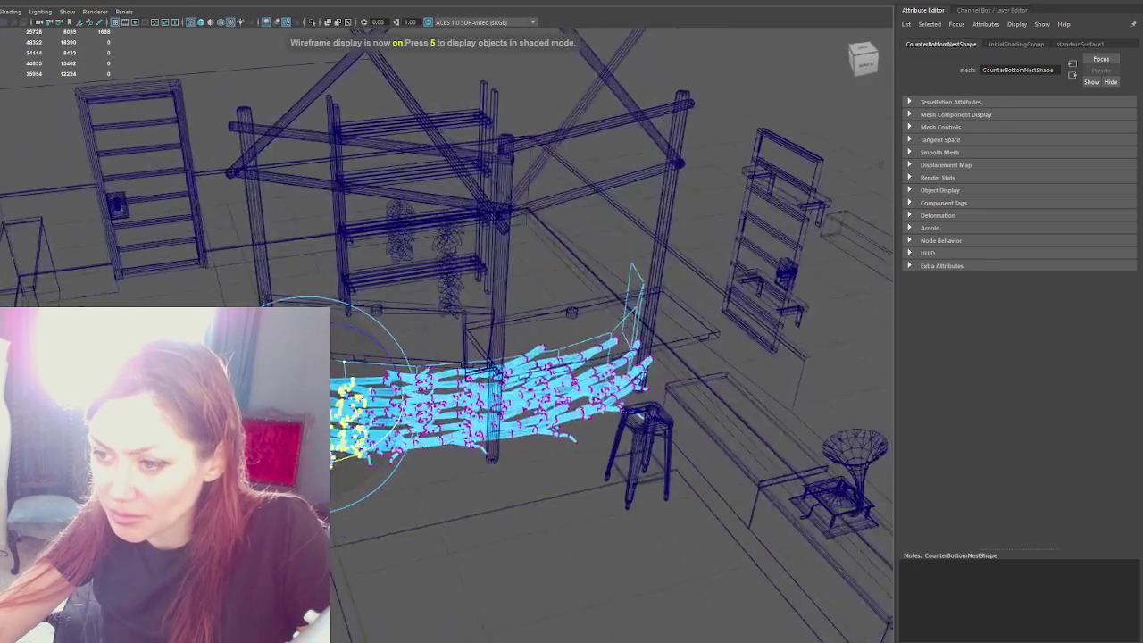
key(q)
alt+drag(365, 368, 427, 322)
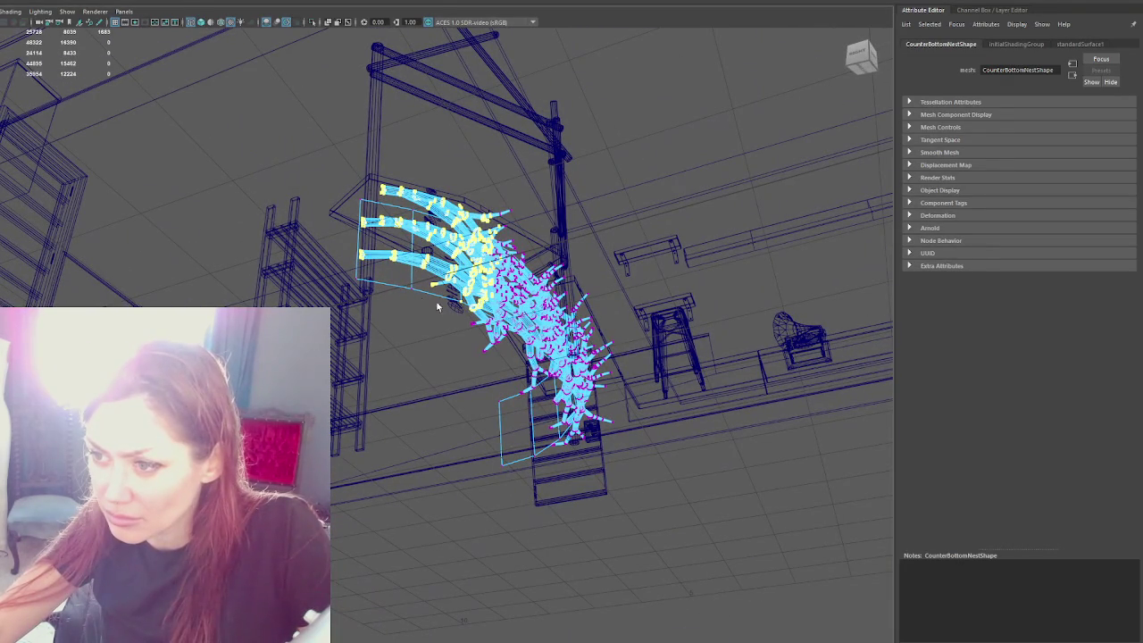
mouse_move(322, 500)
alt+mouse_down()
mouse_move(438, 509)
mouse_move(356, 420)
mouse_move(362, 467)
alt+mouse_up()
key(5)
key(e)
key(q)
key(e)
key(q)
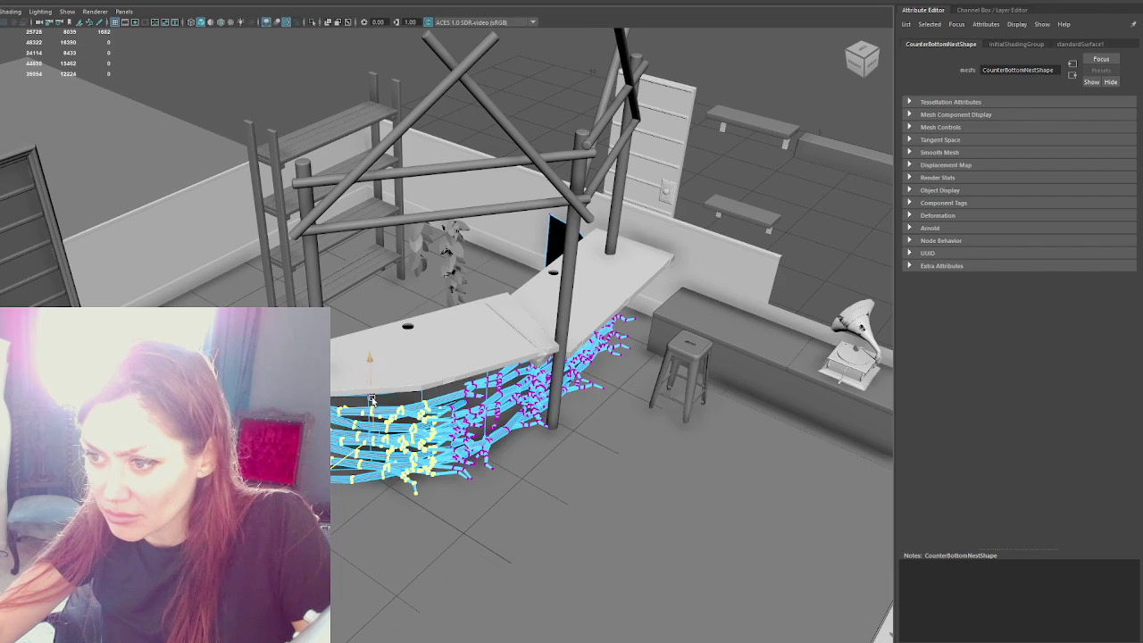
Step: Pull the lower strand edges further down and extrude them
alt+drag(372, 399, 381, 361)
right_click(381, 361)
click(382, 332)
mouse_move(339, 454)
mouse_down()
mouse_move(406, 455)
mouse_move(355, 451)
mouse_up()
key(ctrl+e)
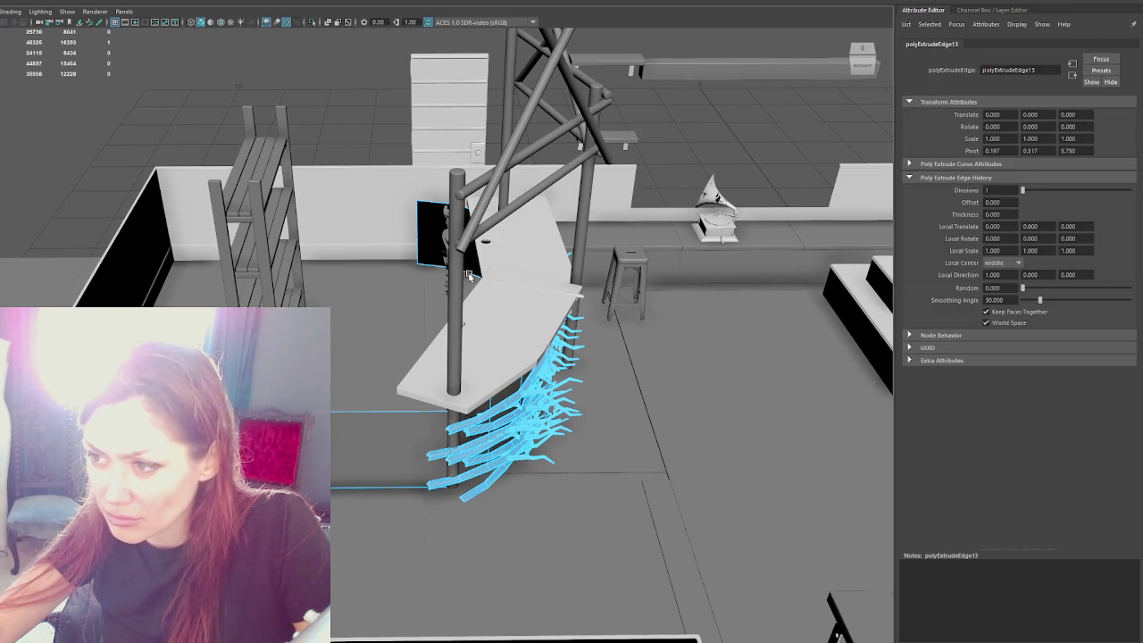
Step: Duplicate the countertop beside the bar, then rotate the copy and move it toward the near side
click(511, 274)
right_click(511, 274)
key(ctrl+d)
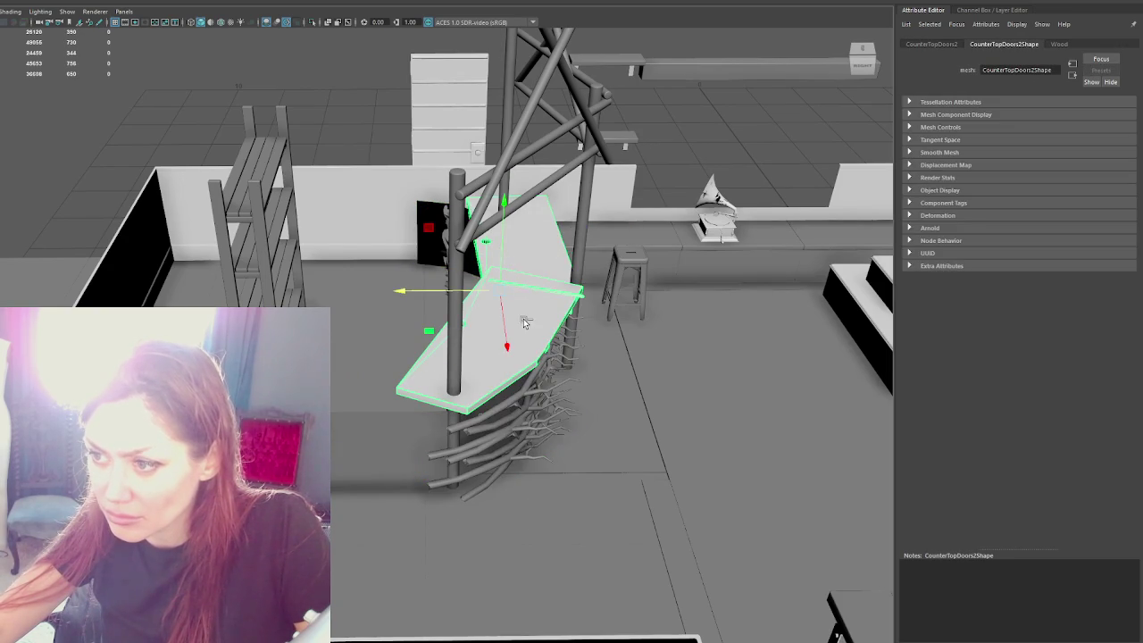
key(e)
mouse_move(536, 335)
mouse_down()
mouse_move(332, 298)
mouse_move(332, 384)
mouse_up()
key(w)
alt+drag(72, 239, 206, 243)
mouse_move(346, 229)
mouse_down()
mouse_move(101, 340)
mouse_move(27, 299)
mouse_up()
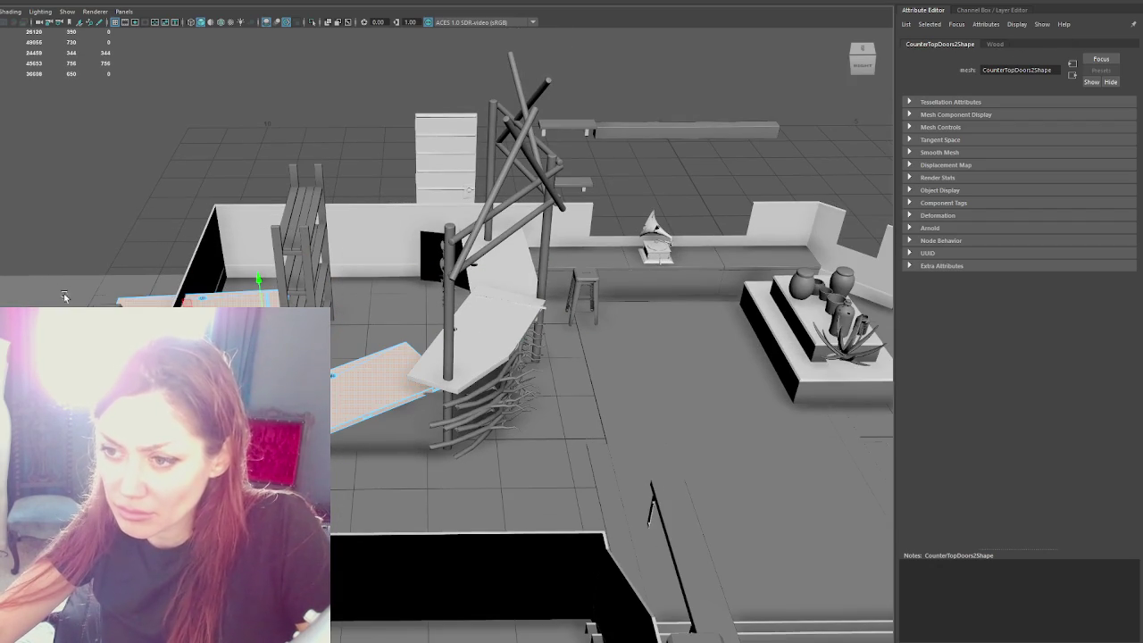
Step: Rotate and slide the near-left countertop into line with the bar
click(56, 242)
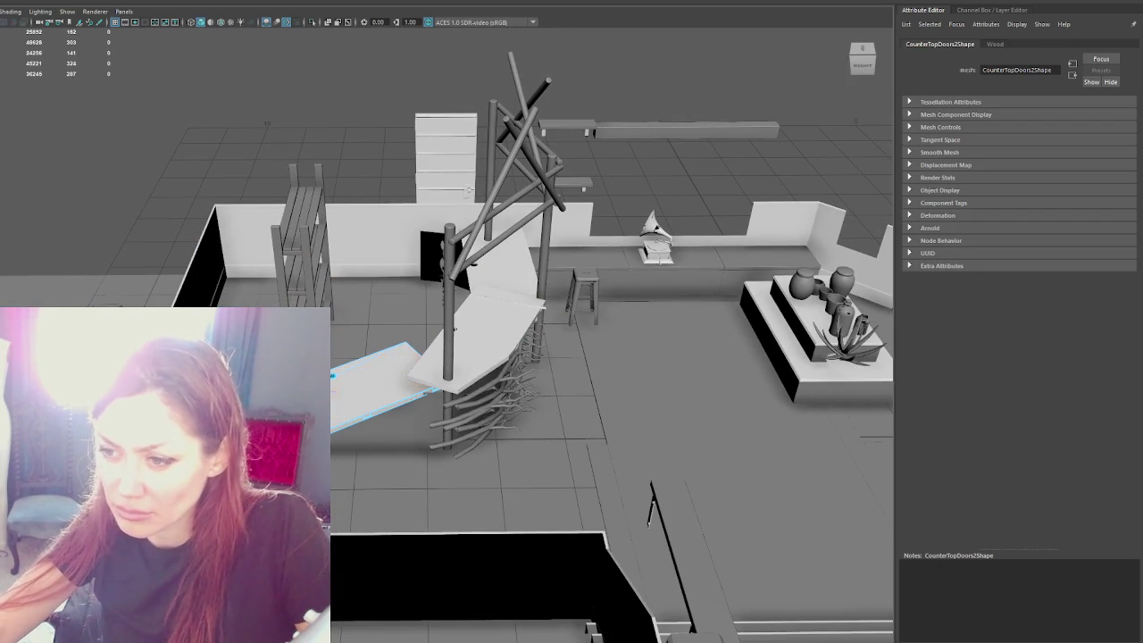
click(384, 384)
mouse_move(393, 453)
mouse_down()
mouse_move(355, 451)
mouse_move(338, 432)
mouse_up()
key(w)
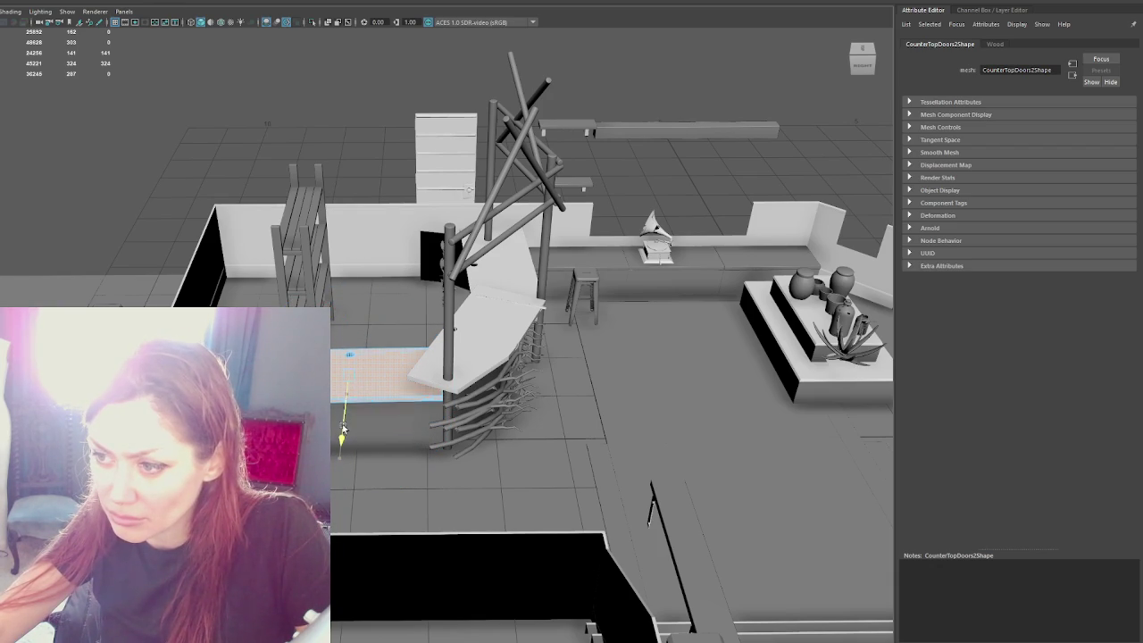
drag(349, 360, 355, 359)
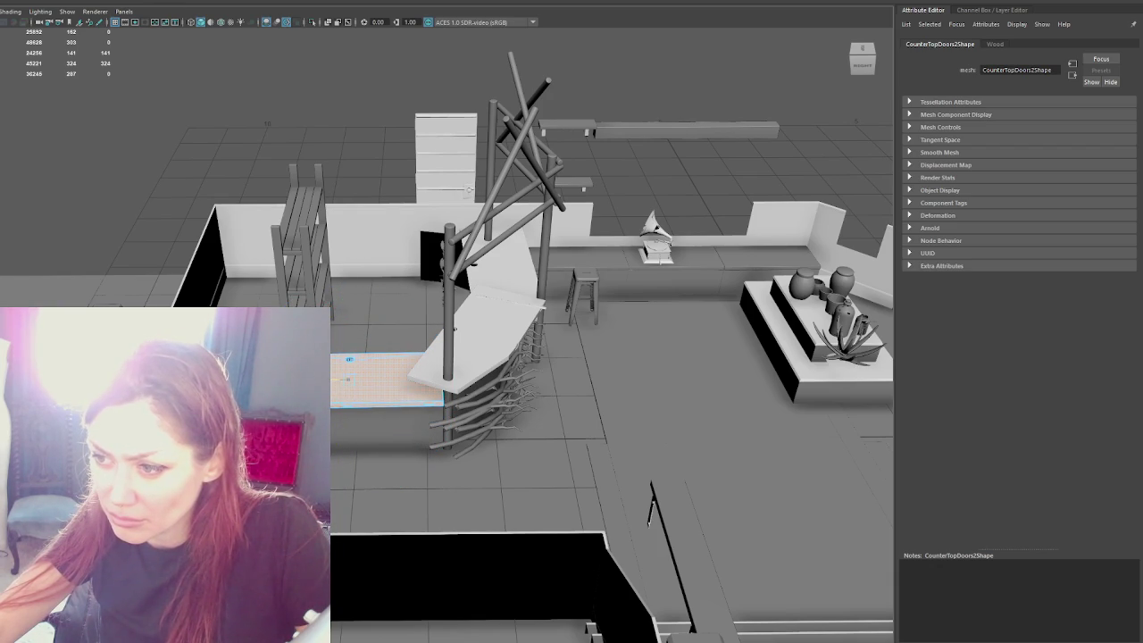
key(Escape)
Step: Duplicate the door panel and place the copy beside the shelves
key(e)
alt+drag(467, 190, 750, 290)
click(109, 216)
click(97, 302)
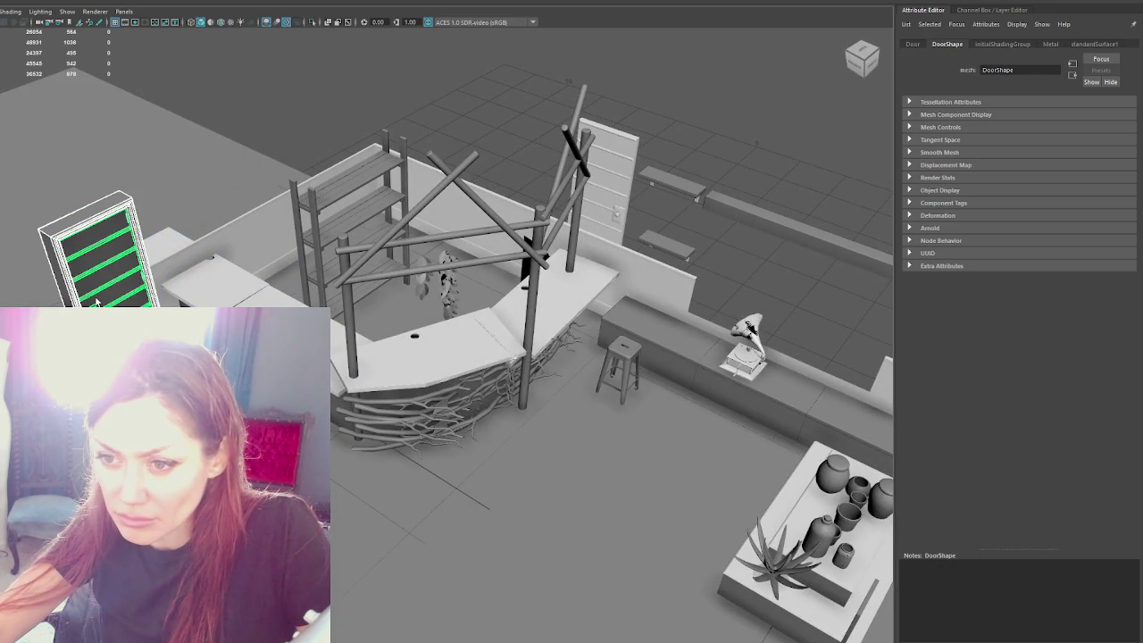
key(ctrl+d)
drag(125, 299, 290, 242)
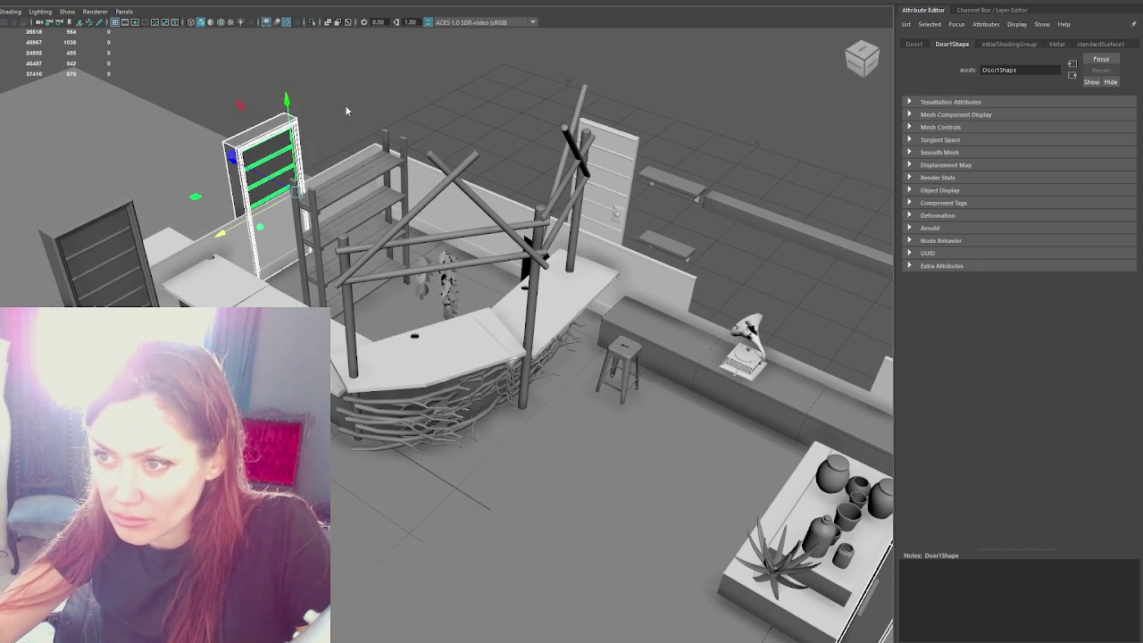
click(393, 85)
Step: Remove the spare DoorFrames3 door frame
click(302, 138)
scroll(428, 312, down, 3)
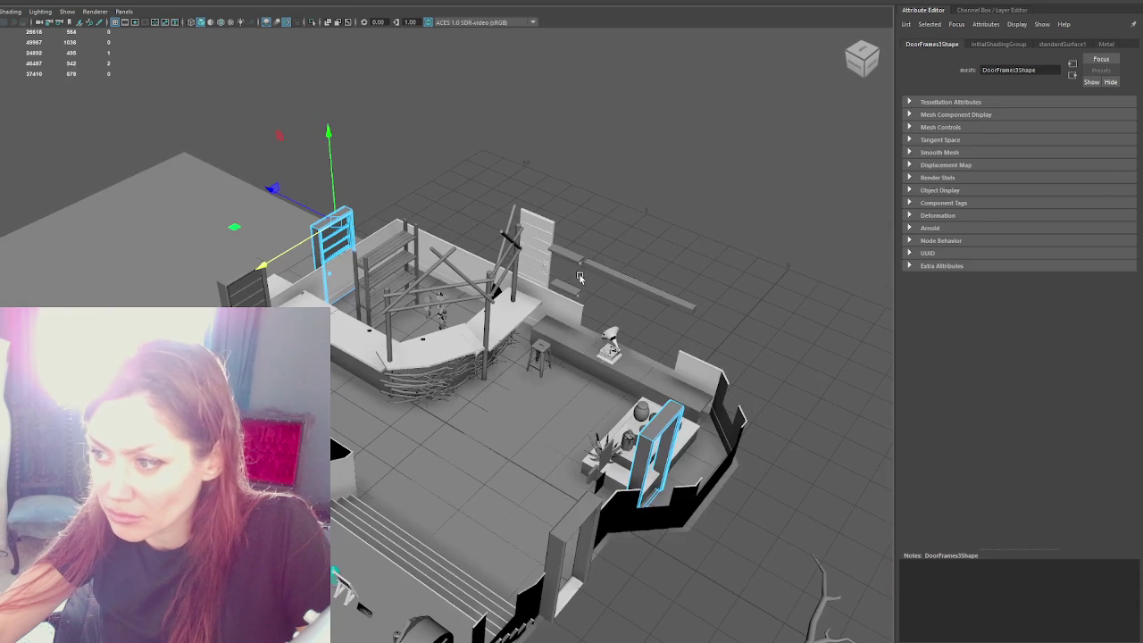
click(643, 433)
key(ctrl+h)
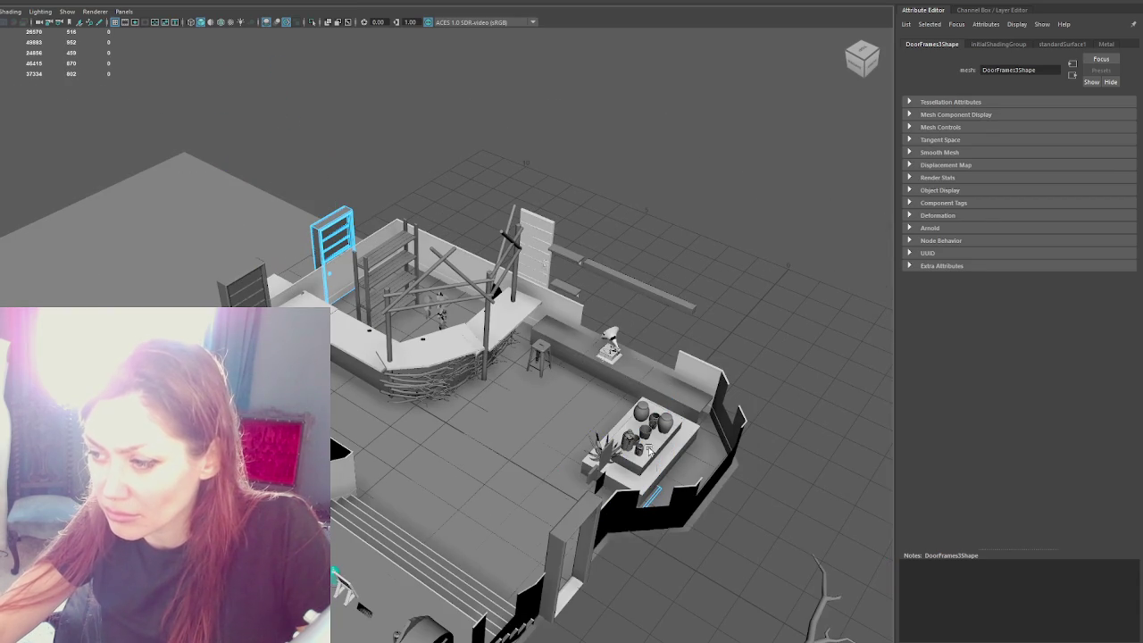
scroll(647, 494, up, 2)
scroll(648, 494, up, 1)
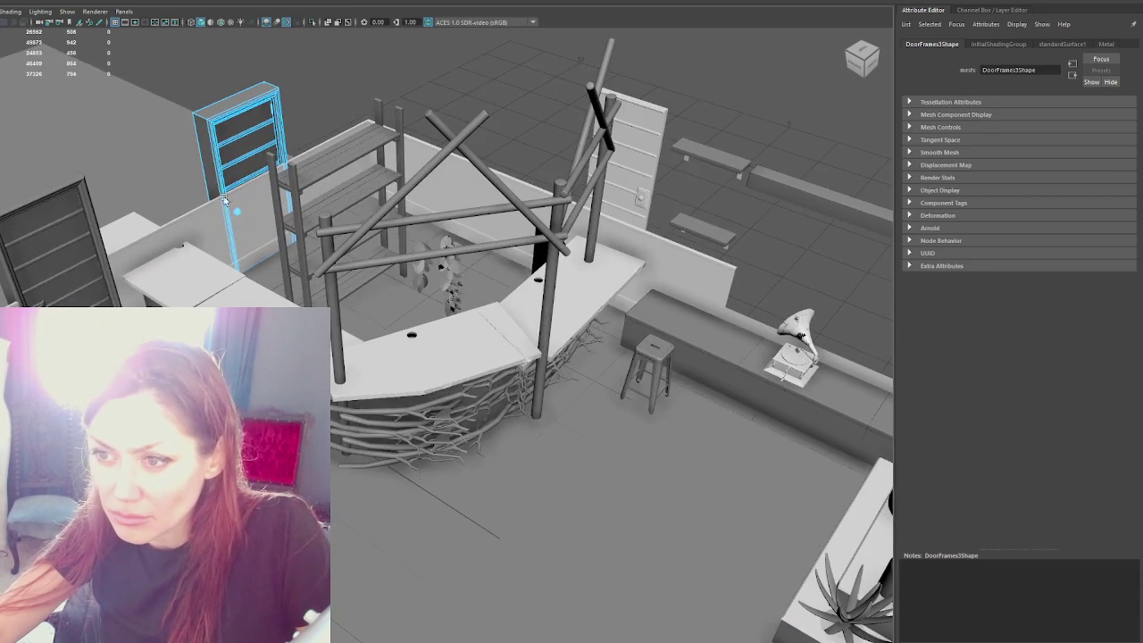
scroll(648, 494, up, 1)
Step: Nudge the left door down and left so it sits inside its frame
click(213, 282)
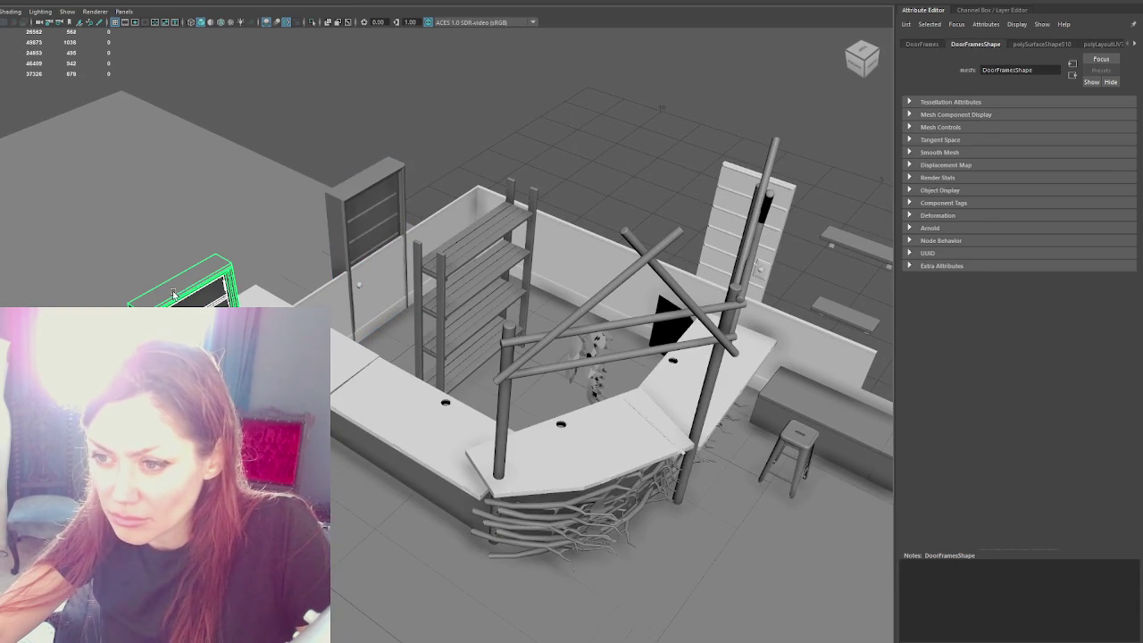
click(560, 67)
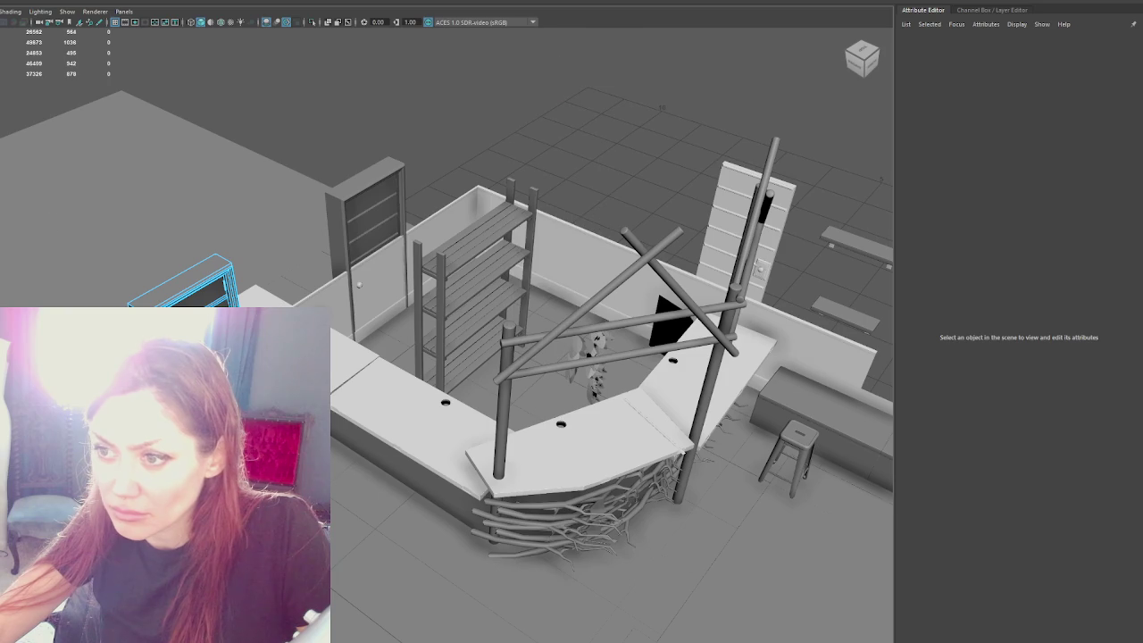
drag(11, 161, 290, 307)
drag(183, 285, 179, 289)
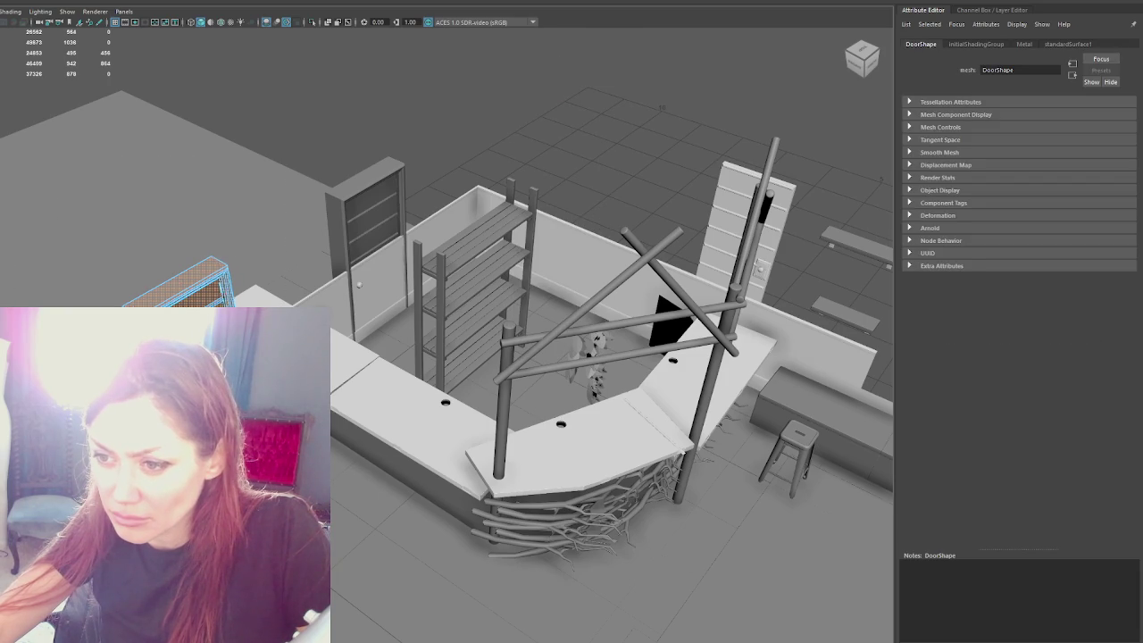
click(581, 230)
mouse_move(493, 123)
alt+mouse_down()
mouse_move(423, 120)
mouse_move(378, 268)
alt+mouse_up()
Step: Shift the Wall_Trim's doorway-side vertices left along X, then bring up Insert Edge Loop Tool settings
key(f)
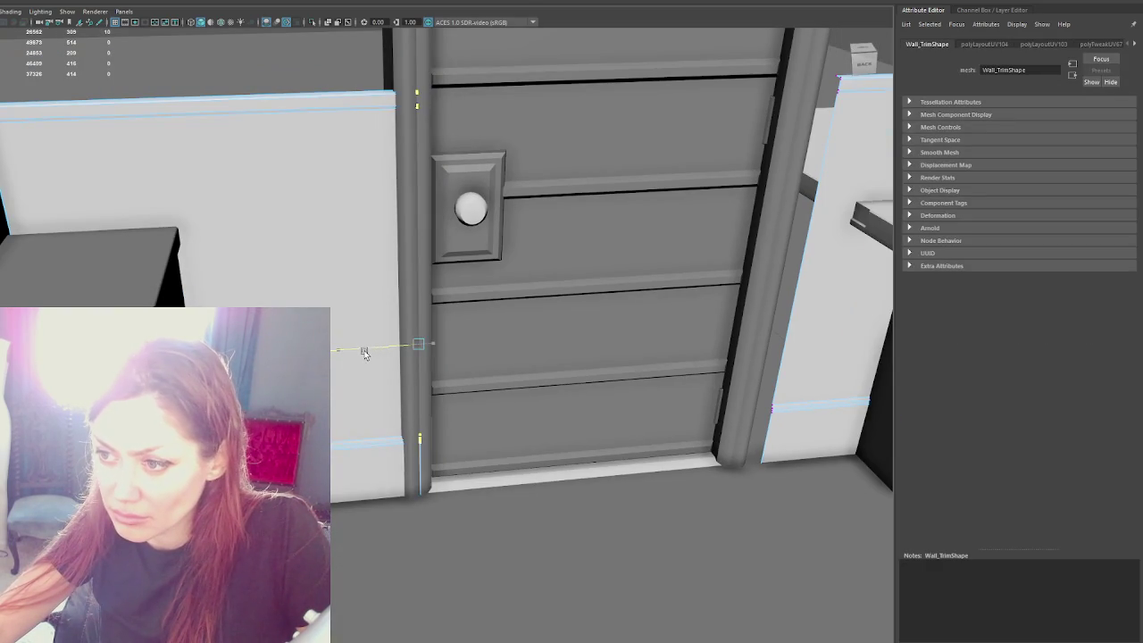
mouse_move(357, 352)
alt+mouse_down()
mouse_move(444, 369)
mouse_move(691, 145)
alt+mouse_up()
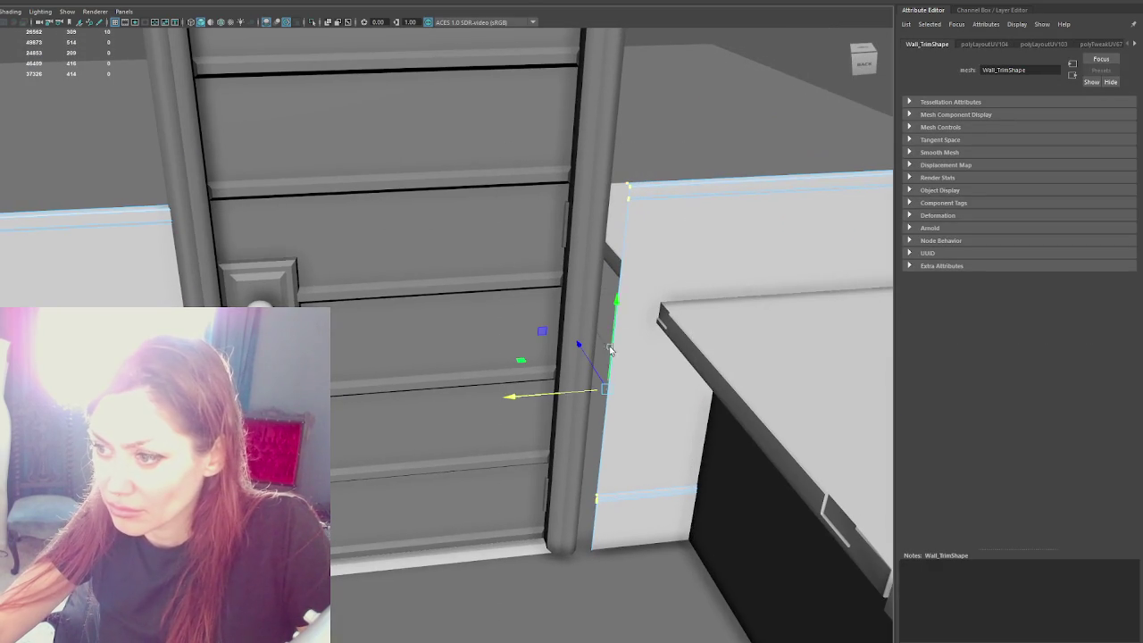
mouse_move(562, 397)
mouse_down()
mouse_move(536, 398)
mouse_move(560, 380)
mouse_move(455, 384)
mouse_move(387, 350)
mouse_move(492, 304)
mouse_up()
shift+right_drag(492, 305, 465, 357)
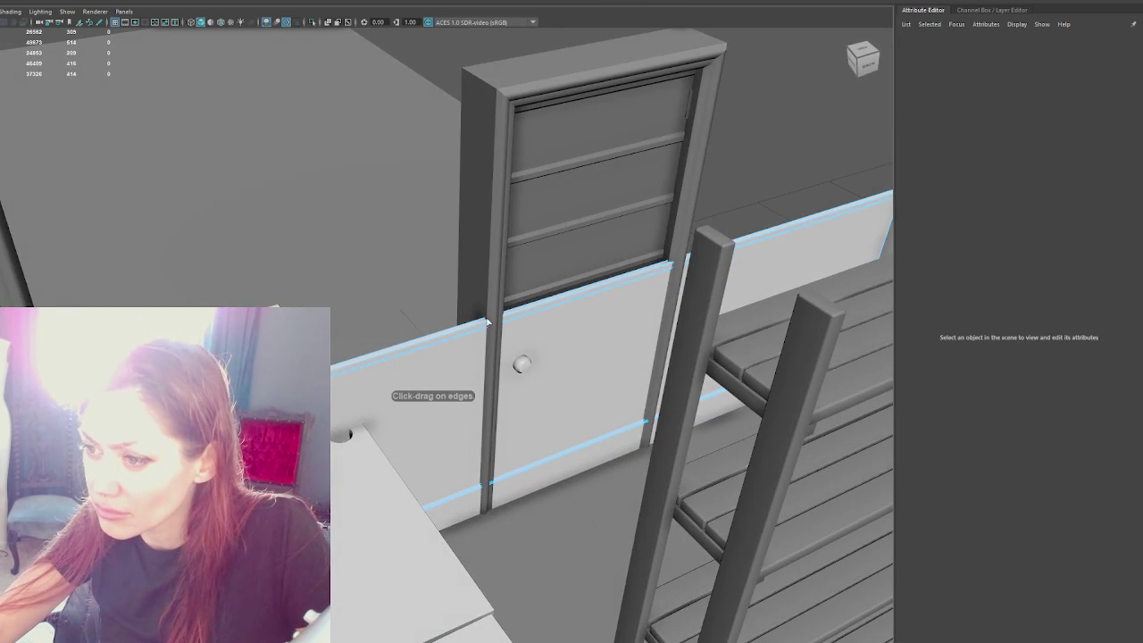
click(640, 4)
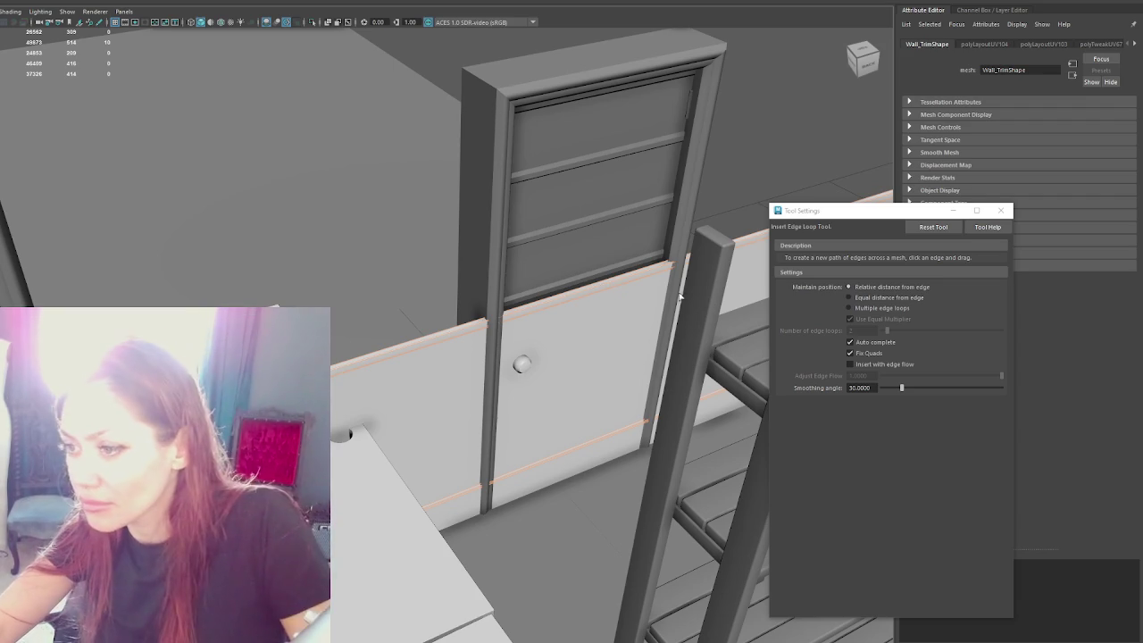
Step: Insert an edge loop across the wall trim beside the door, deleting the extra loop
click(492, 322)
alt+drag(492, 323, 376, 347)
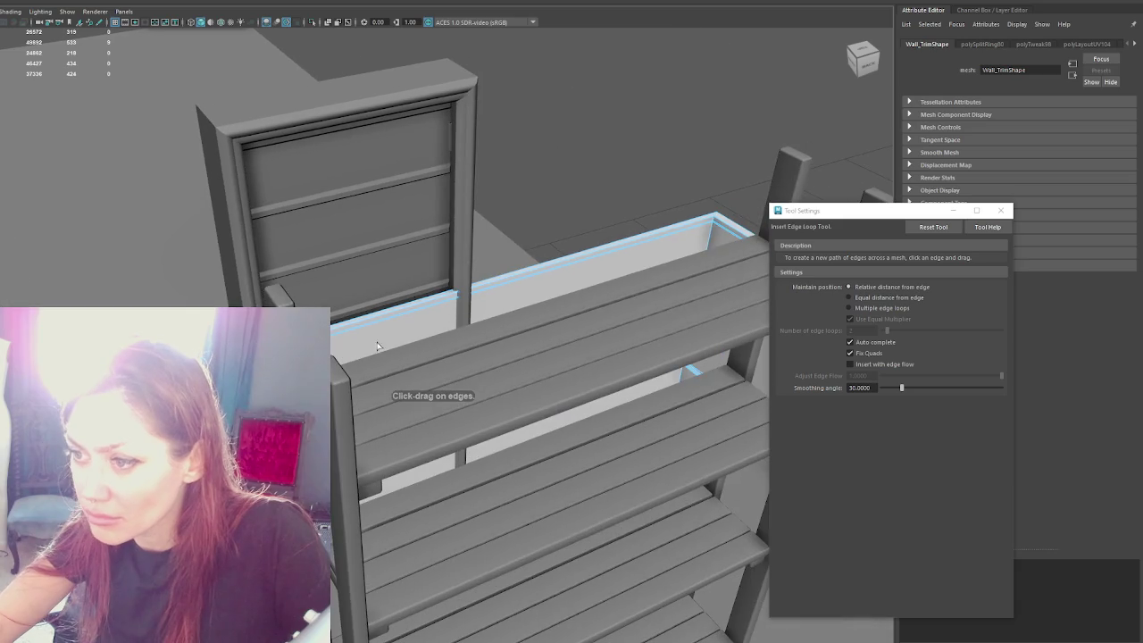
click(458, 292)
key(q)
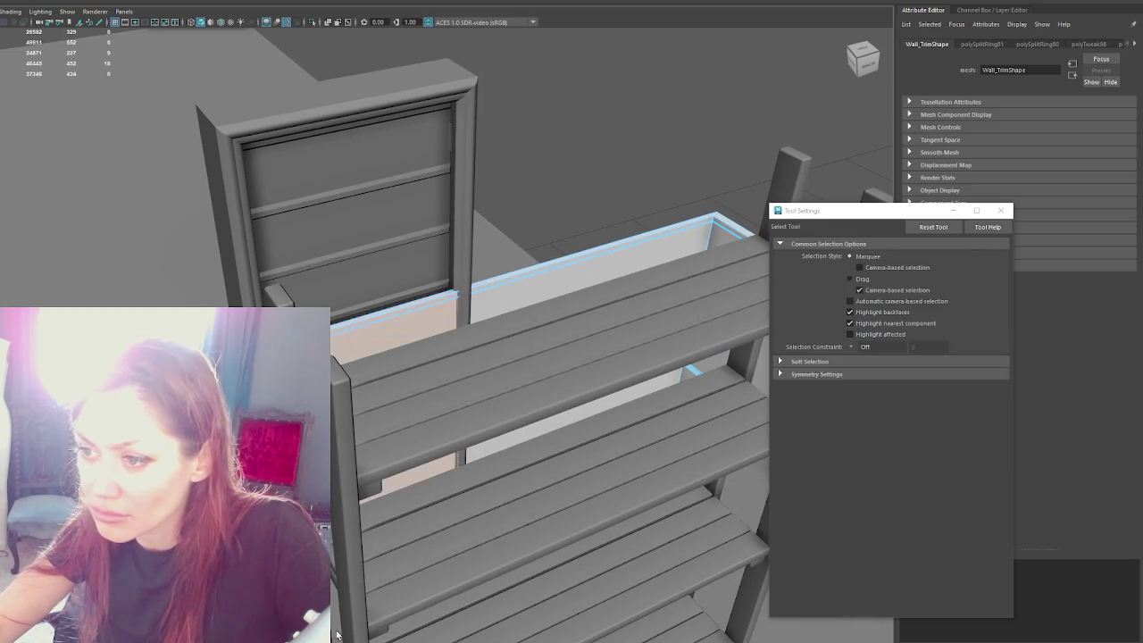
key(Delete)
Step: In wireframe, slide the trim's doorway-end edges so the trim ends against the door frame
key(4)
alt+drag(524, 175, 594, 226)
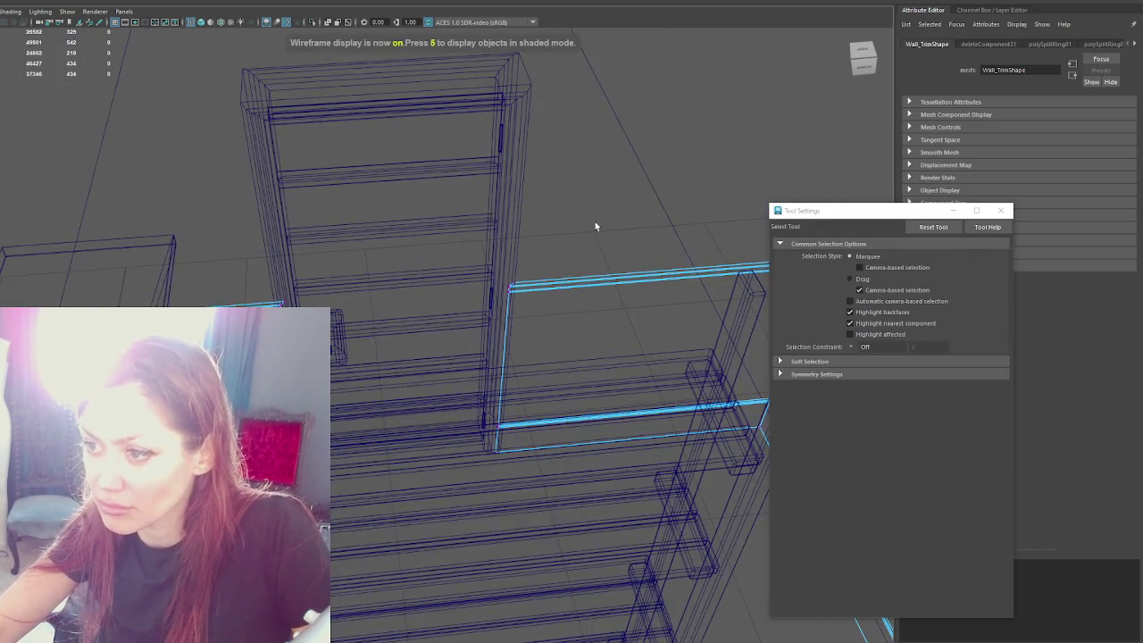
key(r)
key(w)
mouse_move(441, 383)
mouse_down()
mouse_move(430, 382)
mouse_move(442, 382)
mouse_up()
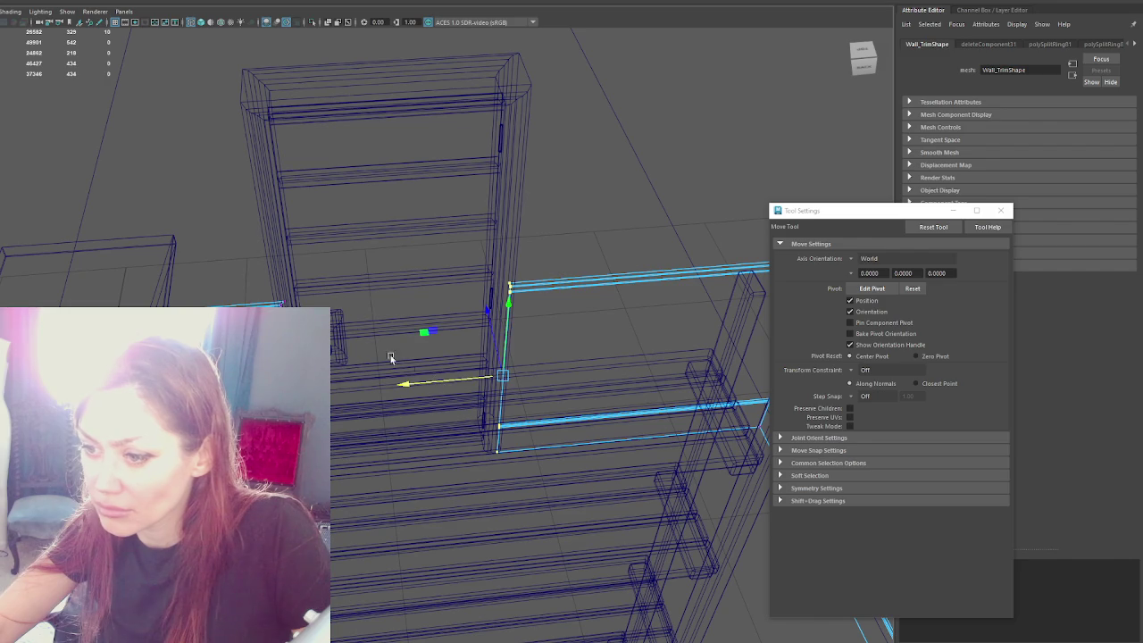
drag(364, 259, 241, 545)
key(r)
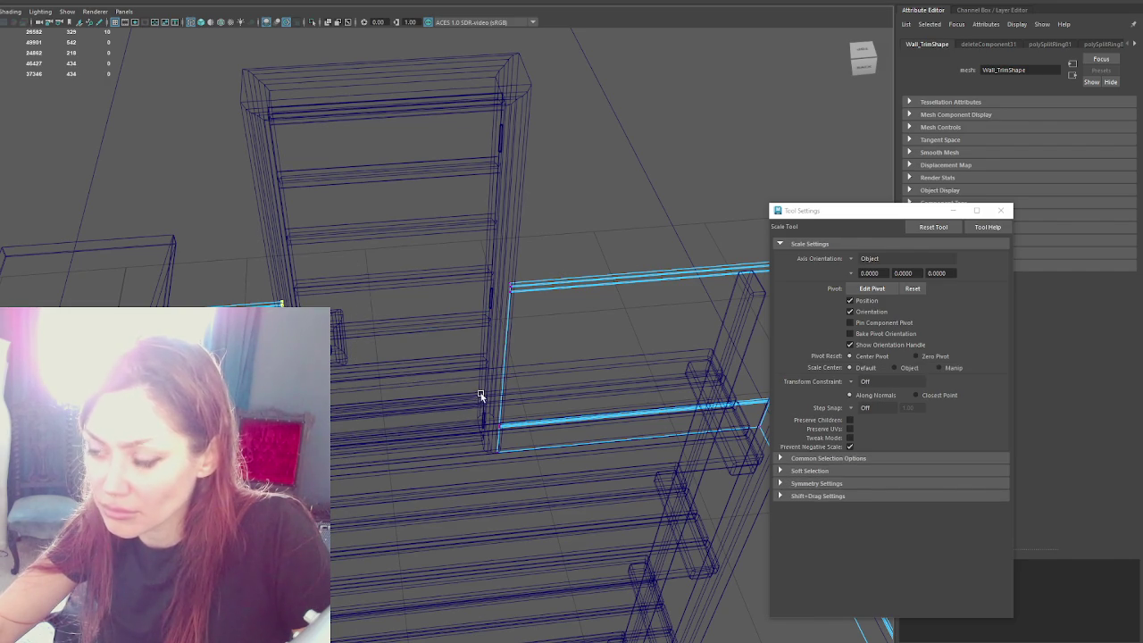
key(6)
right_drag(652, 157, 706, 126)
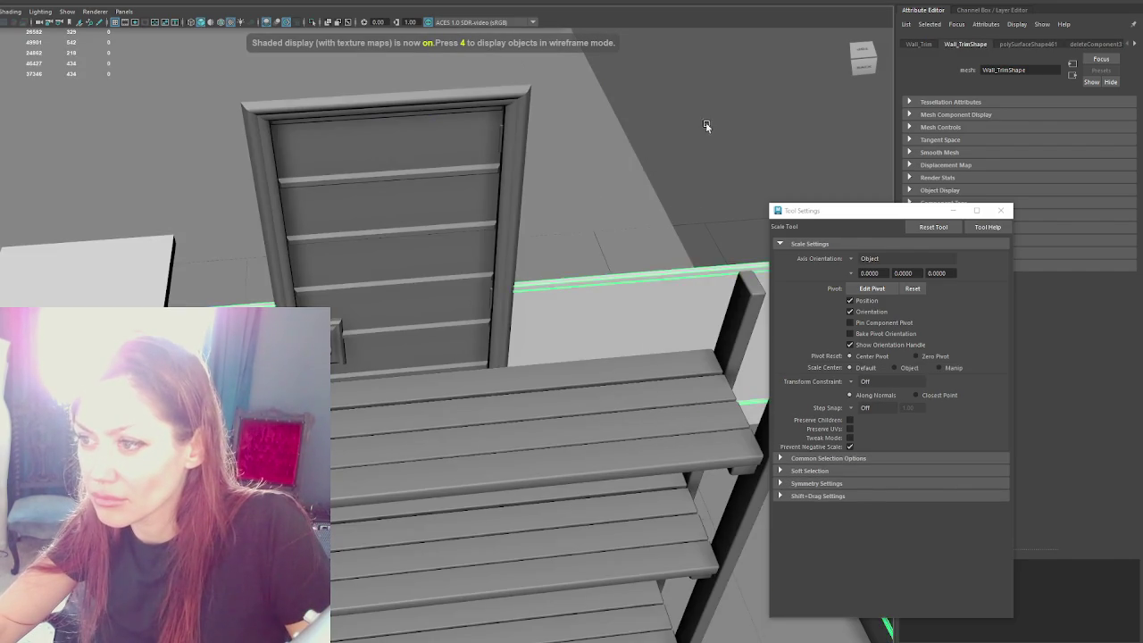
scroll(706, 125, down, 5)
mouse_move(702, 223)
alt+mouse_down()
mouse_move(623, 235)
mouse_move(645, 234)
mouse_move(116, 248)
alt+mouse_up()
scroll(485, 254, up, 5)
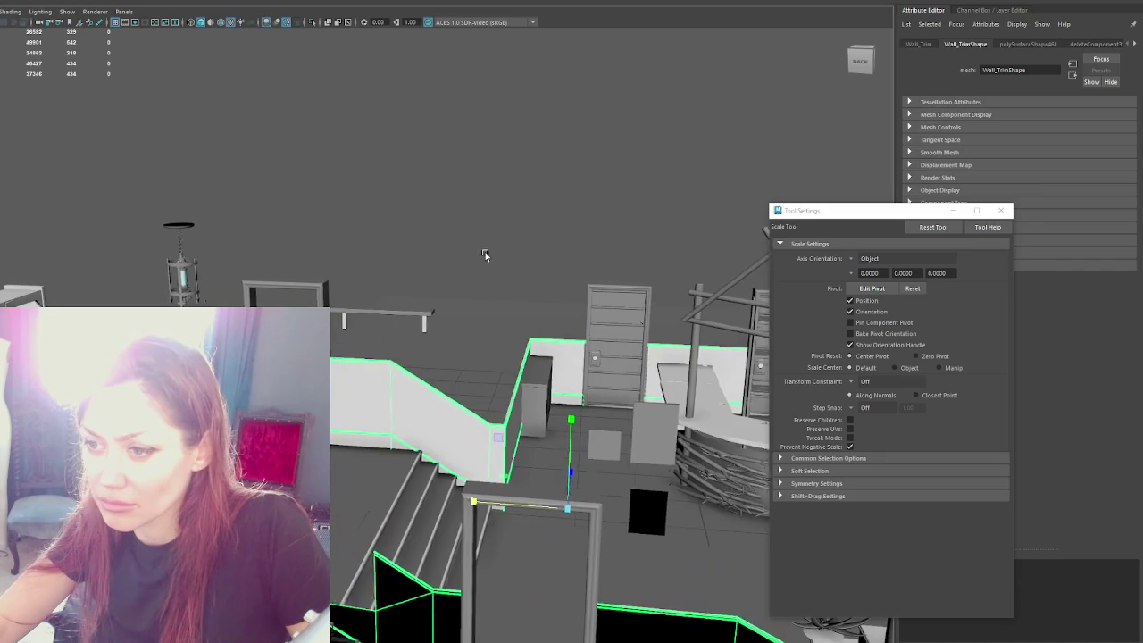
Step: Combine the door frames into a single object named DoorFrames
click(387, 317)
alt+drag(387, 317, 427, 287)
mouse_move(395, 245)
alt+mouse_down()
mouse_move(462, 253)
mouse_move(400, 217)
mouse_move(403, 194)
mouse_move(467, 232)
mouse_move(453, 233)
mouse_move(536, 205)
alt+mouse_up()
click(462, 252)
click(494, 286)
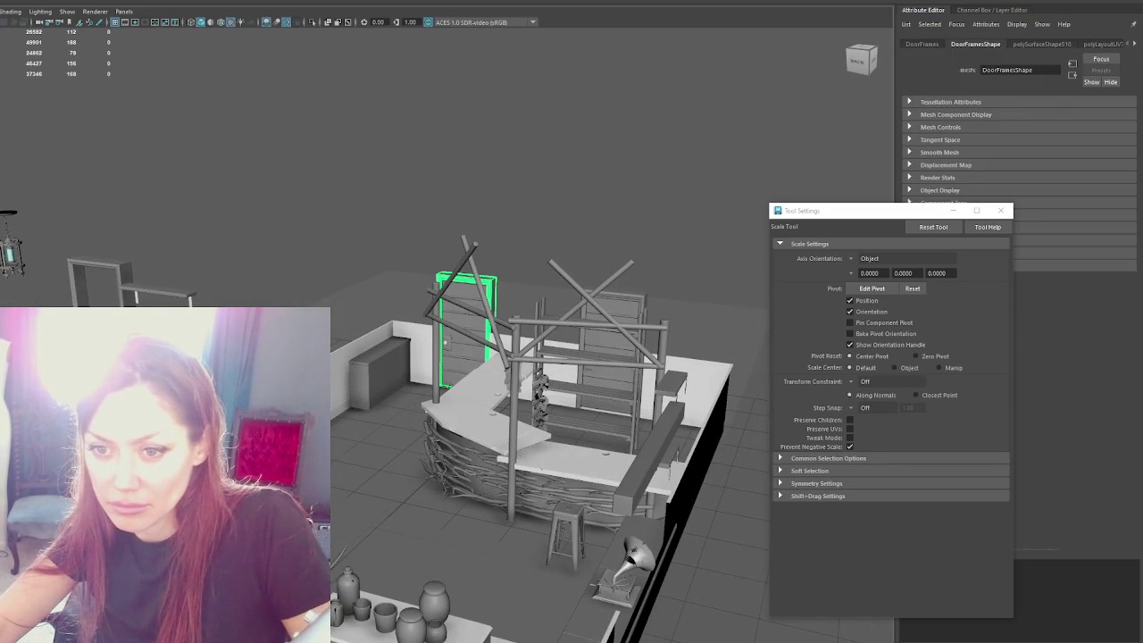
click(120, 247)
click(89, 268)
shift+click(487, 304)
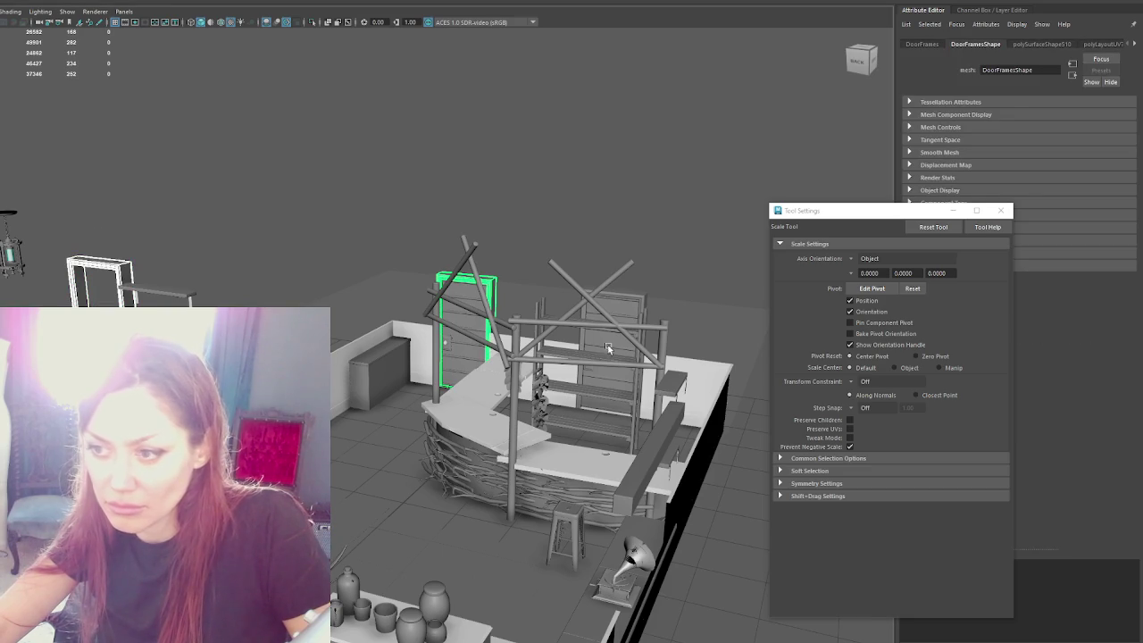
shift+click(642, 299)
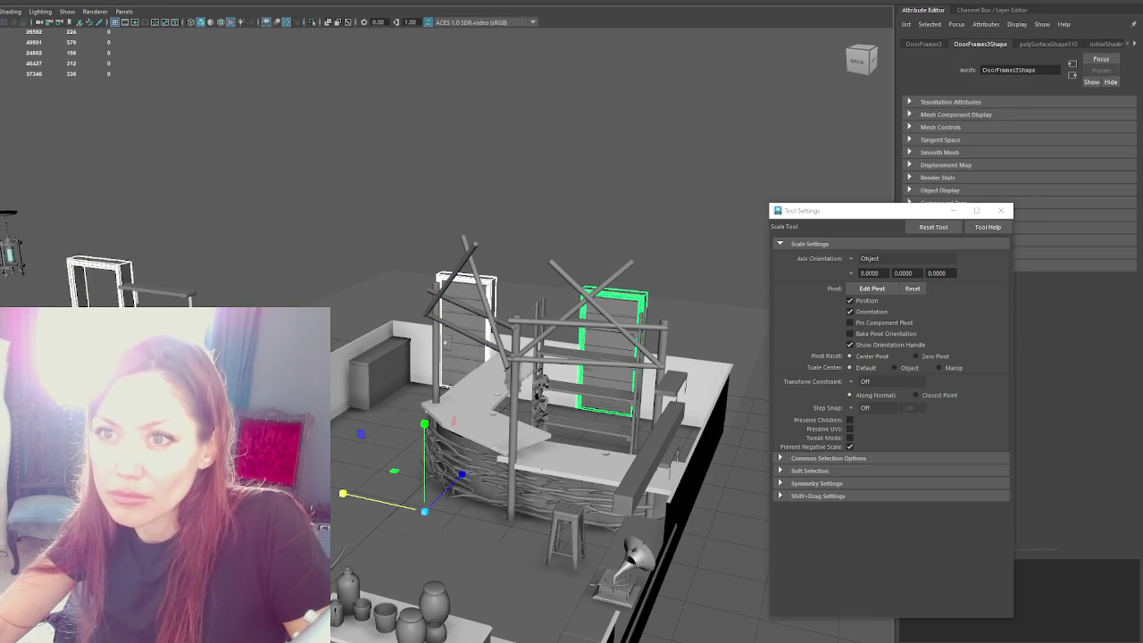
click(35, 27)
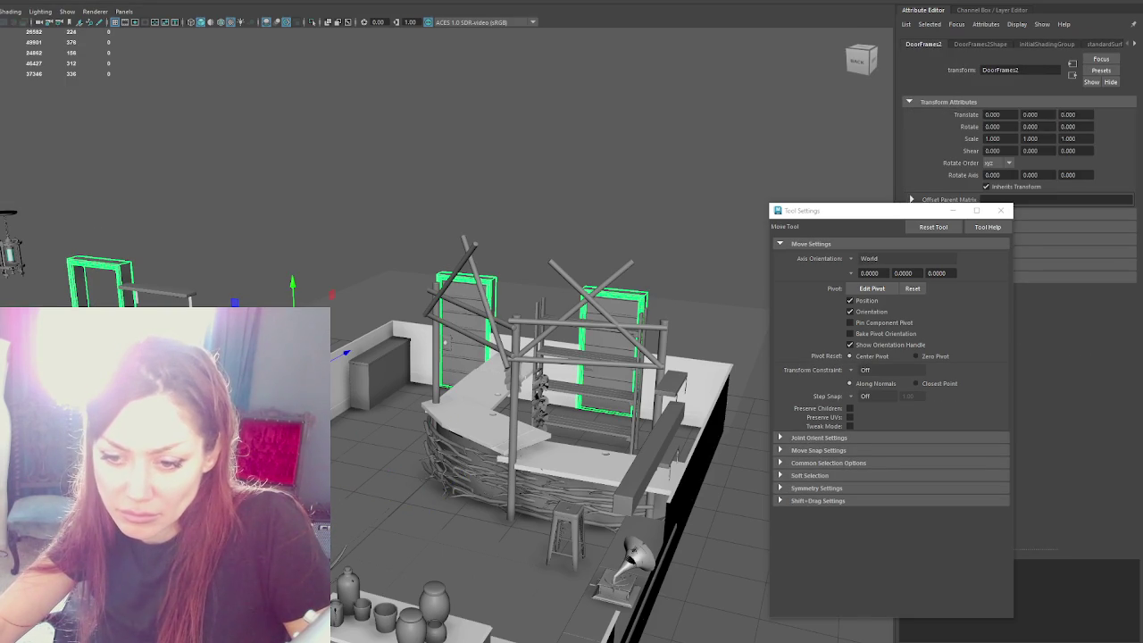
key(BackSpace)
key(Return)
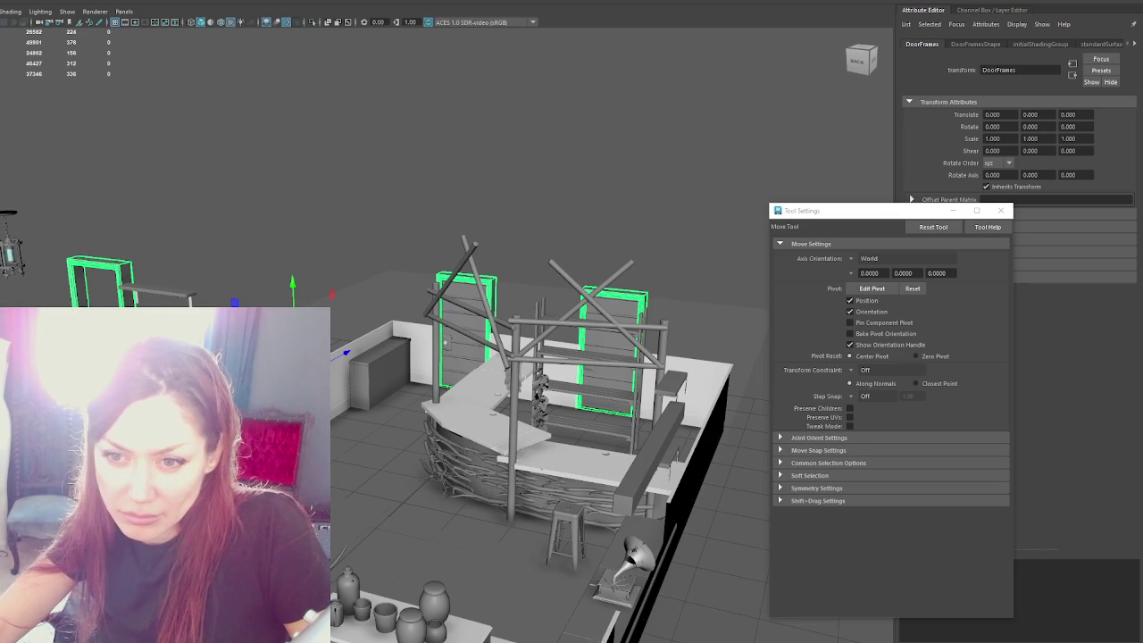
Step: Duplicate the door planks and move the copy to the left
click(651, 344)
key(ctrl+d)
mouse_move(603, 355)
mouse_down()
mouse_move(266, 282)
mouse_move(73, 284)
mouse_up()
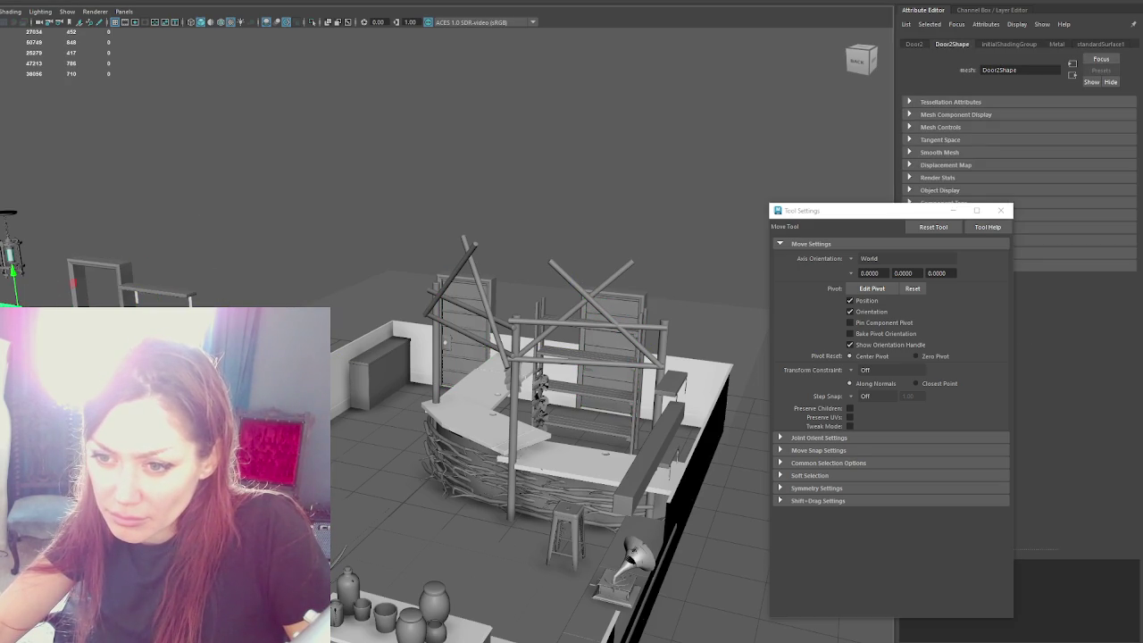
Step: Make rotation snap in absolute 15-degree steps
key(e)
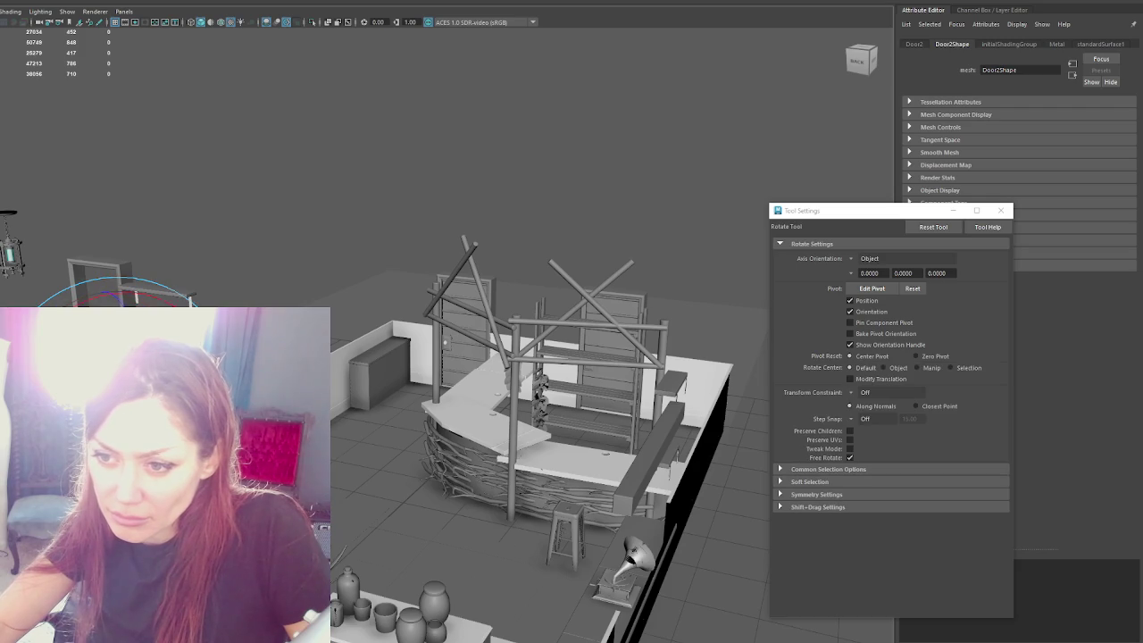
key(j)
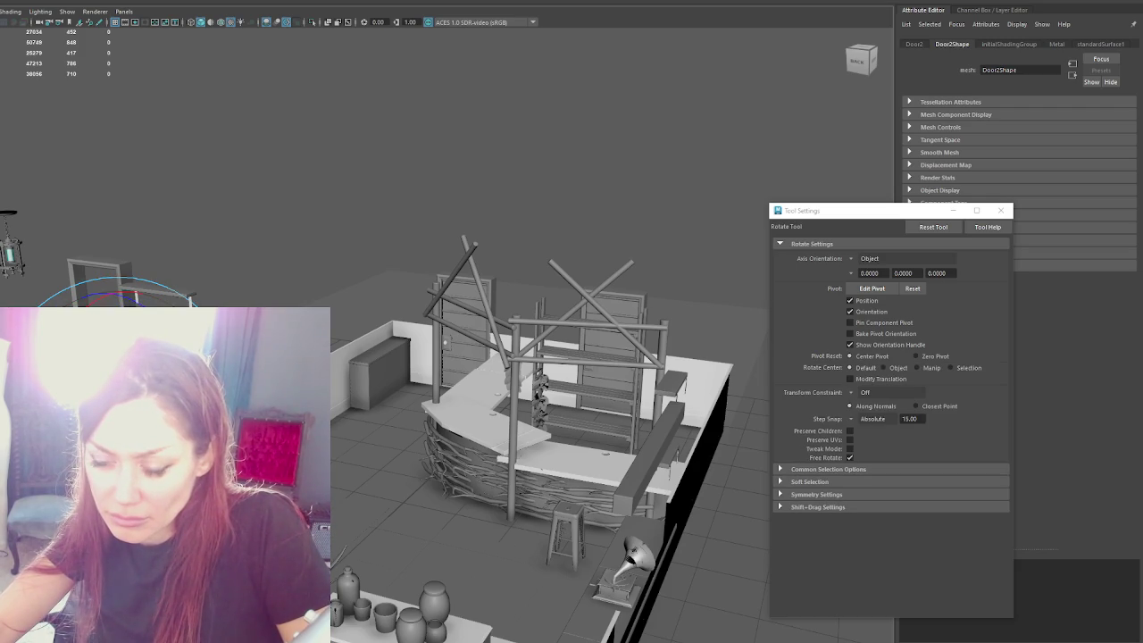
key(w)
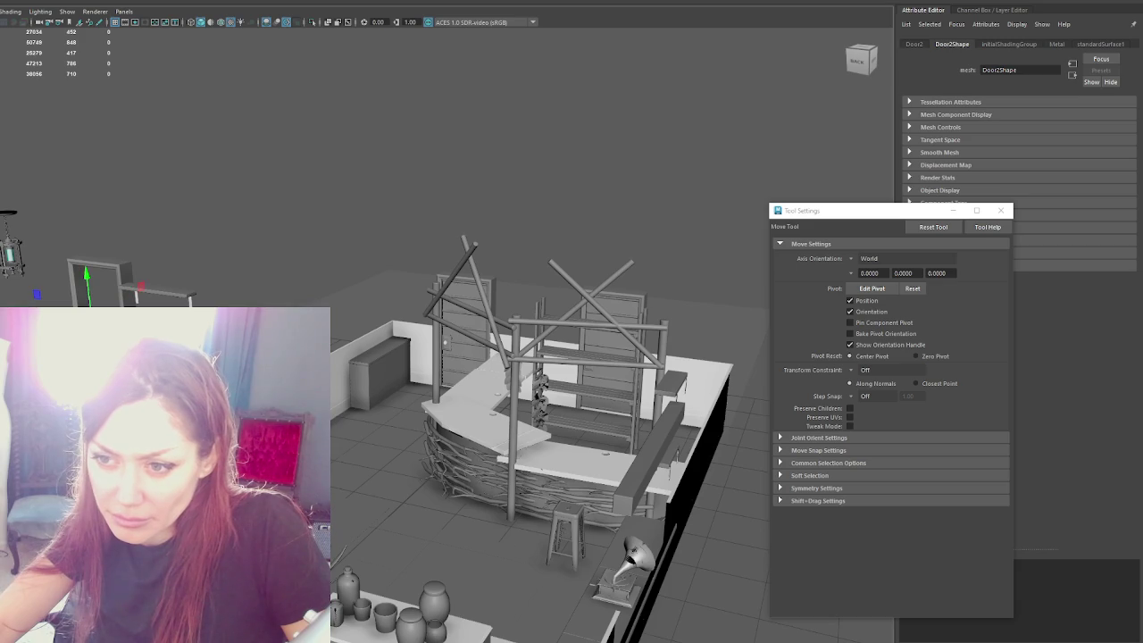
Step: Frame Door2 and play back its swing closed inside the frame
key(f)
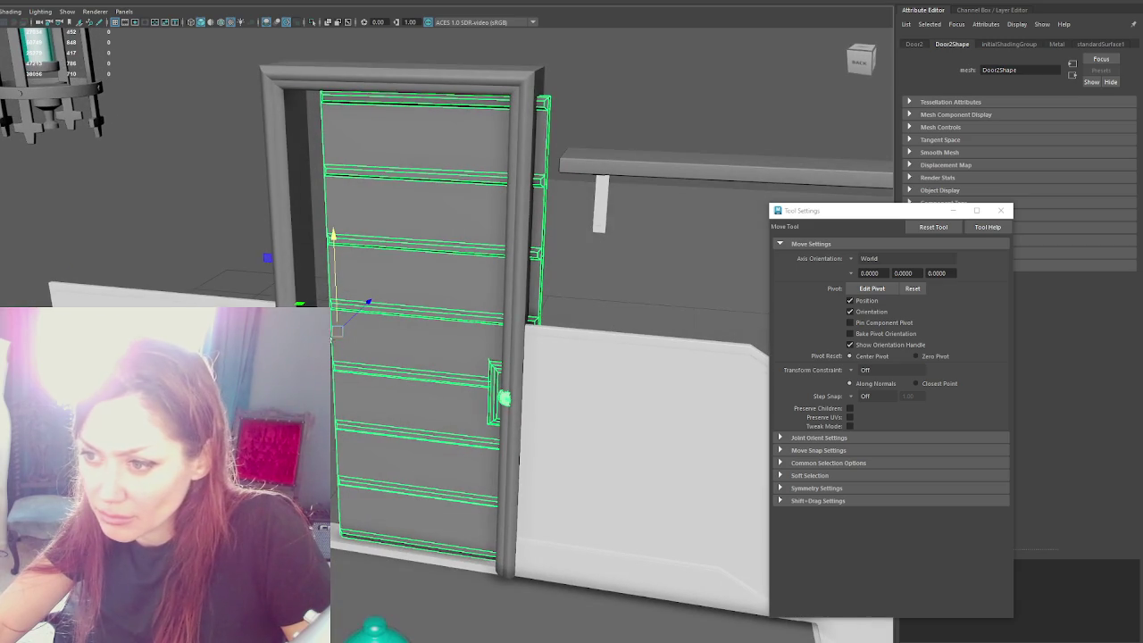
key(alt+v)
mouse_move(337, 330)
alt+mouse_down()
mouse_move(355, 327)
mouse_move(214, 283)
alt+mouse_up()
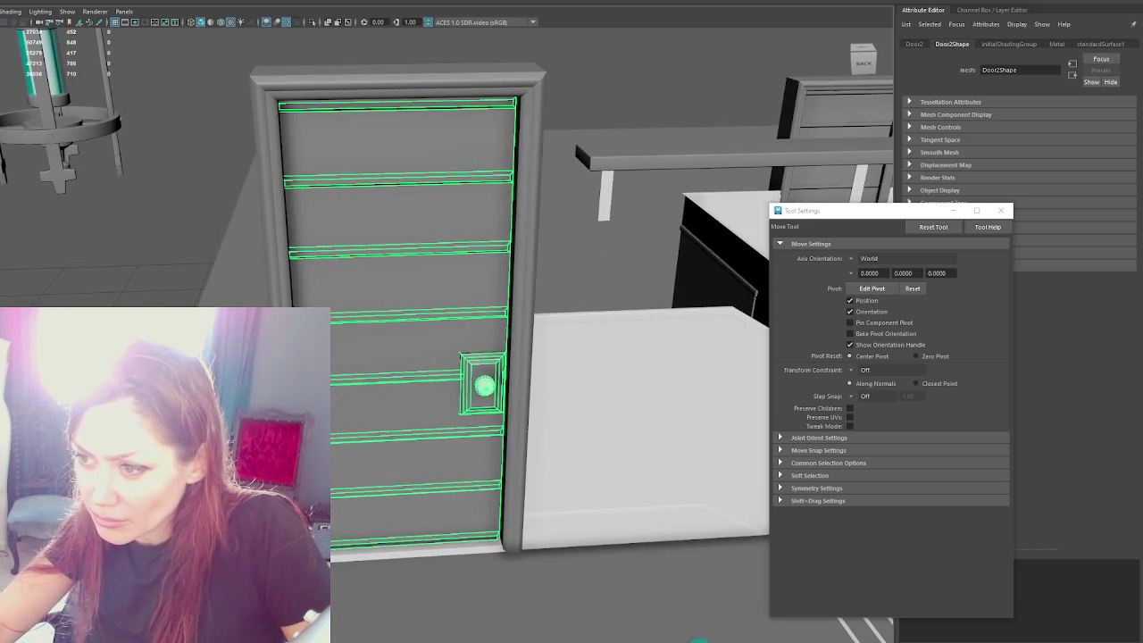
alt+drag(220, 281, 459, 364)
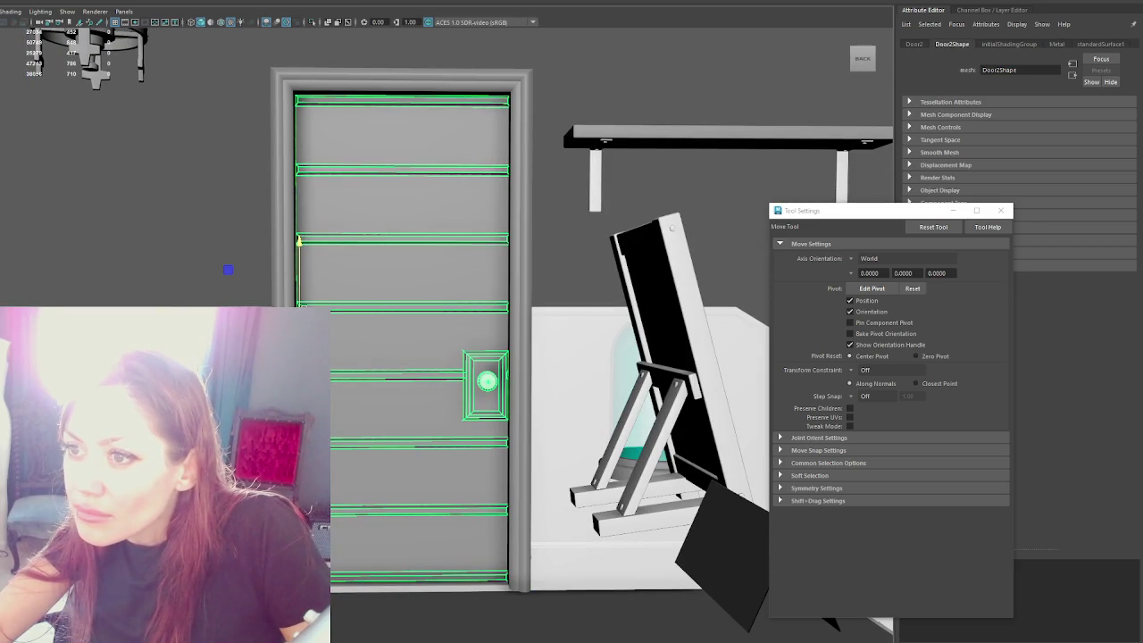
mouse_move(295, 268)
alt+mouse_down()
mouse_move(358, 284)
mouse_move(339, 286)
alt+mouse_up()
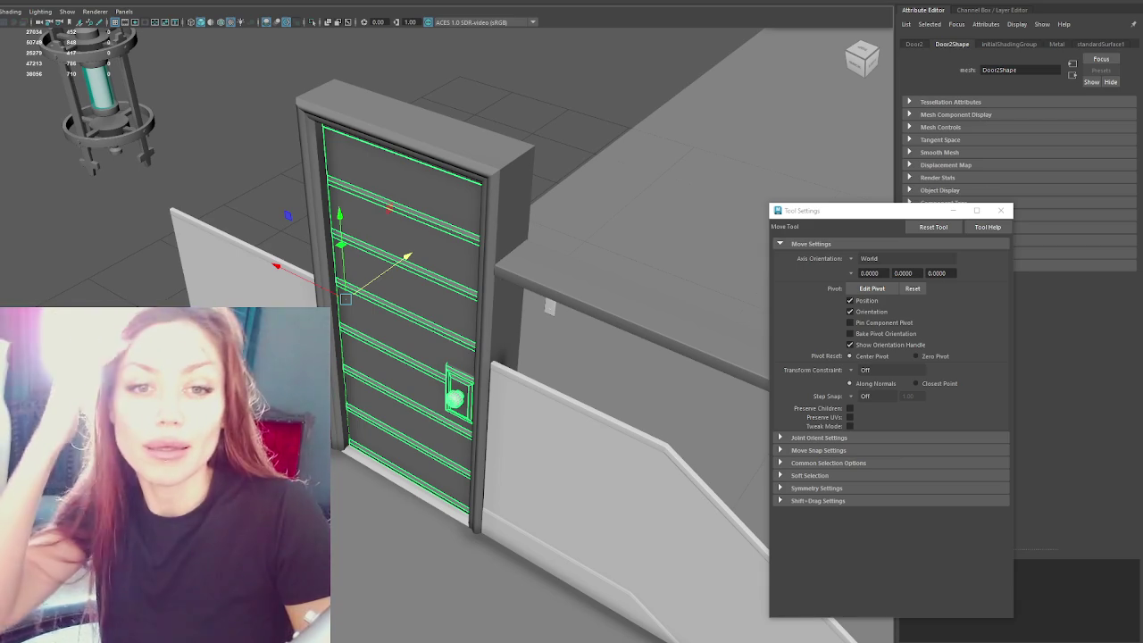
mouse_move(566, 146)
alt+mouse_down()
mouse_move(593, 174)
mouse_move(559, 78)
mouse_move(514, 63)
alt+mouse_up()
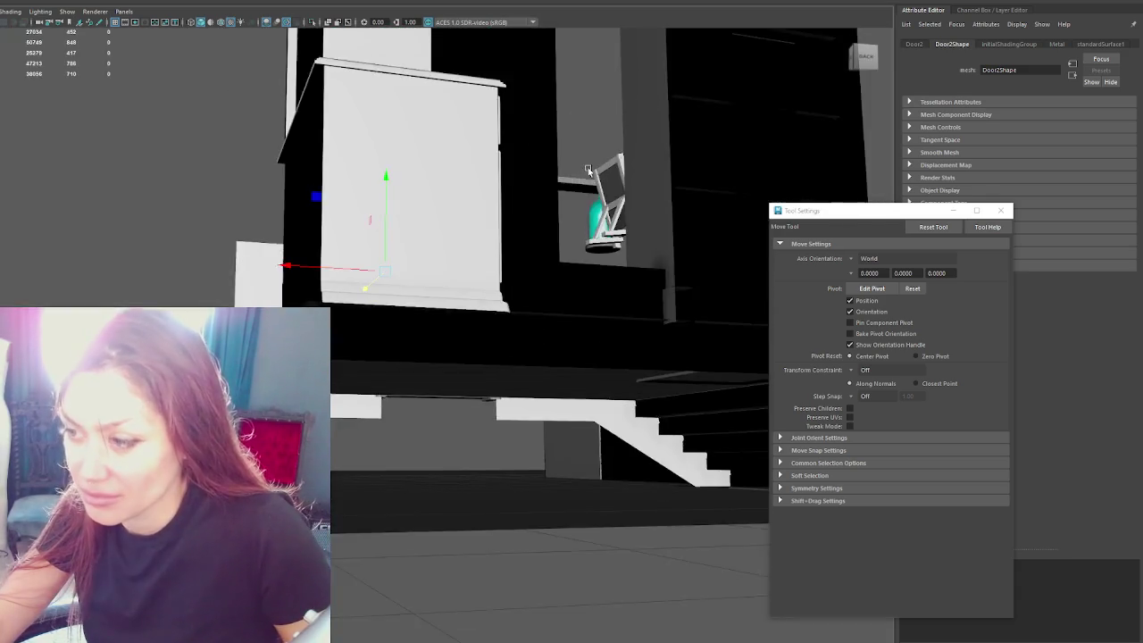
Step: Orbit around the room from overhead and low angles, selecting the floor with the stairs
scroll(514, 63, down, 10)
mouse_move(412, 259)
alt+mouse_down()
mouse_move(383, 260)
mouse_move(404, 312)
alt+mouse_up()
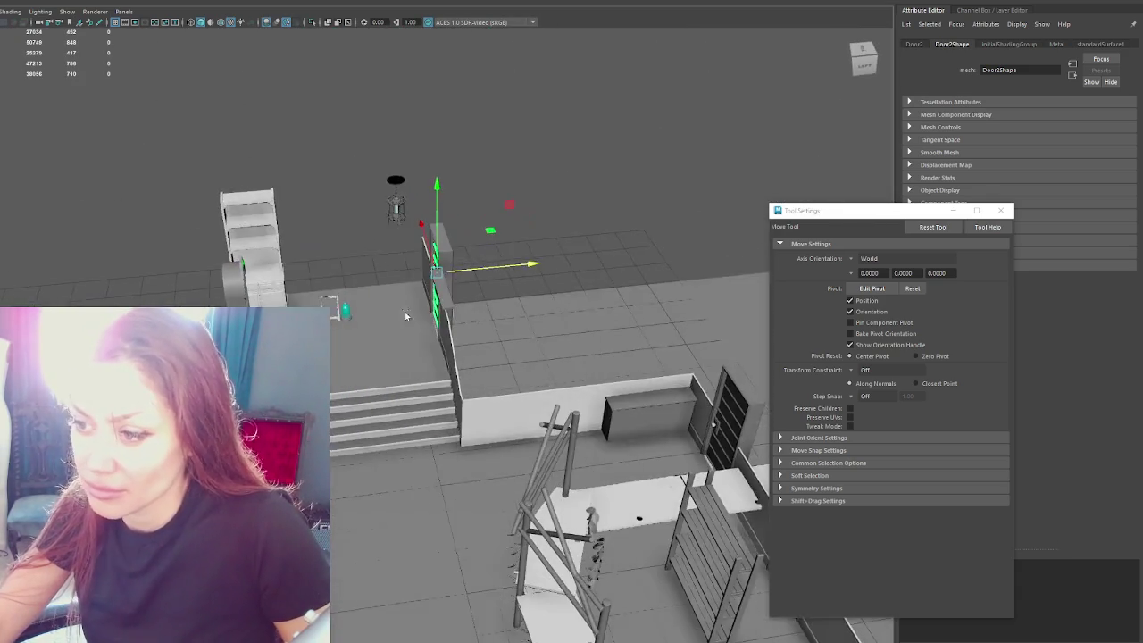
click(405, 311)
scroll(416, 388, up, 5)
scroll(420, 397, down, 5)
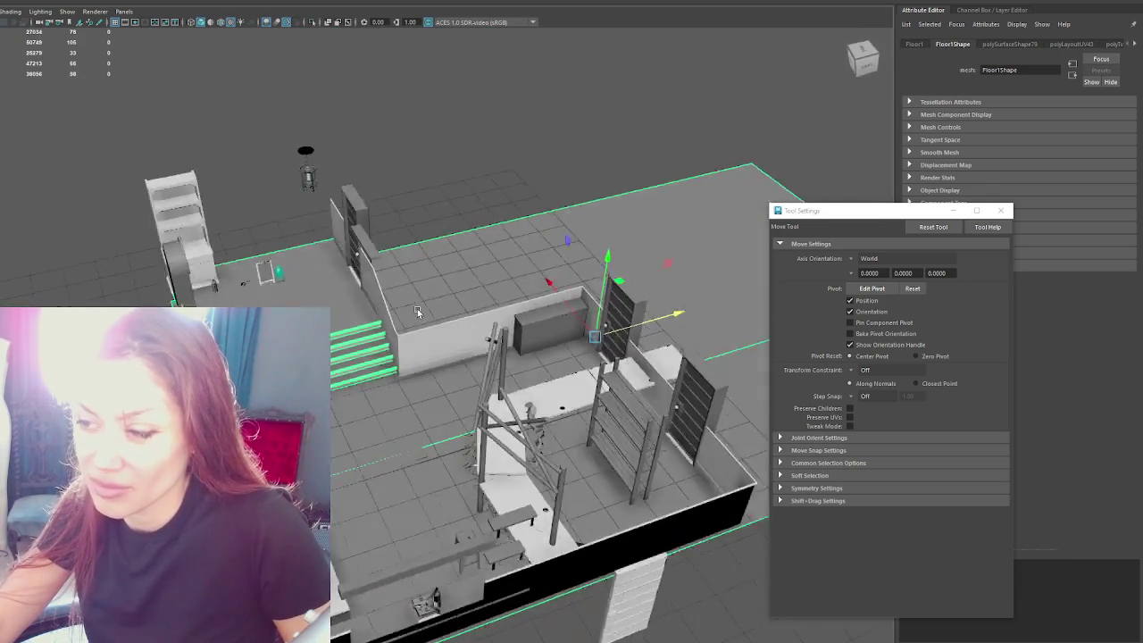
alt+drag(420, 398, 452, 323)
scroll(452, 323, up, 3)
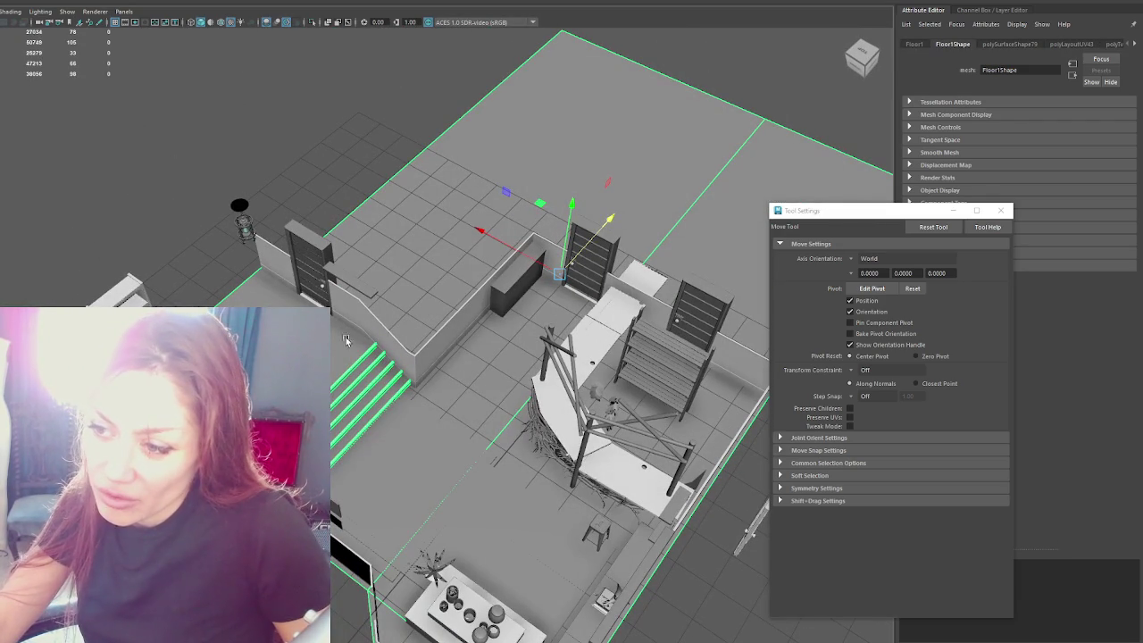
scroll(454, 333, up, 3)
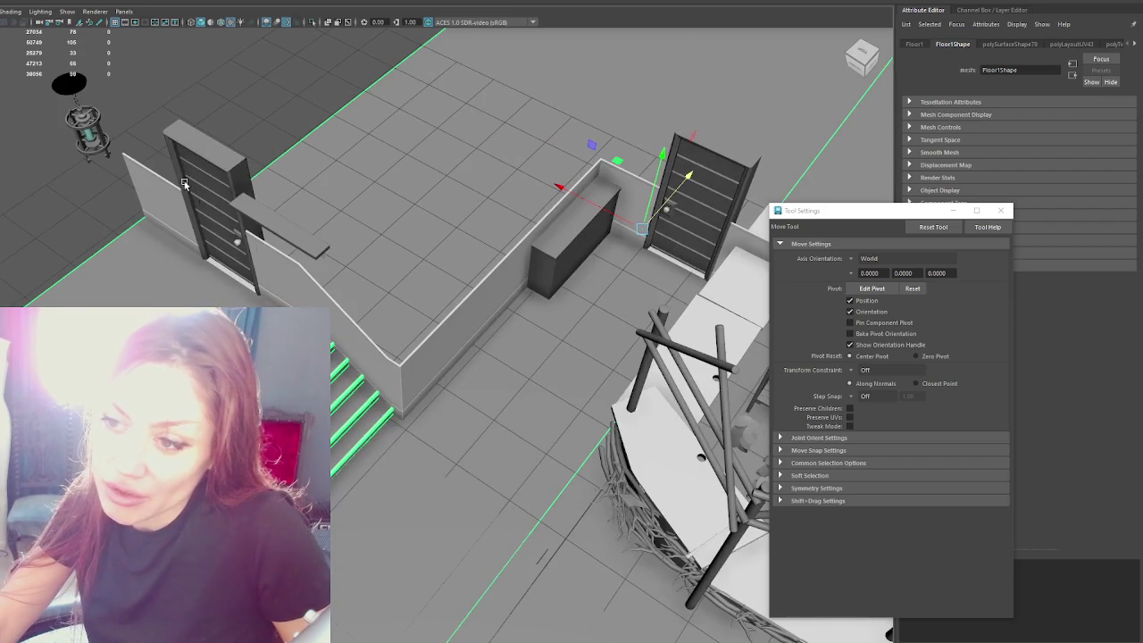
alt+drag(457, 317, 541, 181)
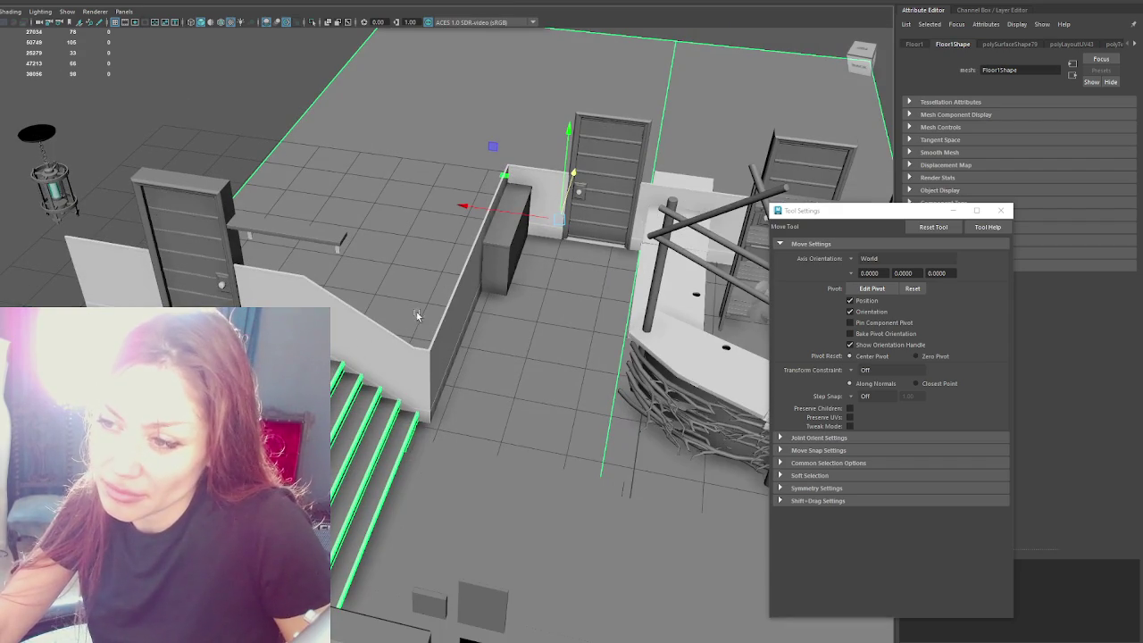
mouse_move(167, 167)
alt+mouse_down()
mouse_move(372, 219)
mouse_move(380, 252)
alt+mouse_up()
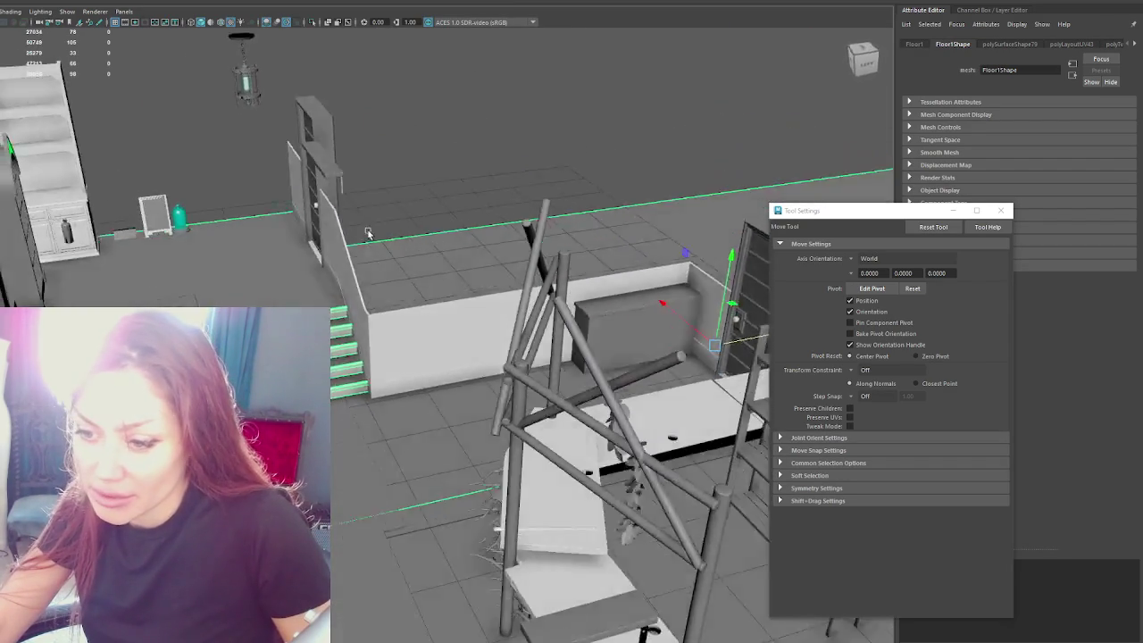
scroll(380, 252, down, 2)
scroll(380, 252, down, 3)
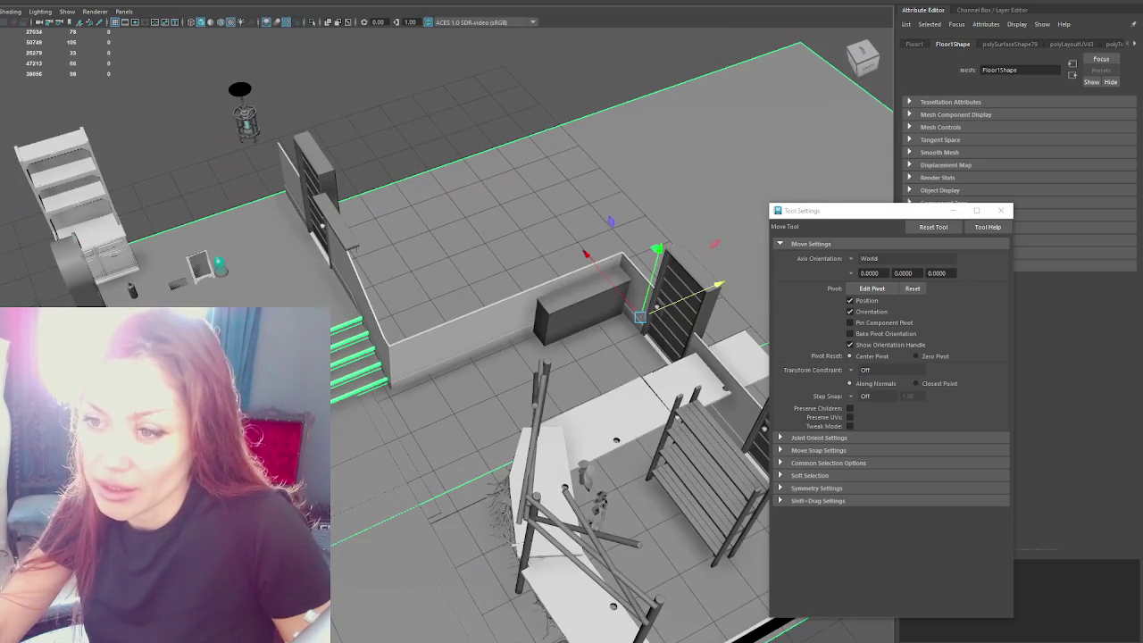
scroll(723, 285, up, 6)
scroll(723, 285, down, 3)
Step: Select the combined door frames and zoom in on them
click(625, 357)
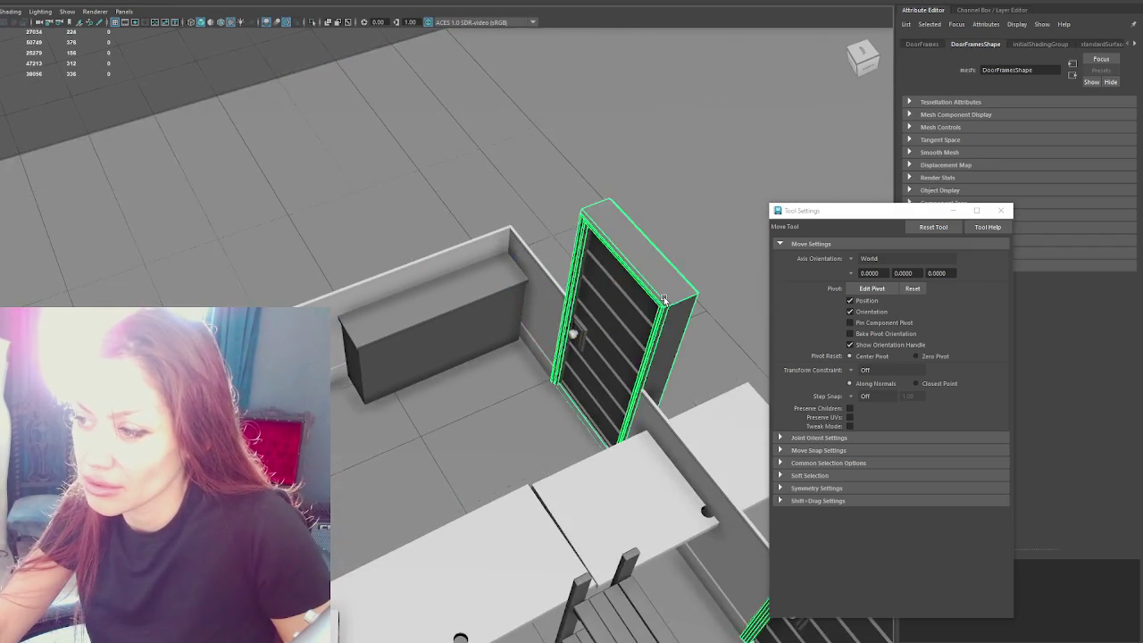
scroll(625, 357, down, 4)
scroll(386, 306, up, 3)
scroll(386, 306, up, 2)
scroll(574, 339, up, 3)
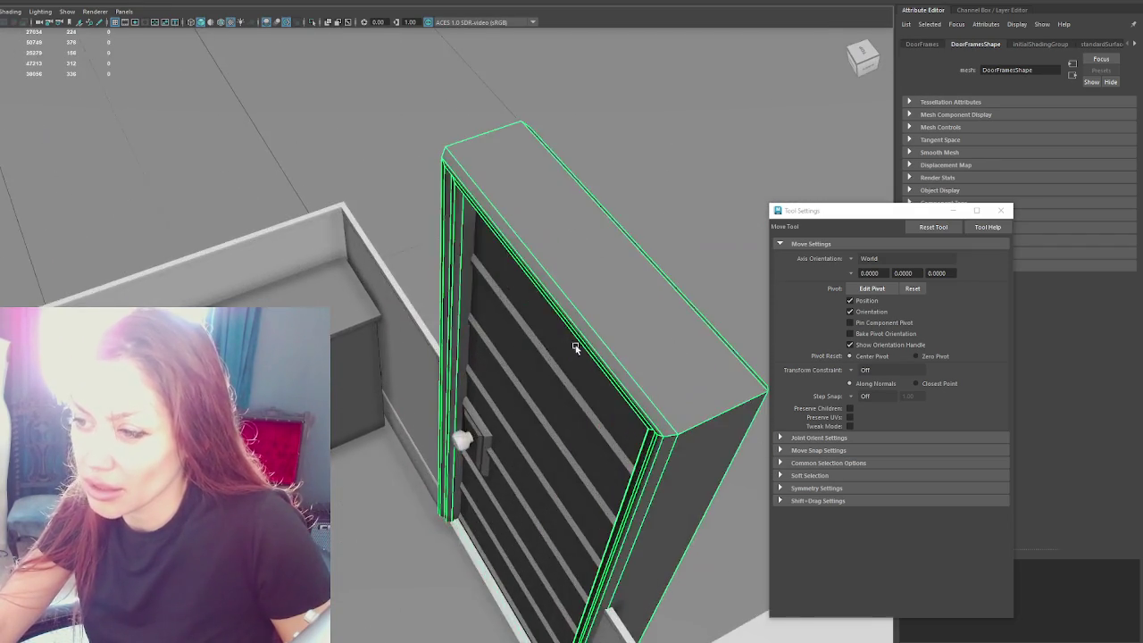
scroll(349, 298, up, 3)
scroll(402, 274, up, 2)
Step: Select the wall trim and frame it close up at a corner, then deselect it
click(402, 274)
mouse_move(401, 274)
alt+mouse_down()
mouse_move(564, 323)
mouse_move(602, 315)
mouse_move(582, 307)
alt+mouse_up()
scroll(705, 330, up, 3)
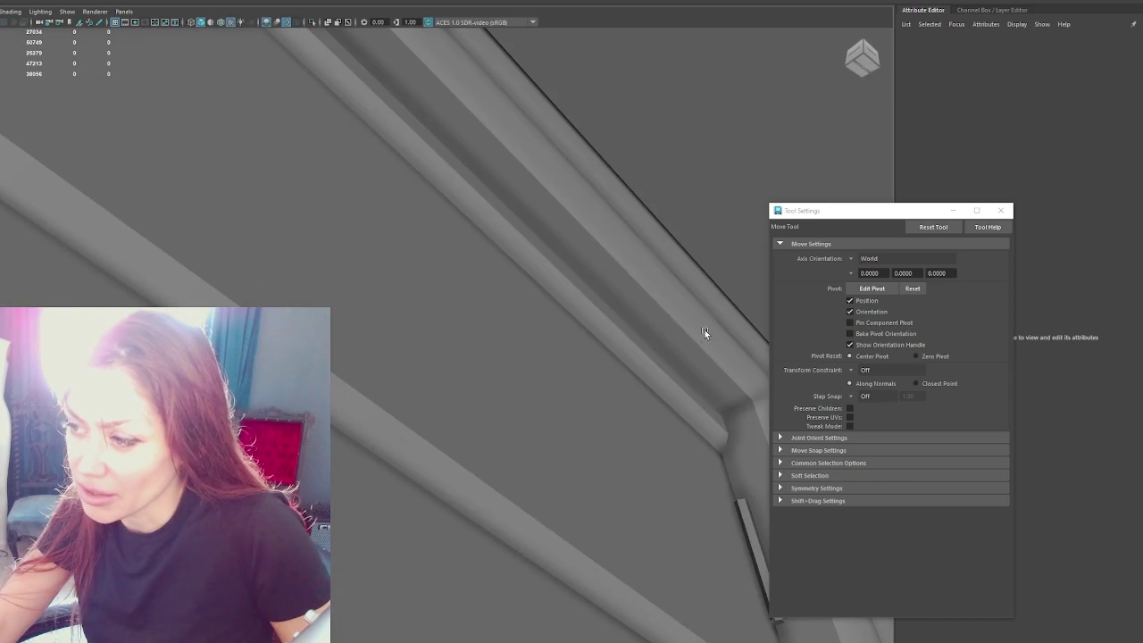
scroll(675, 324, down, 5)
scroll(357, 377, down, 5)
scroll(357, 378, up, 2)
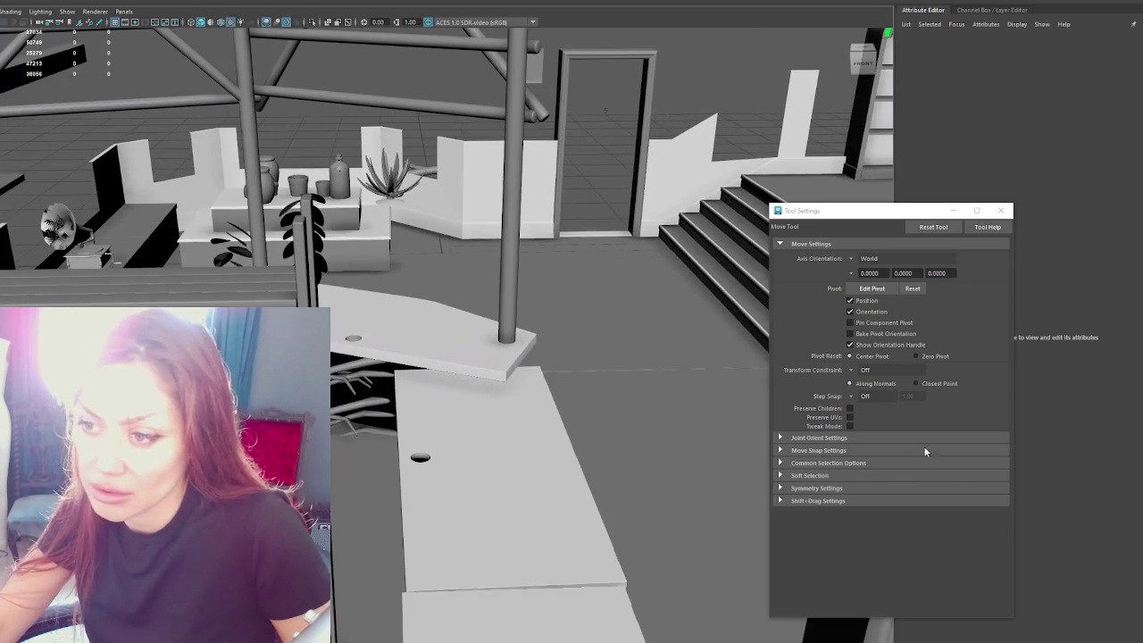
click(457, 175)
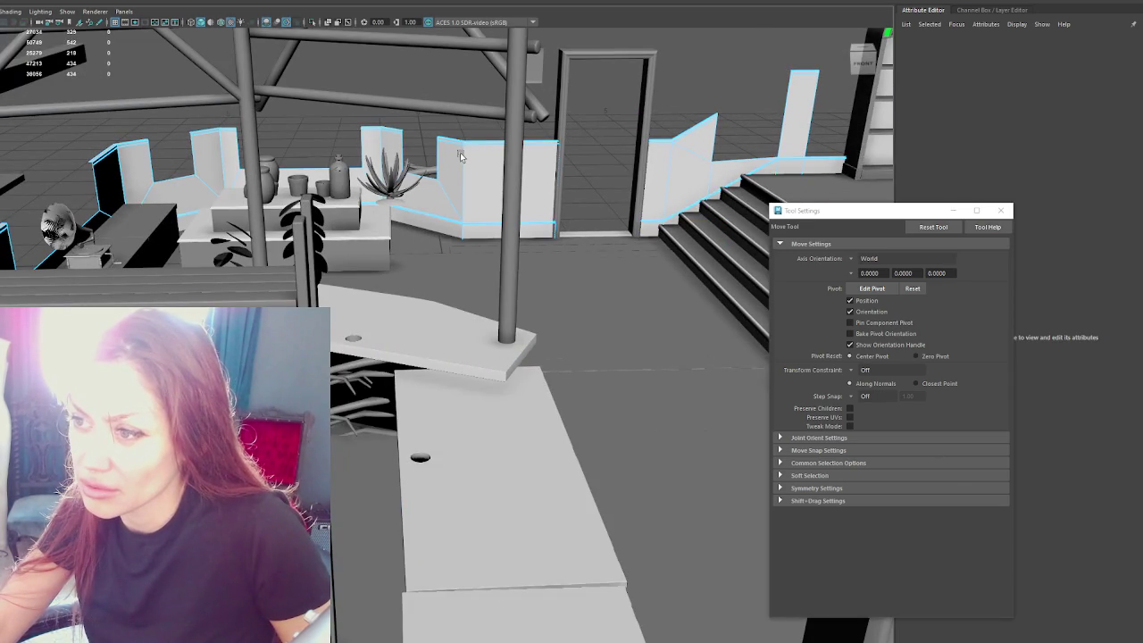
key(f)
mouse_move(474, 191)
alt+mouse_down()
mouse_move(485, 247)
mouse_move(501, 235)
alt+mouse_up()
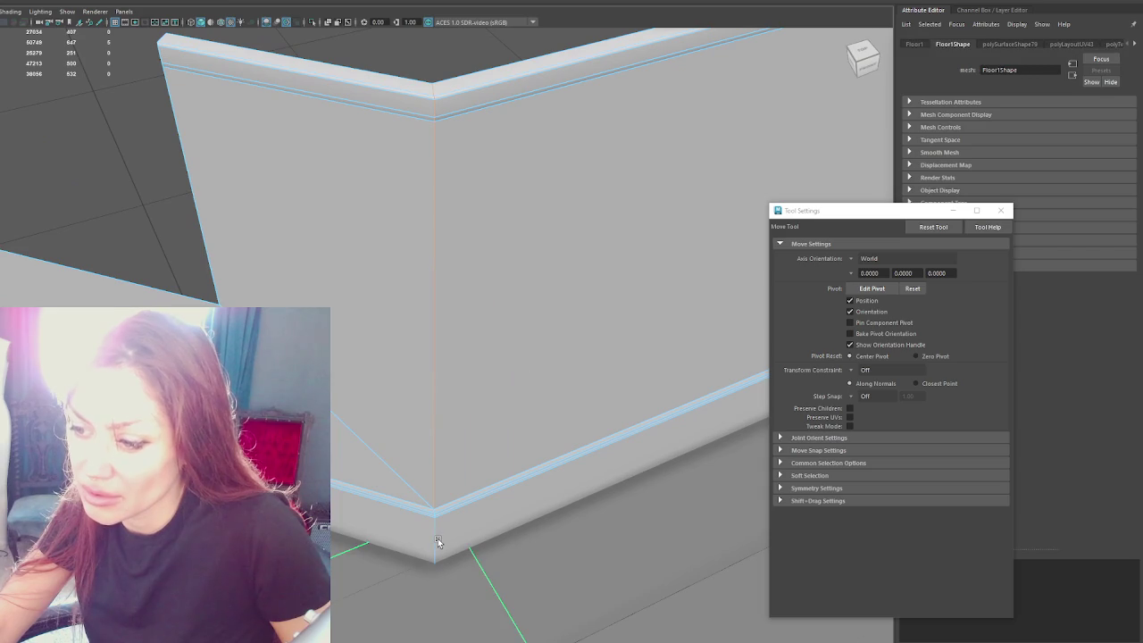
click(439, 208)
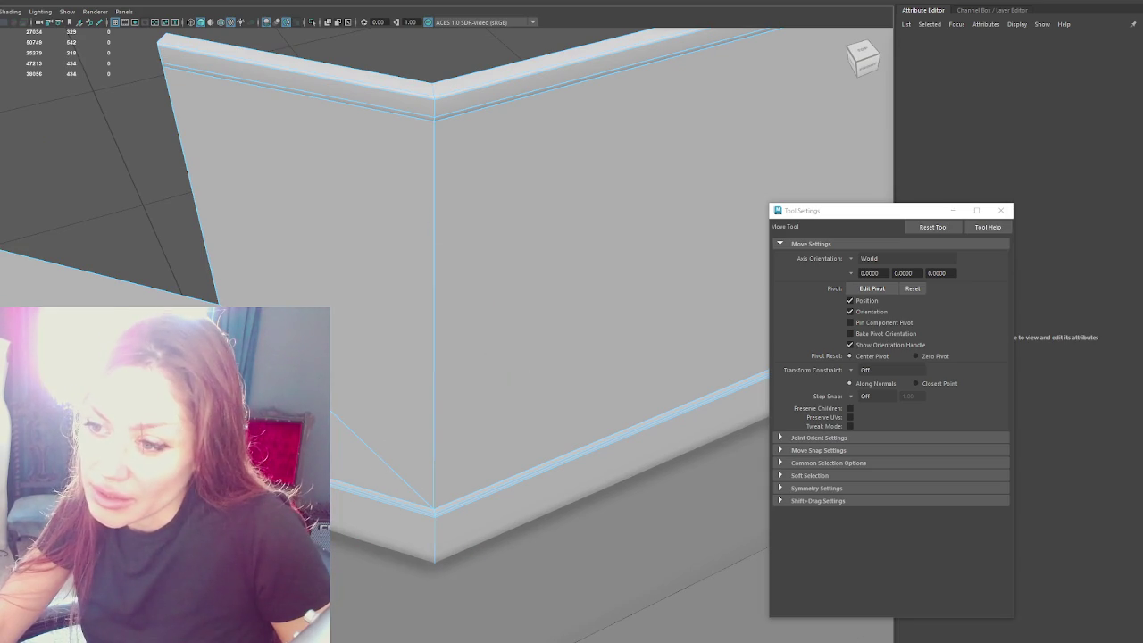
Step: Insert an edge loop along the wall trim near its corner
mouse_move(536, 89)
alt+mouse_down()
mouse_move(450, 217)
mouse_move(416, 187)
mouse_move(412, 178)
mouse_move(540, 214)
mouse_move(620, 212)
mouse_move(403, 186)
mouse_move(506, 211)
alt+mouse_up()
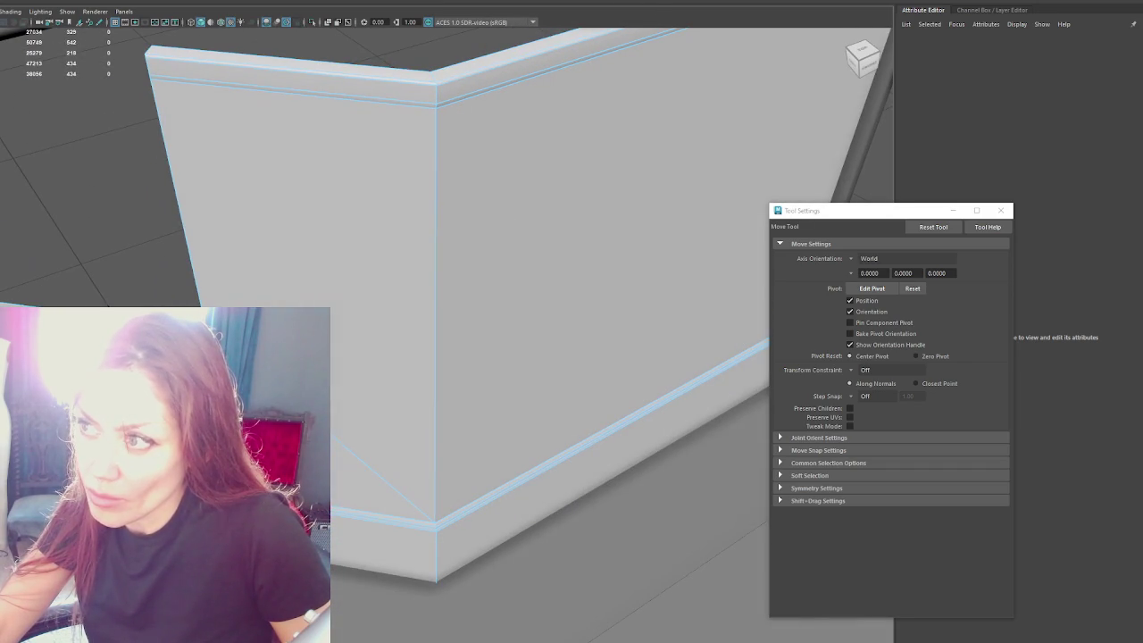
shift+right_drag(506, 212, 429, 90)
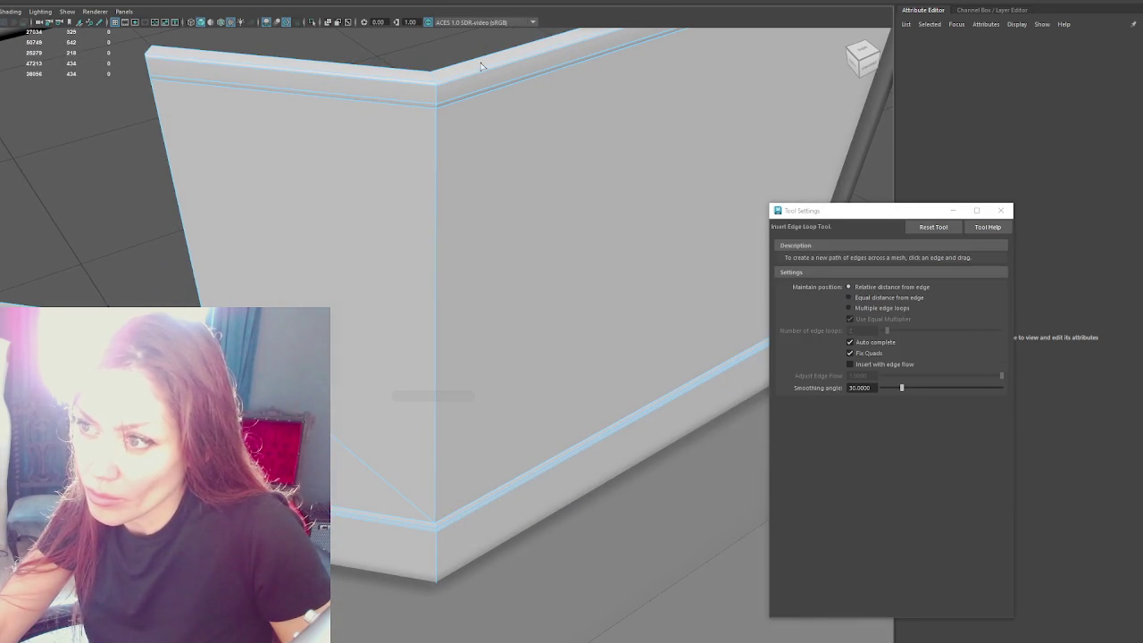
click(437, 82)
alt+drag(445, 83, 379, 92)
right_drag(380, 92, 380, 73)
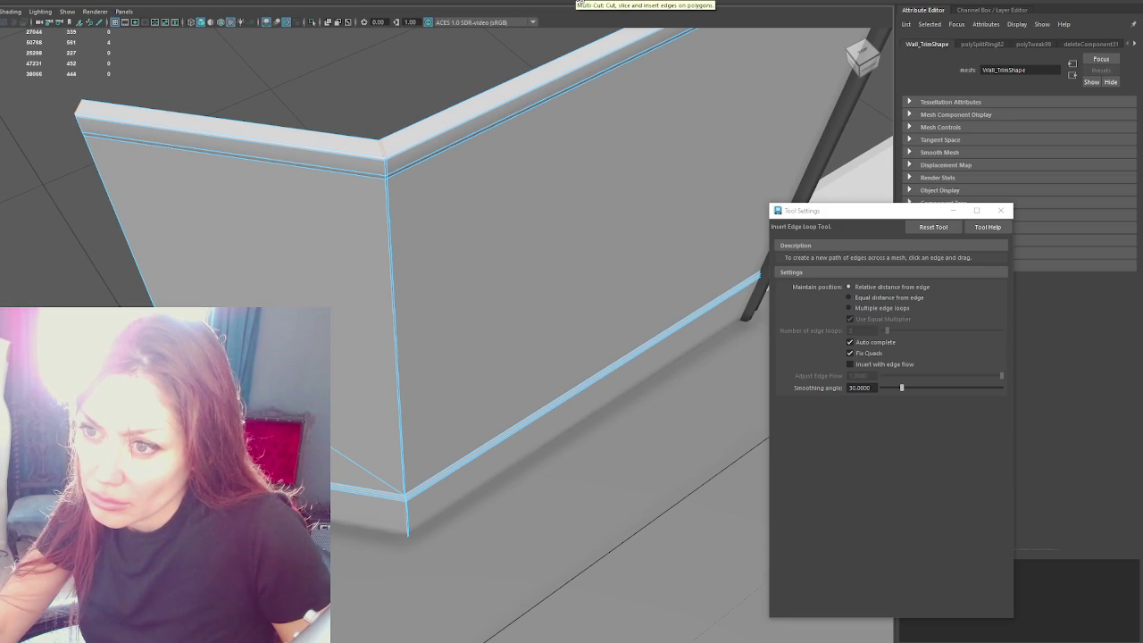
Step: Select the whole wall trim object, then return to component selection
key(q)
right_click(363, 98)
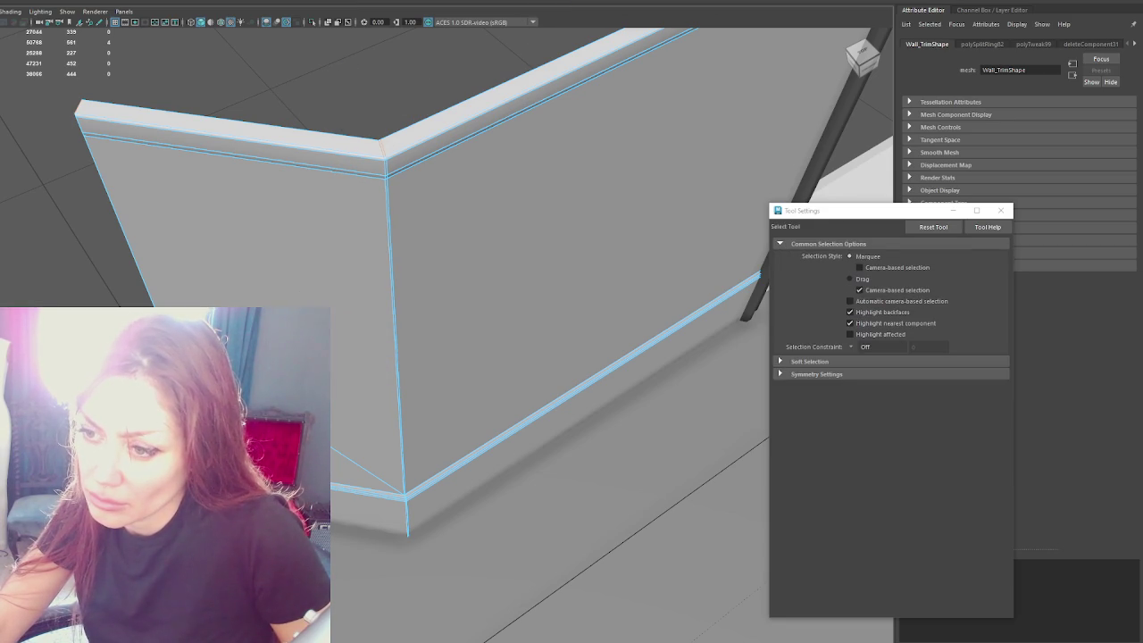
key(F8)
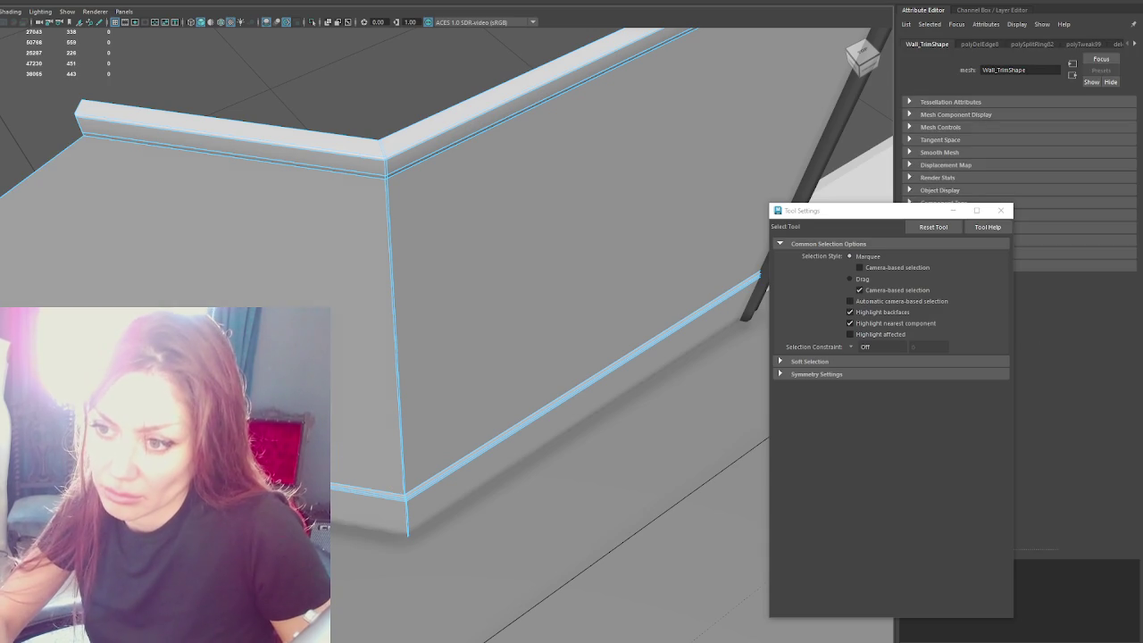
scroll(326, 305, down, 3)
scroll(327, 305, down, 2)
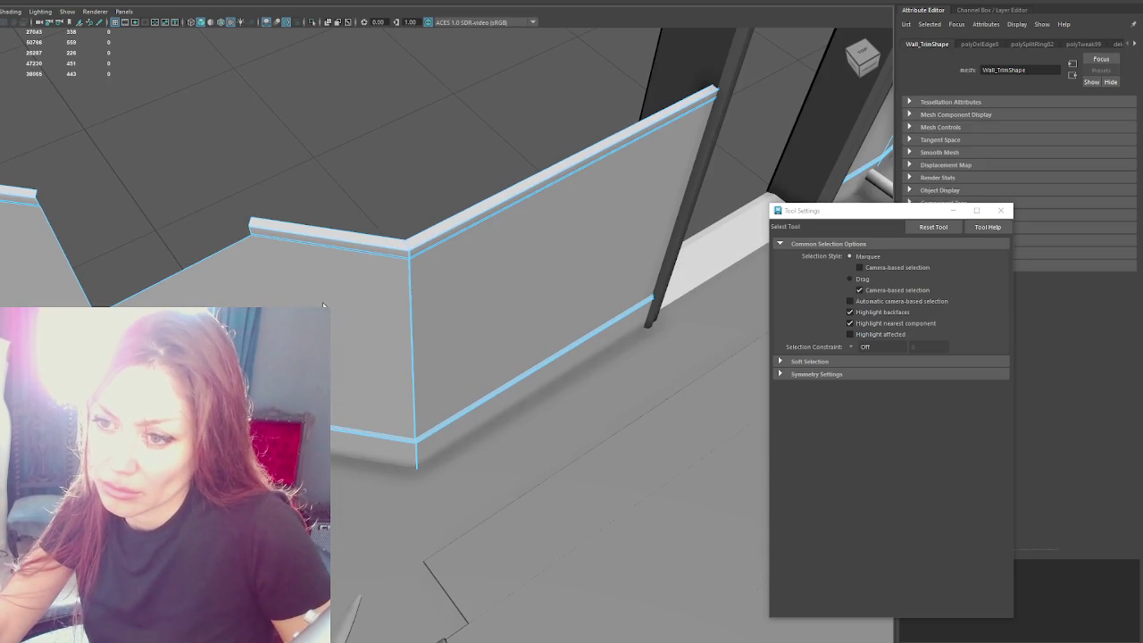
scroll(327, 305, up, 2)
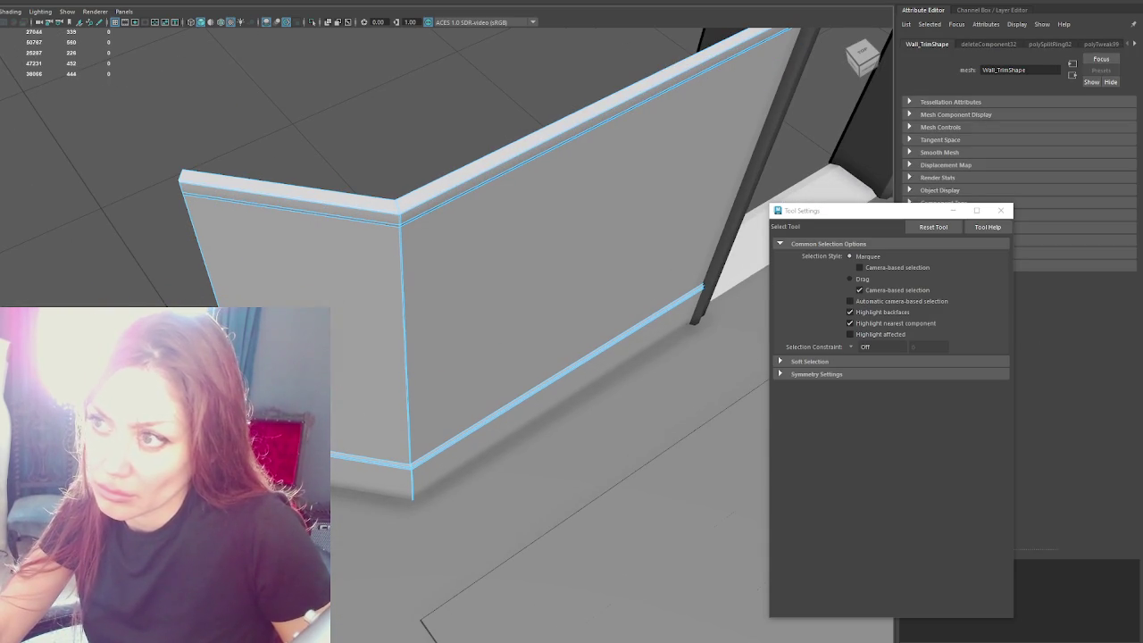
shift+right_drag(429, 250, 398, 217)
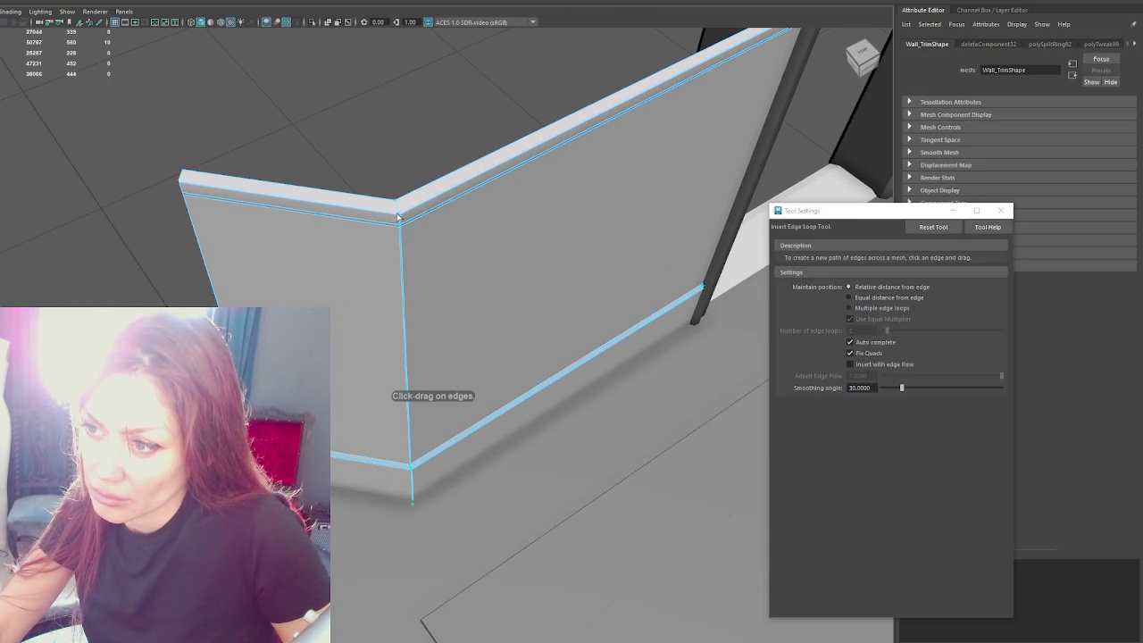
scroll(465, 321, up, 2)
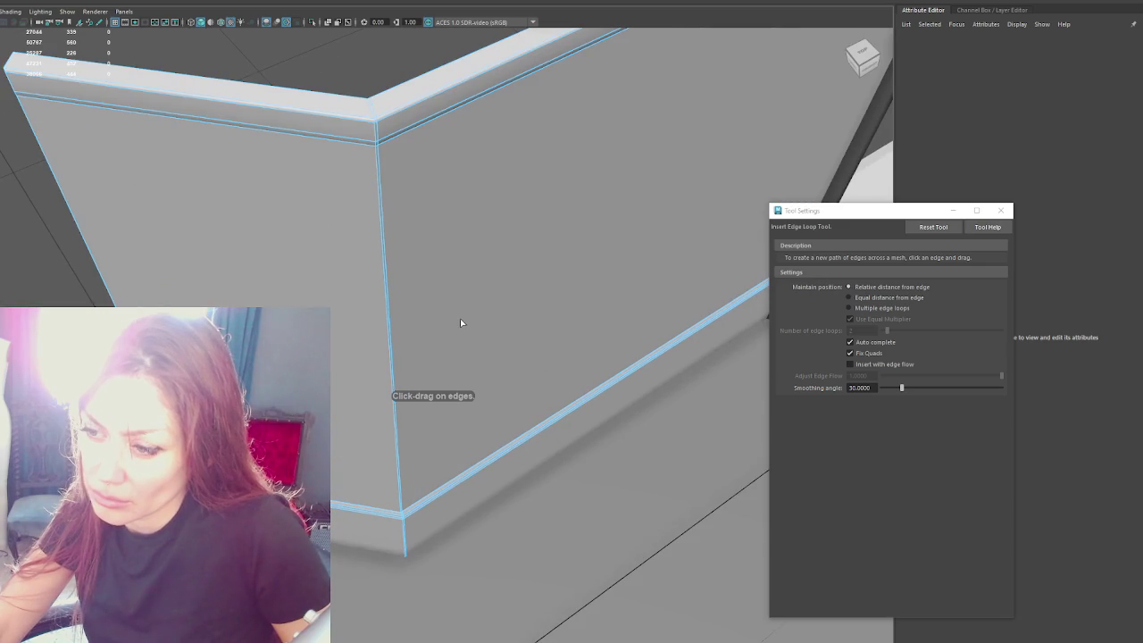
right_drag(370, 100, 371, 132)
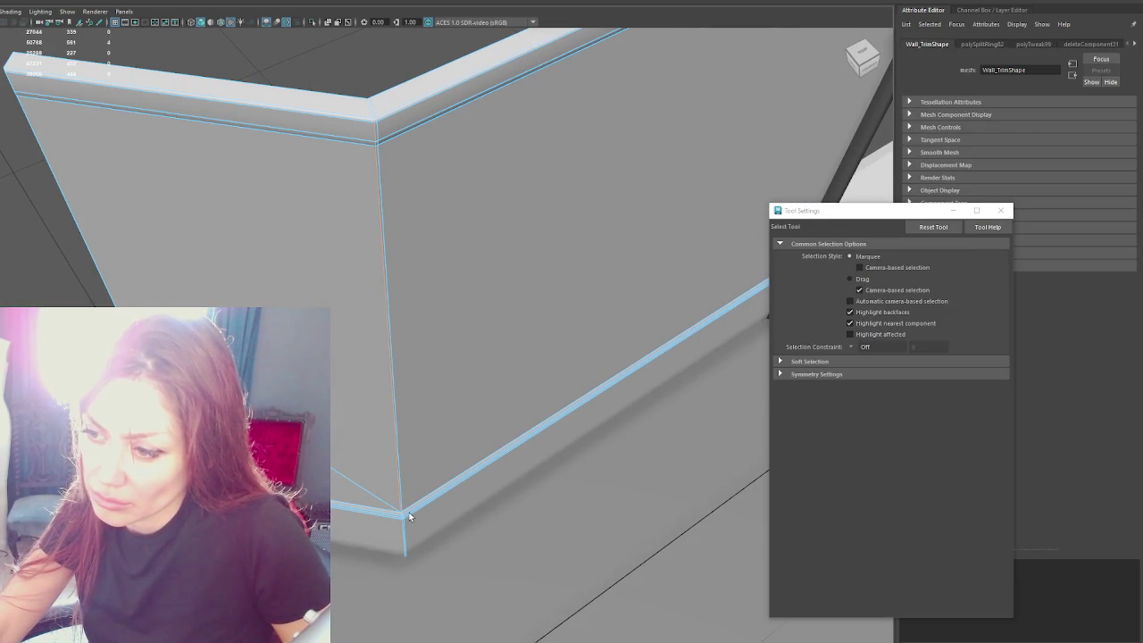
Step: Select a vertex on the vertical wall edge and check its move and rotate handles
click(394, 415)
key(w)
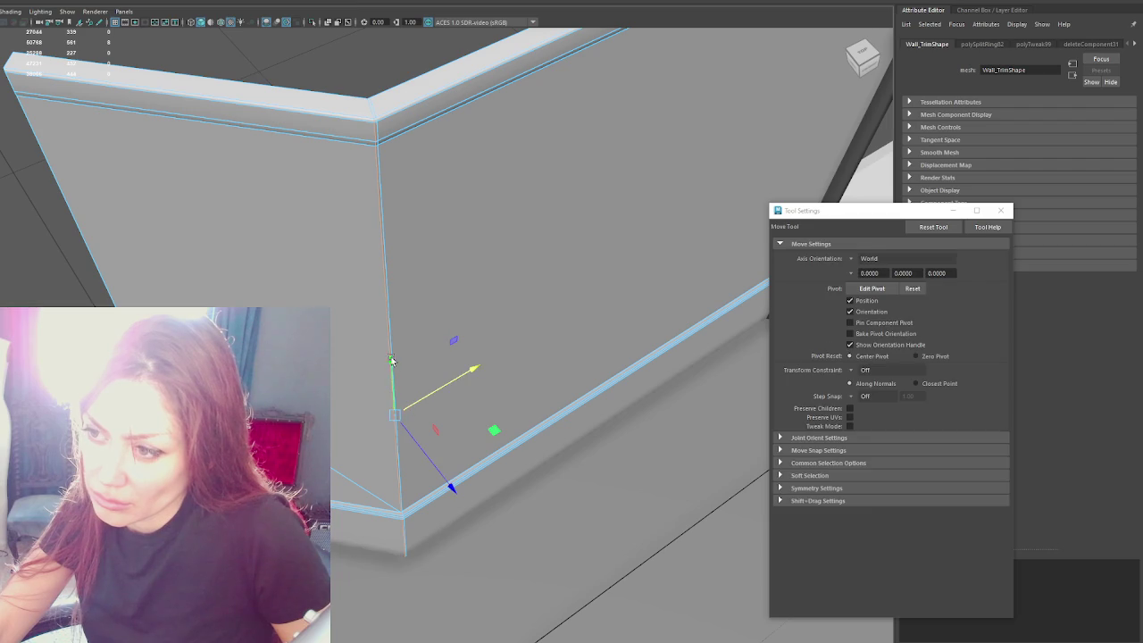
drag(406, 428, 424, 394)
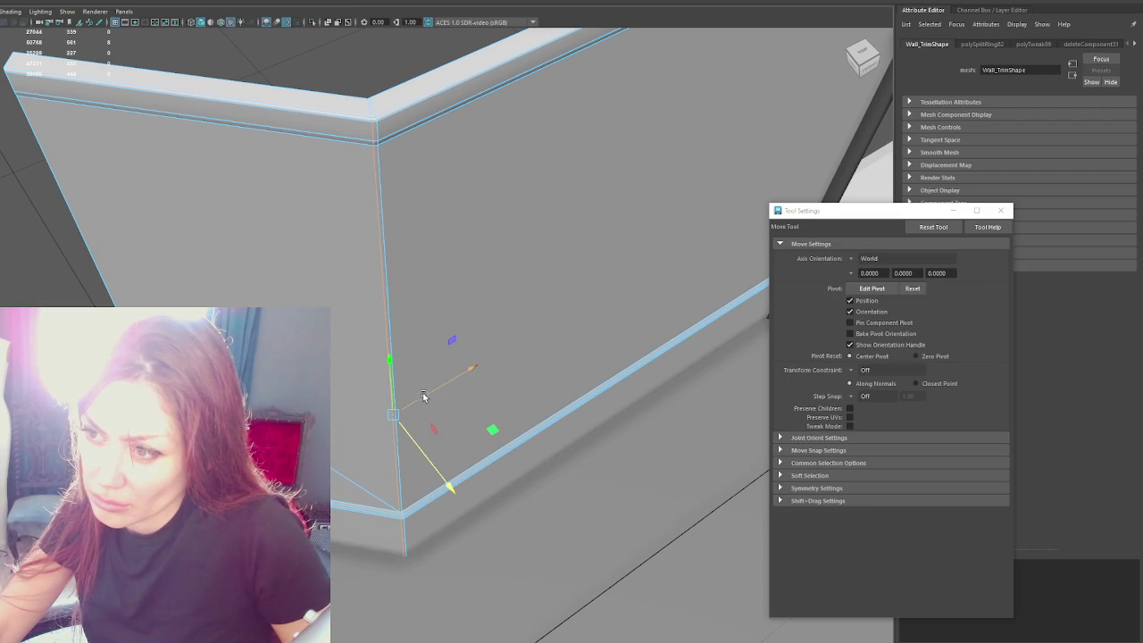
key(e)
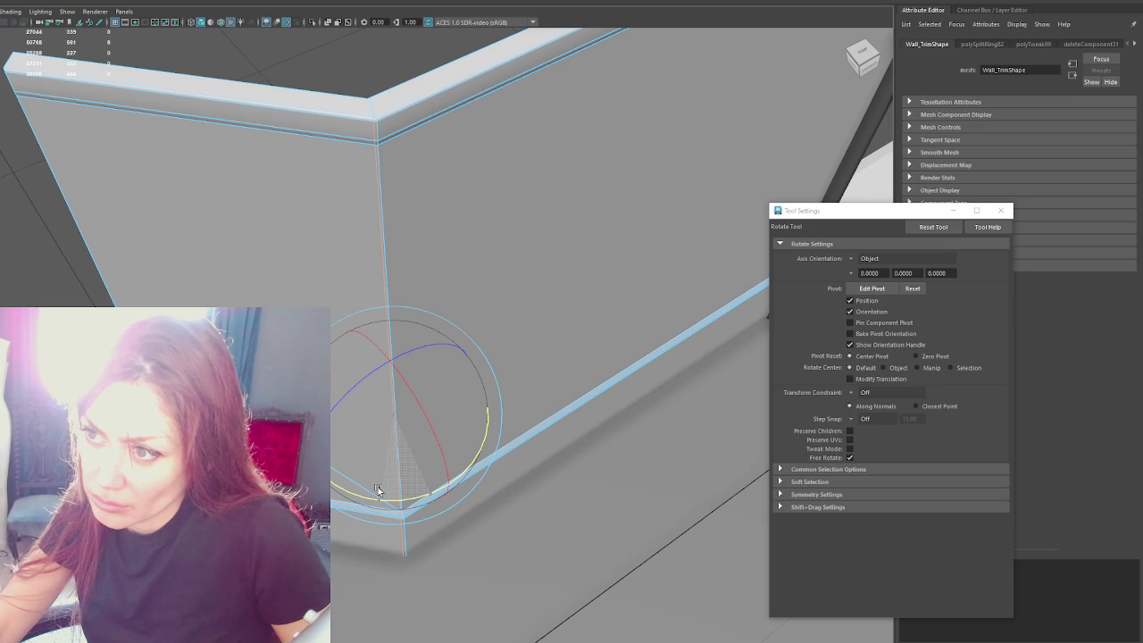
key(q)
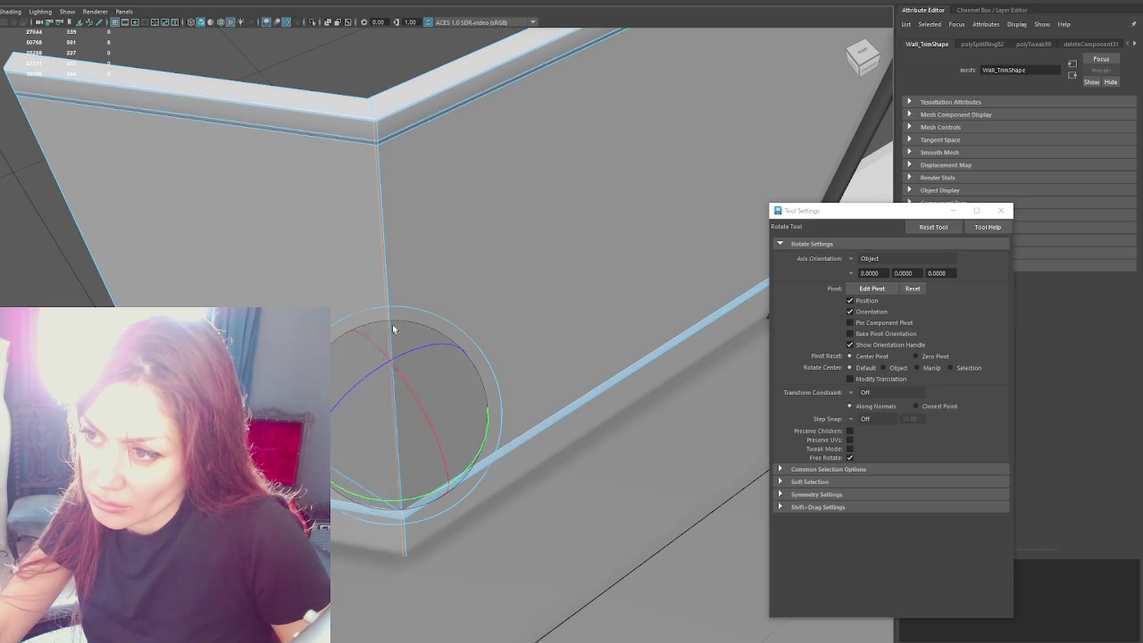
Step: Soften the trim's vertical corner edge with Soften Edge
click(383, 176)
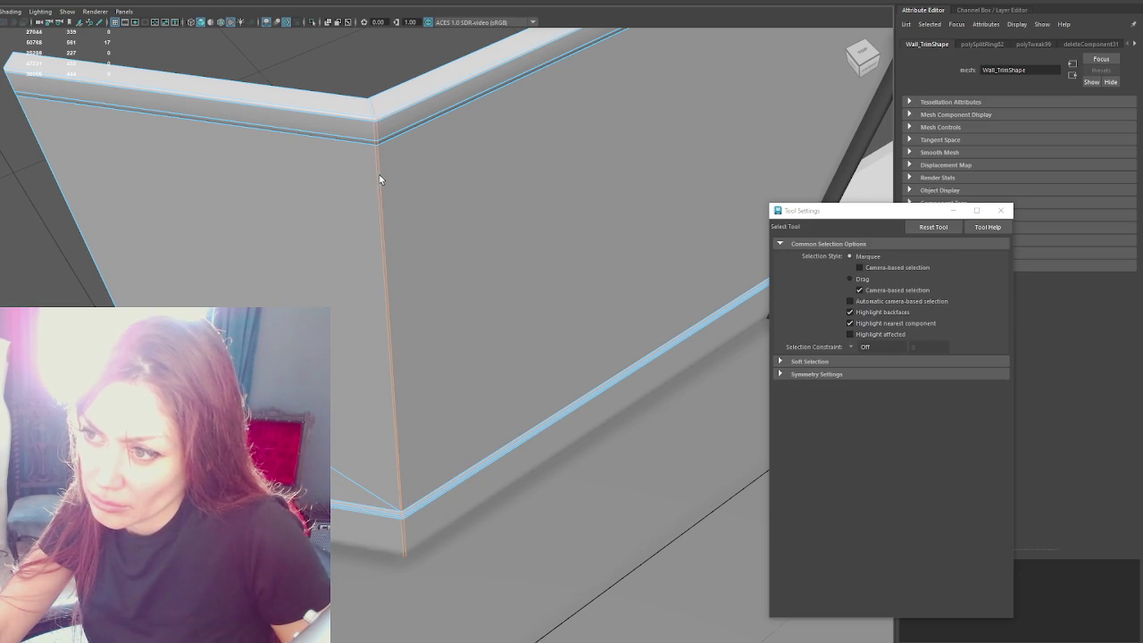
shift+right_click(381, 71)
shift+right_drag(382, 70, 446, 84)
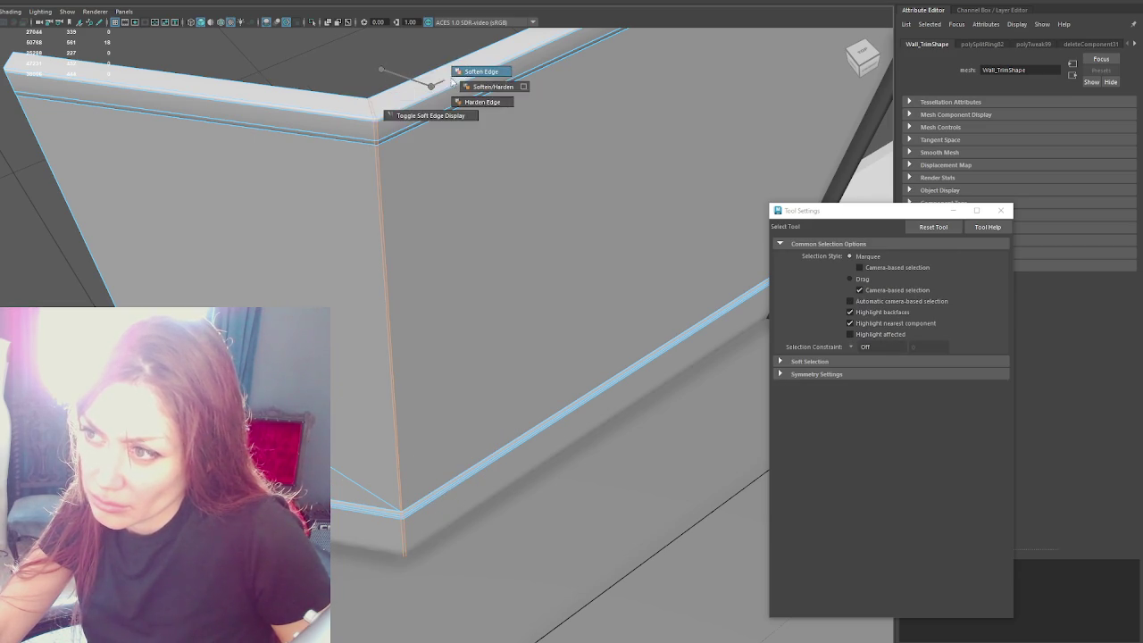
scroll(348, 48, up, 5)
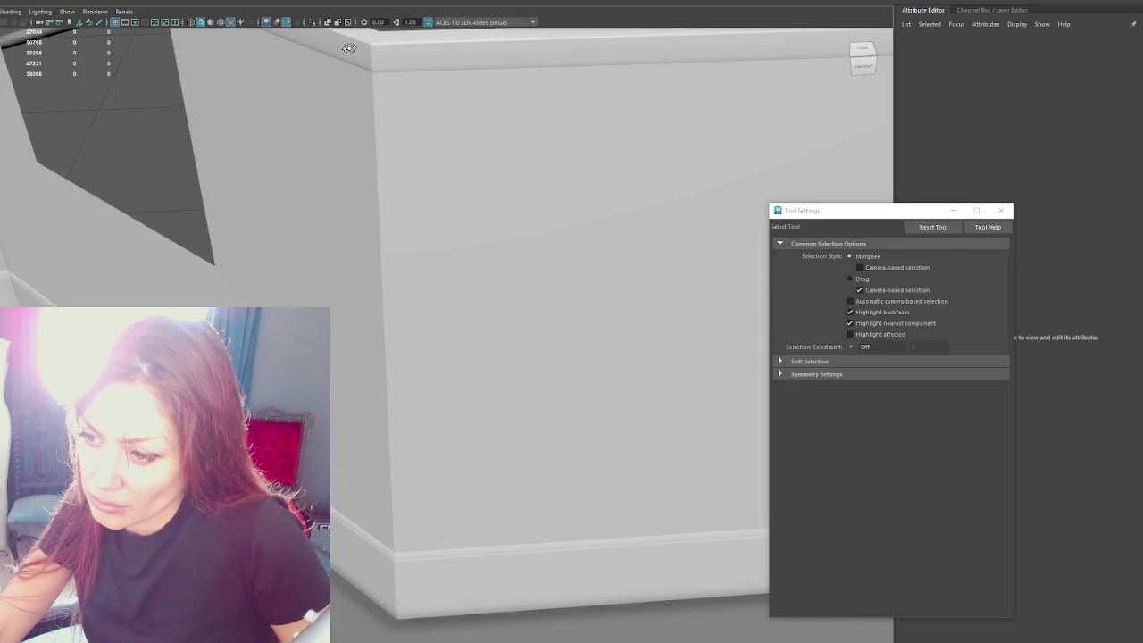
scroll(348, 48, down, 3)
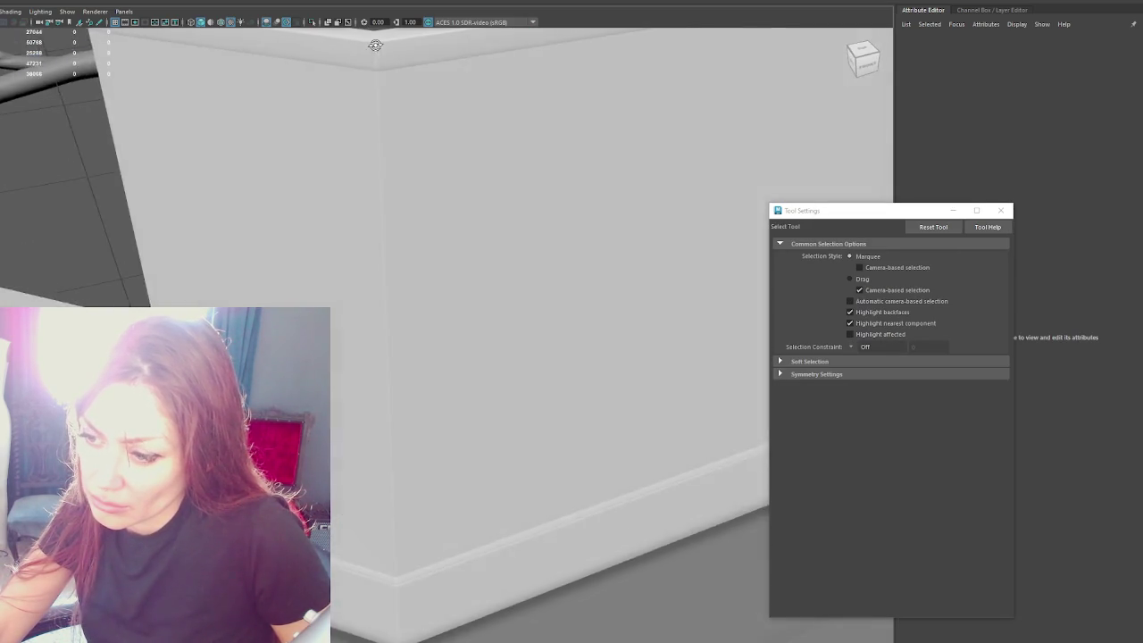
Step: Orbit out over the stairs and room and deselect the wall trim
scroll(348, 48, down, 3)
scroll(307, 170, down, 5)
scroll(474, 173, down, 5)
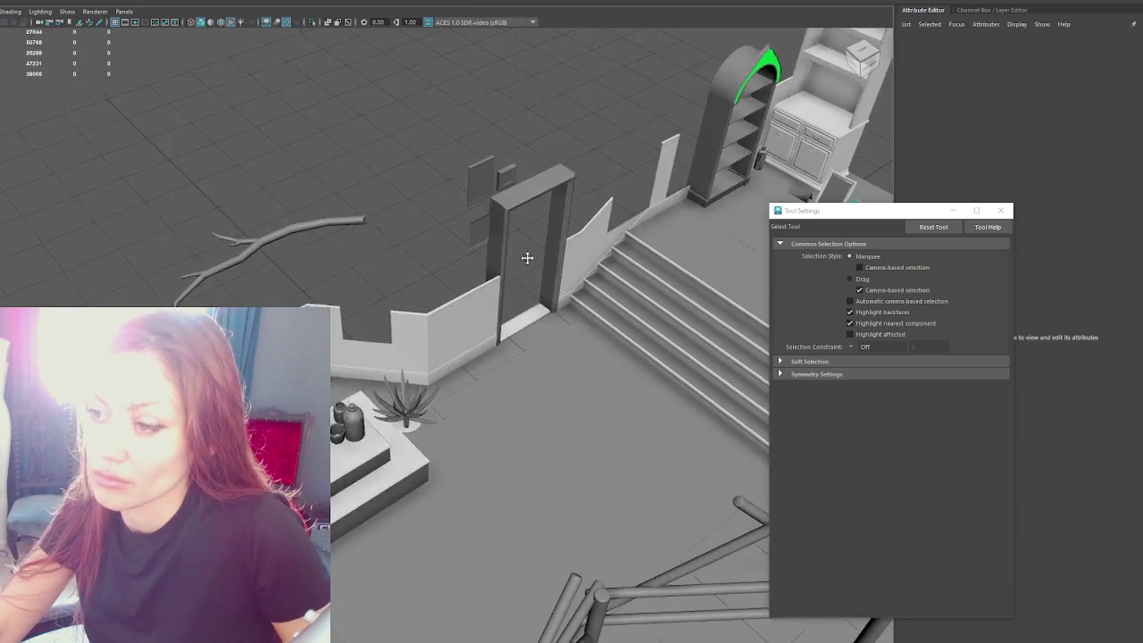
alt+drag(474, 172, 332, 123)
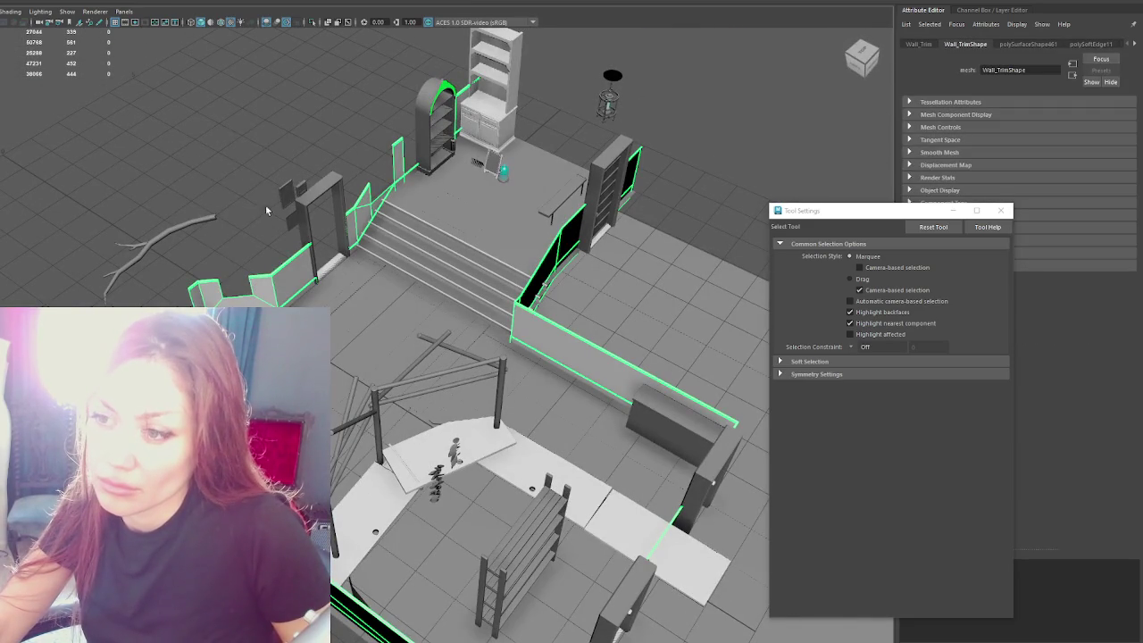
click(203, 2)
key(Escape)
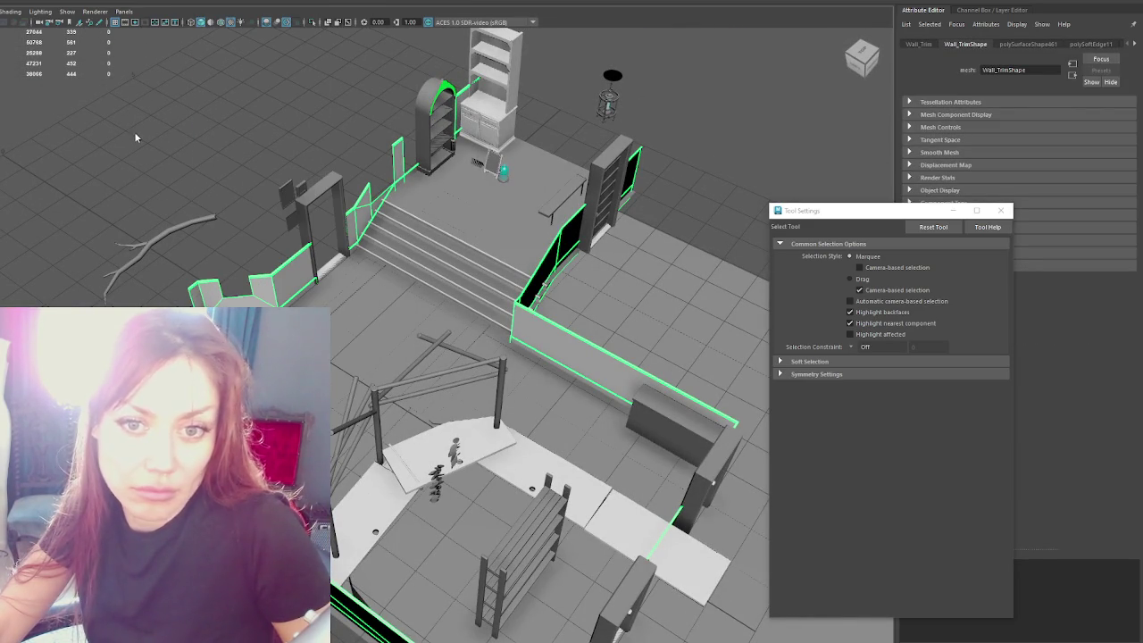
click(331, 166)
scroll(410, 173, up, 5)
Step: Select the floor and stairs mesh, frame it, and isolate it with Ctrl+1
alt+drag(410, 173, 382, 284)
click(381, 284)
key(f)
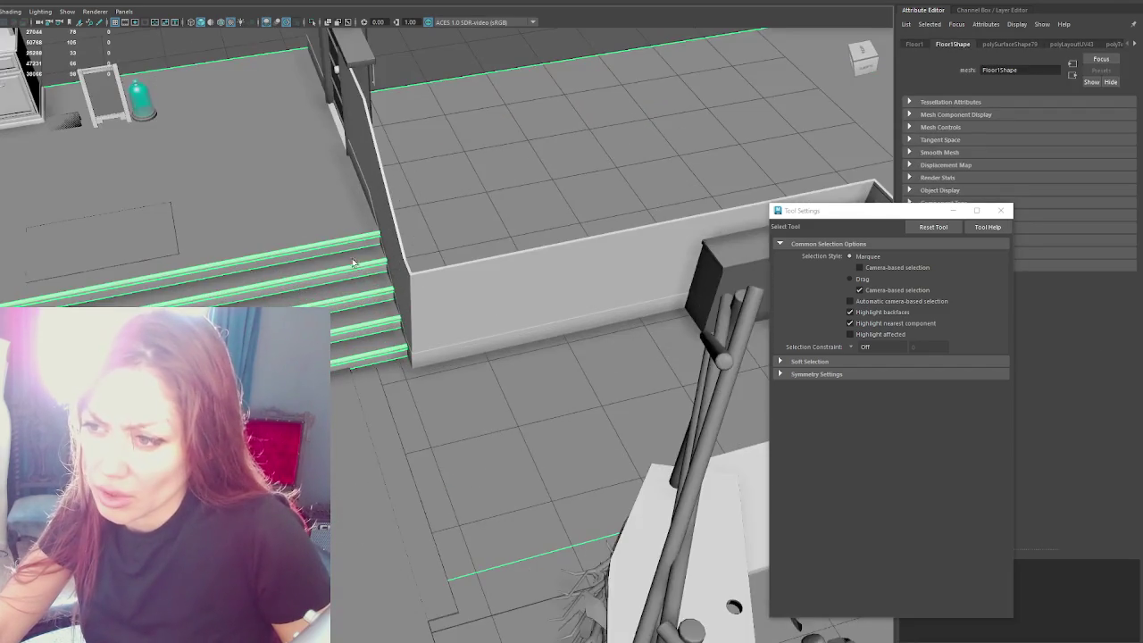
scroll(490, 253, down, 2)
scroll(448, 275, up, 2)
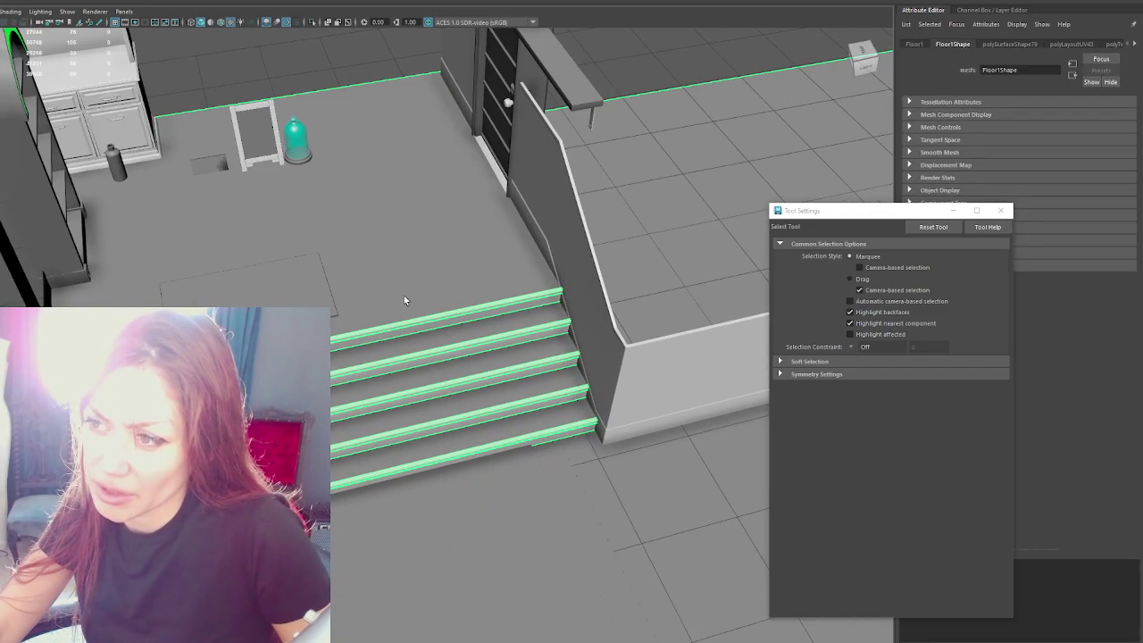
scroll(404, 295, down, 3)
key(ctrl+1)
Step: Select the stair steps and view the slab from a low front angle
mouse_move(416, 292)
alt+mouse_down()
mouse_move(490, 279)
mouse_move(420, 295)
alt+mouse_up()
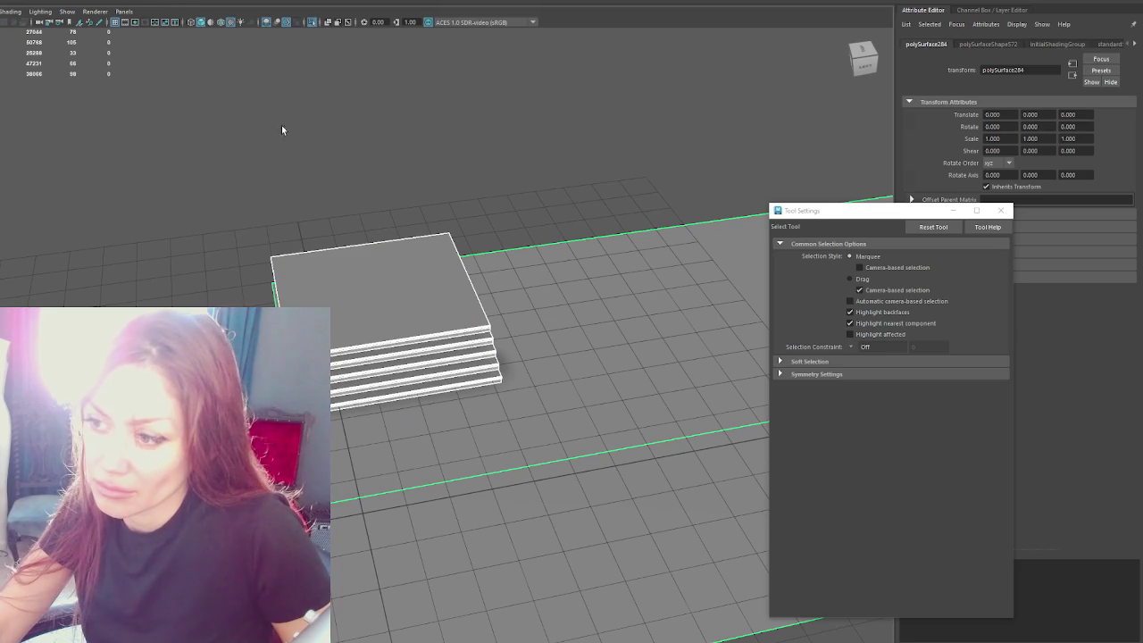
click(384, 277)
mouse_move(447, 368)
mouse_down()
mouse_move(442, 384)
mouse_move(502, 395)
mouse_up()
click(512, 416)
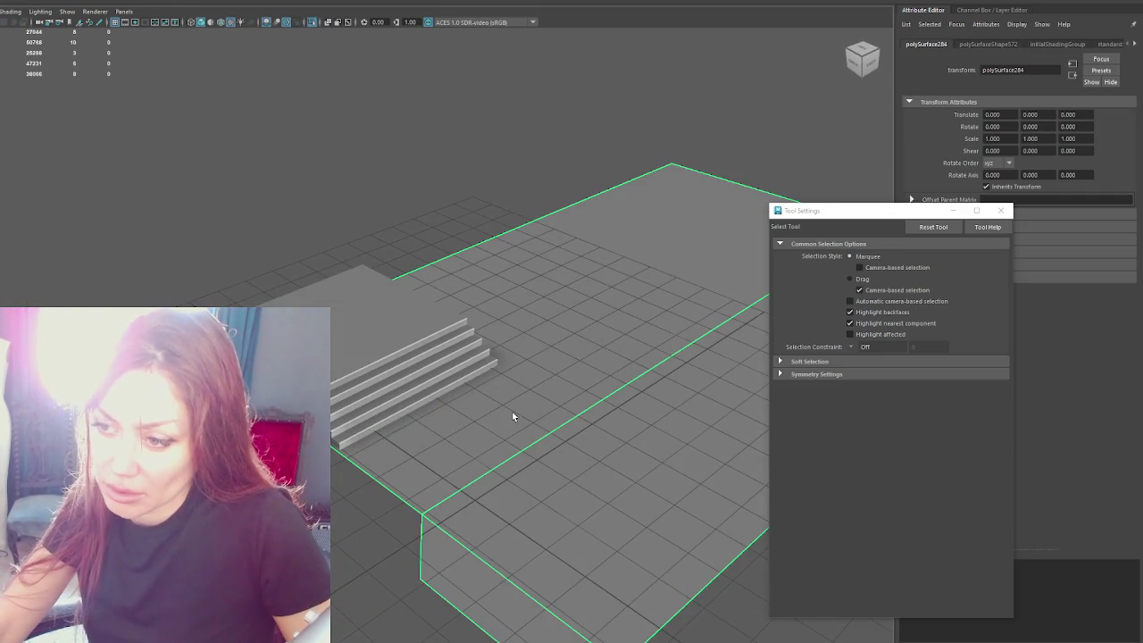
key(ctrl+z)
scroll(588, 533, up, 3)
mouse_move(588, 533)
alt+mouse_down()
mouse_move(405, 501)
mouse_move(441, 505)
mouse_move(358, 446)
alt+mouse_up()
click(232, 287)
scroll(138, 258, up, 3)
scroll(139, 258, down, 3)
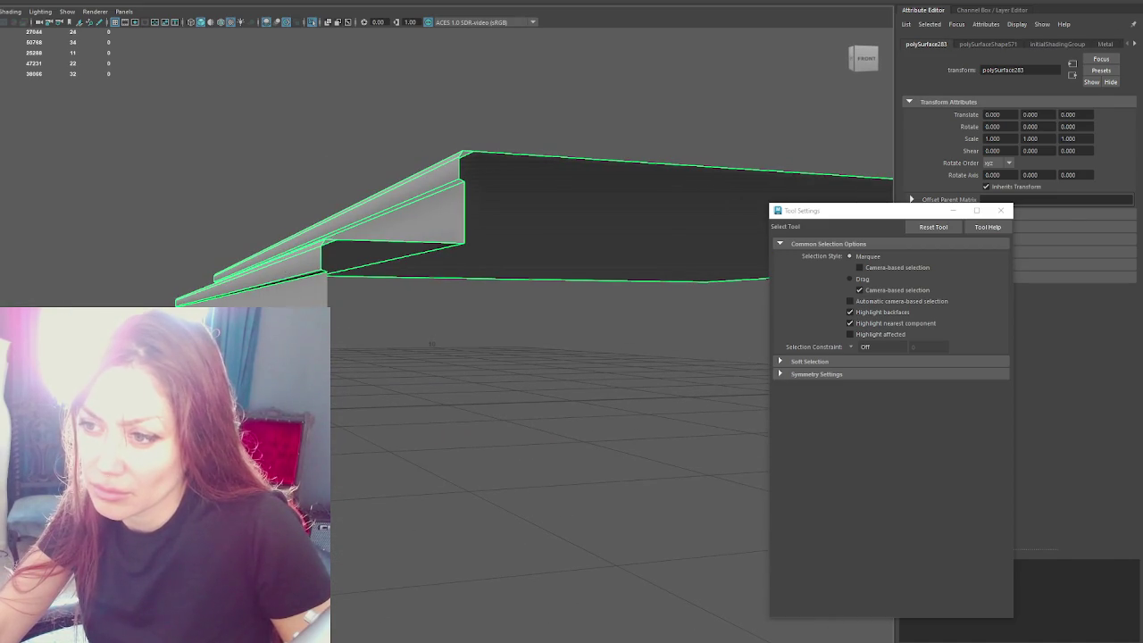
Step: Combine the selected slab pieces into one mesh and merge their vertices
click(295, 288)
shift+click(338, 279)
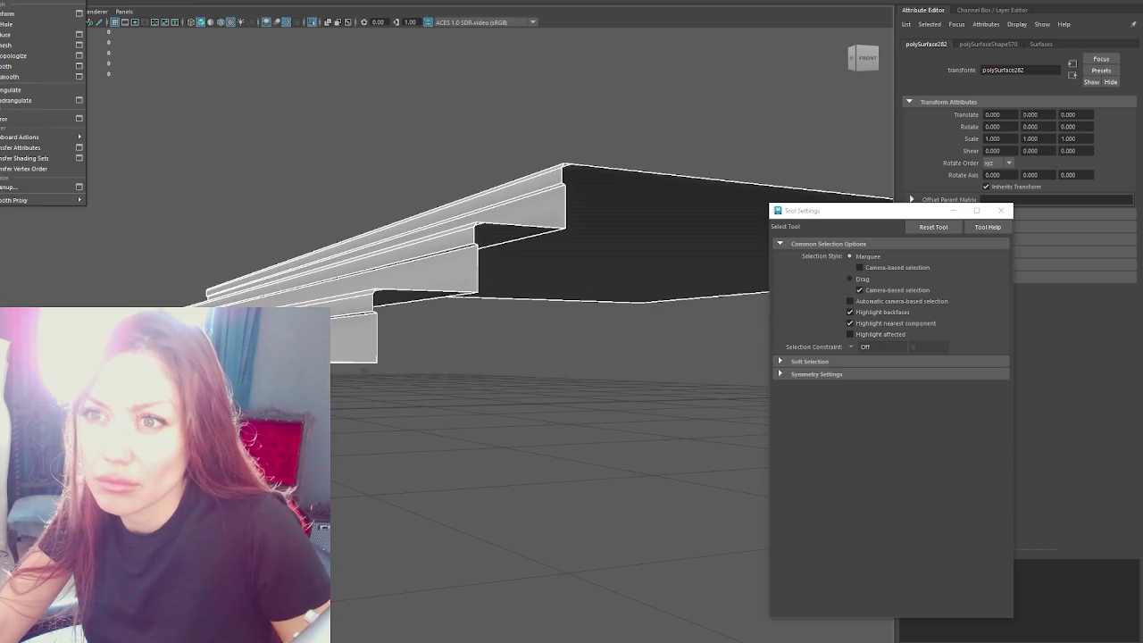
key(Up)
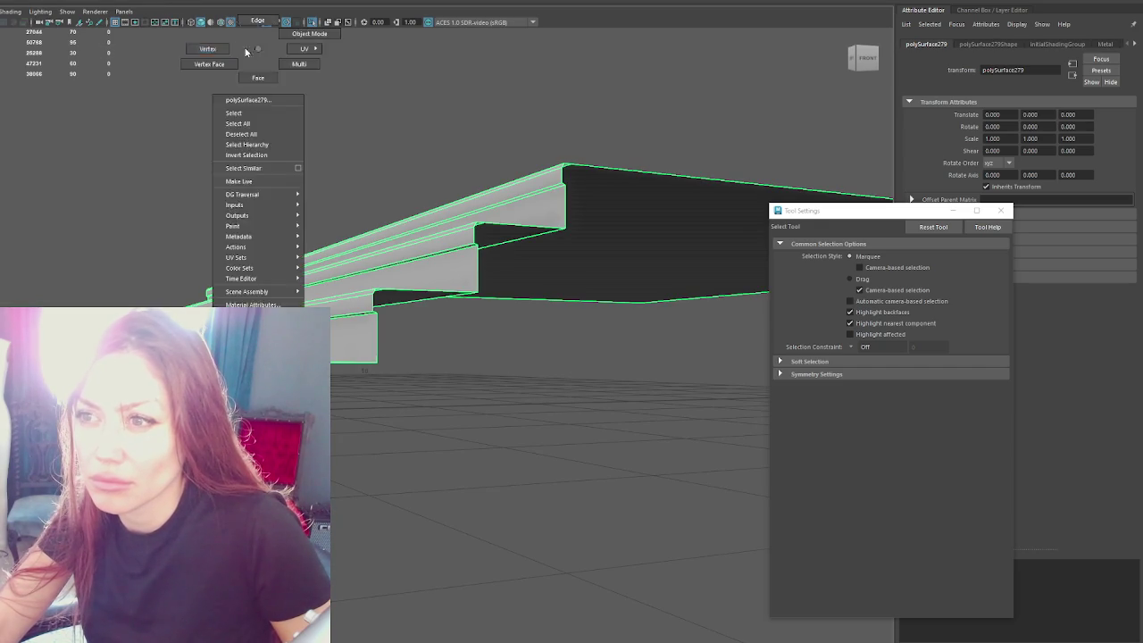
right_drag(250, 71, 166, 176)
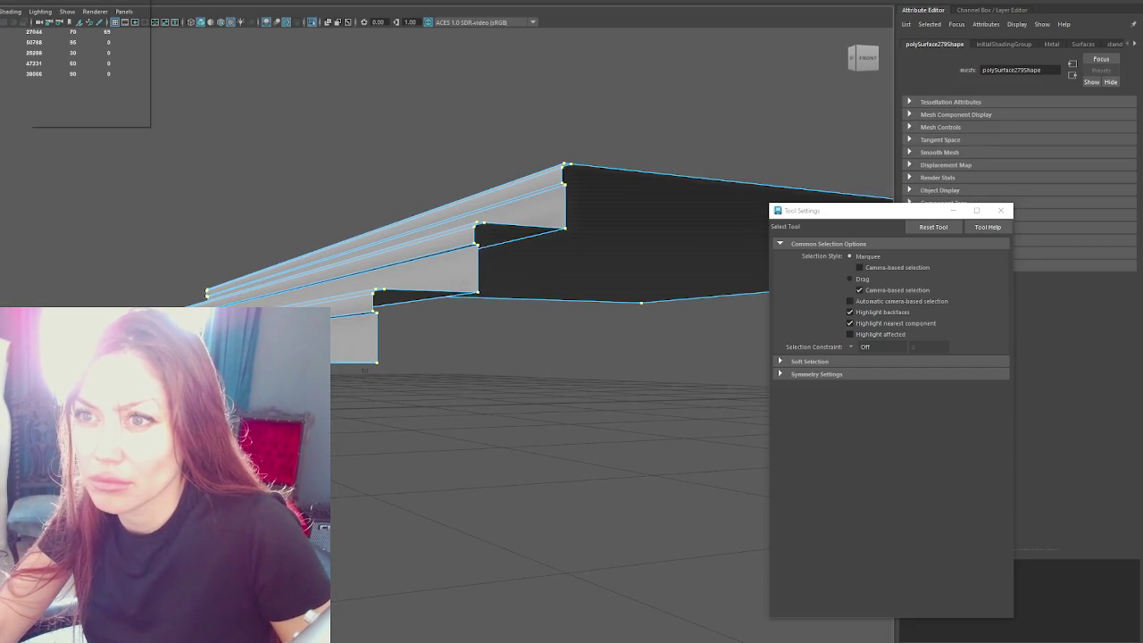
click(46, 69)
right_click(363, 115)
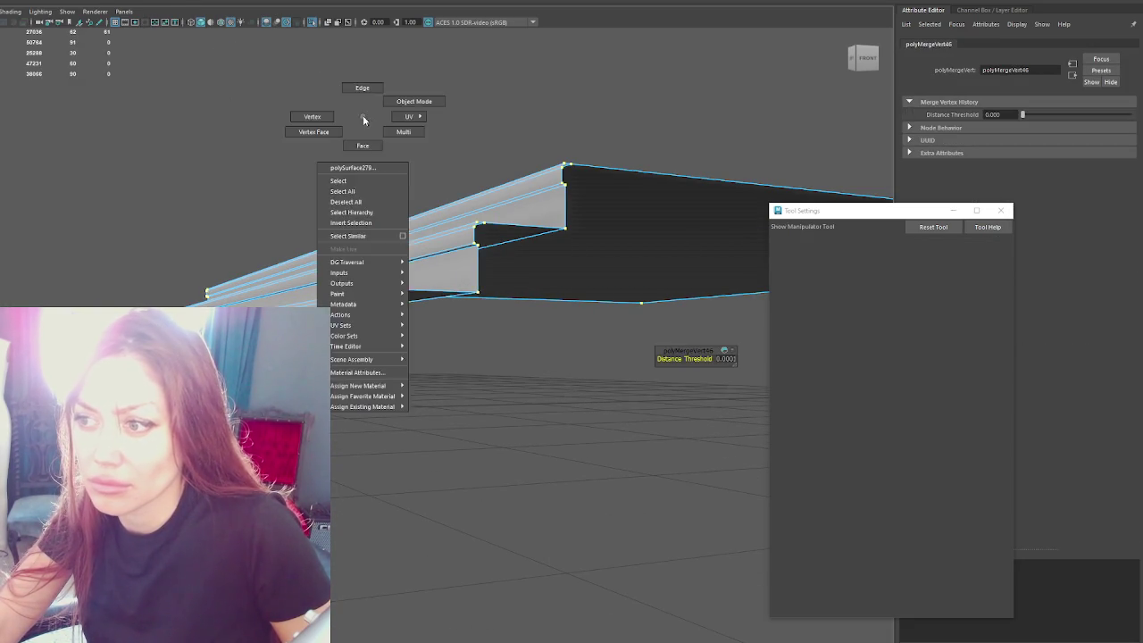
click(414, 101)
Step: Look down on the stepped slab and move the new cylinder beside the stairs
click(542, 209)
click(514, 133)
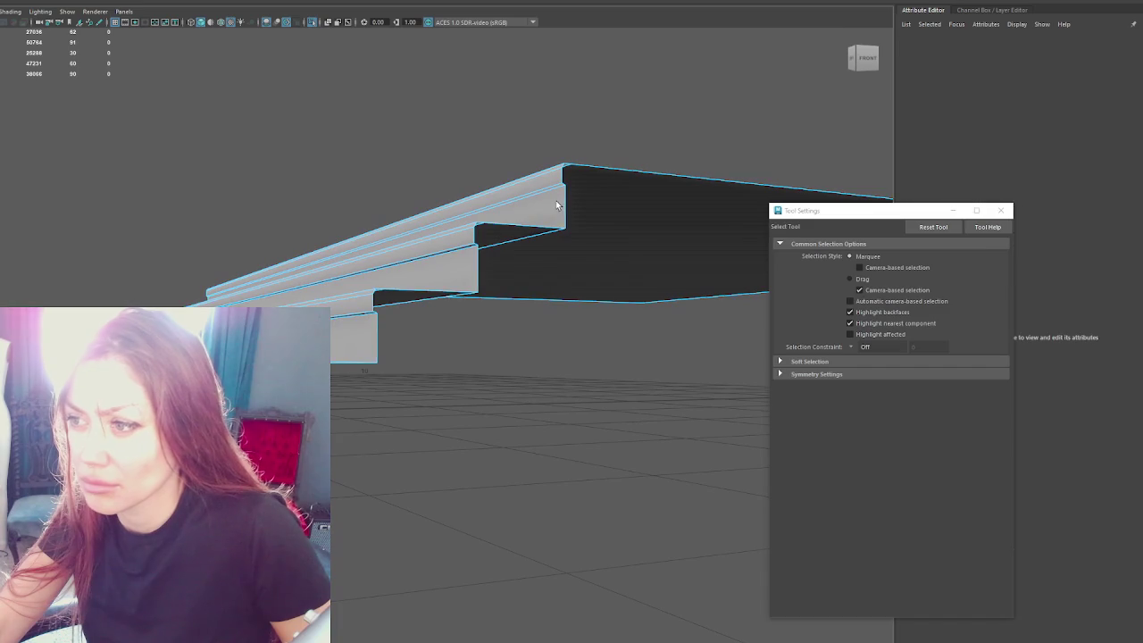
click(548, 219)
key(w)
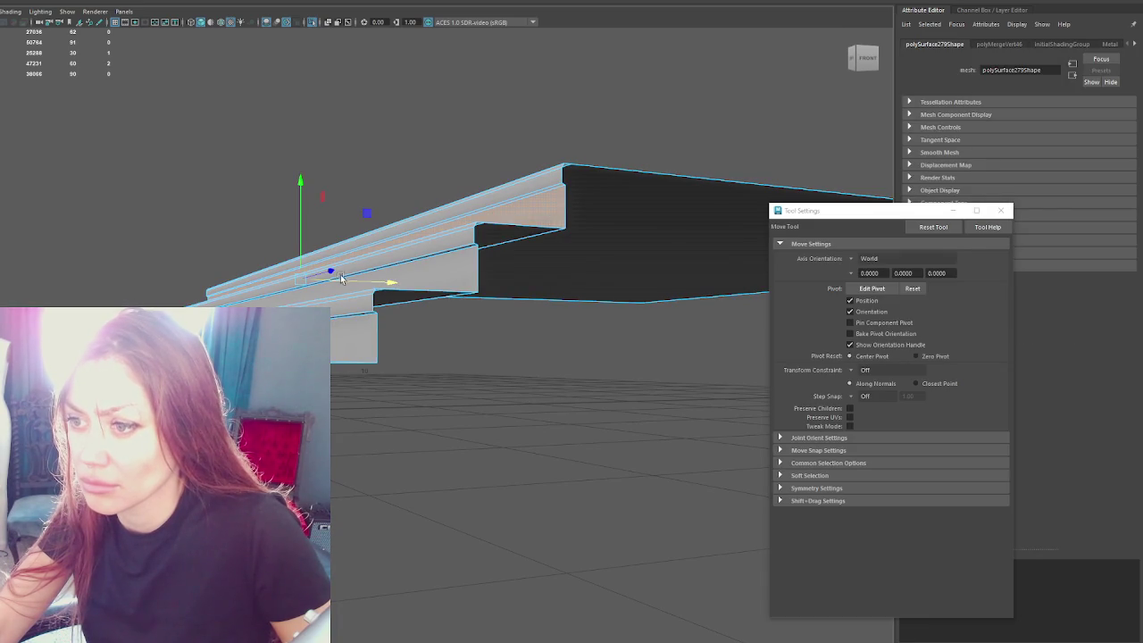
mouse_move(345, 97)
alt+mouse_down()
mouse_move(567, 170)
mouse_move(551, 258)
alt+mouse_up()
click(551, 258)
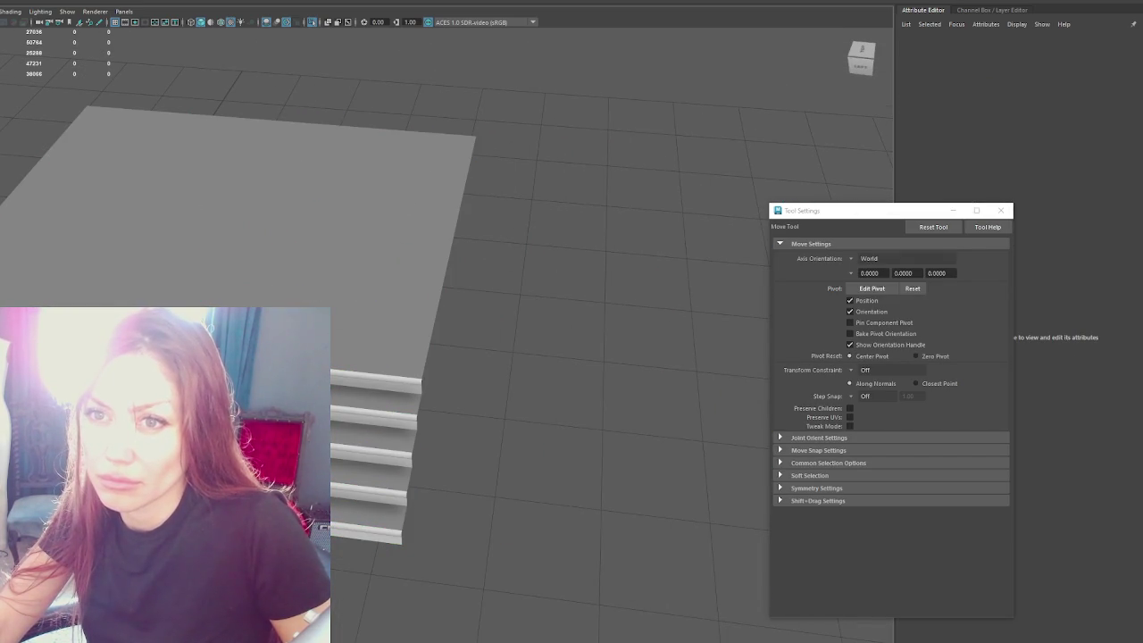
scroll(615, 415, down, 5)
mouse_move(293, 457)
mouse_down()
mouse_move(462, 381)
mouse_move(509, 384)
mouse_move(423, 393)
mouse_up()
Step: Scale the cylinder down slightly to about 1.47
key(r)
key(w)
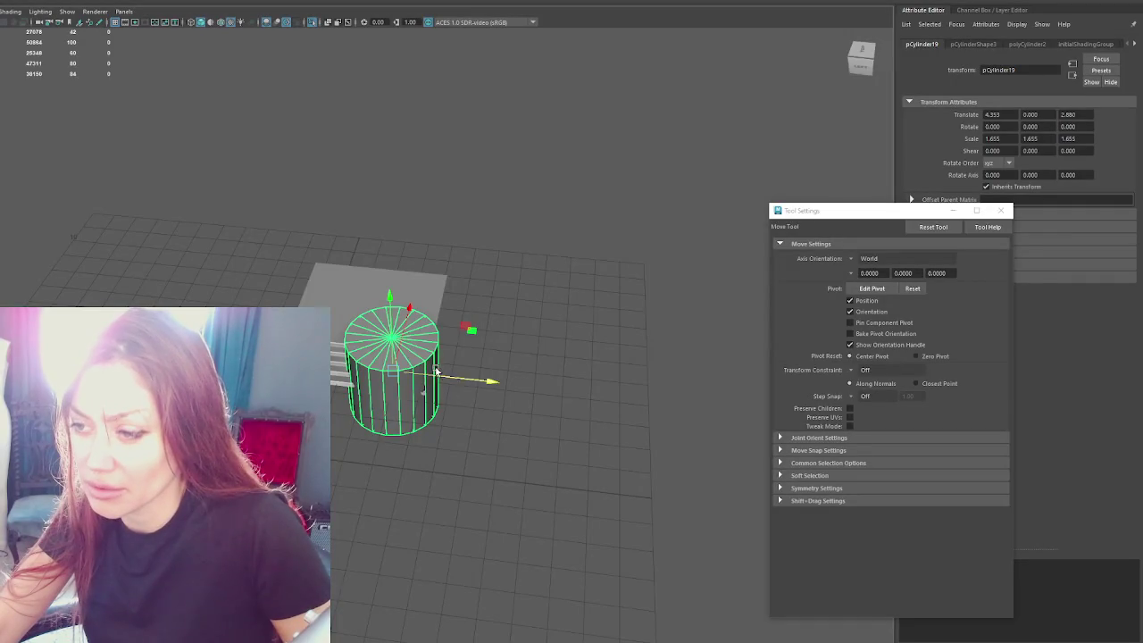
mouse_move(436, 370)
alt+mouse_down()
mouse_move(449, 418)
mouse_move(437, 393)
mouse_move(432, 402)
mouse_move(486, 349)
alt+mouse_up()
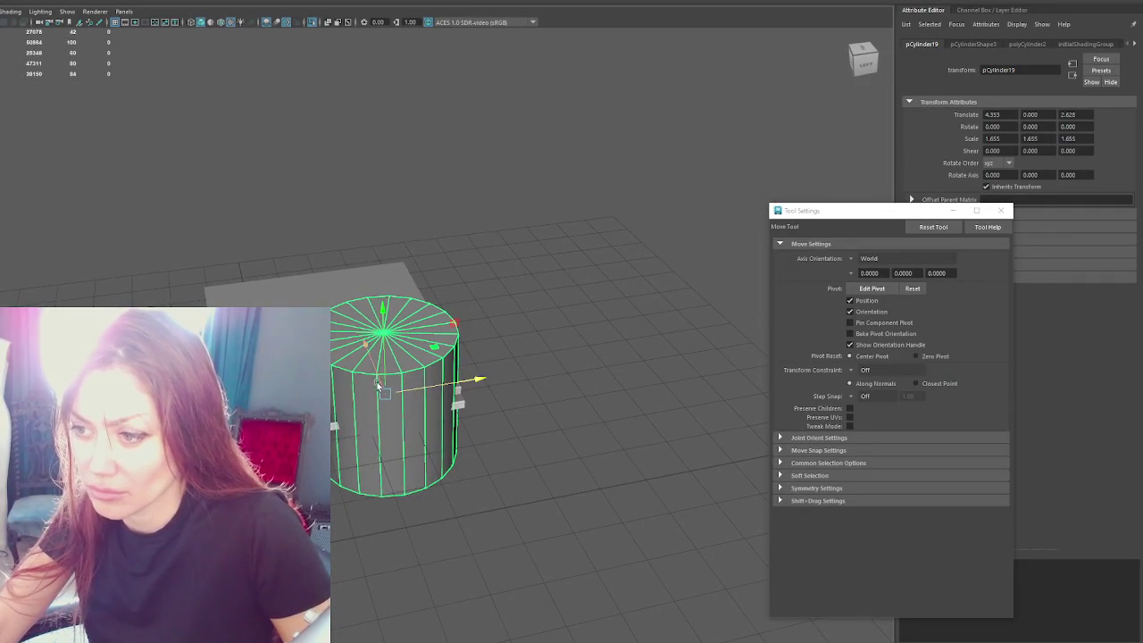
key(r)
drag(393, 393, 372, 393)
Step: Move the cylinder against the stair corner, to translate X 4.237
key(w)
drag(469, 382, 470, 394)
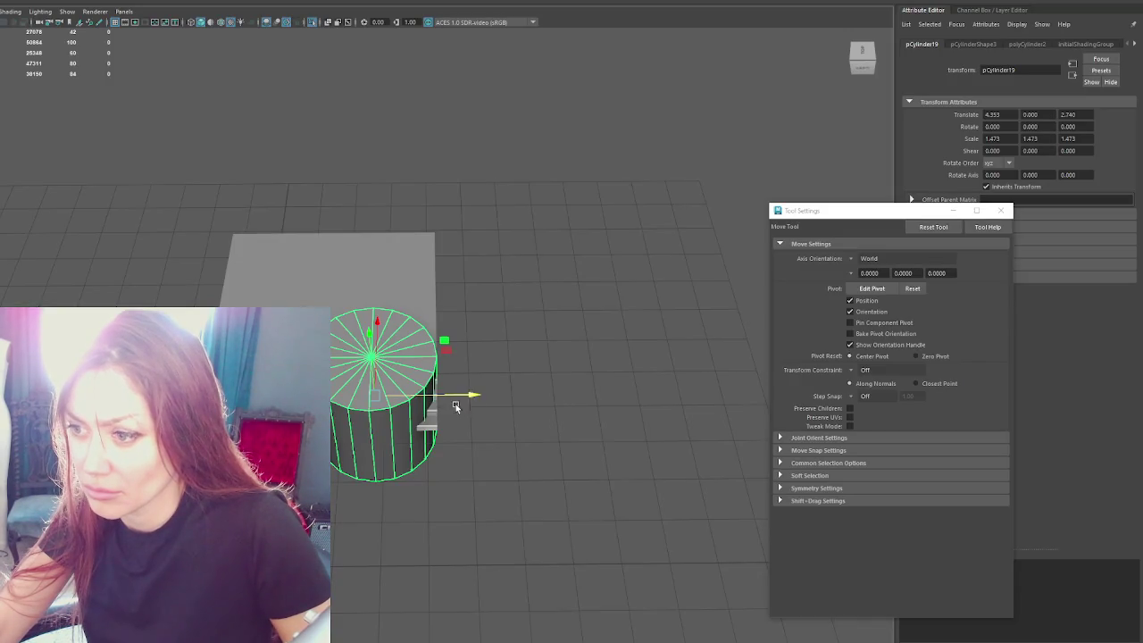
mouse_move(459, 398)
mouse_down()
mouse_move(501, 397)
mouse_move(472, 395)
mouse_up()
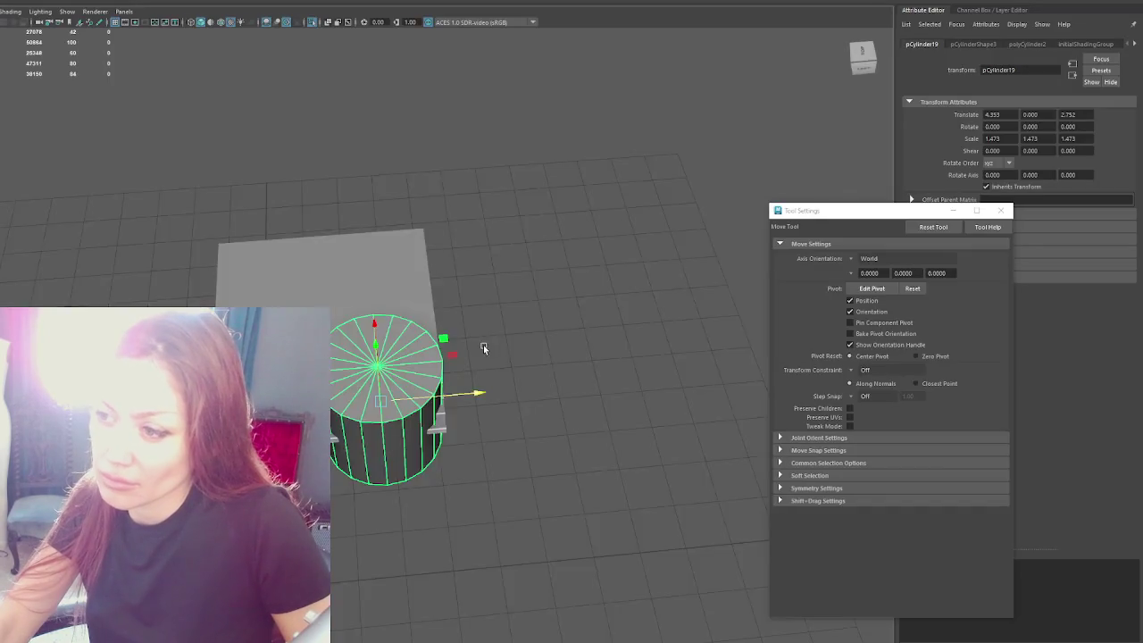
mouse_move(483, 345)
alt+mouse_down()
mouse_move(549, 352)
mouse_move(472, 313)
mouse_move(467, 339)
mouse_move(513, 347)
alt+mouse_up()
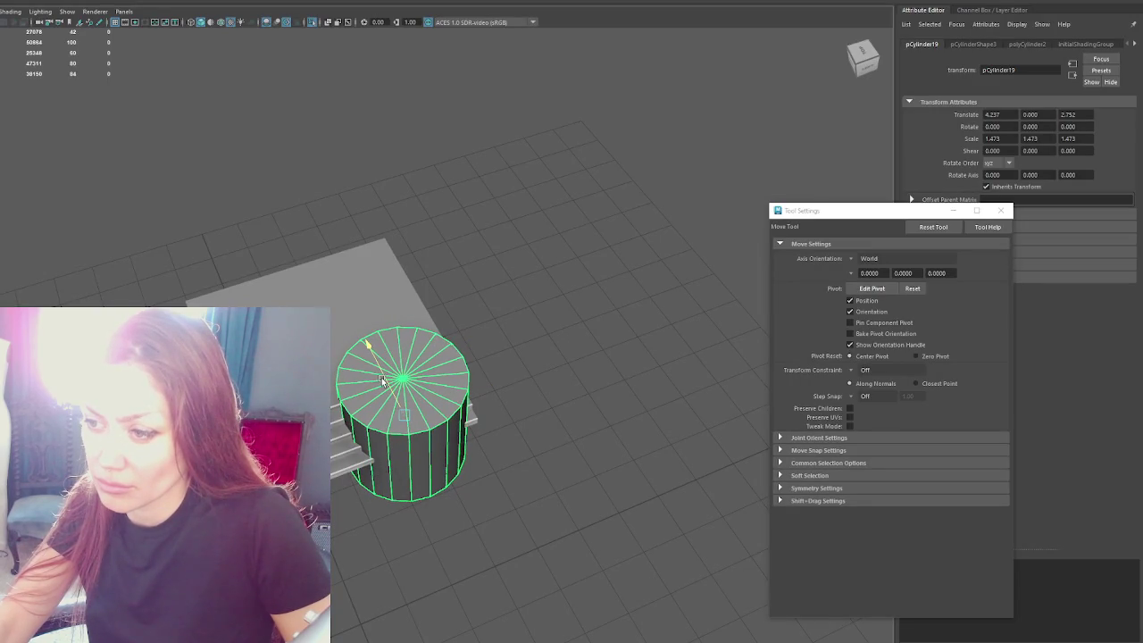
drag(381, 378, 378, 377)
click(335, 357)
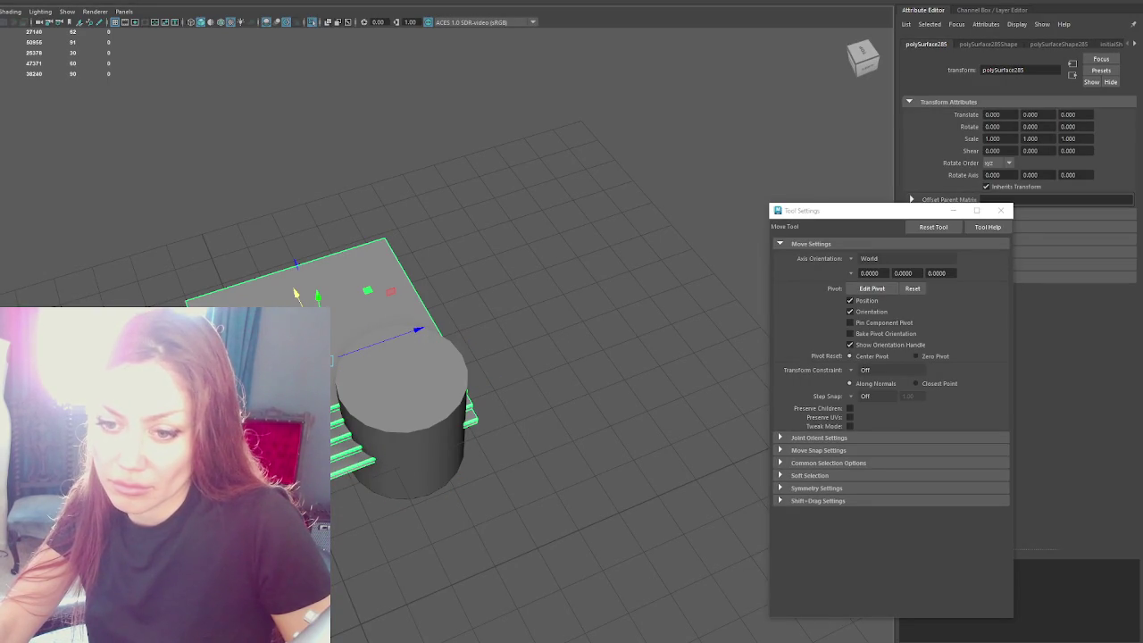
Step: Subtract the cylinder from the landing floor with a Boolean Difference
key(ctrl+z)
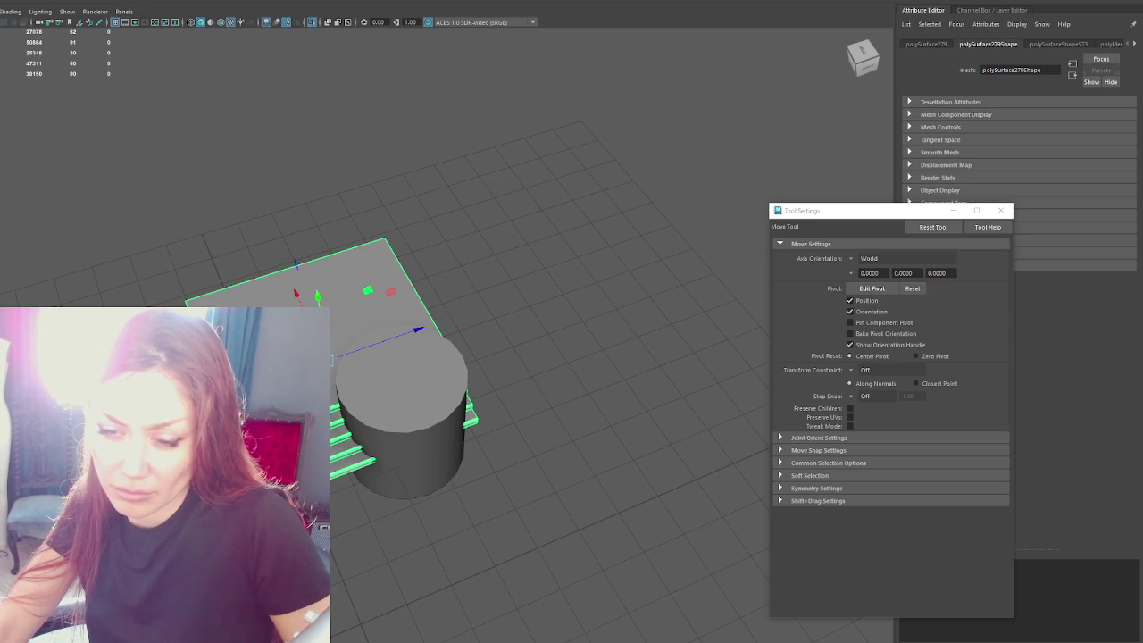
click(388, 399)
mouse_move(40, 14)
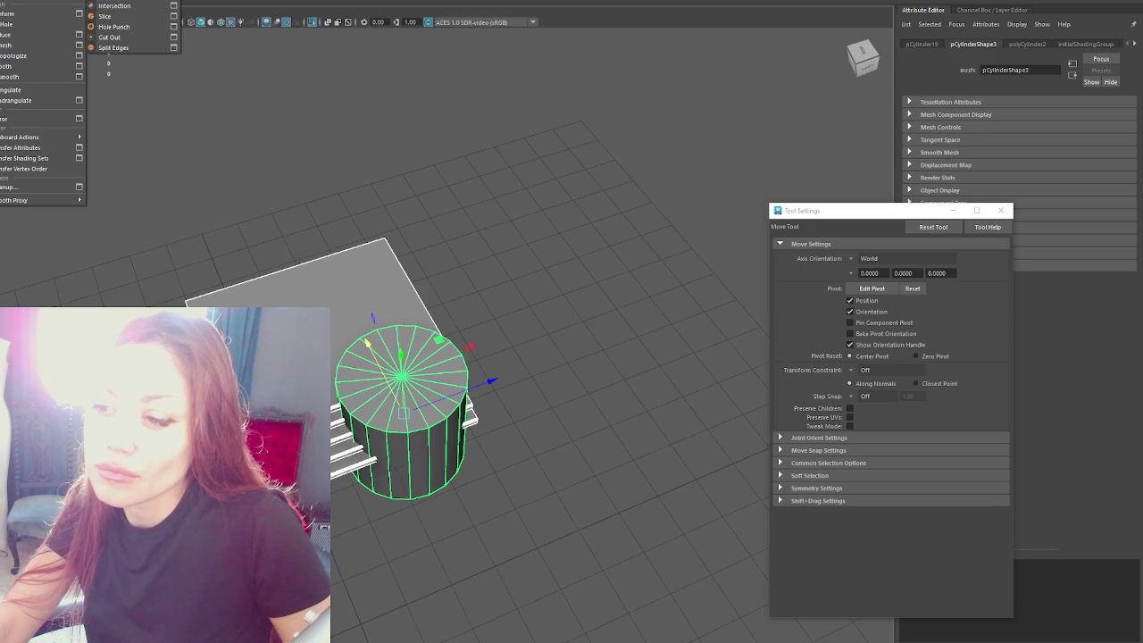
click(111, 3)
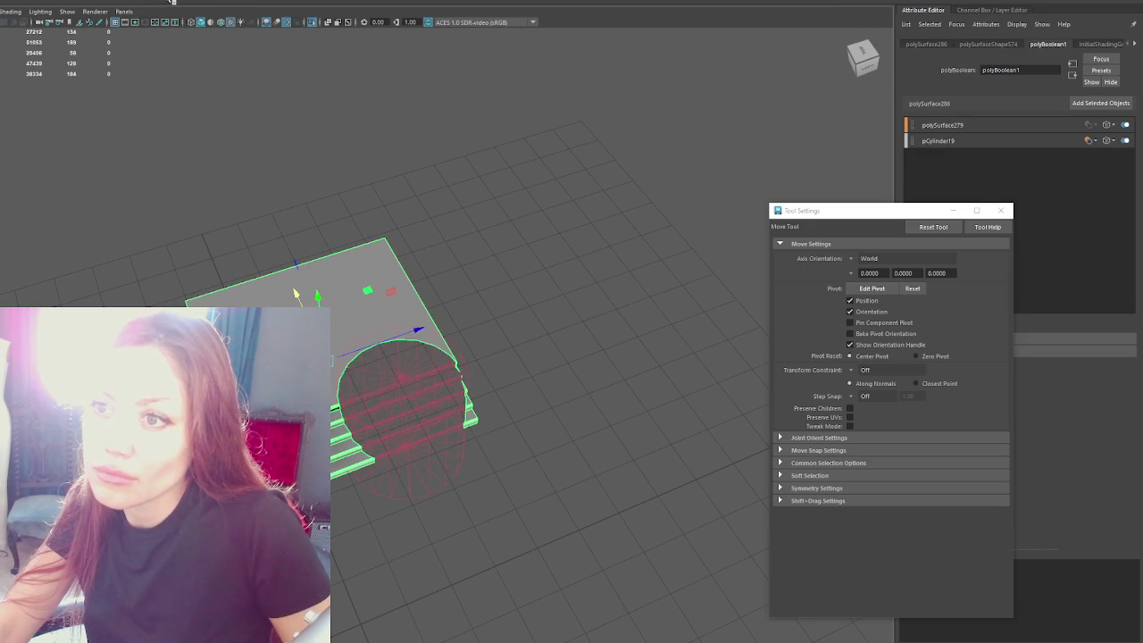
click(503, 355)
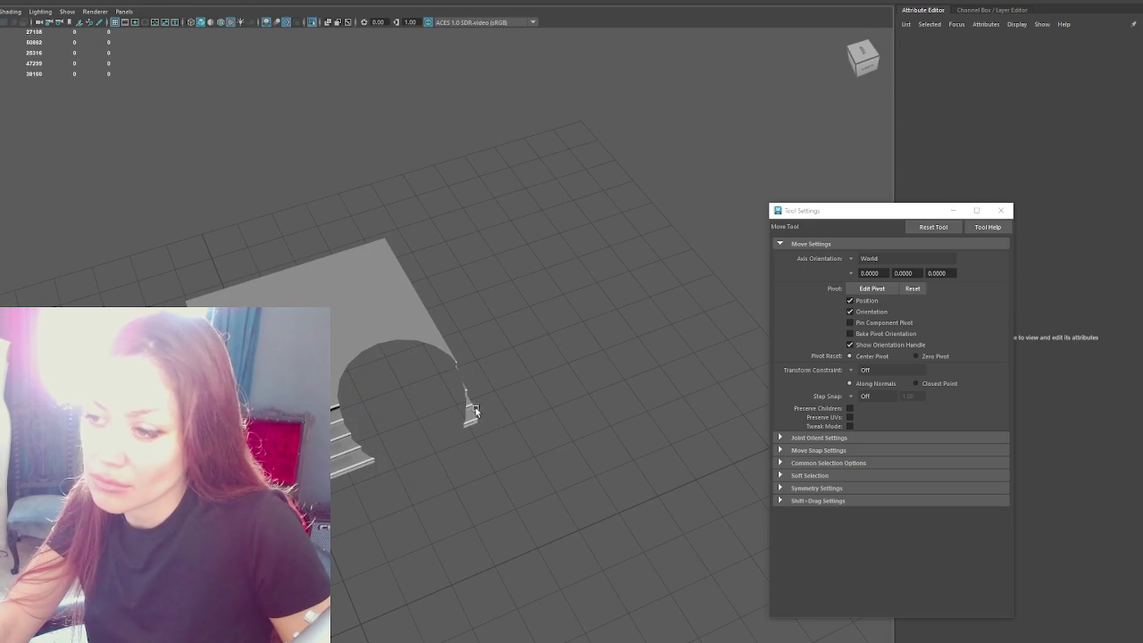
scroll(475, 407, up, 3)
click(500, 467)
Step: Delete the leftover lower arch faces from the cut floor
right_drag(528, 308, 527, 327)
drag(492, 350, 444, 579)
key(Delete)
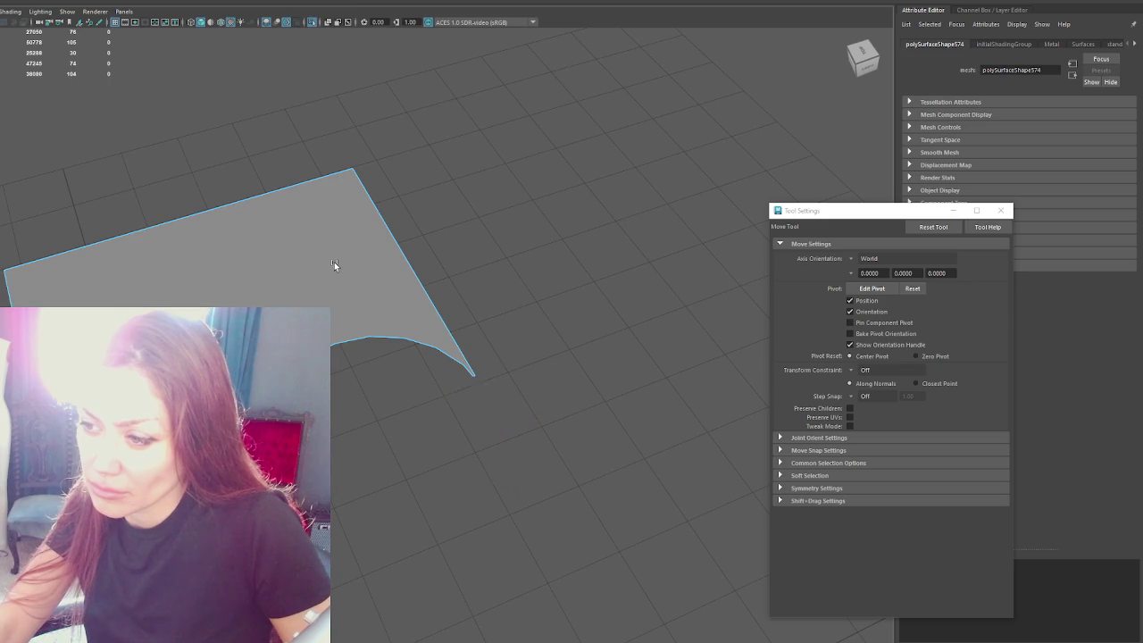
alt+drag(334, 265, 451, 318)
click(485, 390)
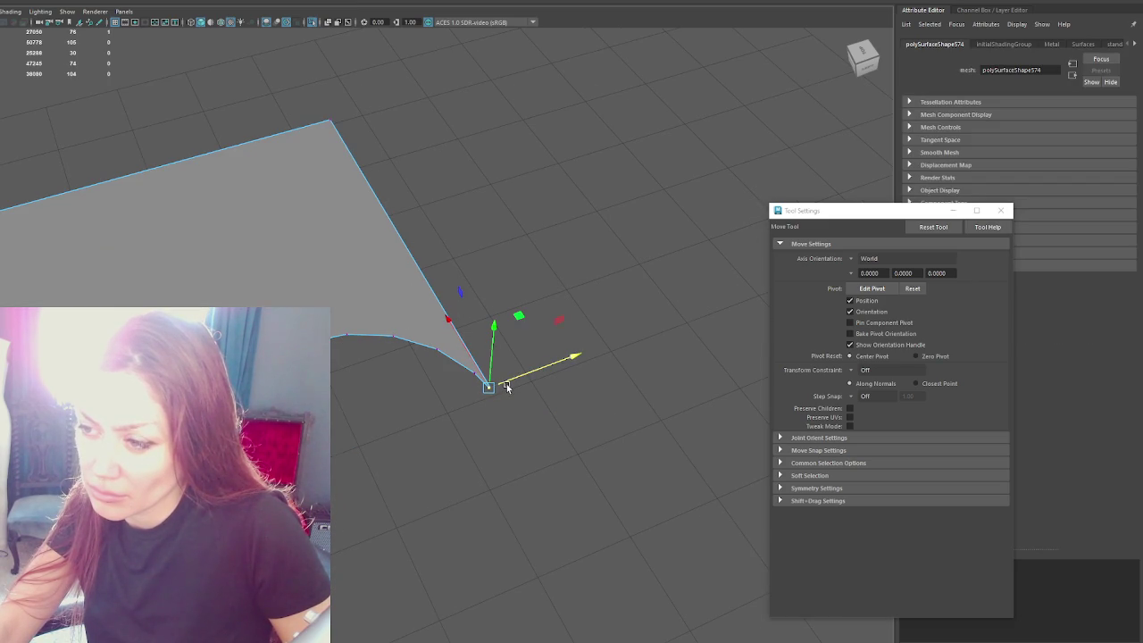
click(566, 362)
mouse_move(567, 362)
alt+mouse_down()
mouse_move(585, 260)
mouse_move(545, 238)
mouse_move(554, 240)
alt+mouse_up()
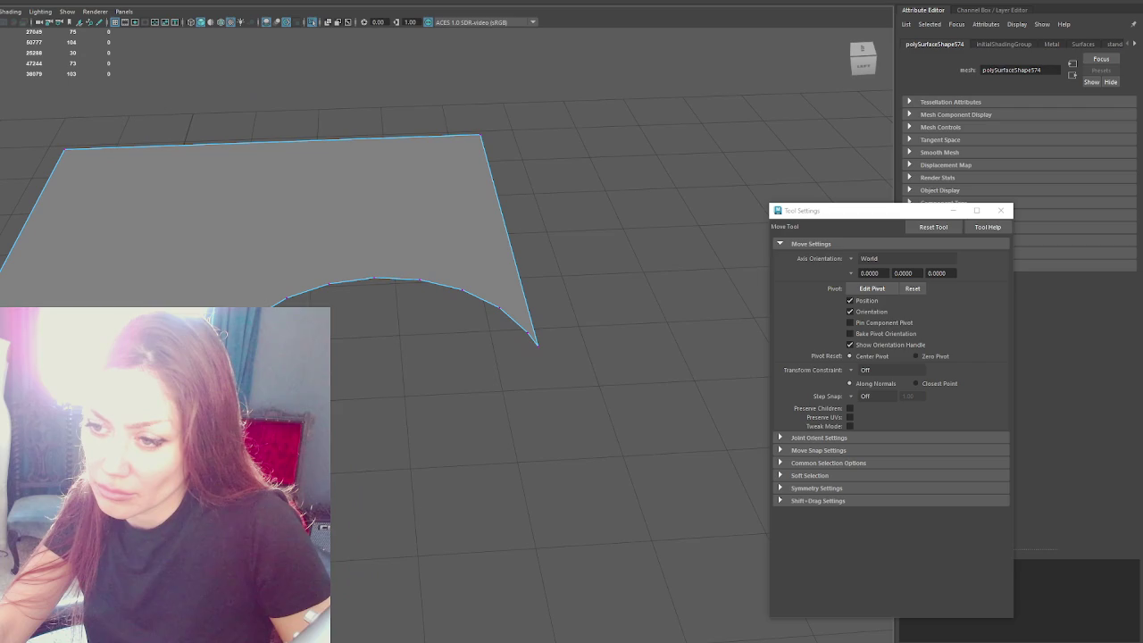
Step: Select the floor's curved inner border edge loop
double_click(313, 289)
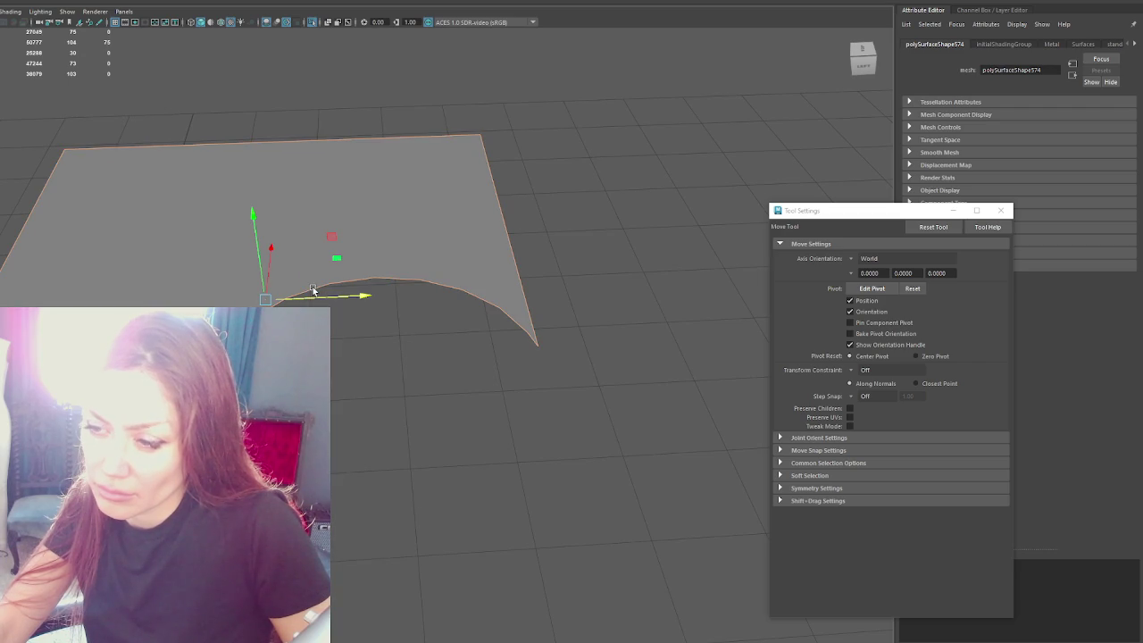
mouse_move(536, 331)
alt+mouse_down()
mouse_move(349, 474)
mouse_move(438, 382)
mouse_move(378, 357)
mouse_move(400, 366)
alt+mouse_up()
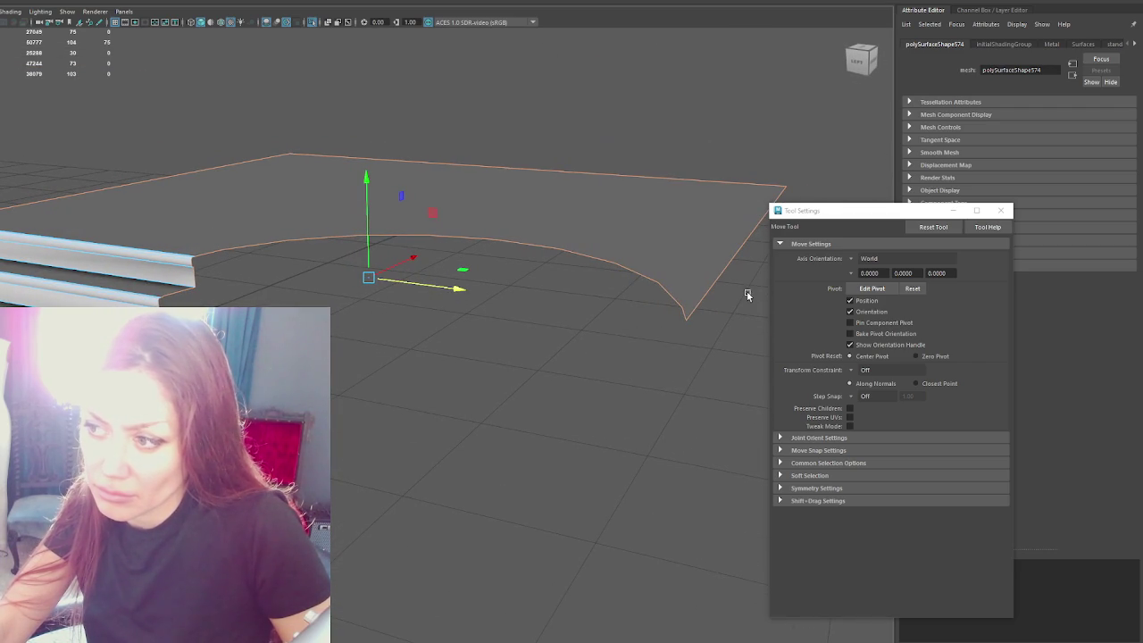
click(684, 312)
double_click(222, 251)
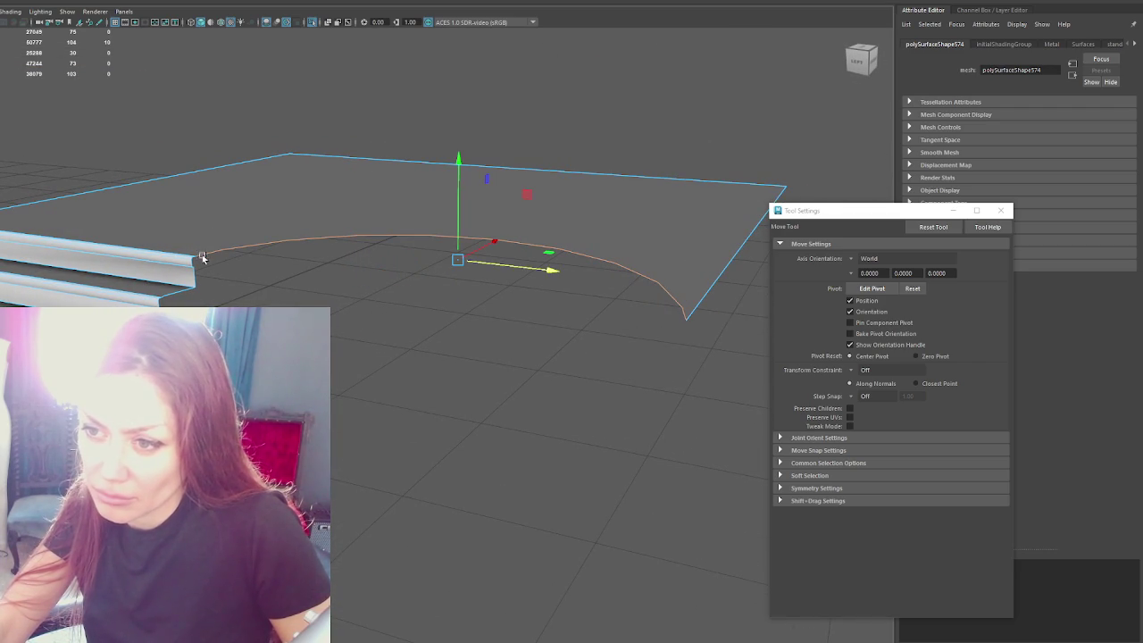
key(shift+period)
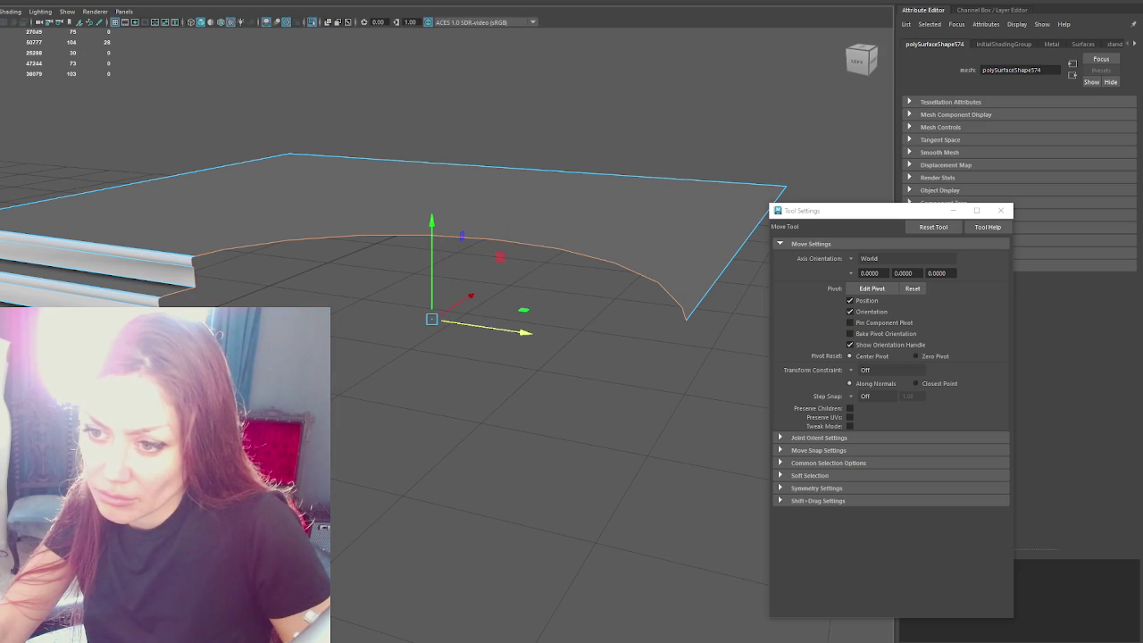
key(shift+period)
key(shift+period)
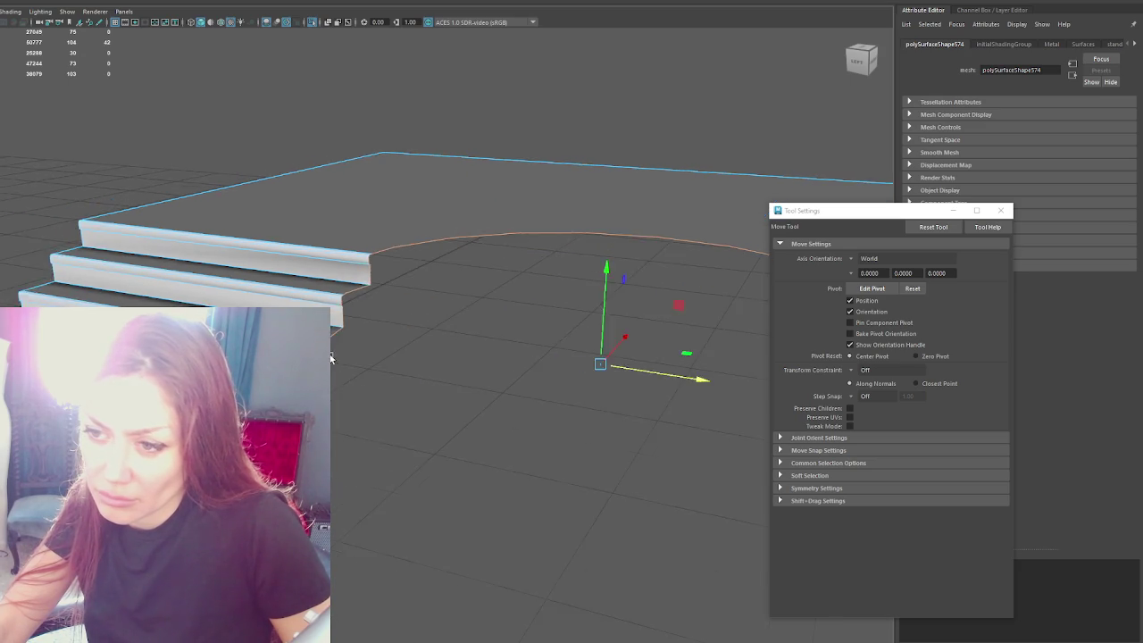
scroll(347, 362, up, 3)
scroll(347, 362, up, 2)
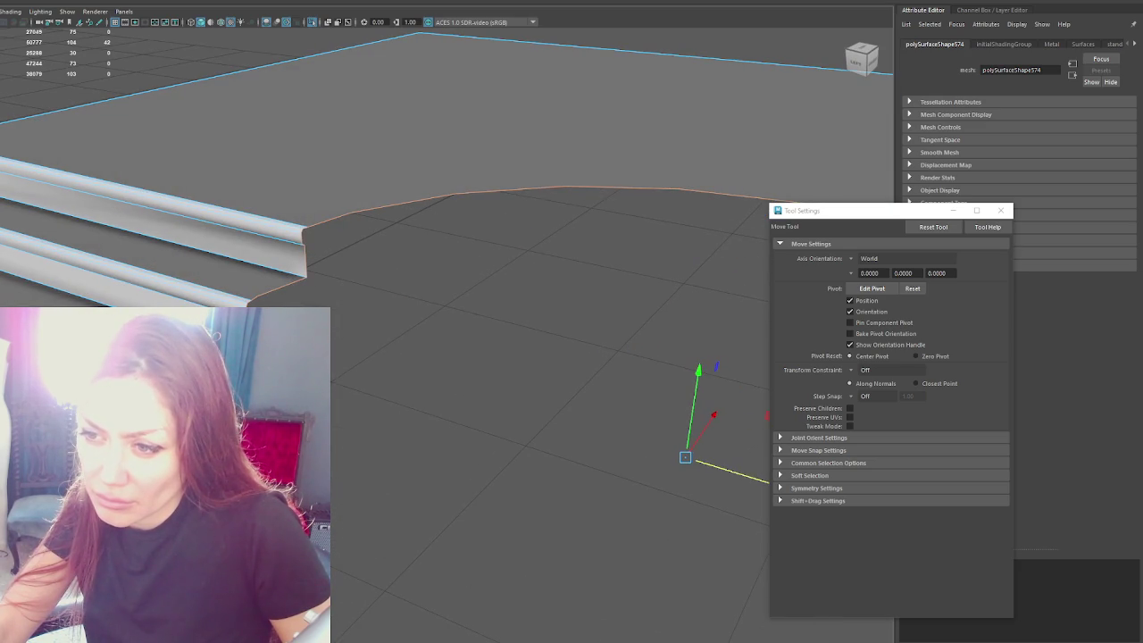
mouse_move(358, 430)
alt+mouse_down()
mouse_move(358, 411)
mouse_move(434, 394)
mouse_move(438, 365)
mouse_move(408, 377)
mouse_move(441, 416)
mouse_move(441, 395)
mouse_move(408, 373)
mouse_move(461, 360)
mouse_move(444, 370)
mouse_move(509, 380)
alt+mouse_up()
mouse_move(166, 265)
alt+mouse_down()
mouse_move(273, 301)
mouse_move(166, 288)
alt+mouse_up()
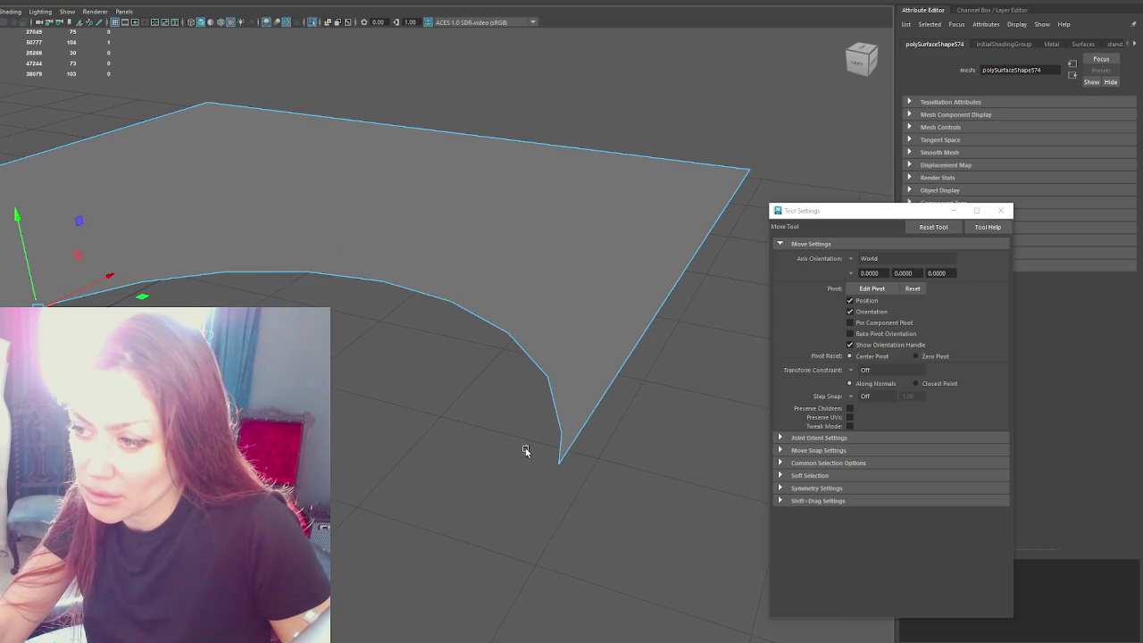
mouse_move(559, 451)
alt+mouse_down()
mouse_move(416, 431)
mouse_move(729, 460)
alt+mouse_up()
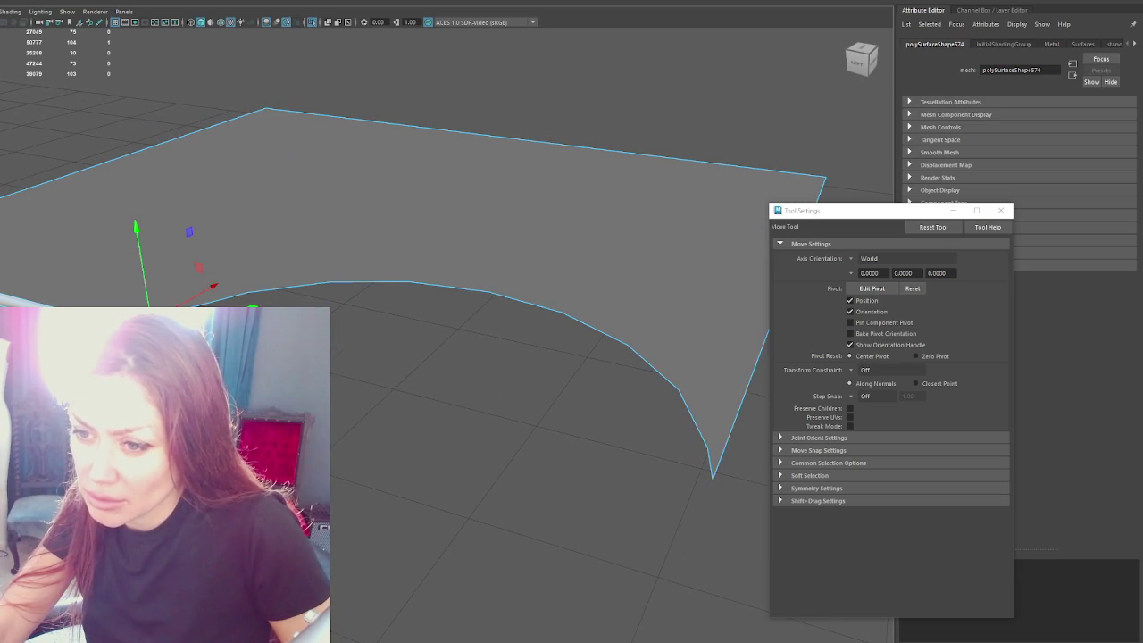
double_click(709, 467)
Step: Extrude the landing's curved border edge down into wall faces
key(ctrl+e)
mouse_move(709, 467)
alt+mouse_down()
mouse_move(409, 241)
mouse_move(436, 323)
mouse_move(375, 384)
alt+mouse_up()
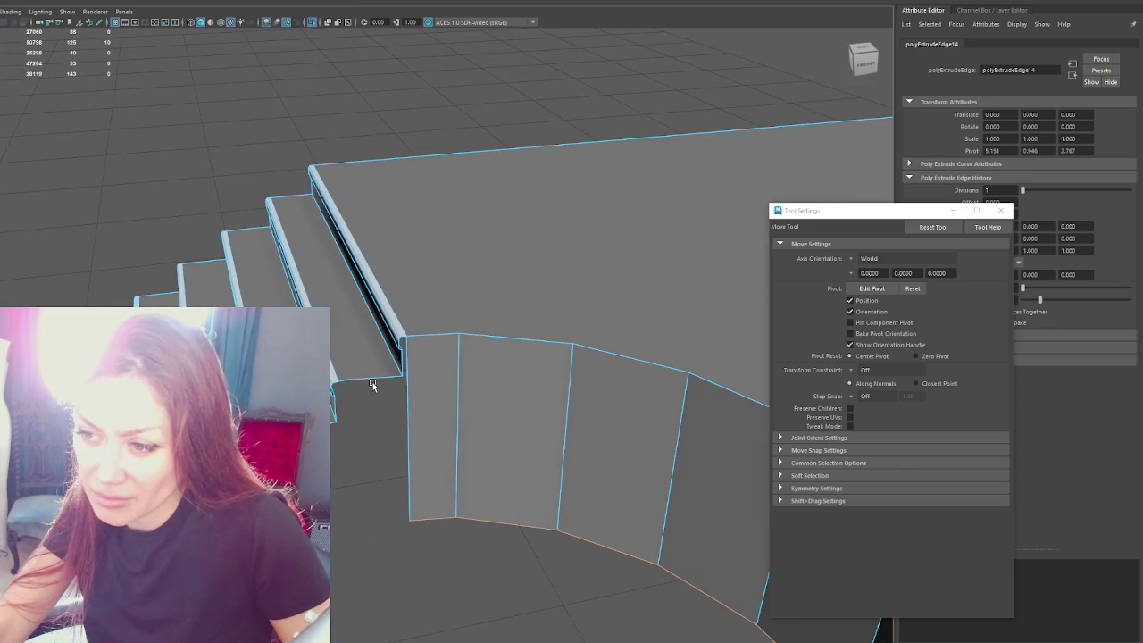
click(375, 384)
click(364, 381)
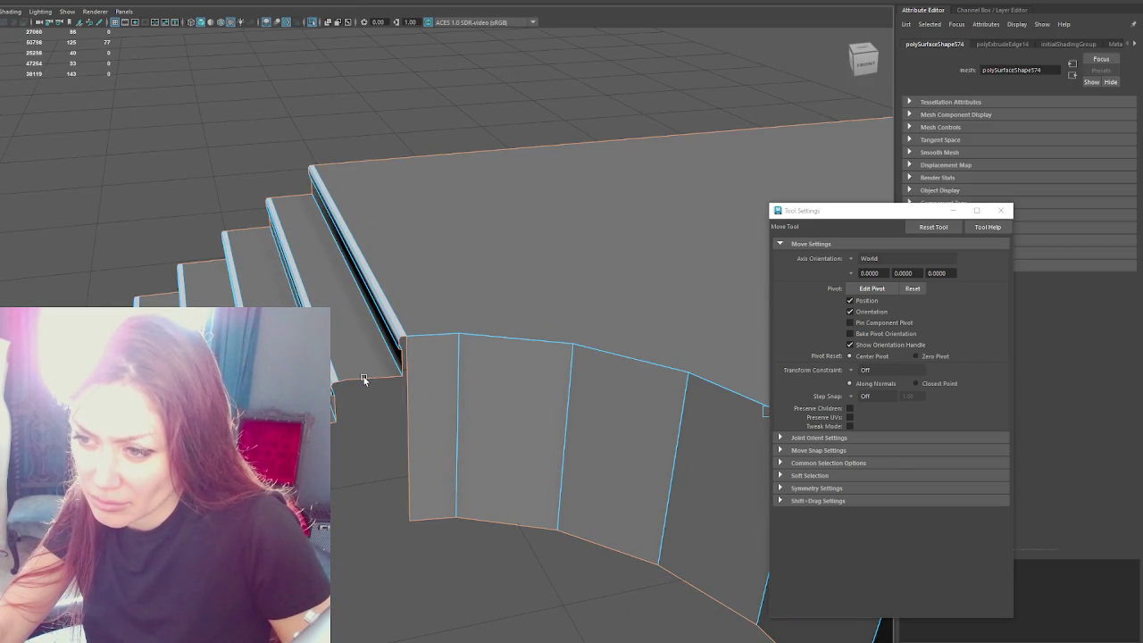
Step: Extrude the edges beside the stairs down to the floor as side panels
scroll(365, 380, up, 3)
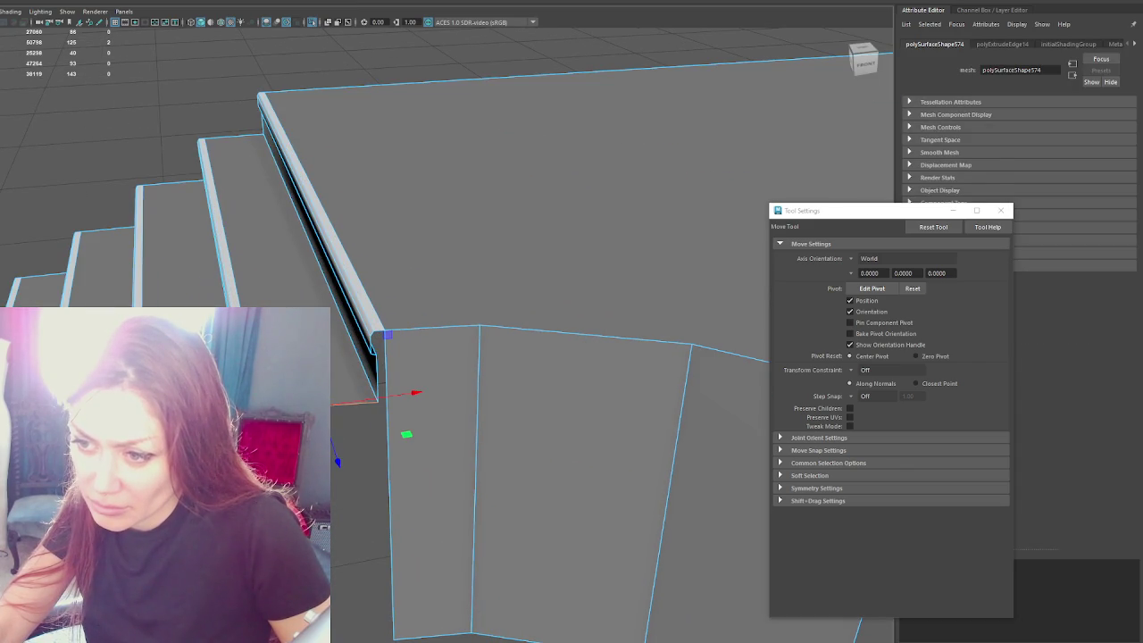
shift+right_drag(395, 286, 660, 353)
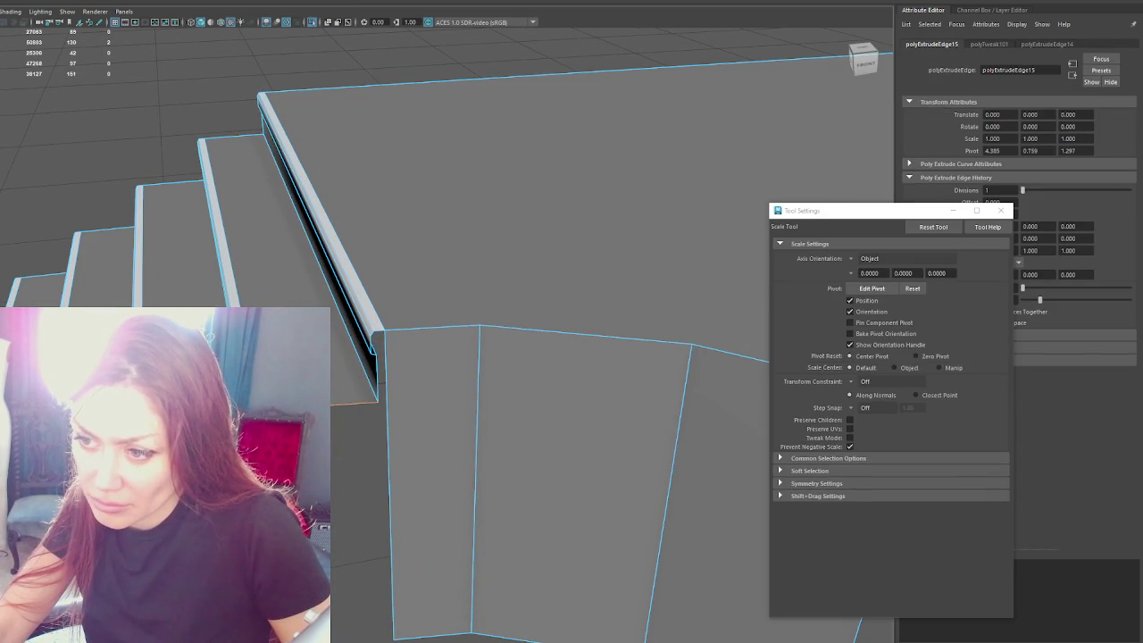
mouse_move(406, 435)
mouse_down()
mouse_move(409, 465)
mouse_move(422, 351)
mouse_up()
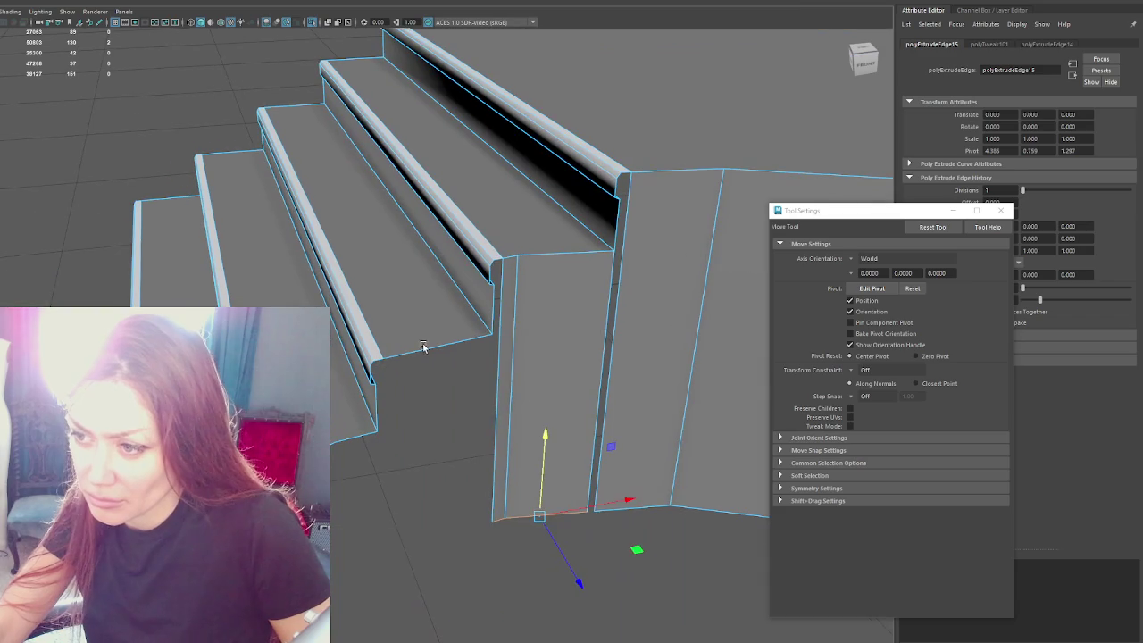
key(ctrl+e)
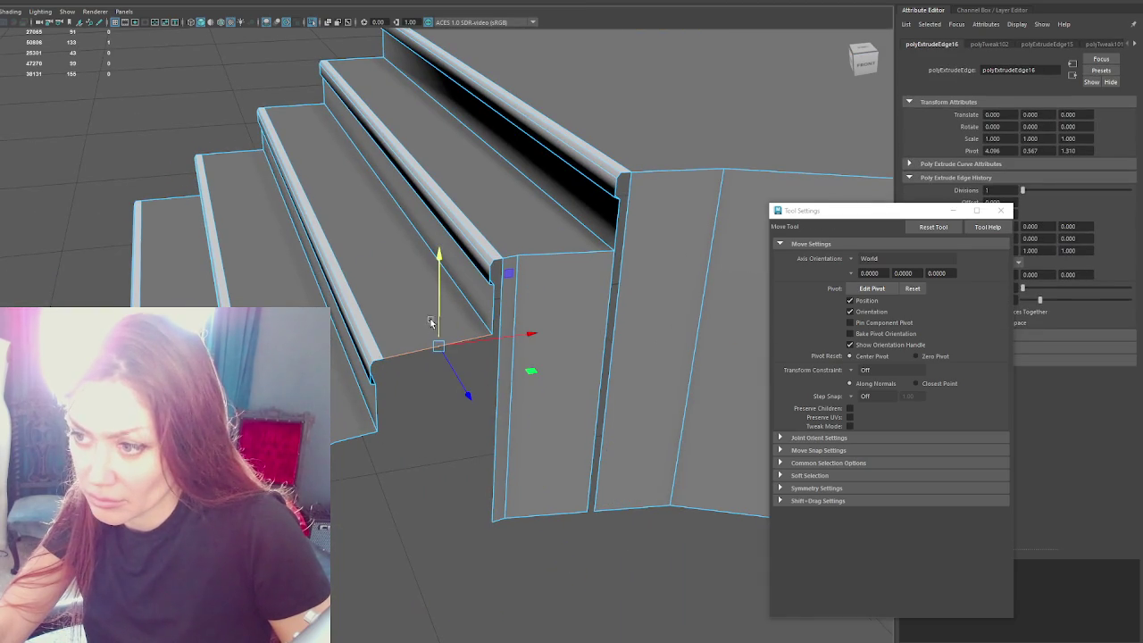
drag(438, 313, 449, 505)
click(344, 442)
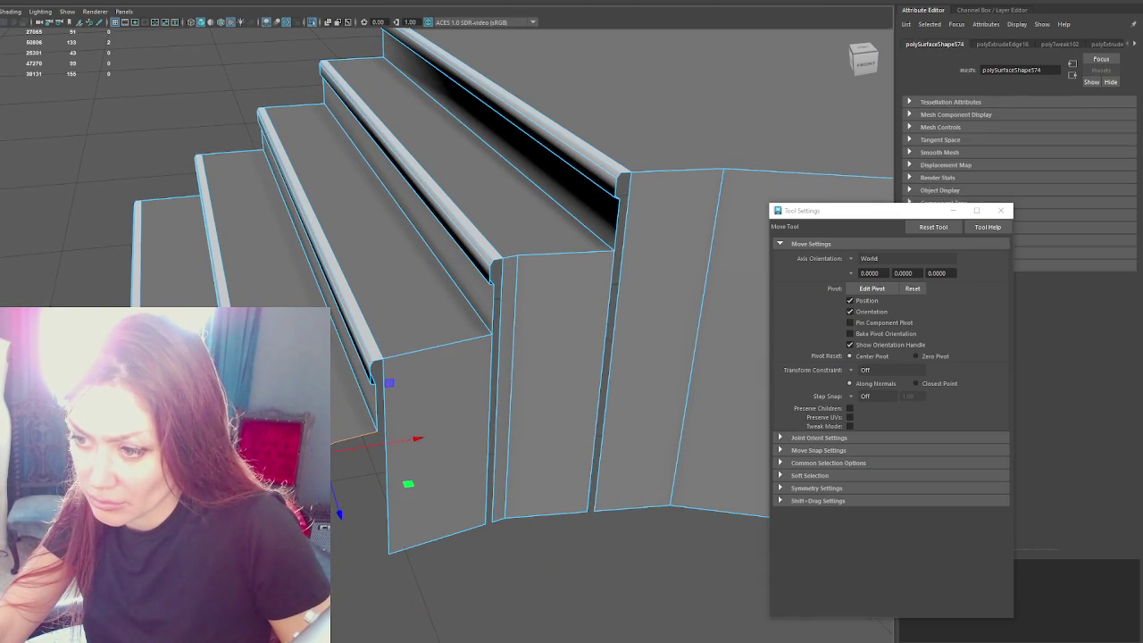
key(b)
key(ctrl+e)
key(w)
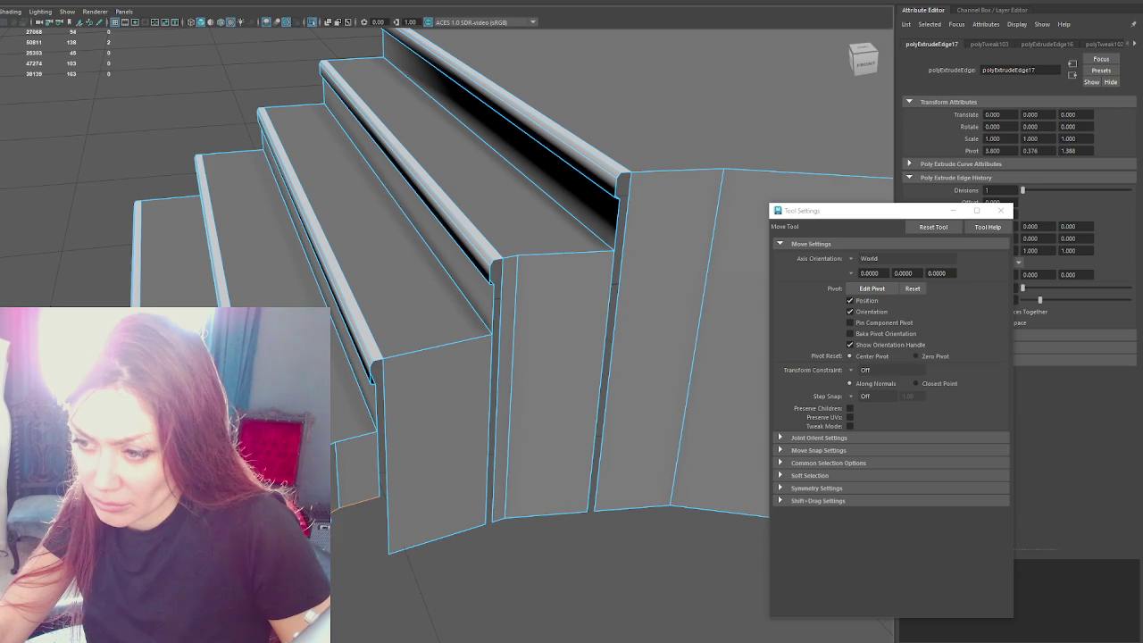
alt+drag(418, 618, 404, 409)
Step: Extrude the left wall face's edge and bridge the dark gap under the rail
click(358, 446)
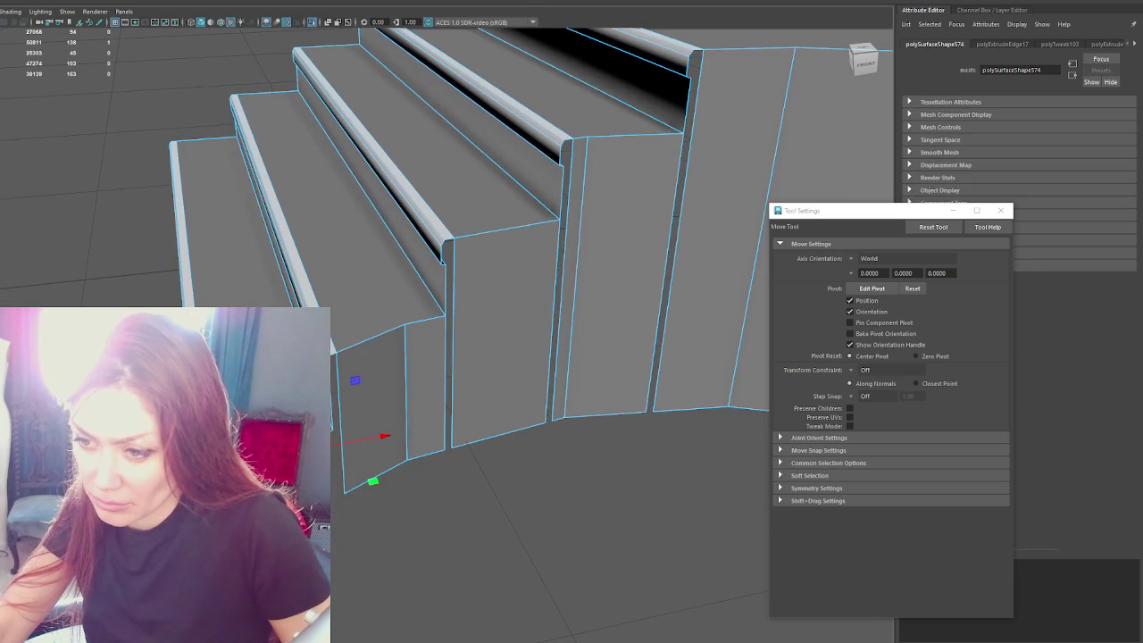
key(ctrl+e)
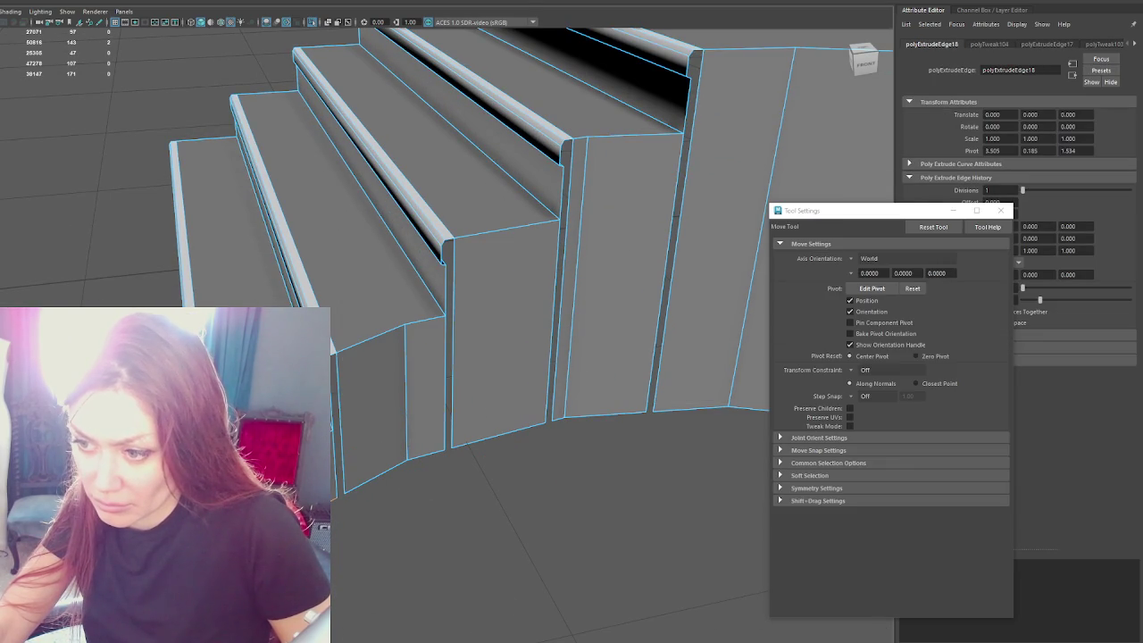
scroll(348, 322, up, 3)
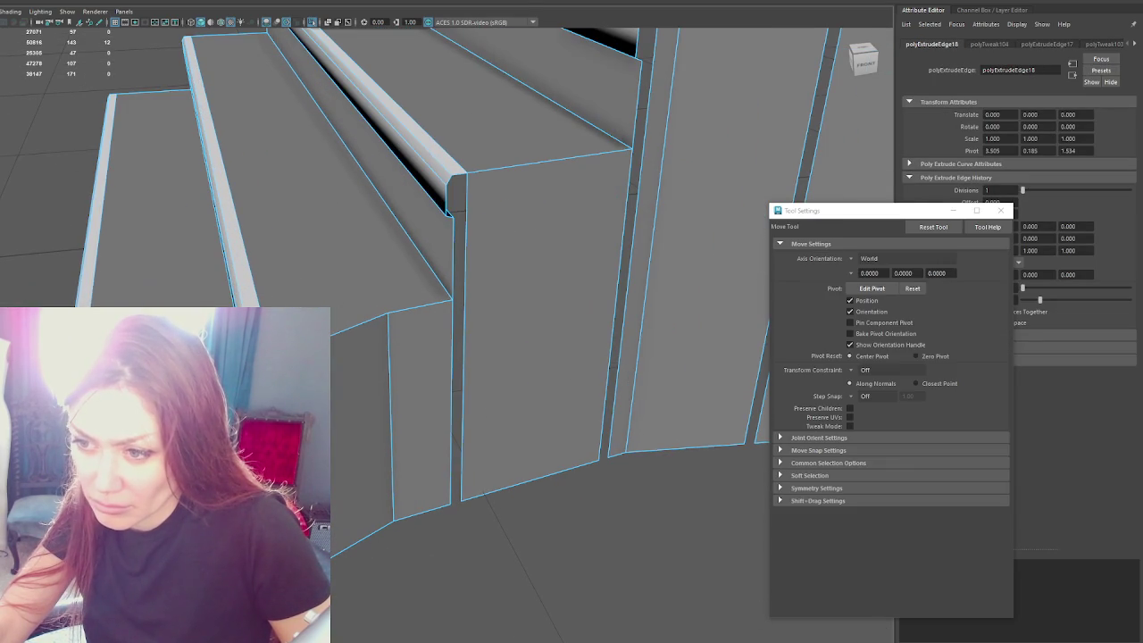
key(q)
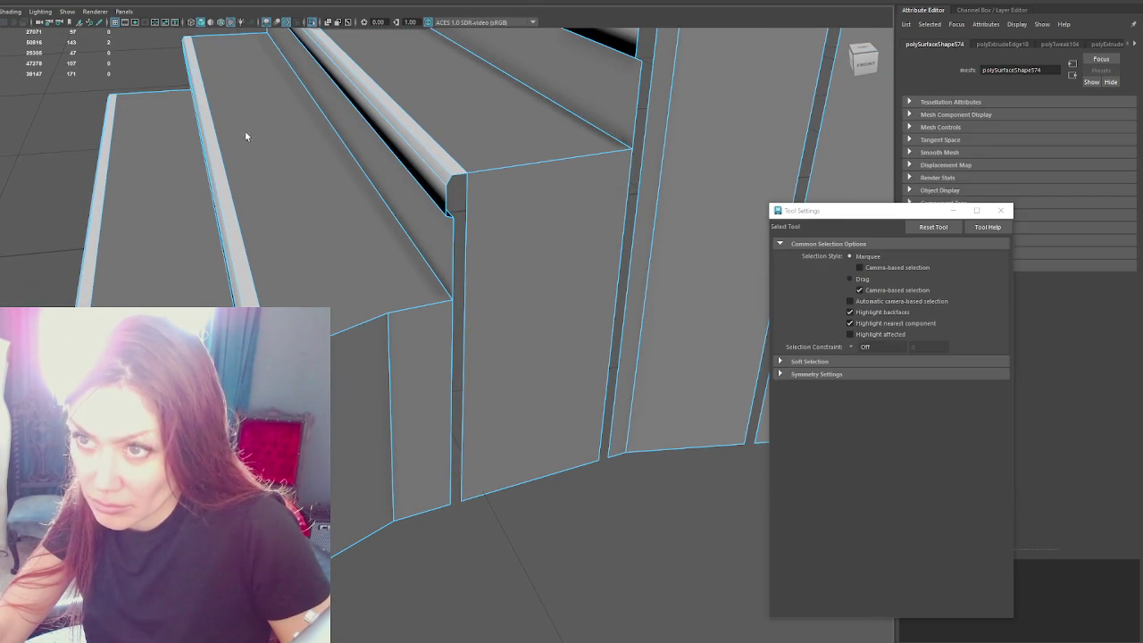
shift+right_drag(448, 210, 447, 206)
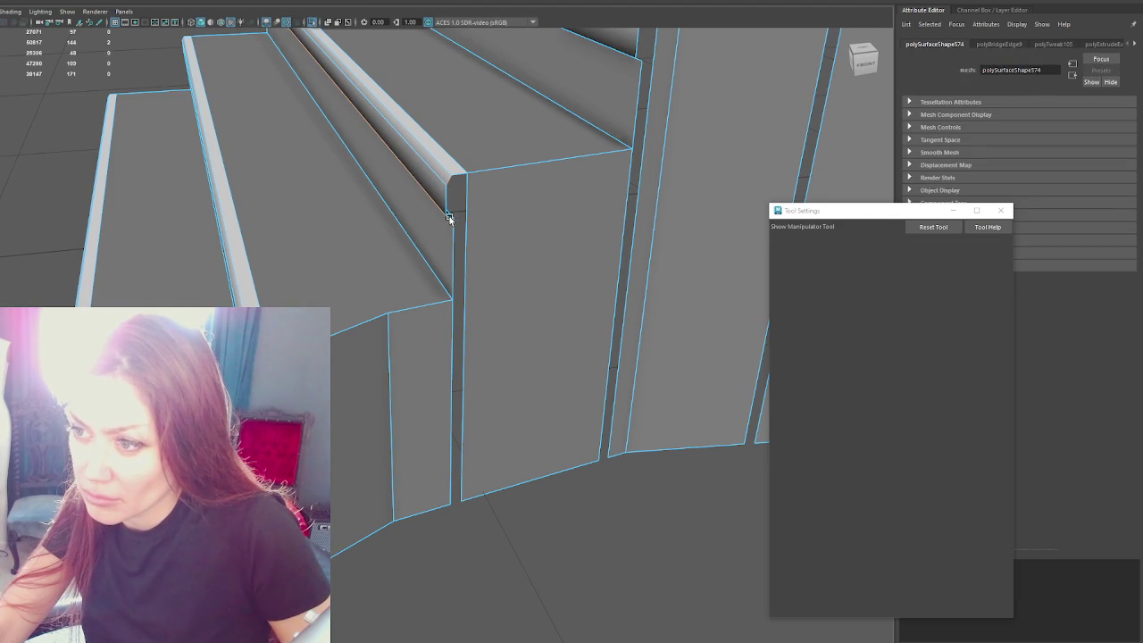
Step: Bridge the first two open gaps between neighbouring wall panels beside the stairs
shift+right_drag(480, 186, 562, 122)
alt+drag(562, 123, 467, 190)
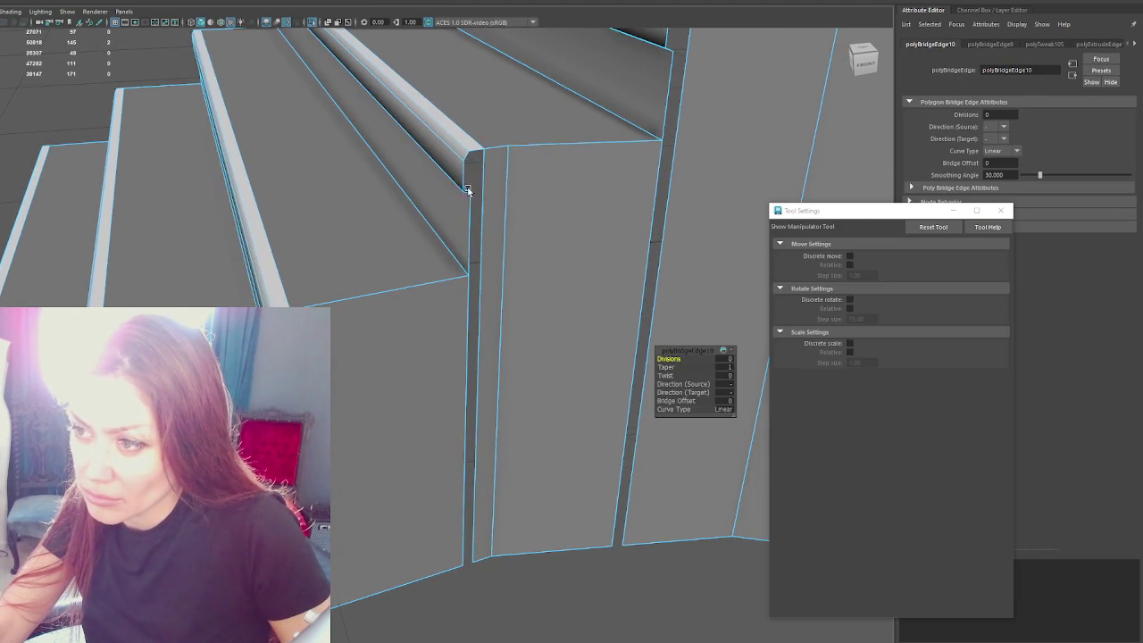
click(466, 193)
shift+right_drag(476, 158, 528, 171)
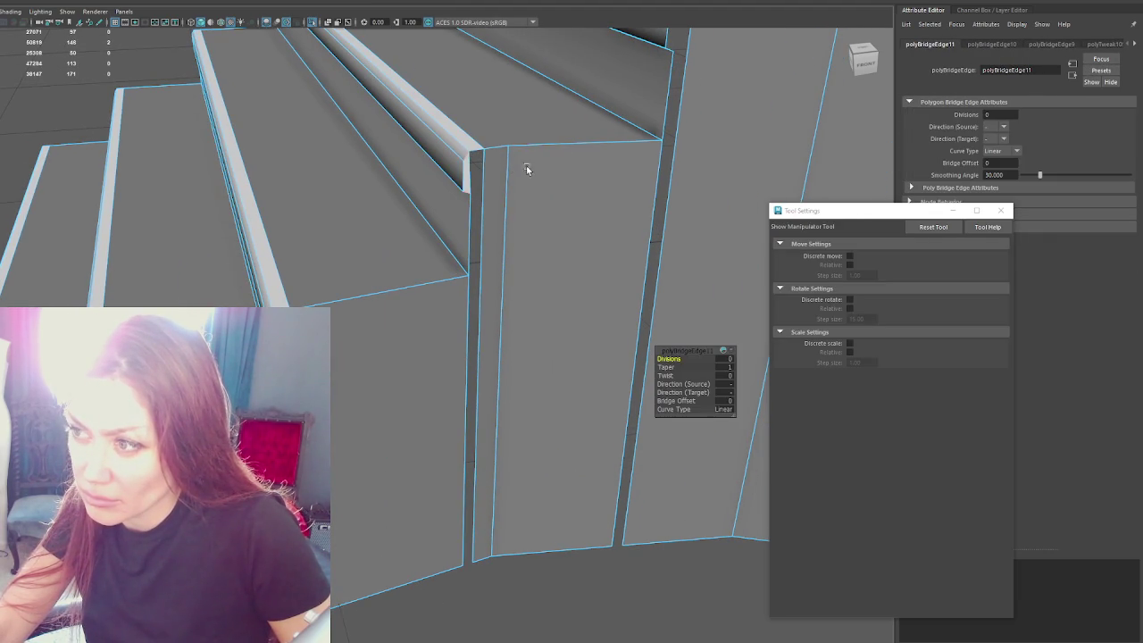
alt+drag(528, 170, 461, 231)
click(380, 247)
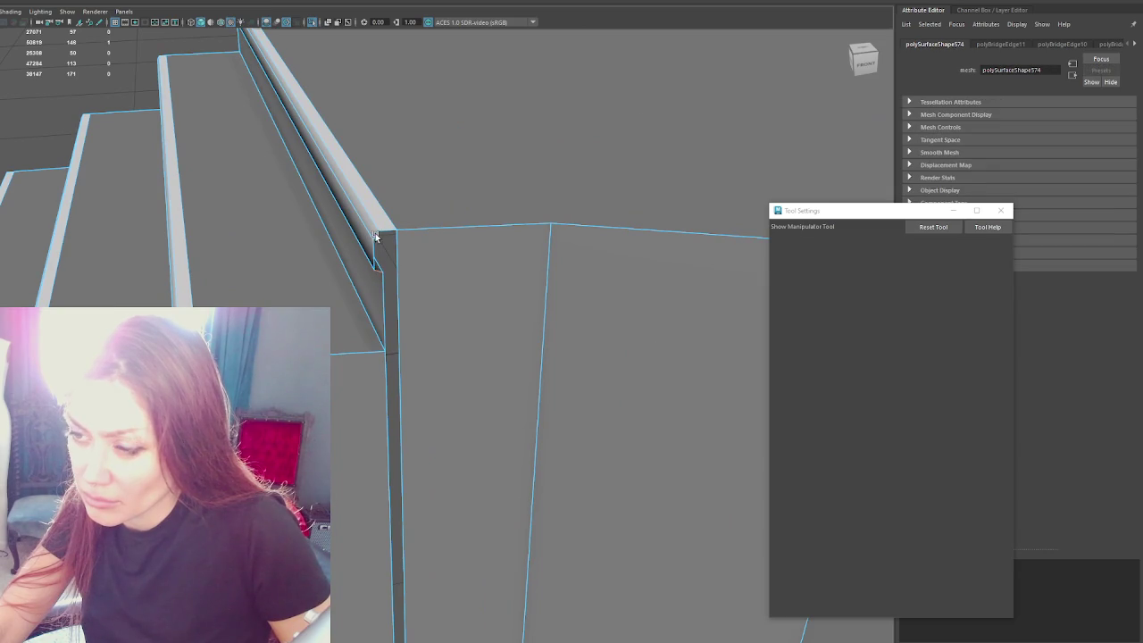
Step: Bridge the remaining panel edge pairs beneath the steps, up to polyBridgeEdge13
shift+right_drag(465, 274, 378, 309)
alt+drag(378, 309, 413, 258)
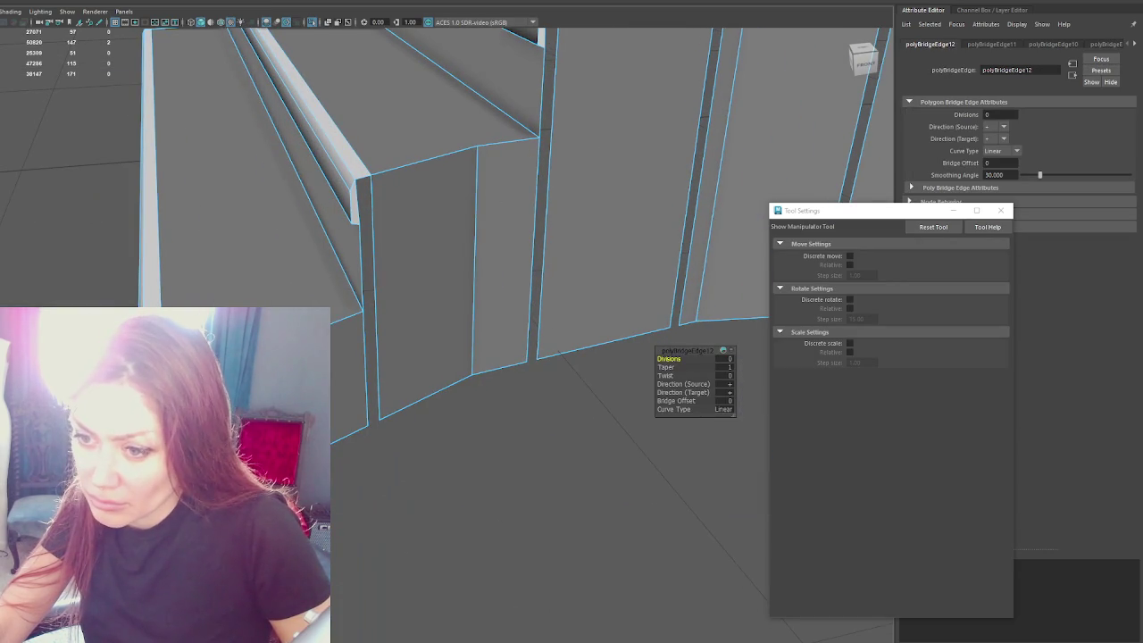
click(175, 433)
shift+right_drag(714, 420, 688, 375)
mouse_move(536, 402)
alt+mouse_down()
mouse_move(500, 384)
mouse_move(523, 10)
alt+mouse_up()
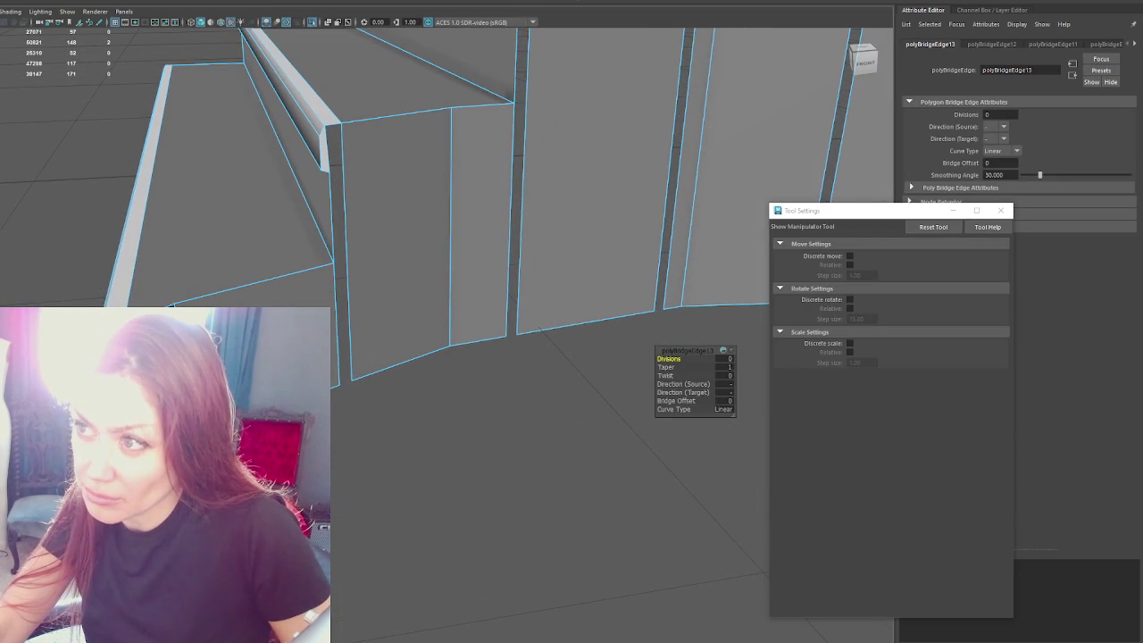
shift+right_drag(548, 35, 548, 71)
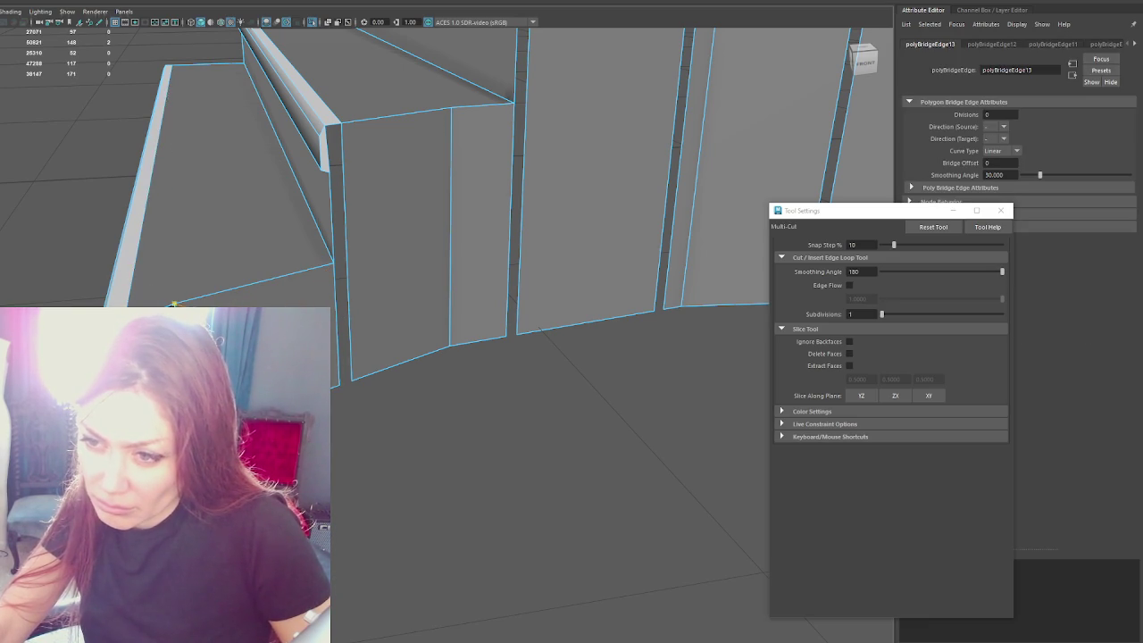
Step: Multi-Cut the stair-side wall panel from its top corner to its left edge
alt+drag(175, 304, 384, 234)
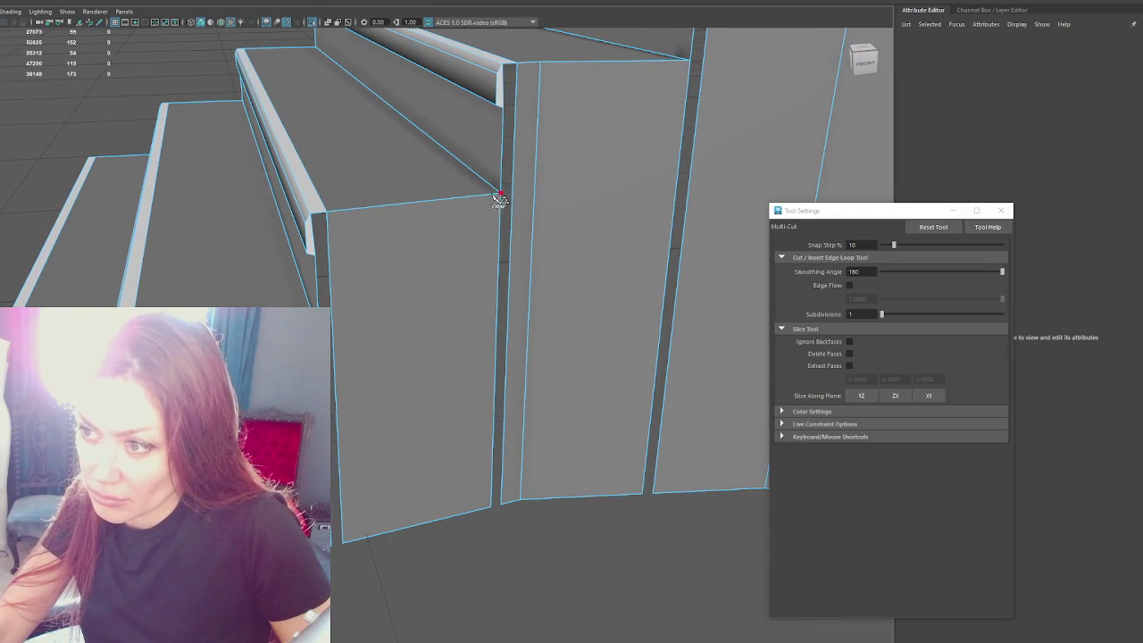
alt+drag(339, 255, 420, 216)
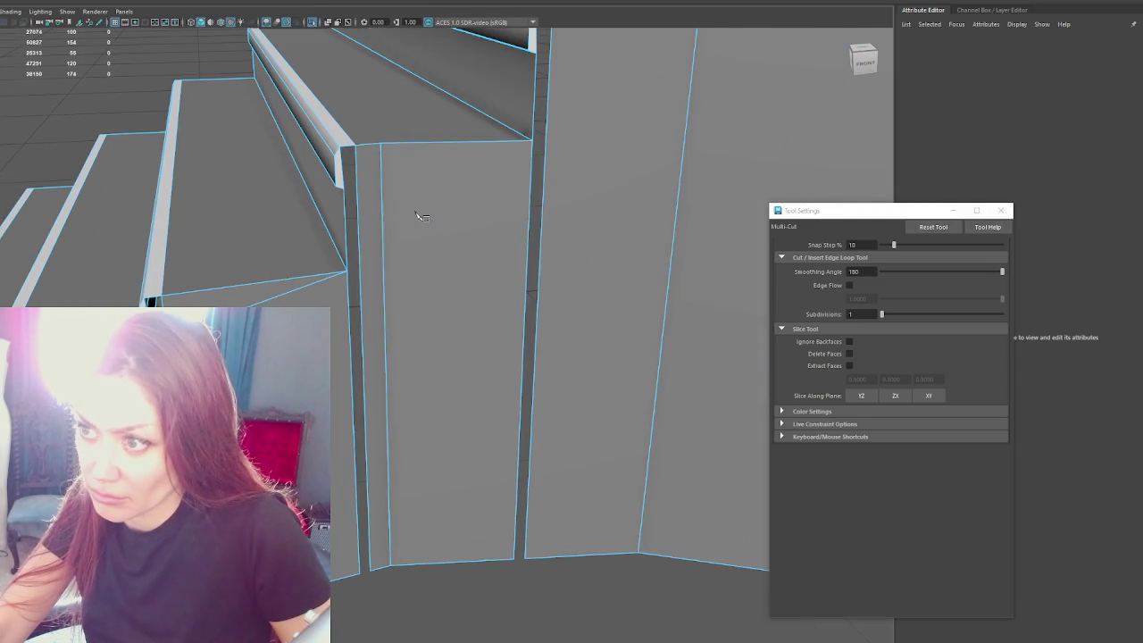
click(380, 144)
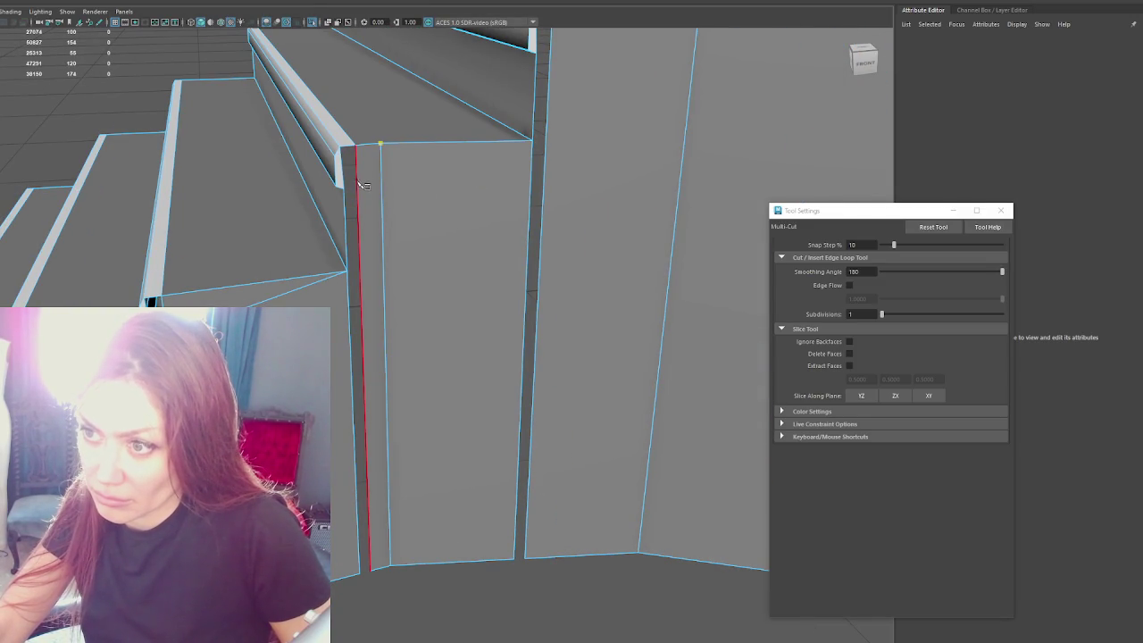
scroll(359, 183, up, 3)
scroll(339, 215, down, 2)
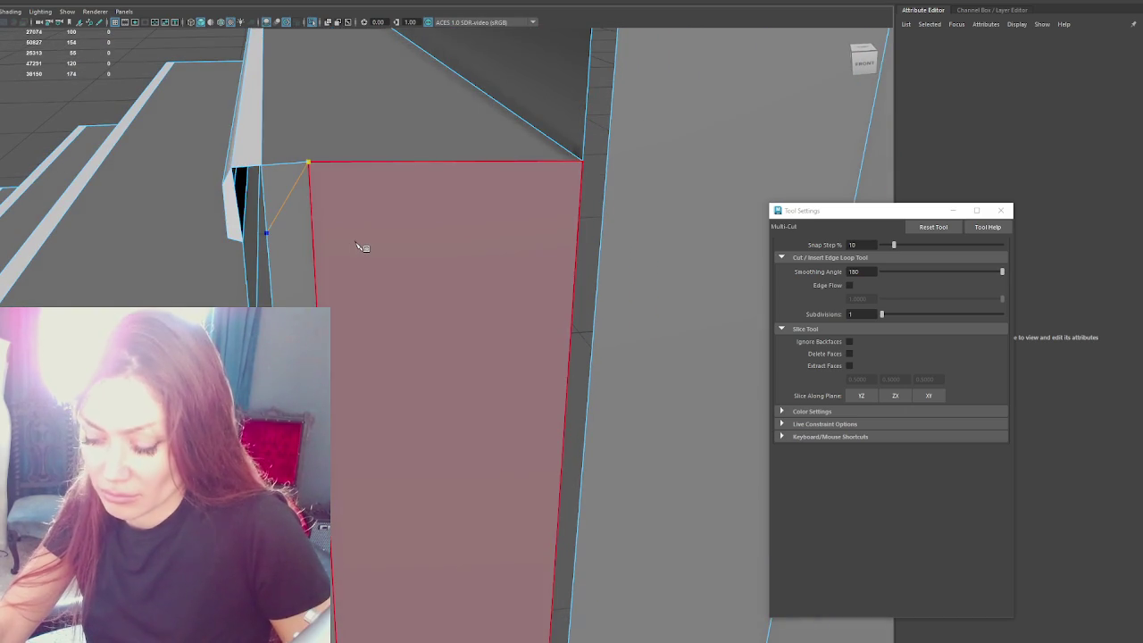
mouse_move(360, 248)
alt+mouse_down()
mouse_move(438, 229)
mouse_move(382, 232)
mouse_move(373, 170)
alt+mouse_up()
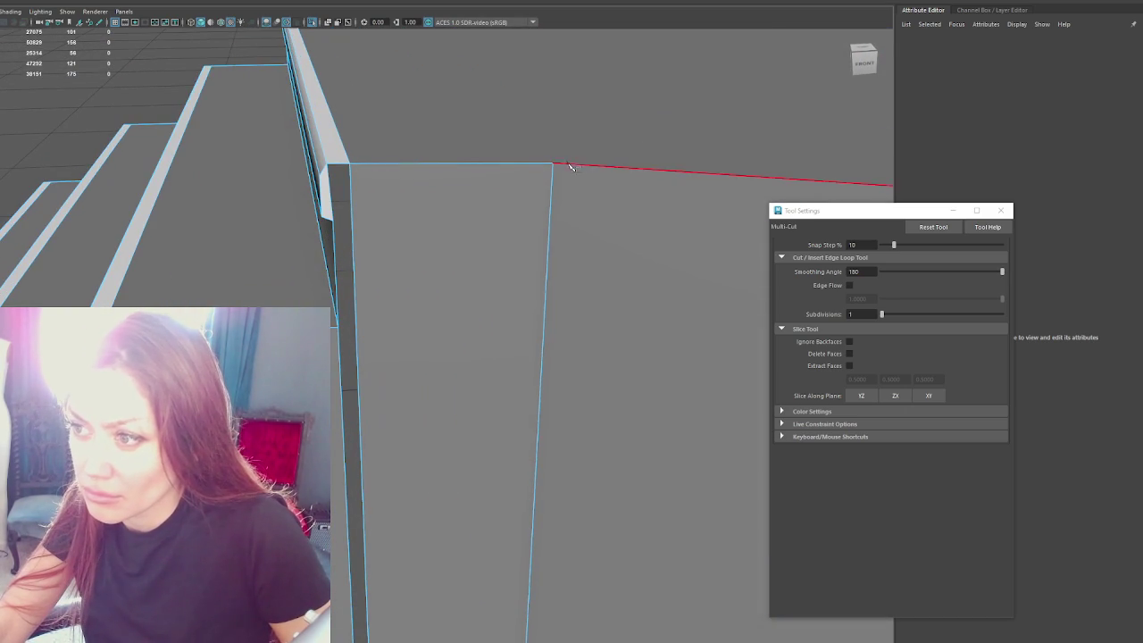
click(552, 163)
click(398, 220)
mouse_move(401, 221)
alt+mouse_down()
mouse_move(563, 242)
mouse_move(280, 229)
mouse_move(333, 218)
mouse_move(559, 240)
alt+mouse_up()
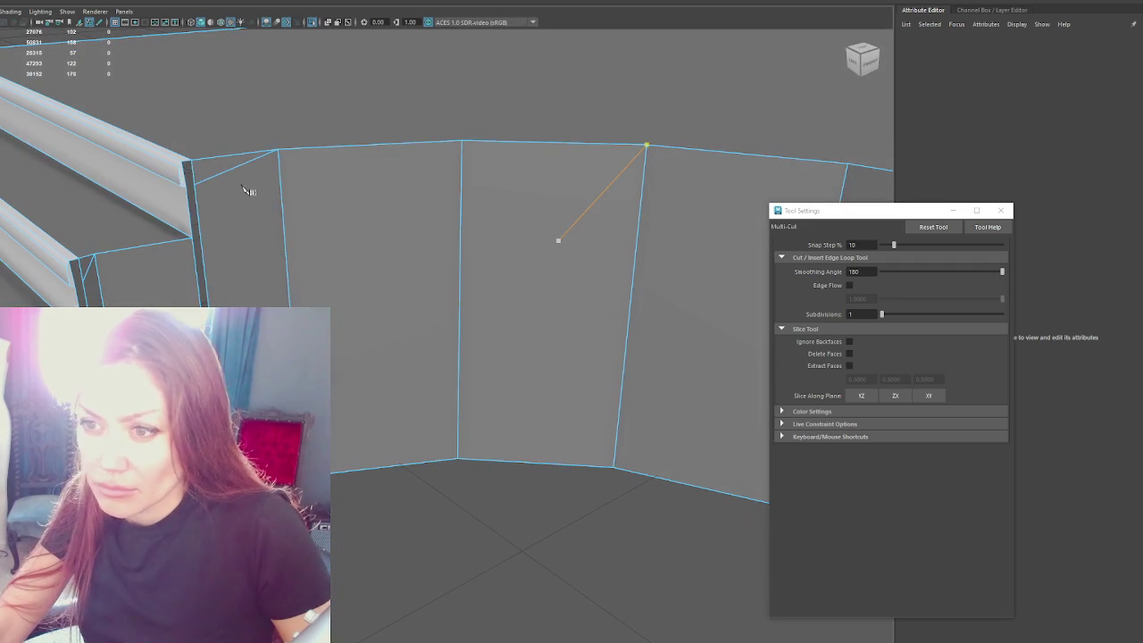
Step: Bridge the last gap beside the stair railing
key(q)
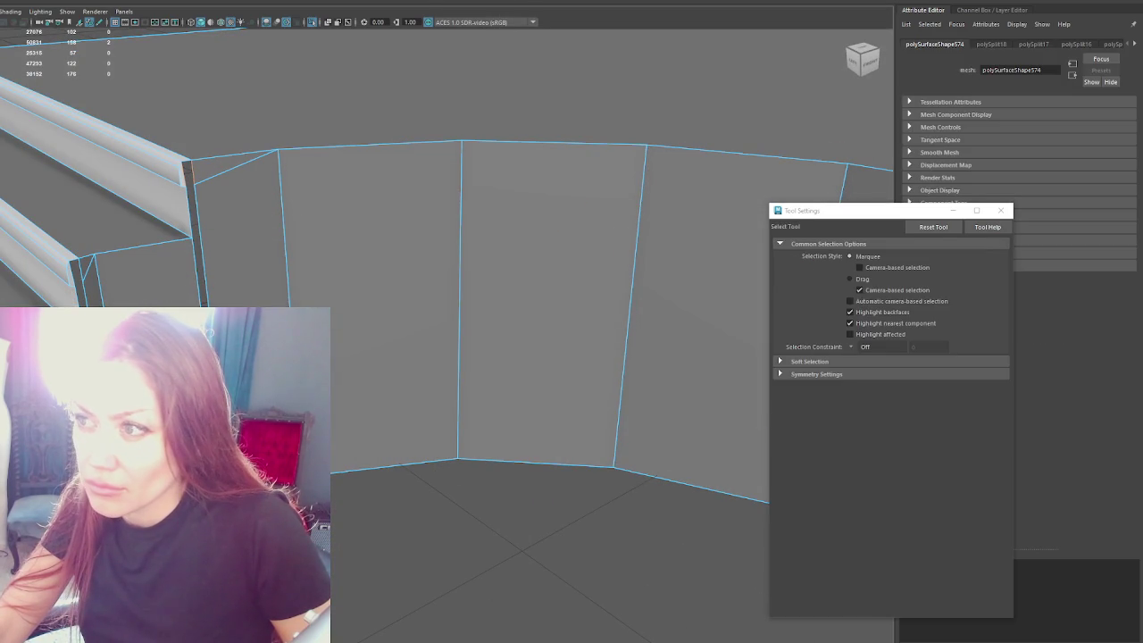
shift+right_drag(291, 197, 212, 197)
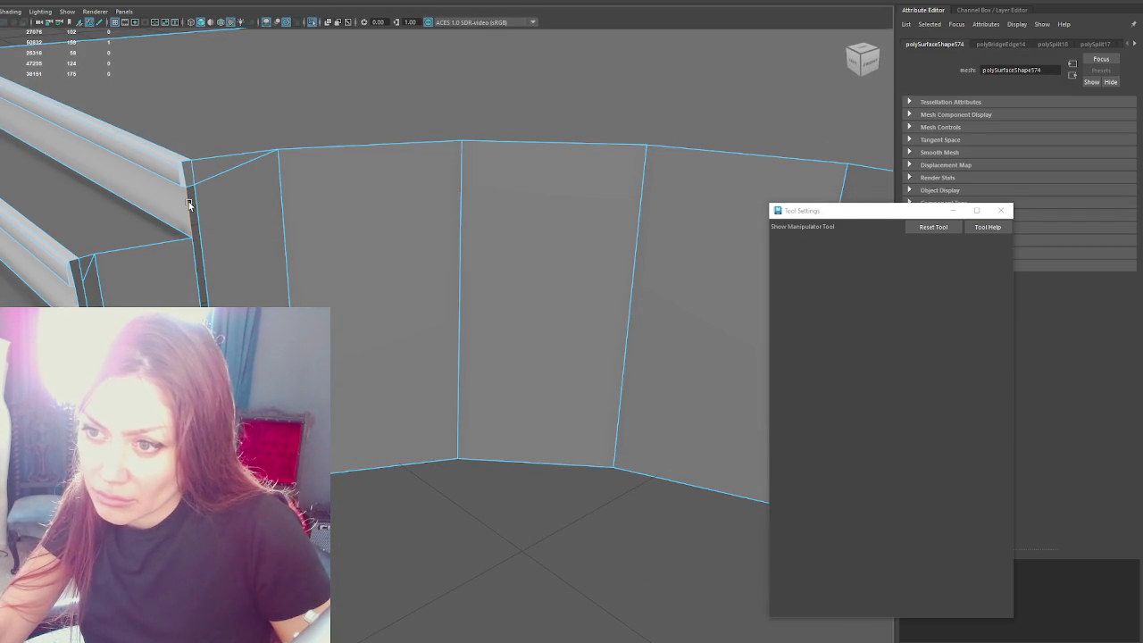
mouse_move(194, 203)
alt+mouse_down()
mouse_move(321, 207)
mouse_move(322, 191)
alt+mouse_up()
Step: Insert an edge loop across the curved wall and raise it toward the top
shift+right_drag(254, 284, 424, 235)
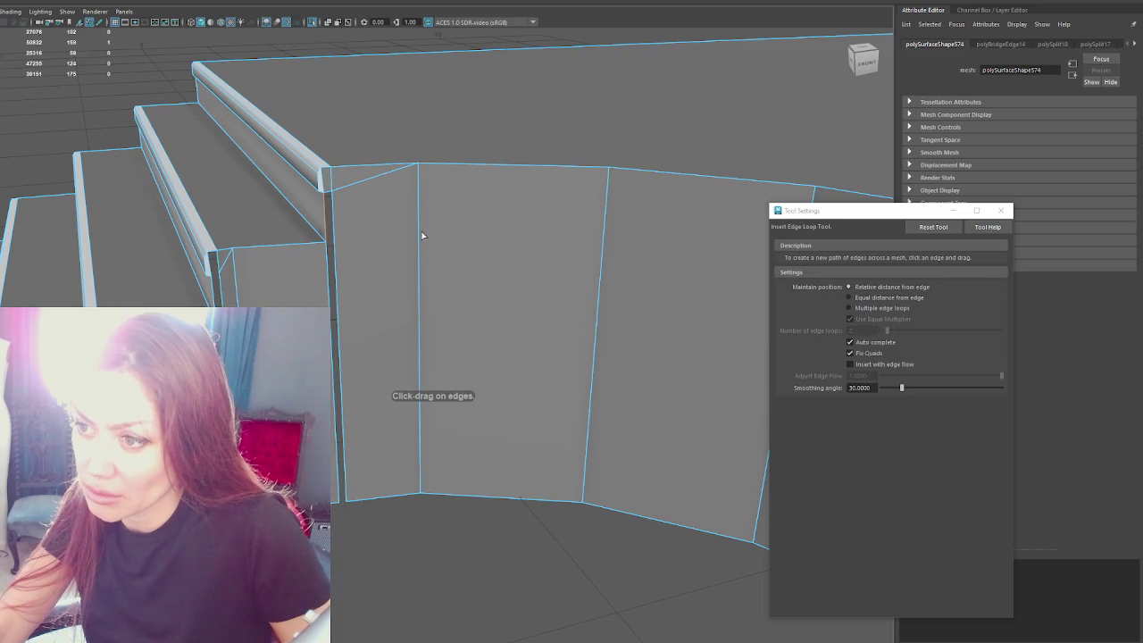
click(424, 230)
mouse_move(418, 237)
alt+mouse_down()
mouse_move(524, 250)
mouse_move(395, 238)
alt+mouse_up()
key(r)
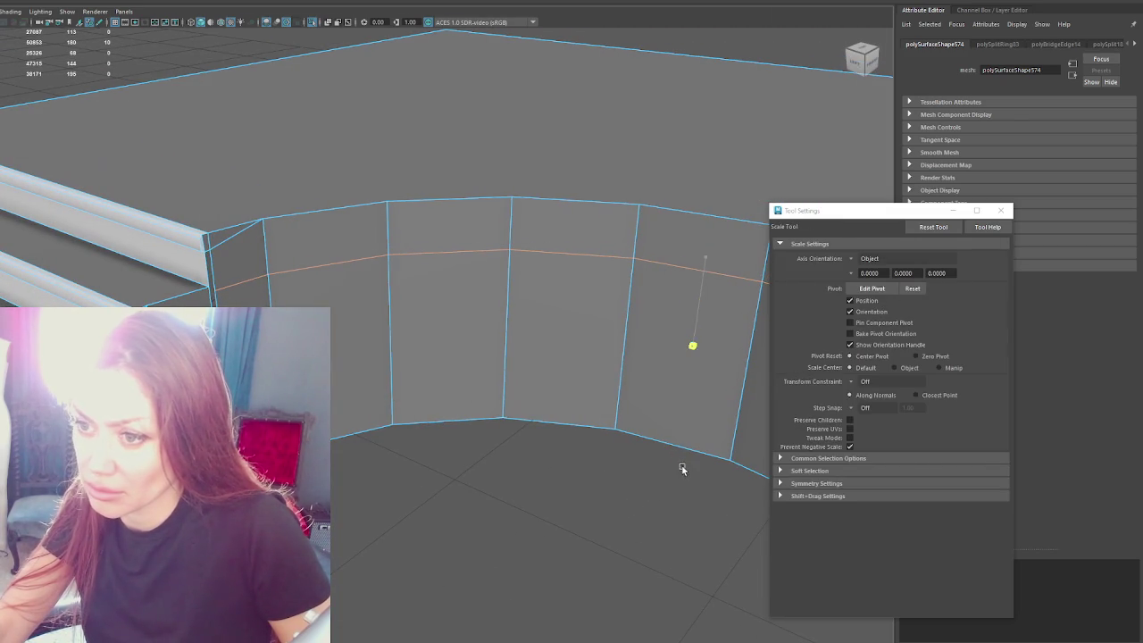
key(w)
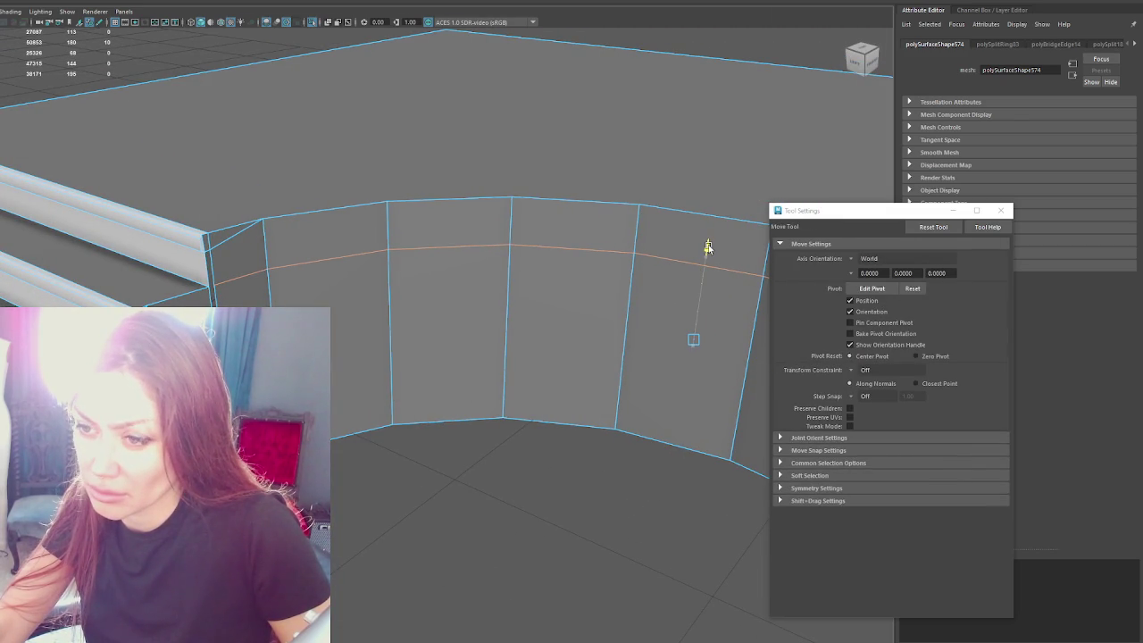
drag(705, 251, 707, 193)
middle_drag(209, 274, 210, 270)
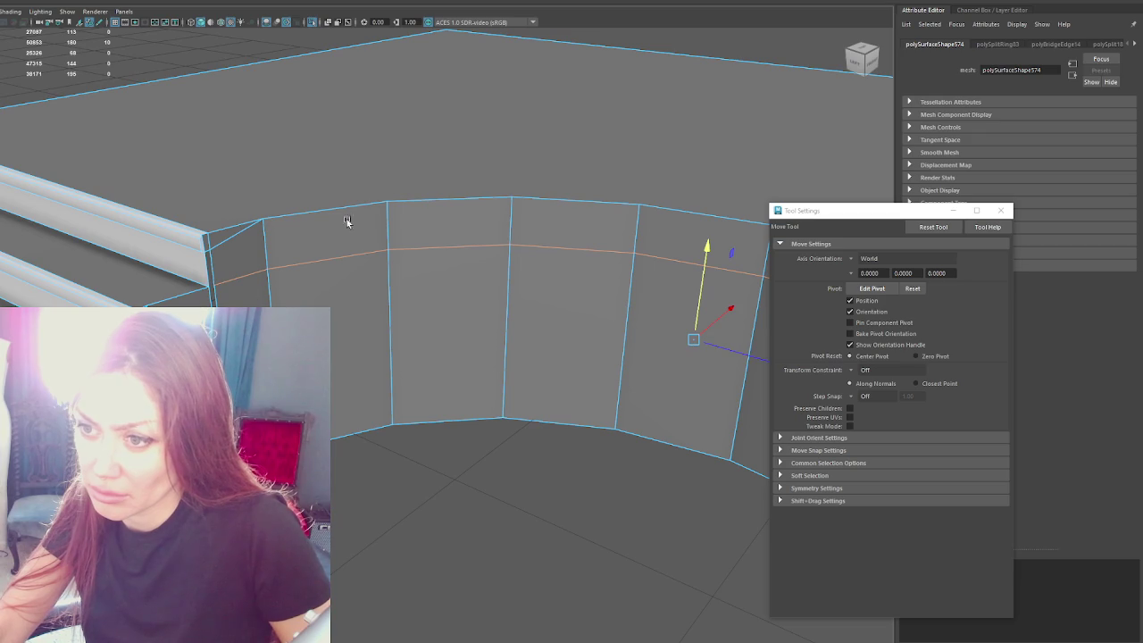
Step: Delete the stray edges near the railing from the curved wall
key(q)
click(212, 250)
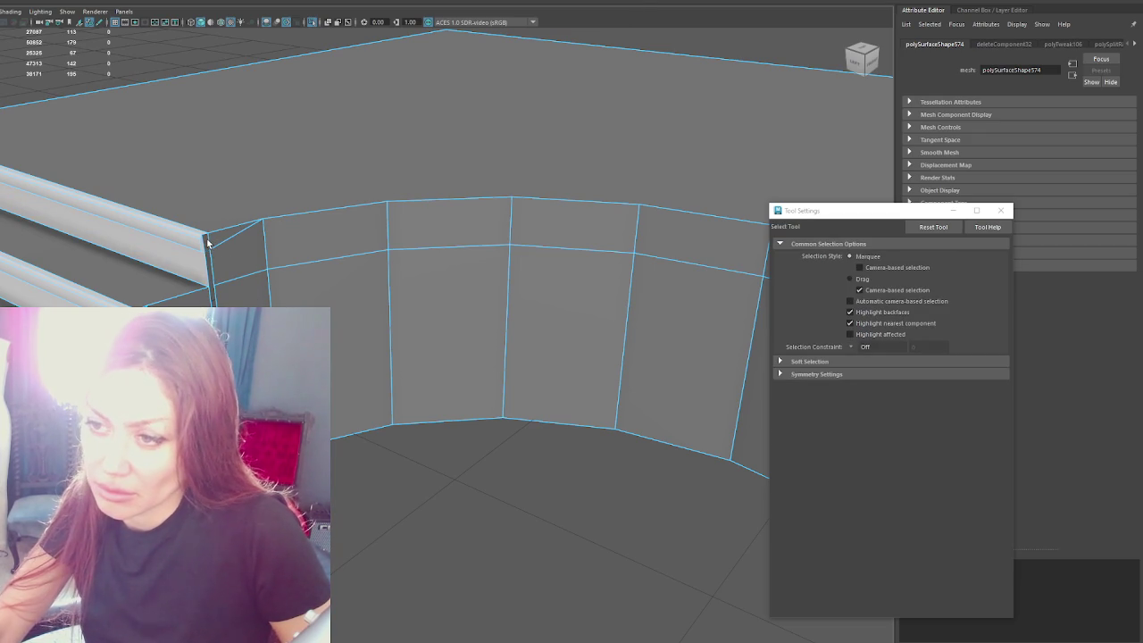
key(Delete)
click(239, 232)
key(Delete)
key(w)
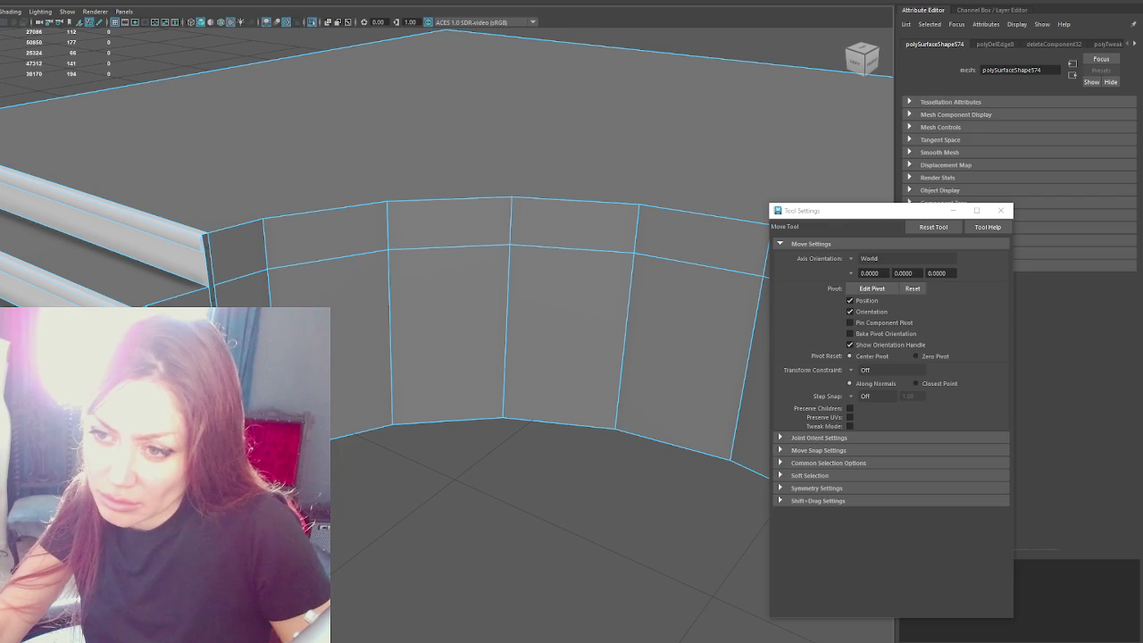
key(q)
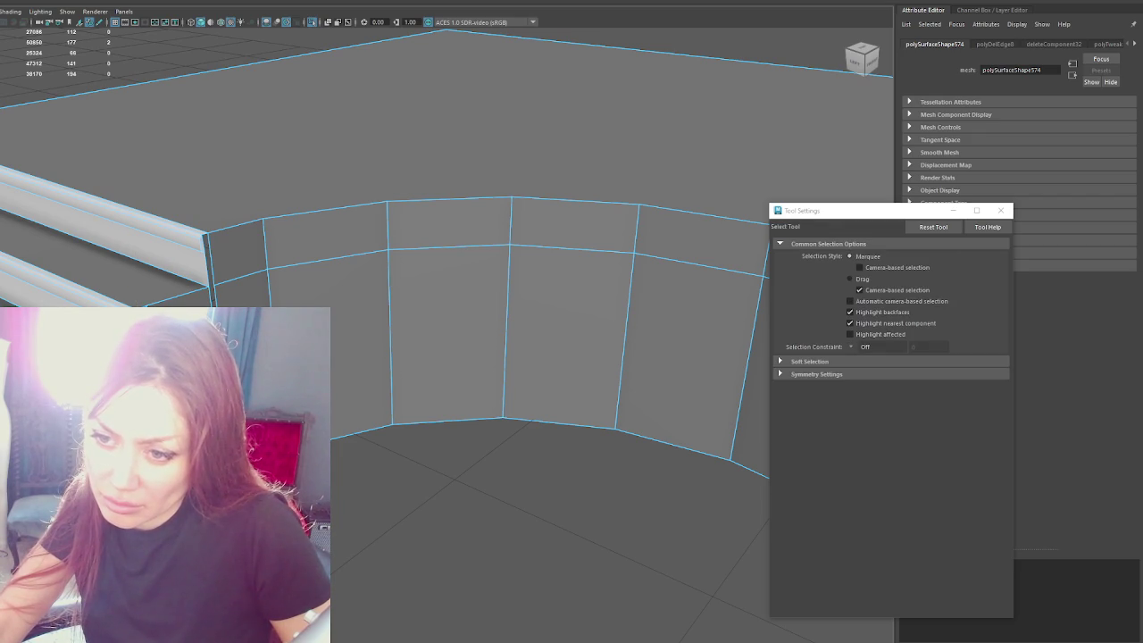
alt+drag(536, 313, 500, 277)
key(Delete)
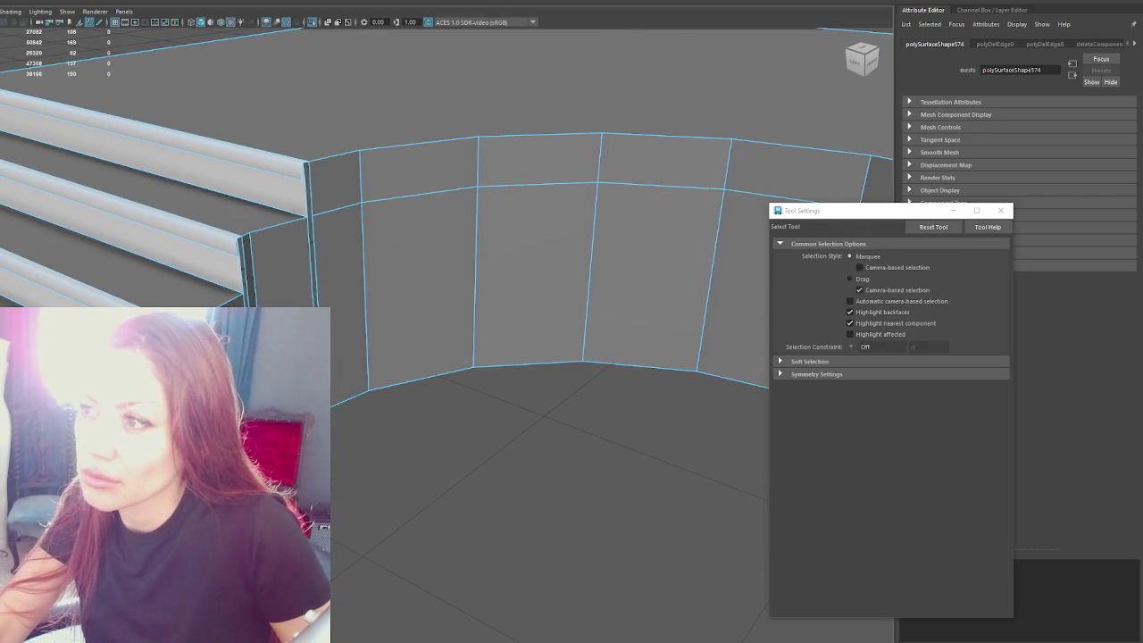
Step: Add eight horizontal edge loops from the top to the bottom of the curved wall
shift+right_drag(269, 207, 362, 169)
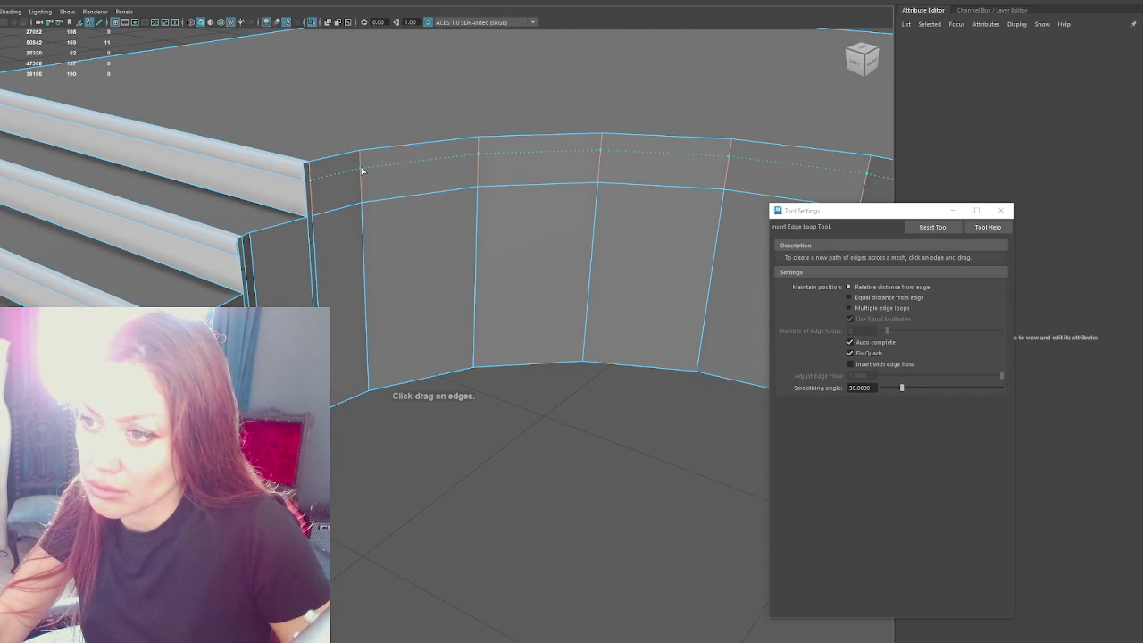
click(362, 169)
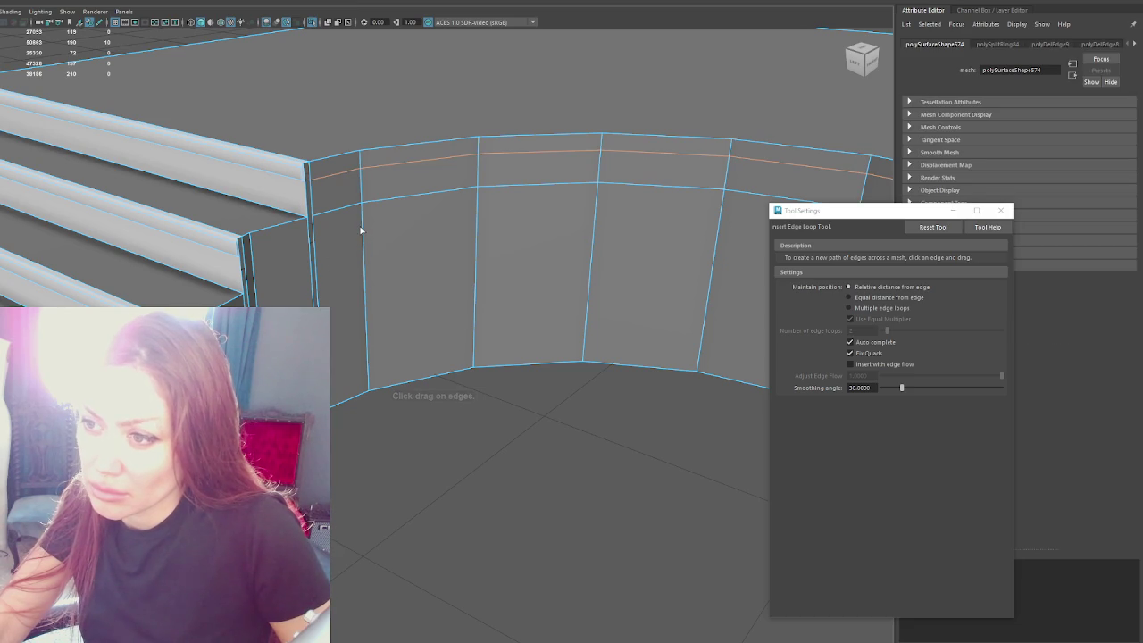
click(363, 221)
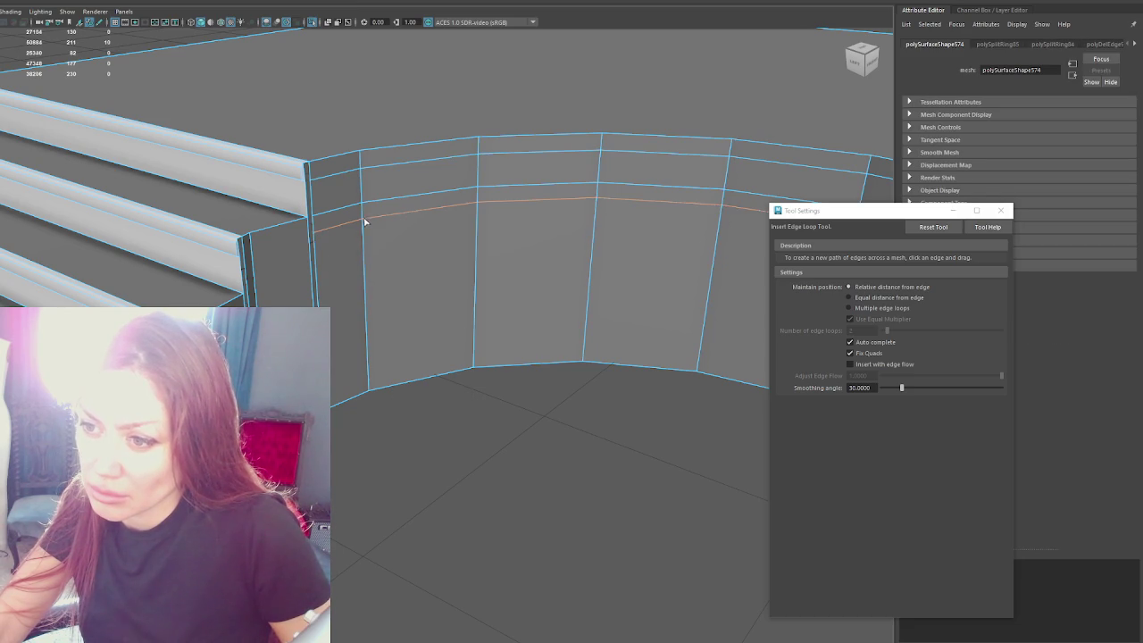
click(369, 264)
click(364, 280)
click(366, 322)
click(366, 338)
click(370, 364)
click(369, 376)
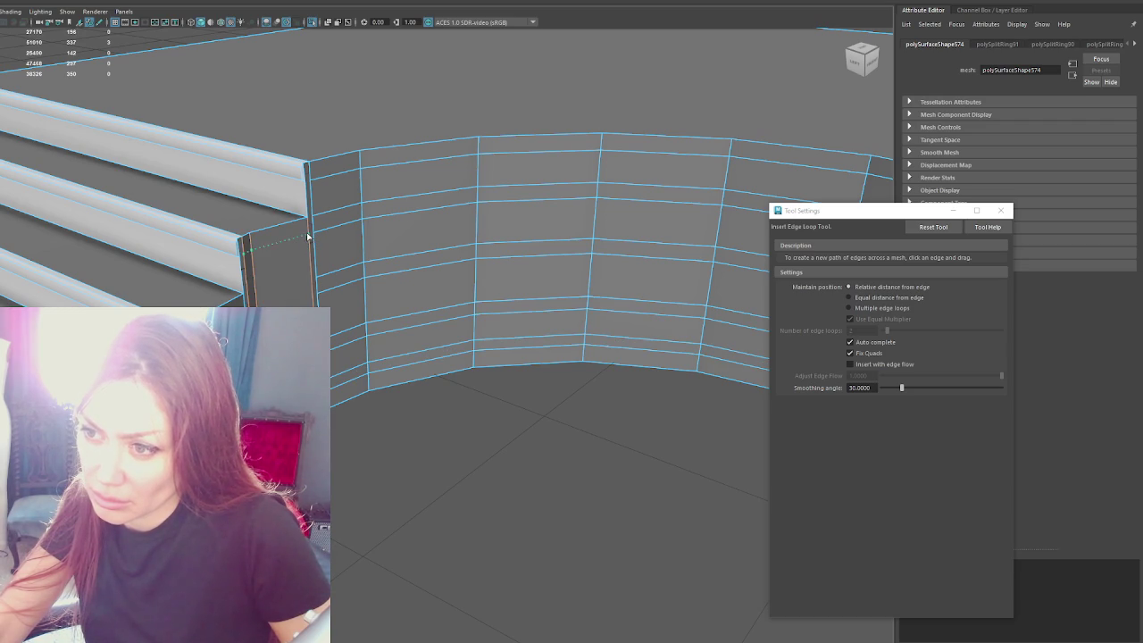
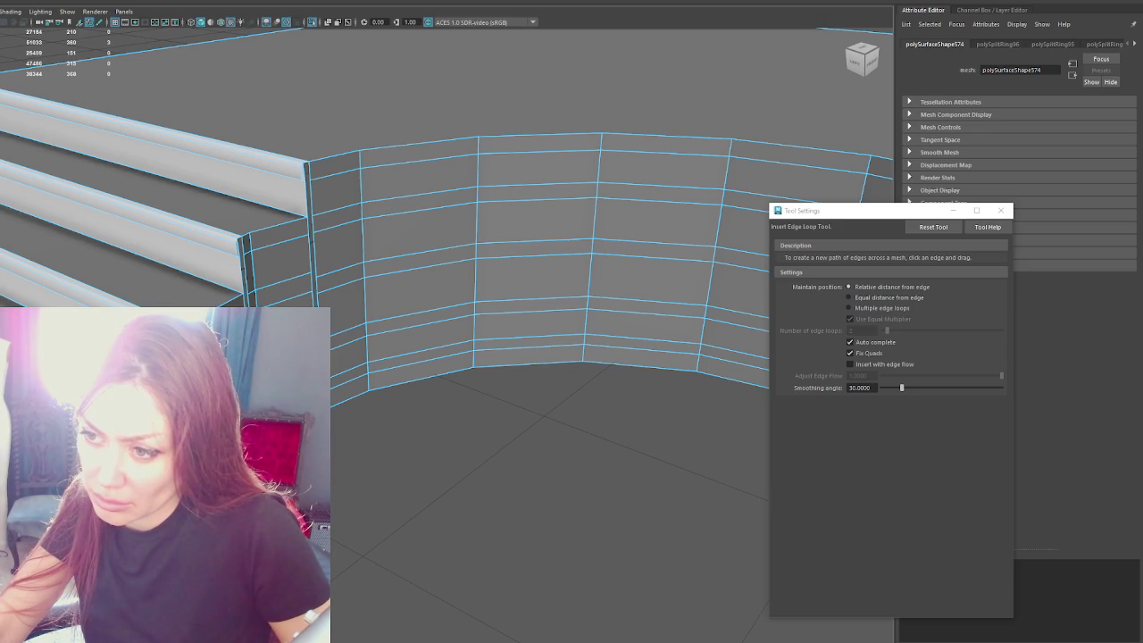
Step: Insert two horizontal edge loops across the curved wall
click(310, 490)
click(257, 291)
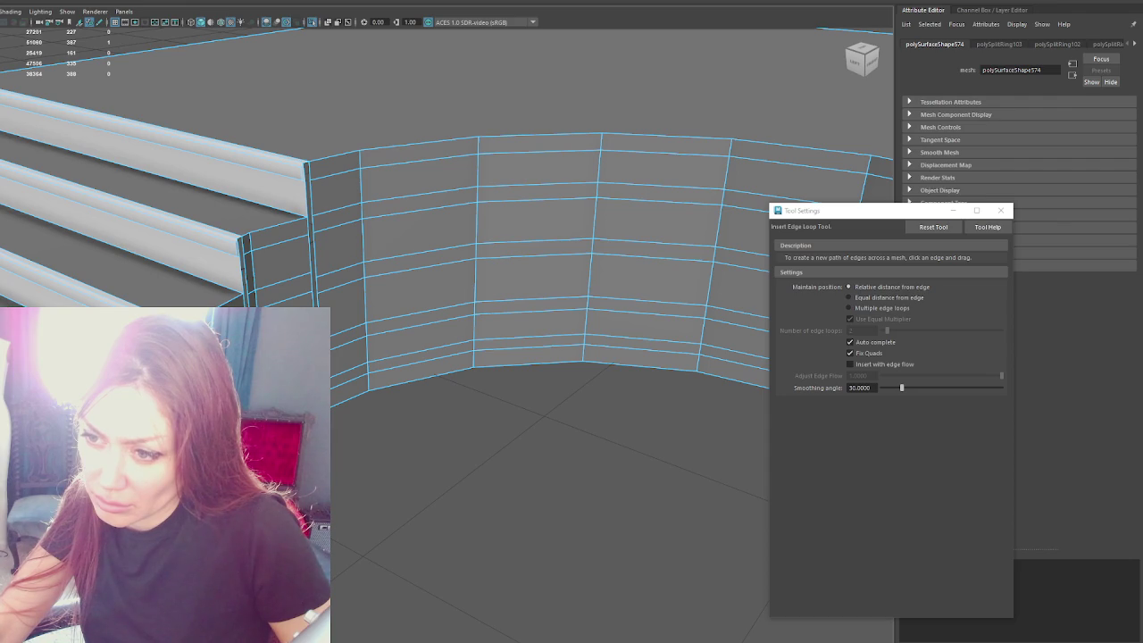
key(q)
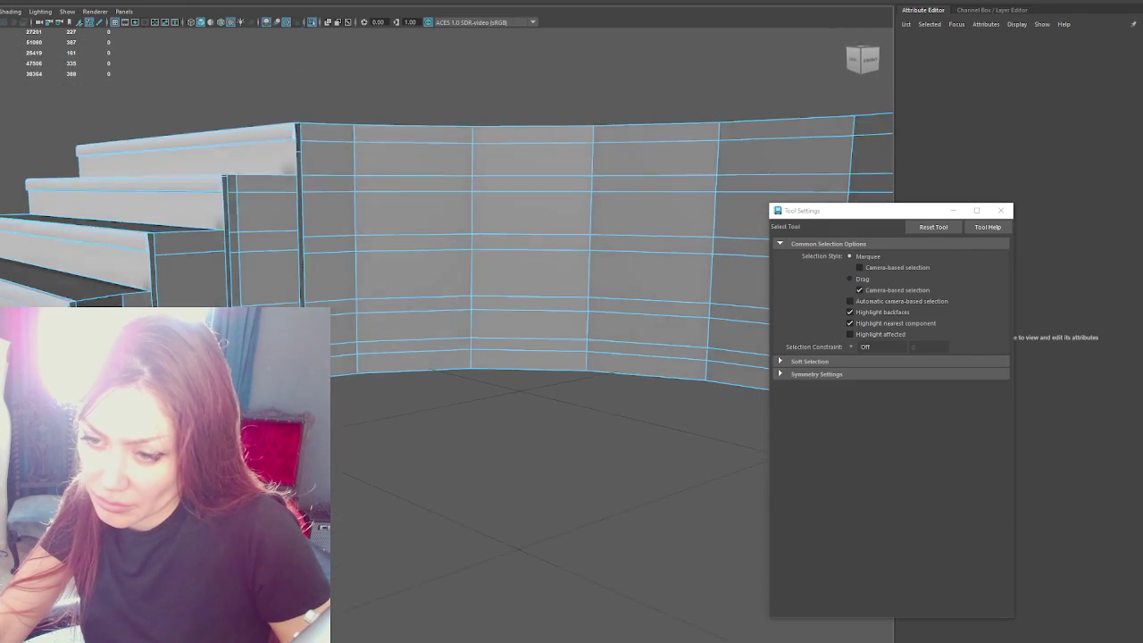
alt+drag(446, 250, 464, 250)
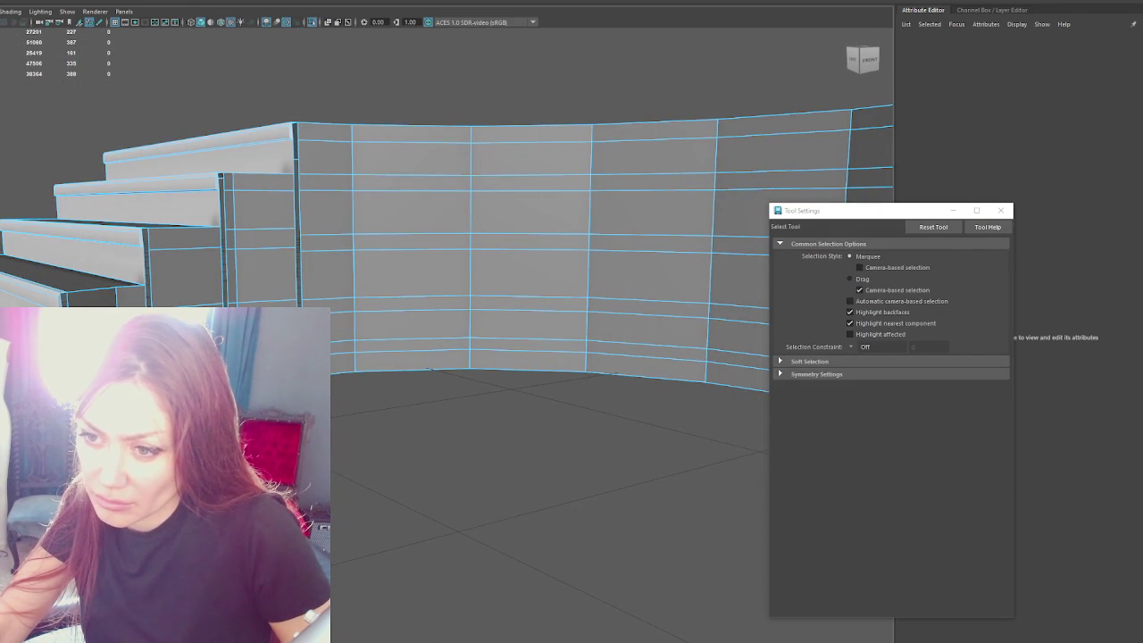
key(ctrl+e)
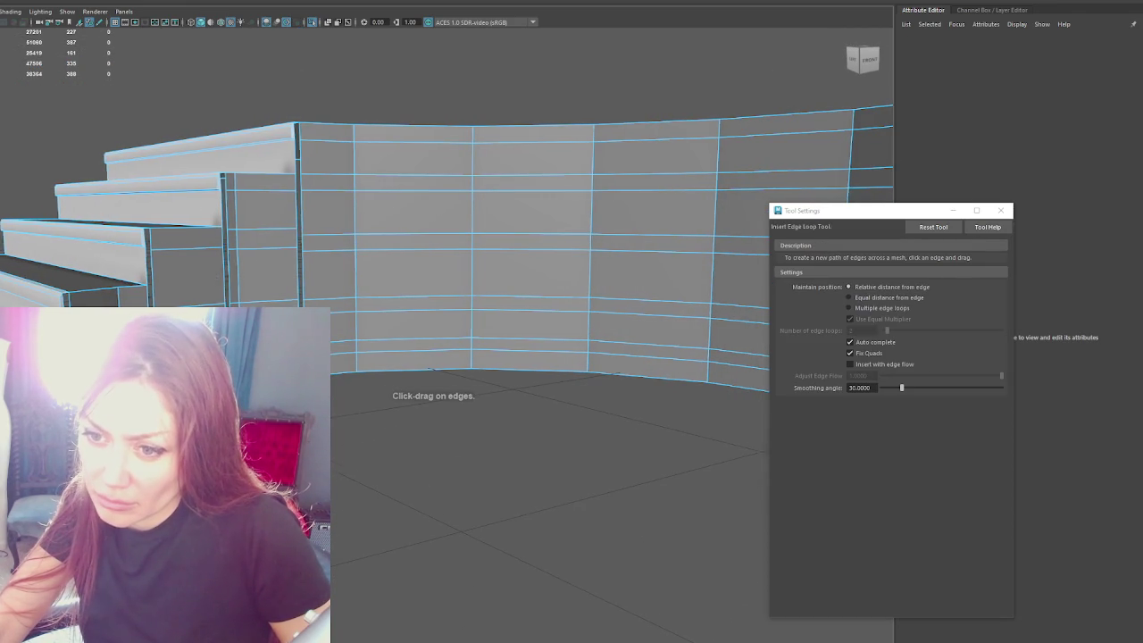
alt+drag(535, 250, 546, 252)
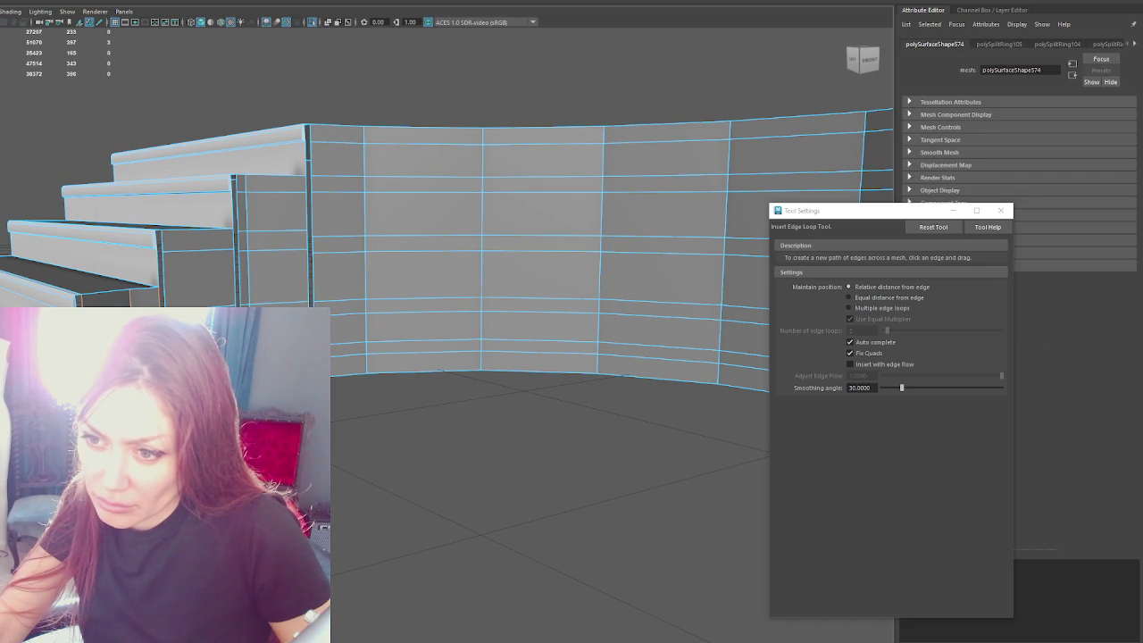
Step: Select a full horizontal edge loop on the wall and raise it slightly
click(161, 305)
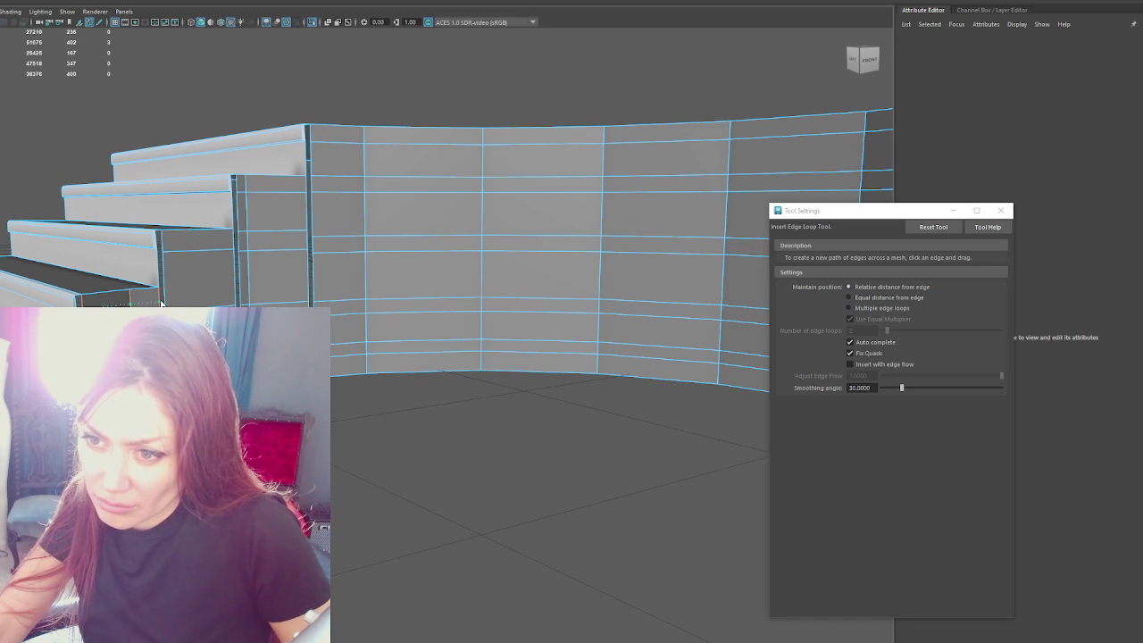
key(w)
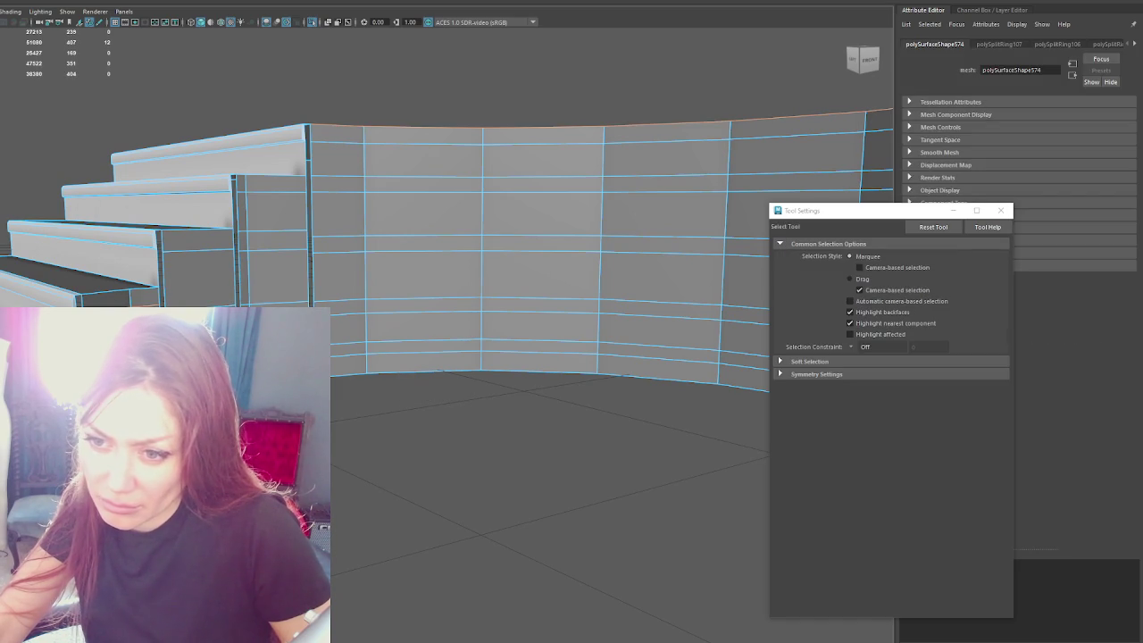
key(q)
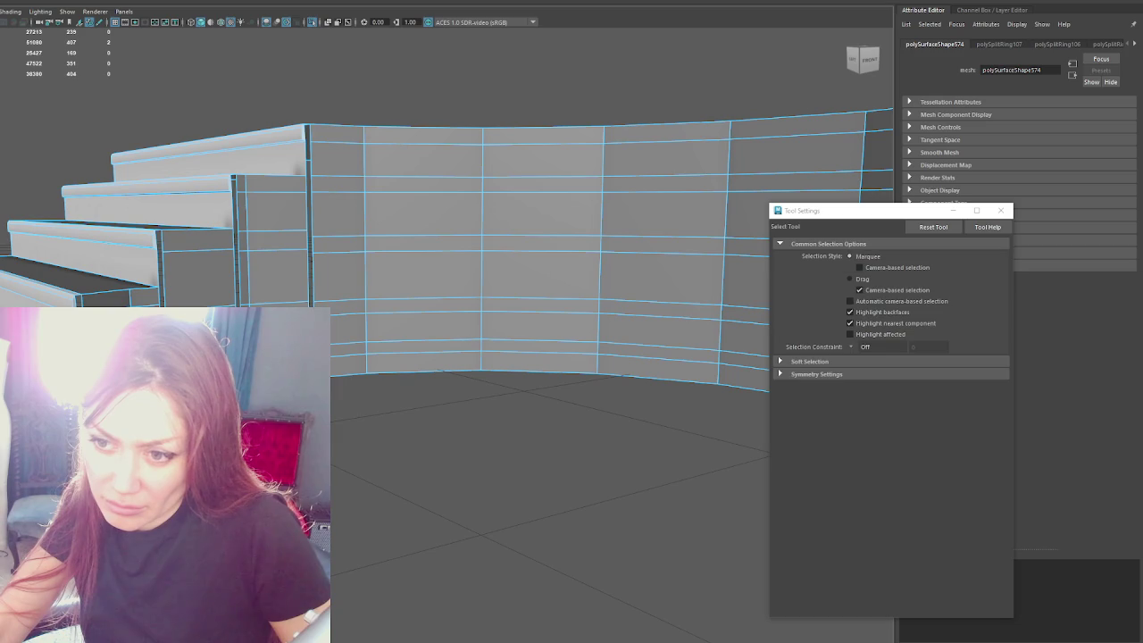
key(w)
key(q)
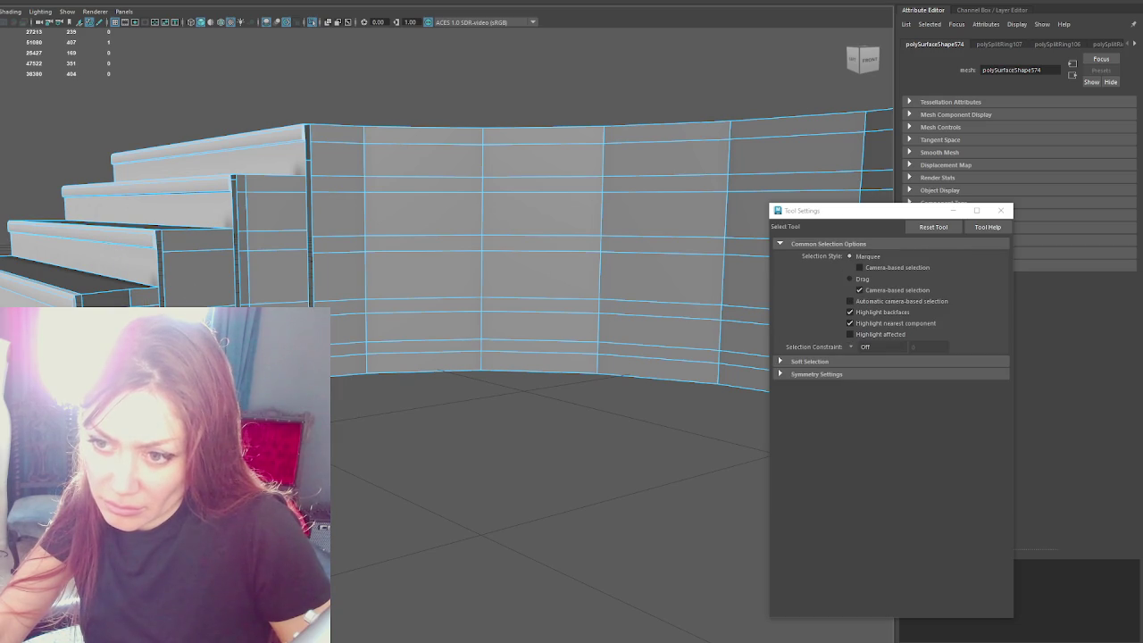
key(w)
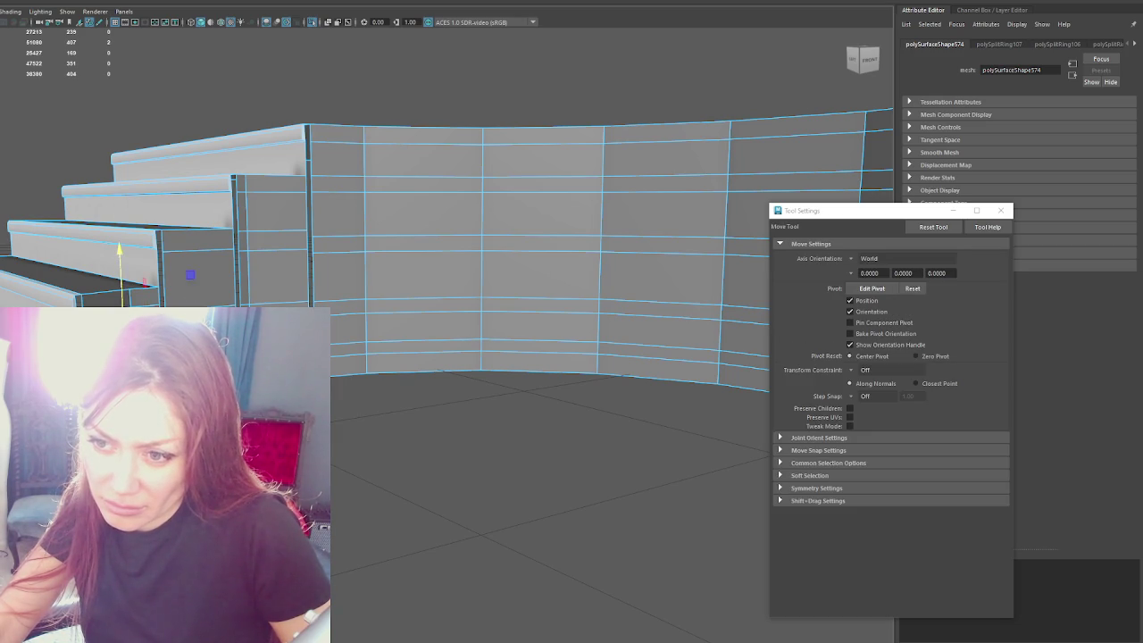
key(q)
click(188, 234)
key(w)
key(q)
click(256, 302)
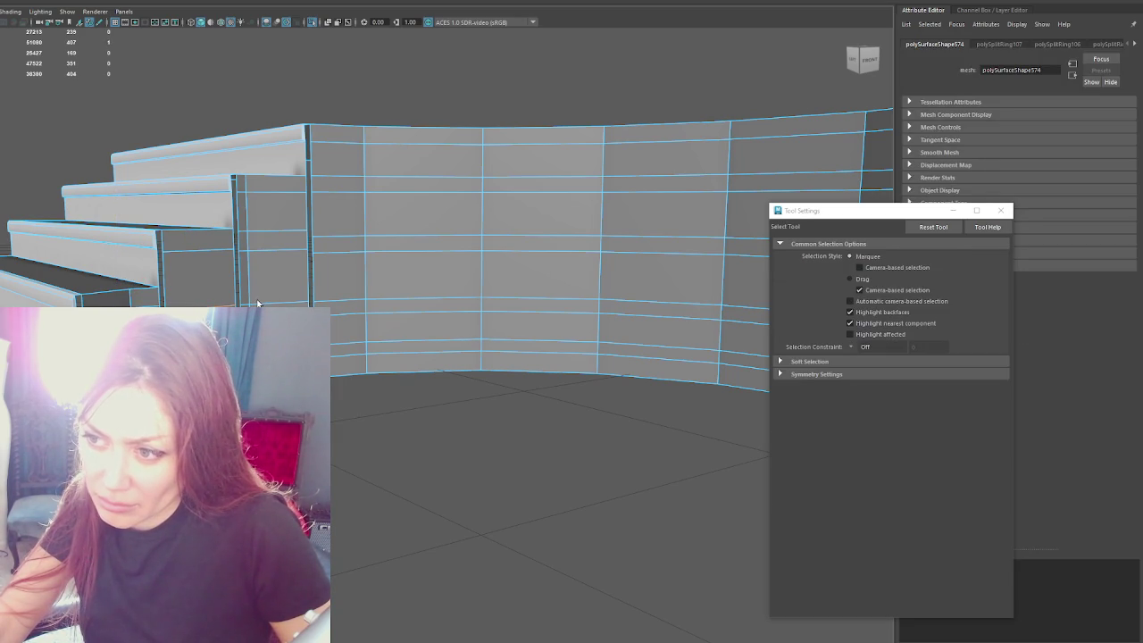
shift+click(349, 308)
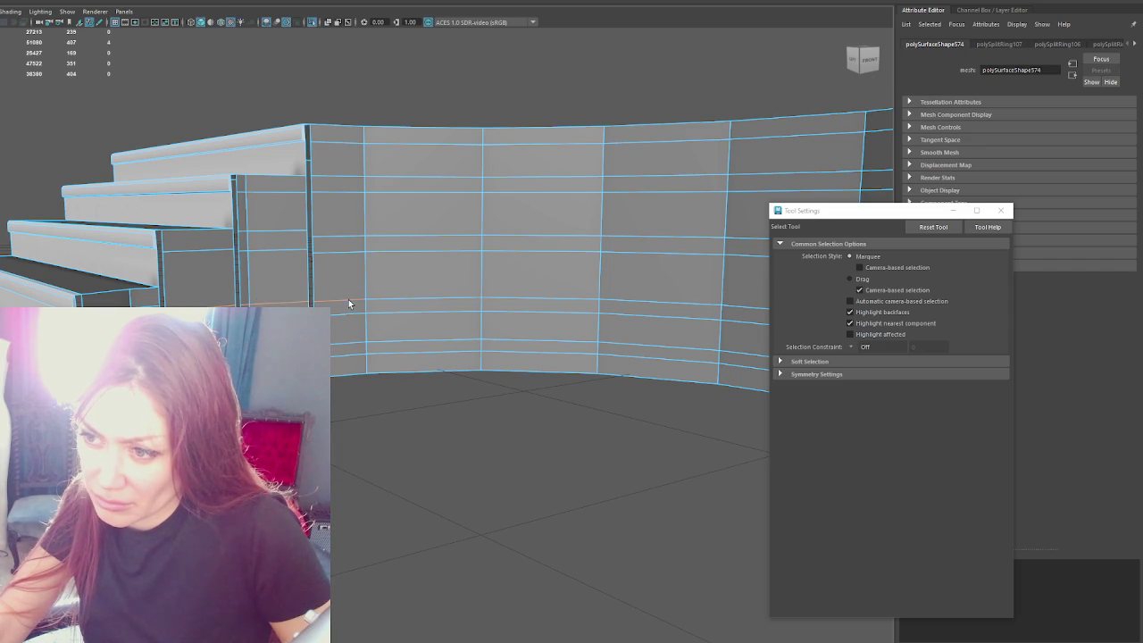
double_click(349, 304)
key(w)
drag(681, 304, 699, 298)
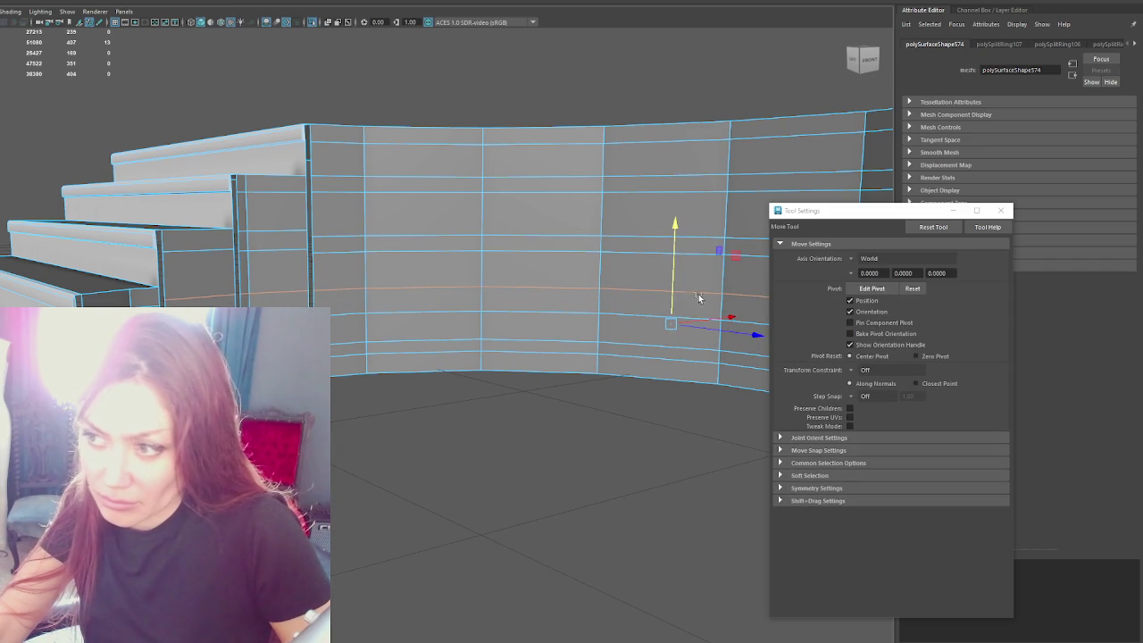
Step: Select another horizontal edge loop and lower it slightly
click(198, 315)
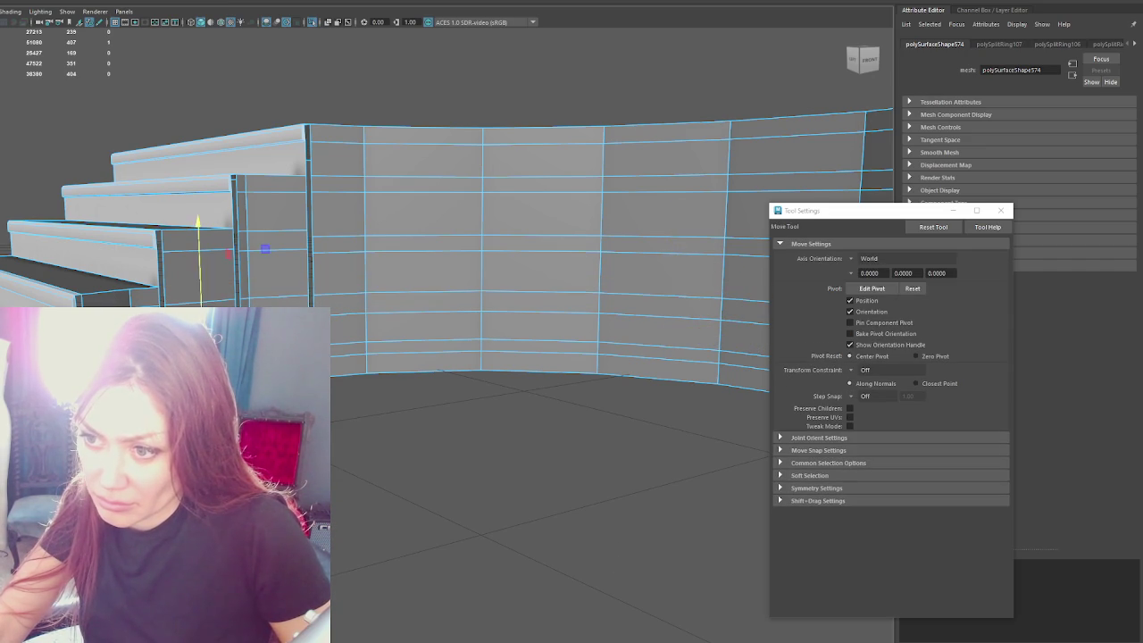
key(q)
double_click(452, 311)
key(w)
key(q)
key(w)
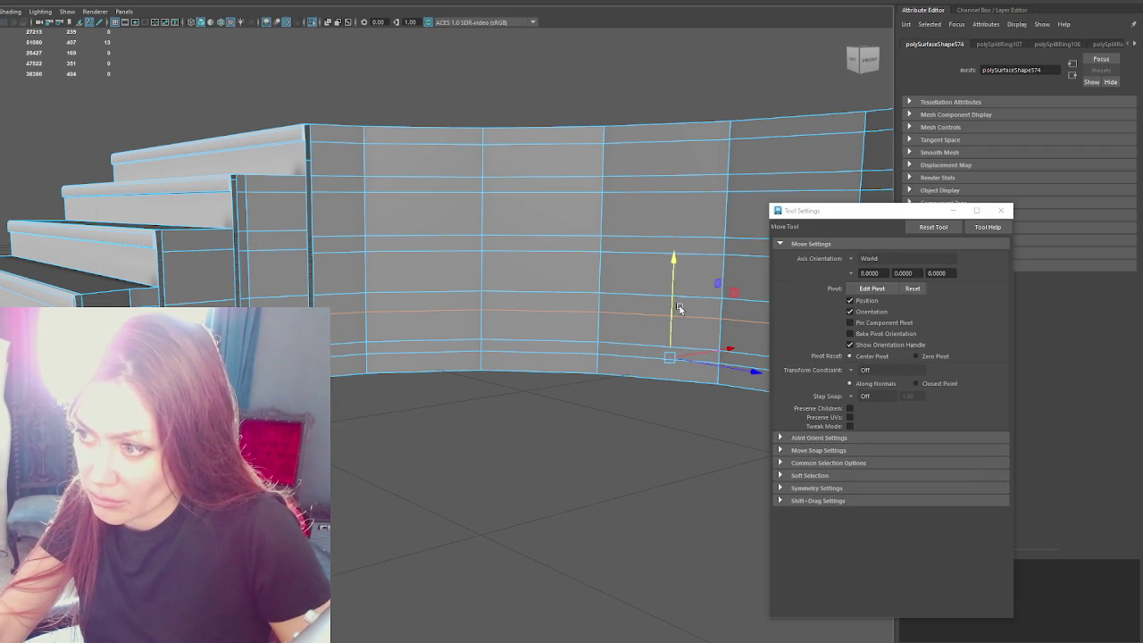
drag(675, 308, 676, 323)
Step: Delete the unwanted edge loop from the wall with Ctrl+Delete
key(q)
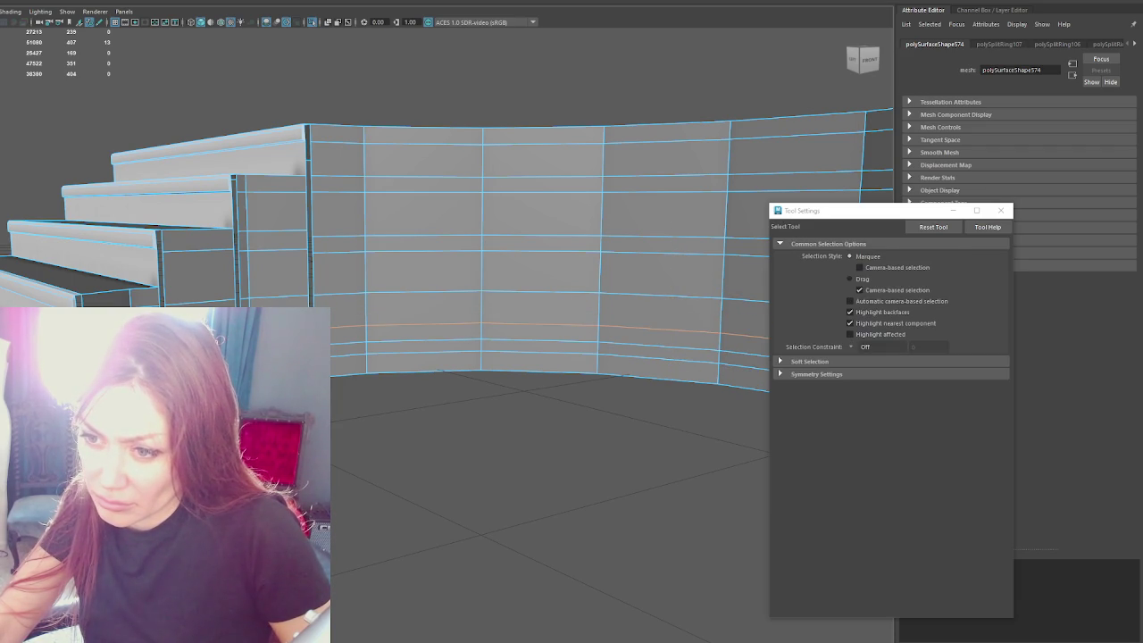
key(Escape)
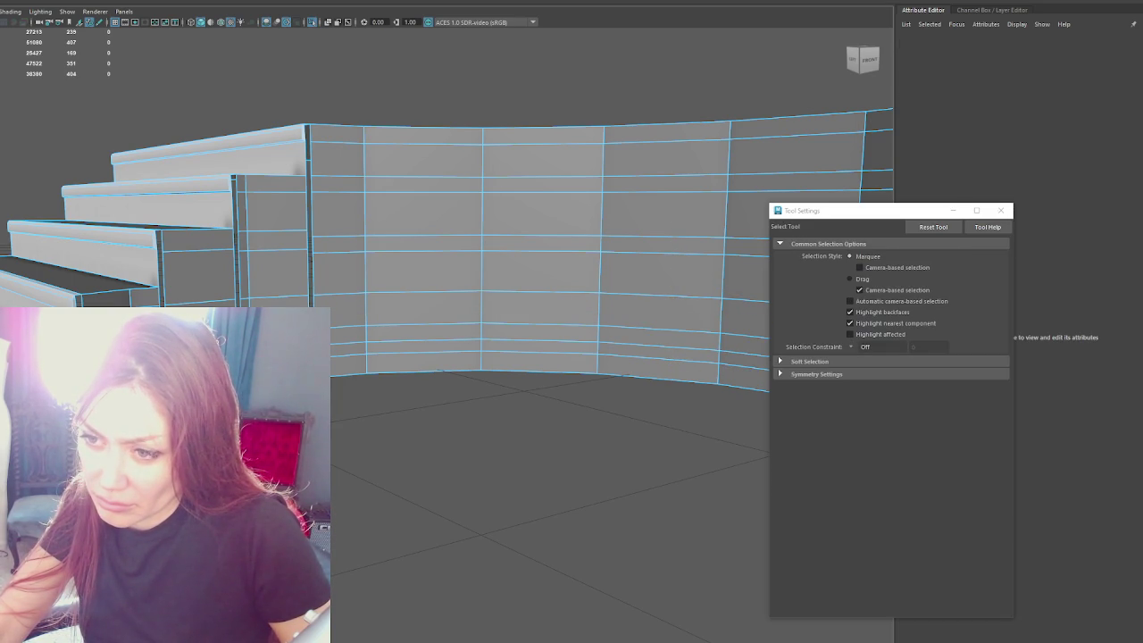
click(442, 370)
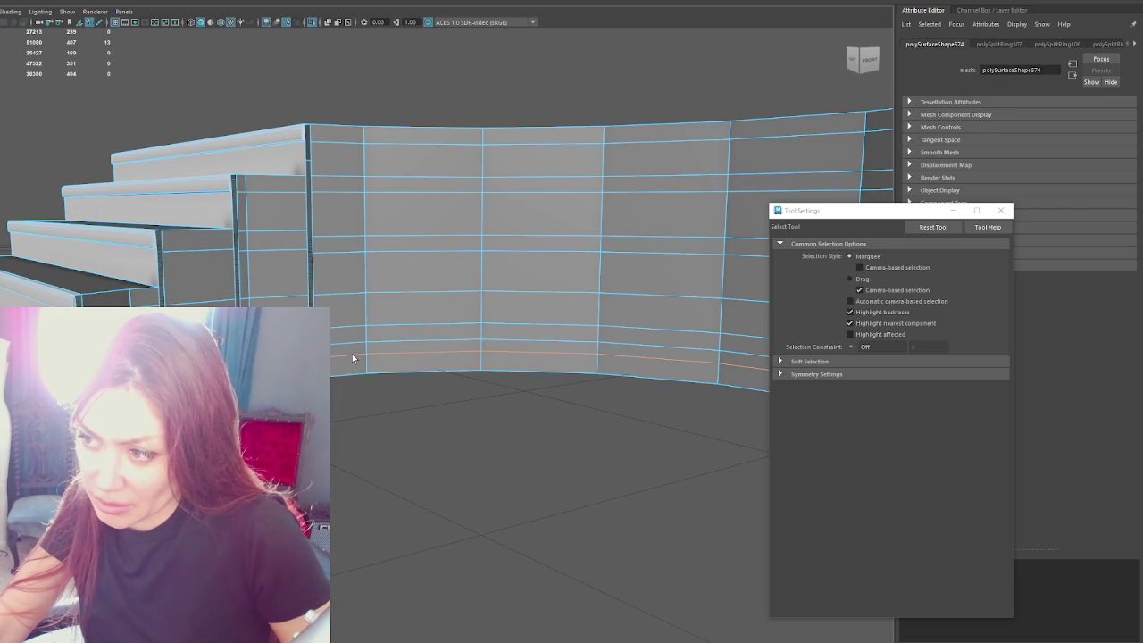
key(ctrl+Delete)
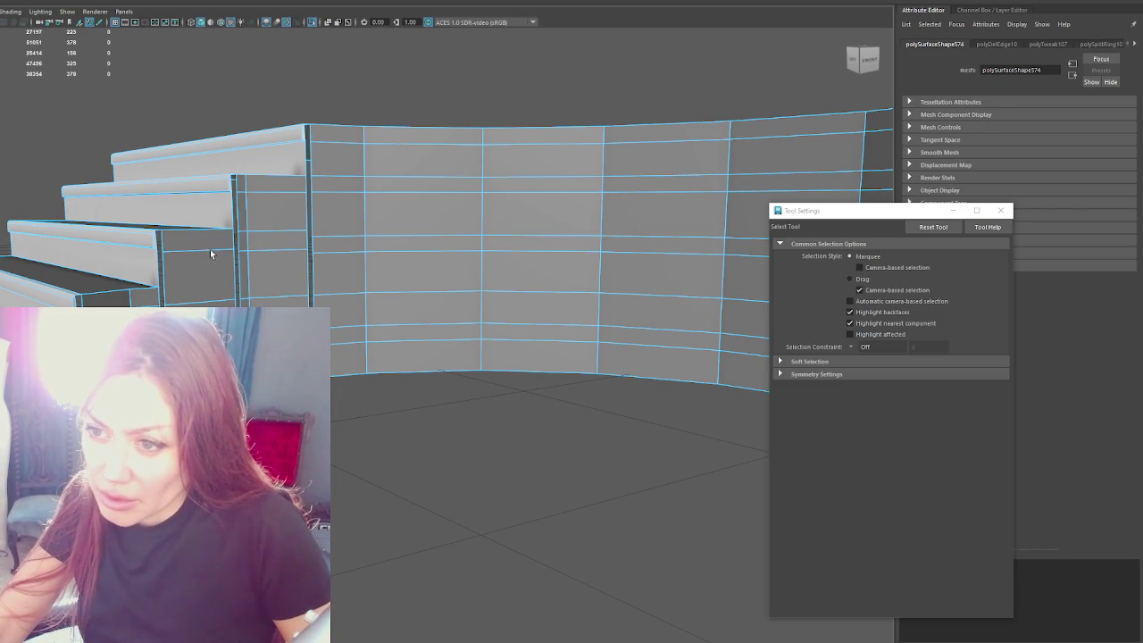
Step: Move the top two horizontal edge loops of the wall to new heights
alt+drag(274, 224, 245, 199)
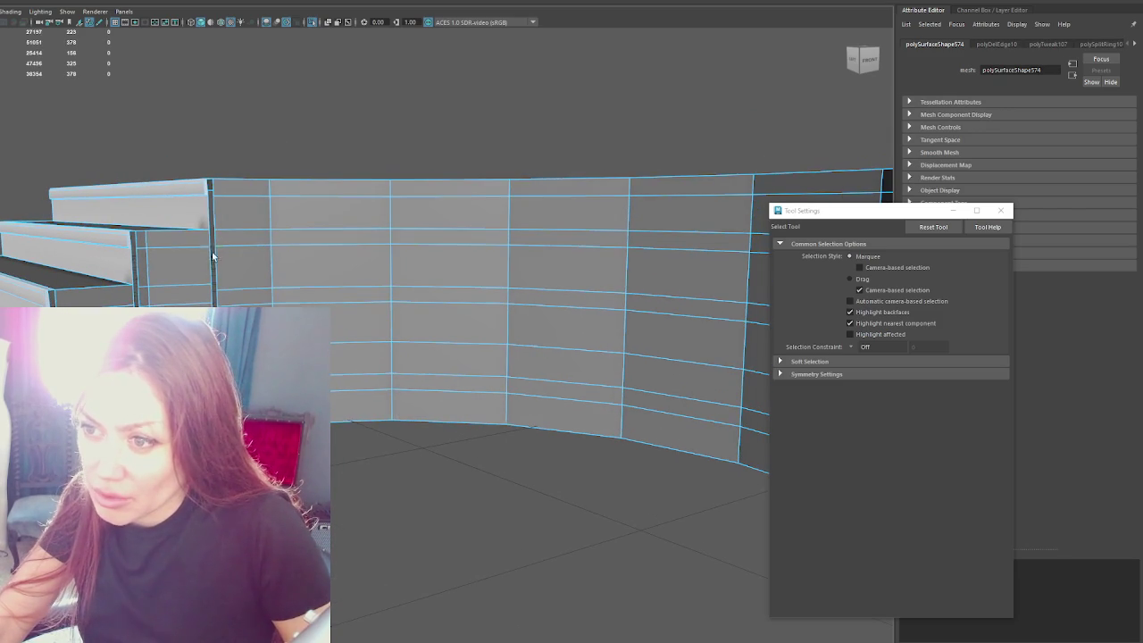
double_click(239, 195)
key(w)
drag(623, 159, 215, 195)
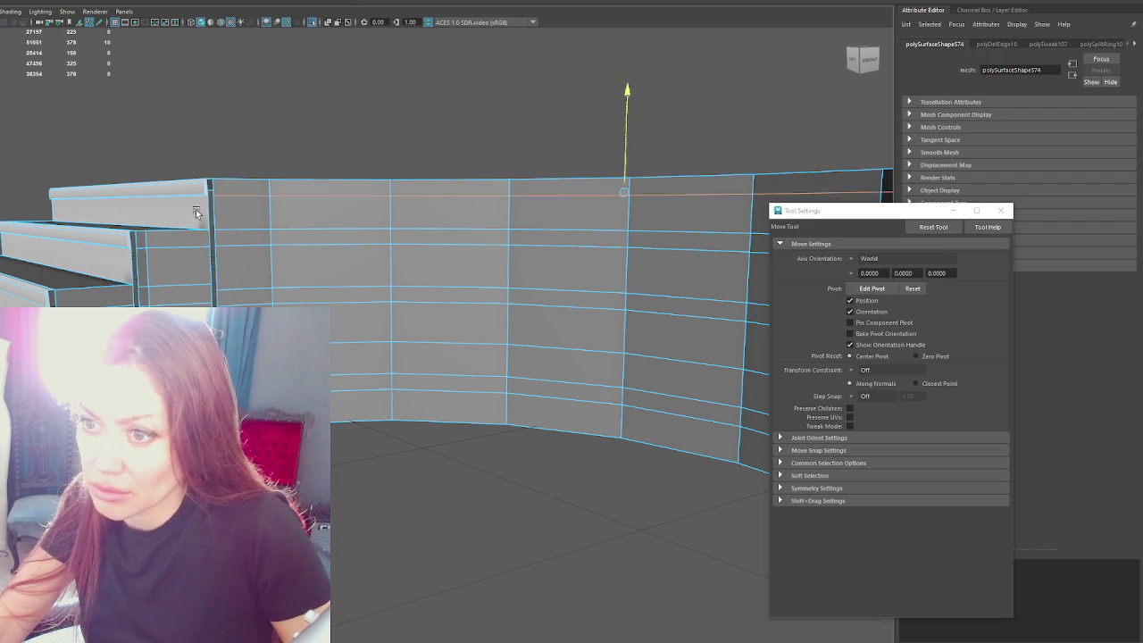
key(q)
double_click(247, 232)
key(w)
drag(620, 170, 158, 217)
key(q)
Step: Scale the lower edge loops of the wall and raise one slightly
double_click(179, 245)
key(r)
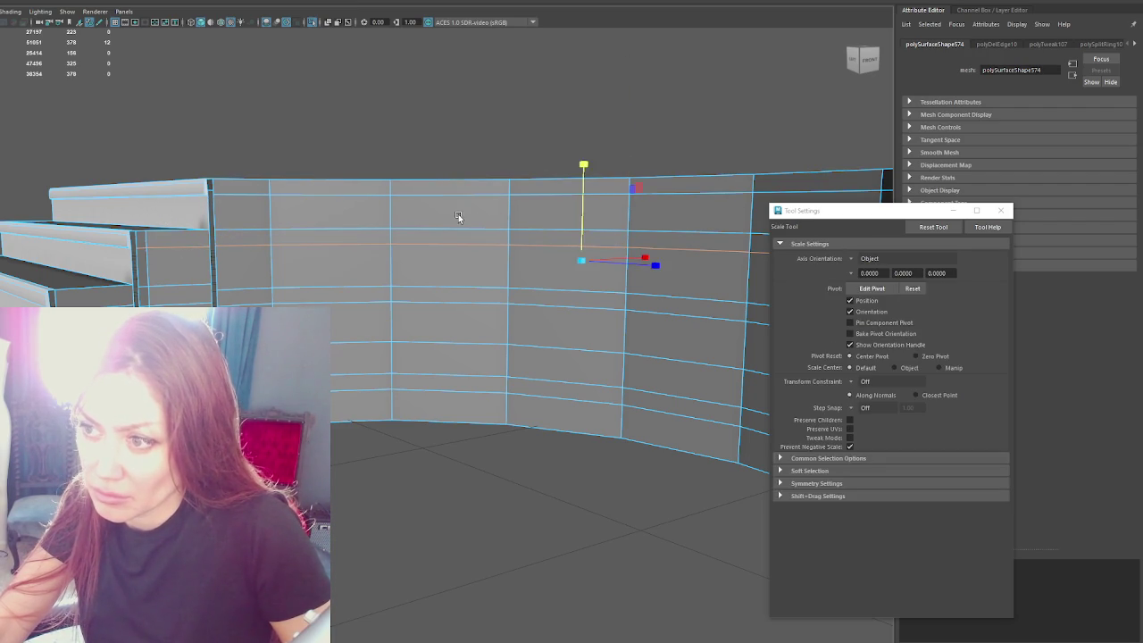
click(582, 203)
key(w)
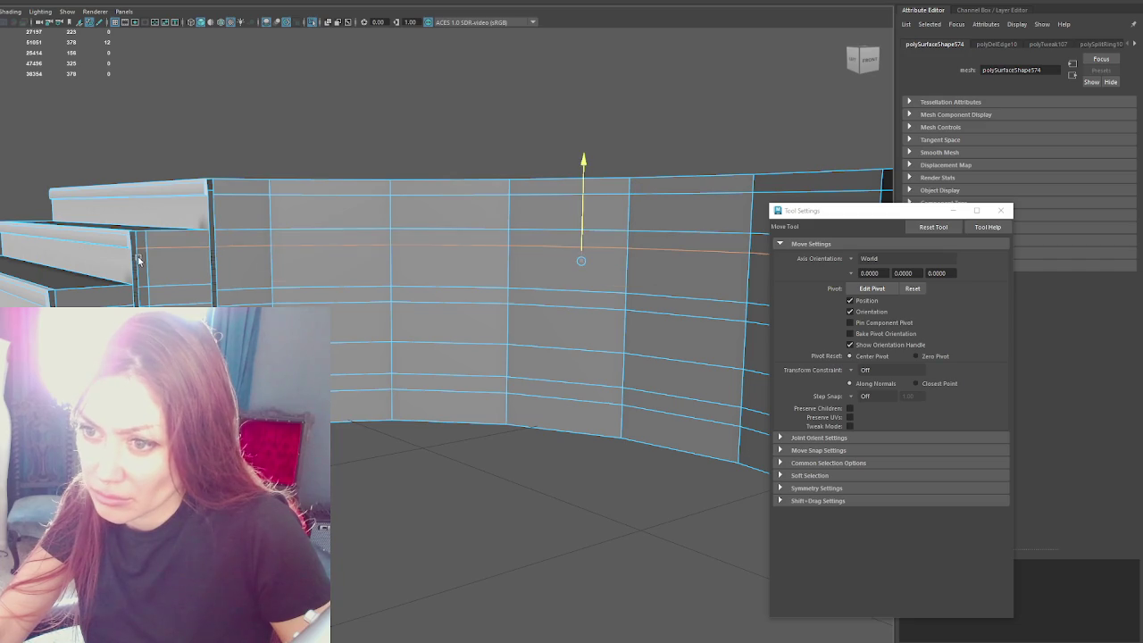
key(q)
double_click(250, 287)
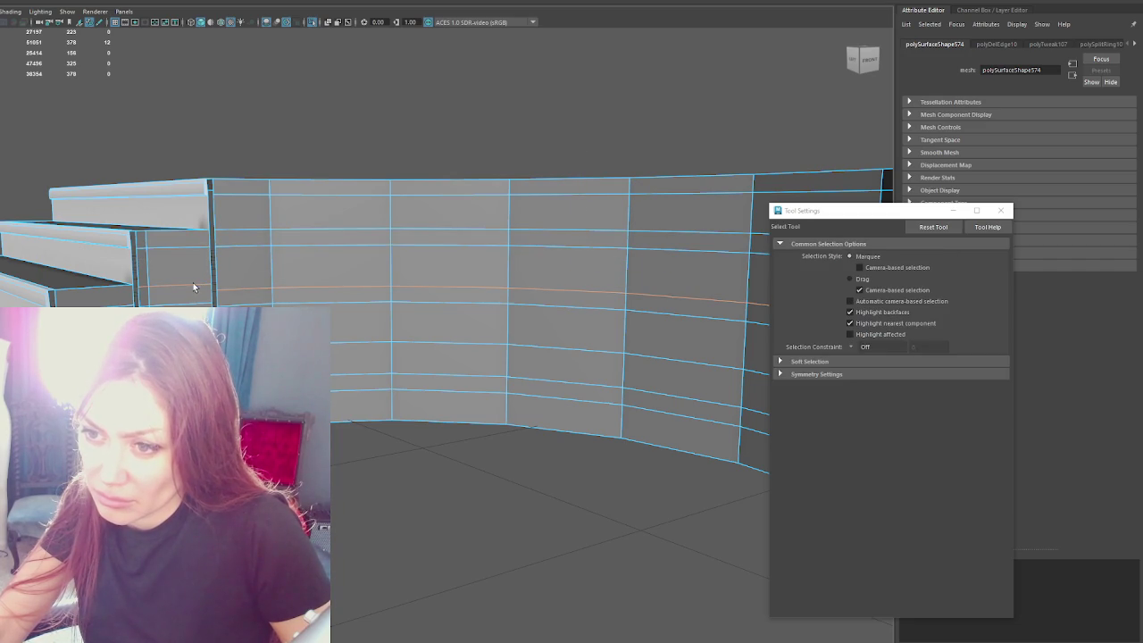
key(r)
drag(581, 315, 569, 511)
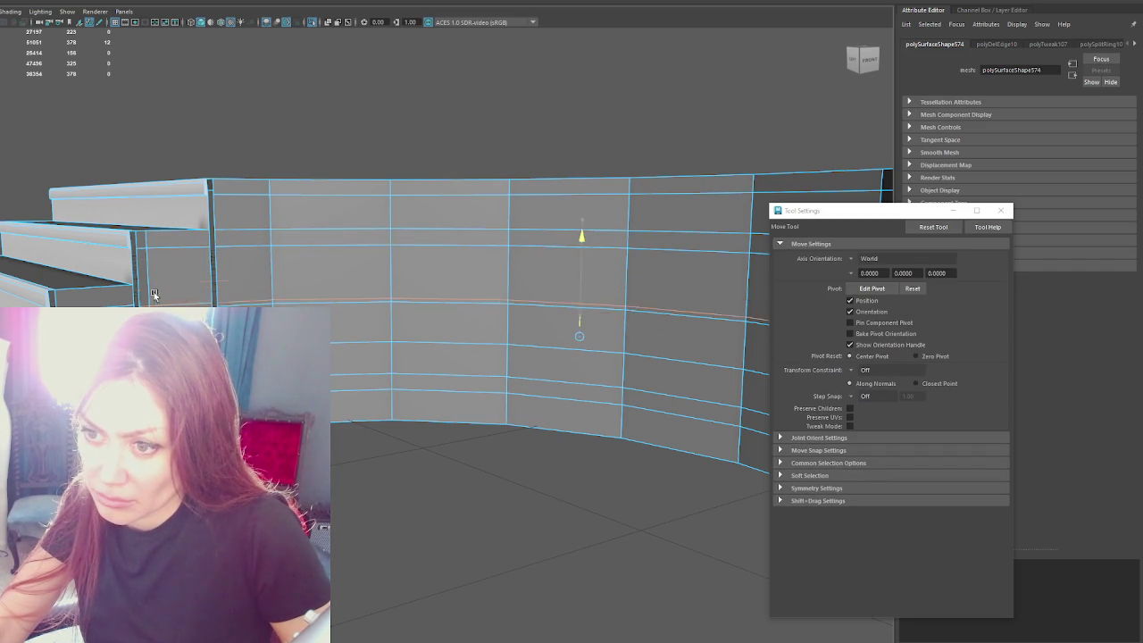
key(q)
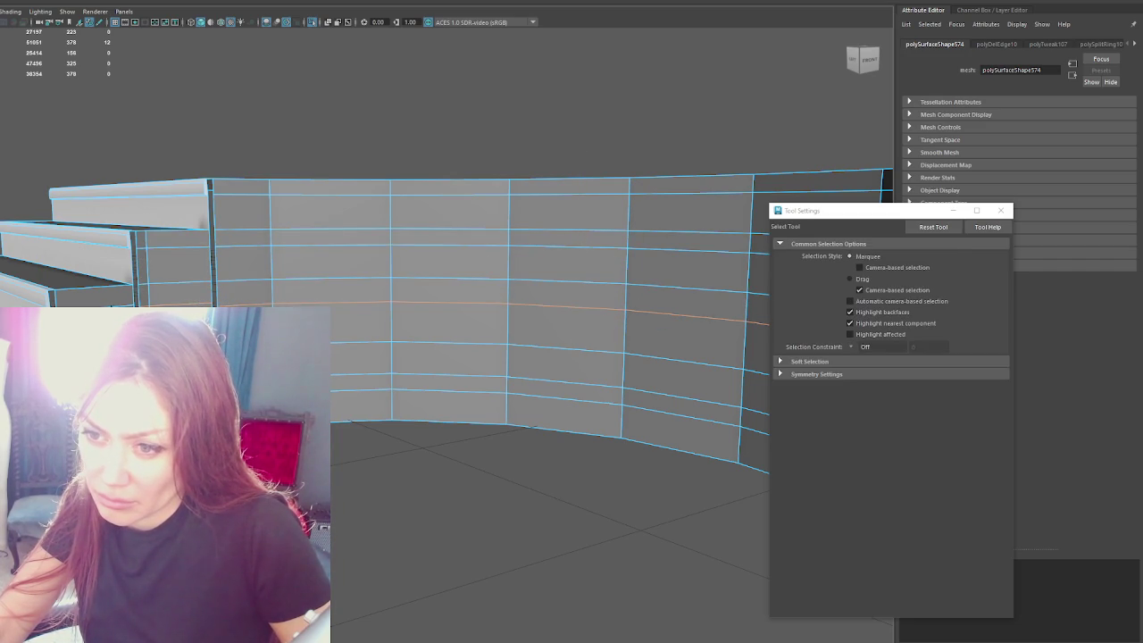
key(w)
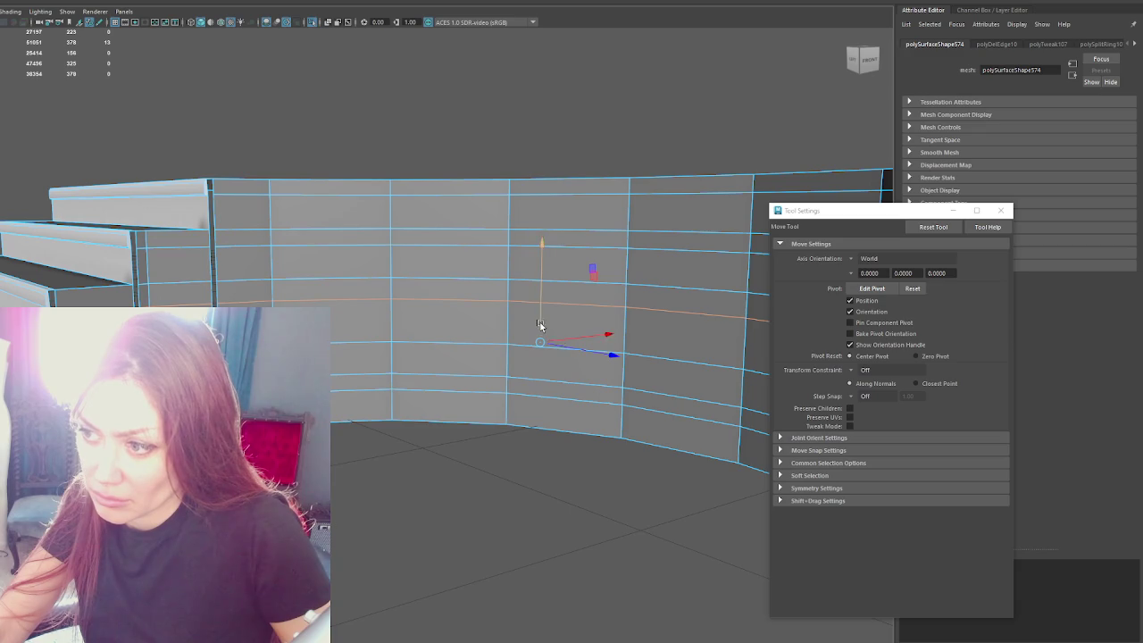
drag(539, 325, 540, 316)
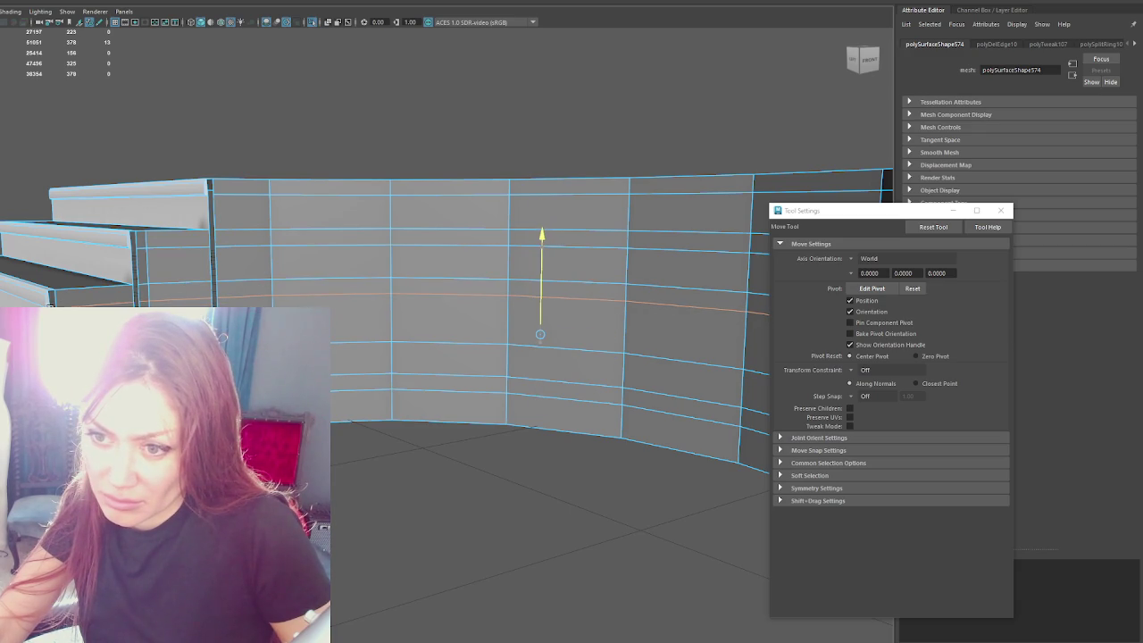
key(q)
Step: Insert a new horizontal edge loop across the curved wall
key(ctrl+e)
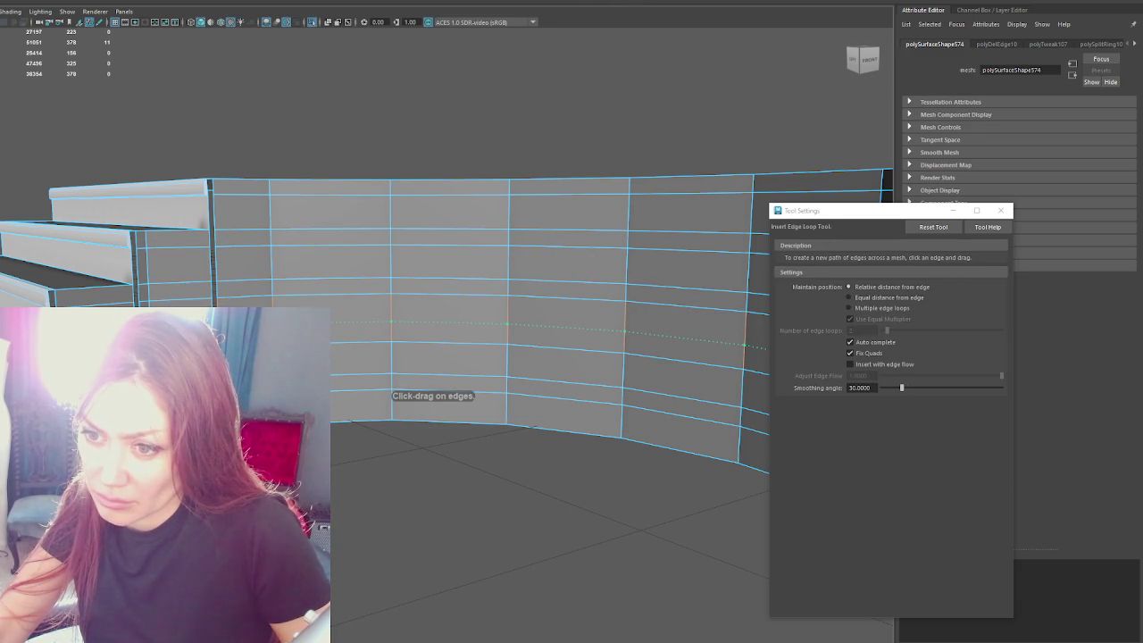
click(507, 323)
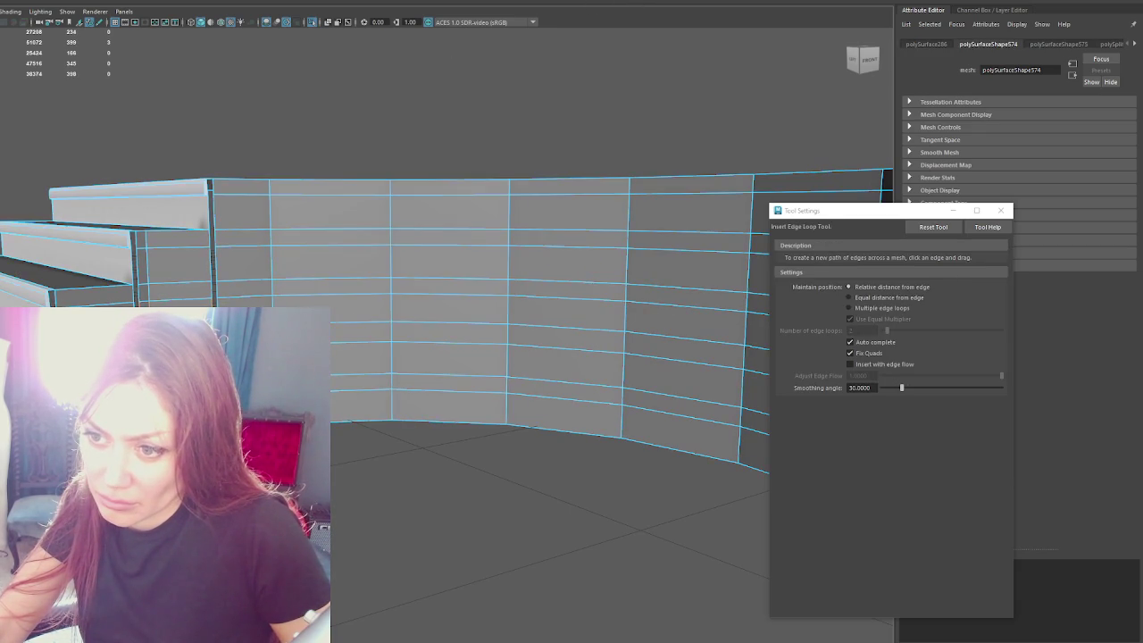
key(q)
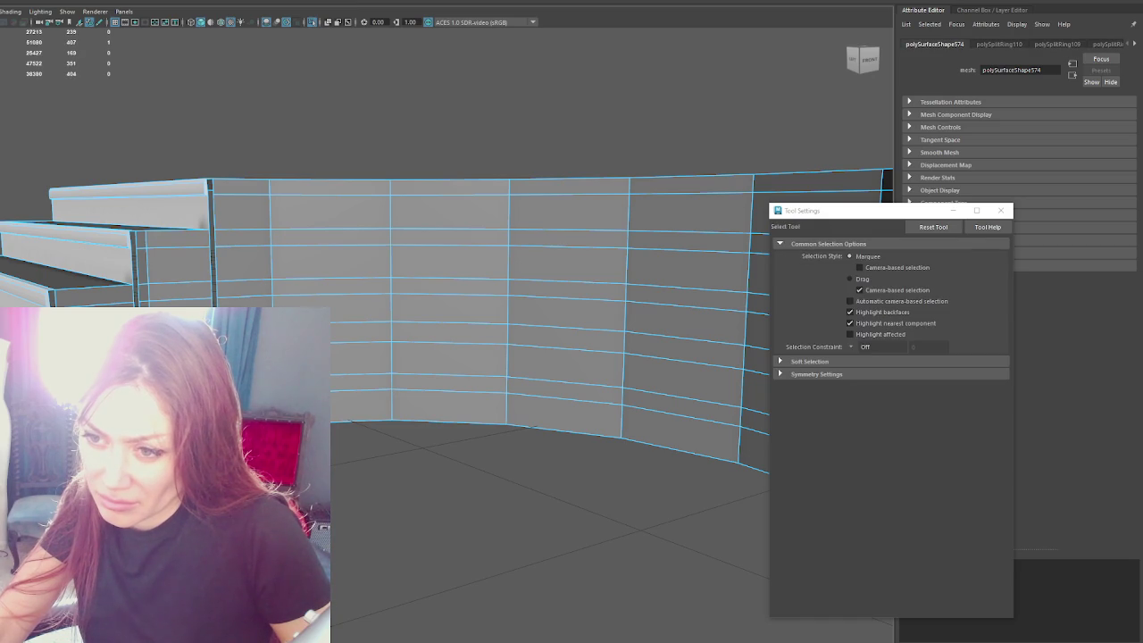
key(r)
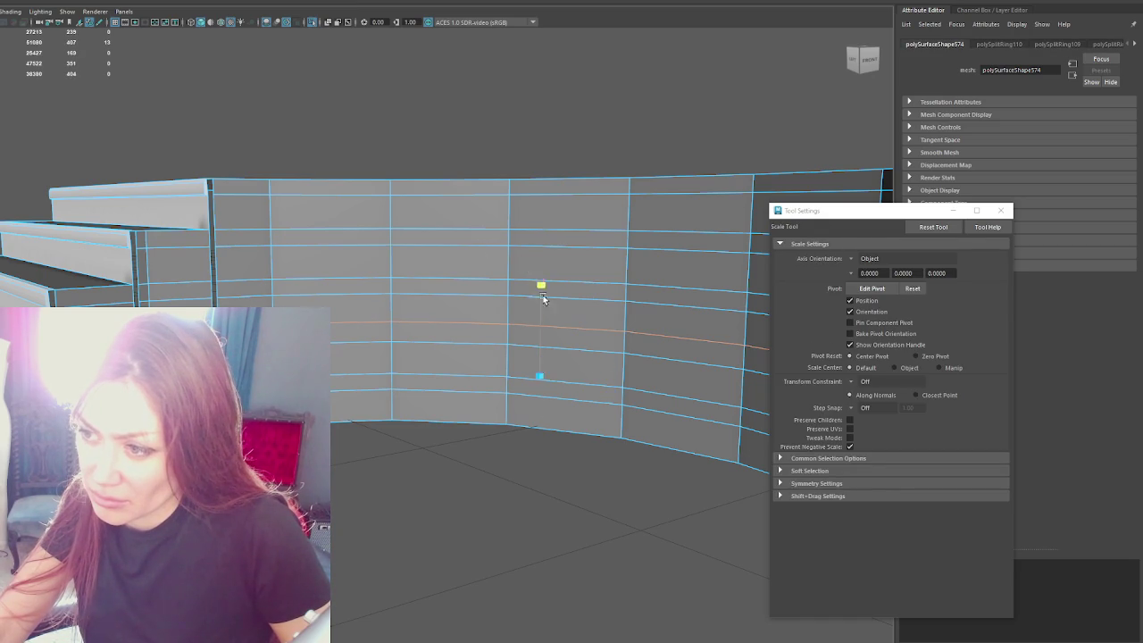
key(w)
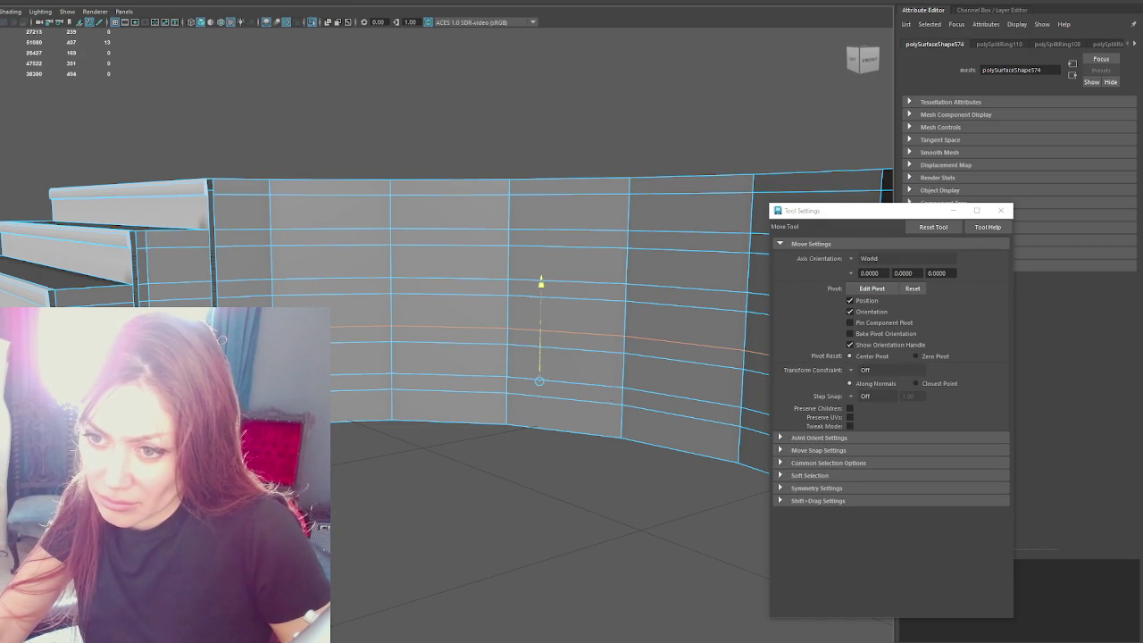
key(q)
Step: Bridge the open edges twice to fill gaps in the wall
click(135, 246)
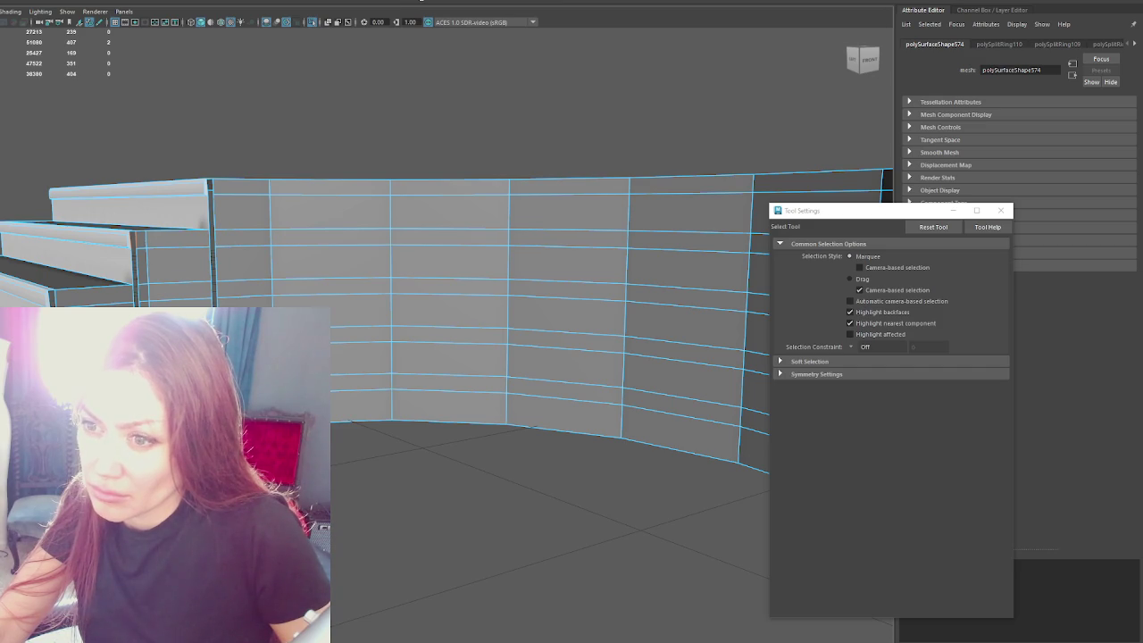
shift+right_drag(139, 268, 136, 285)
key(g)
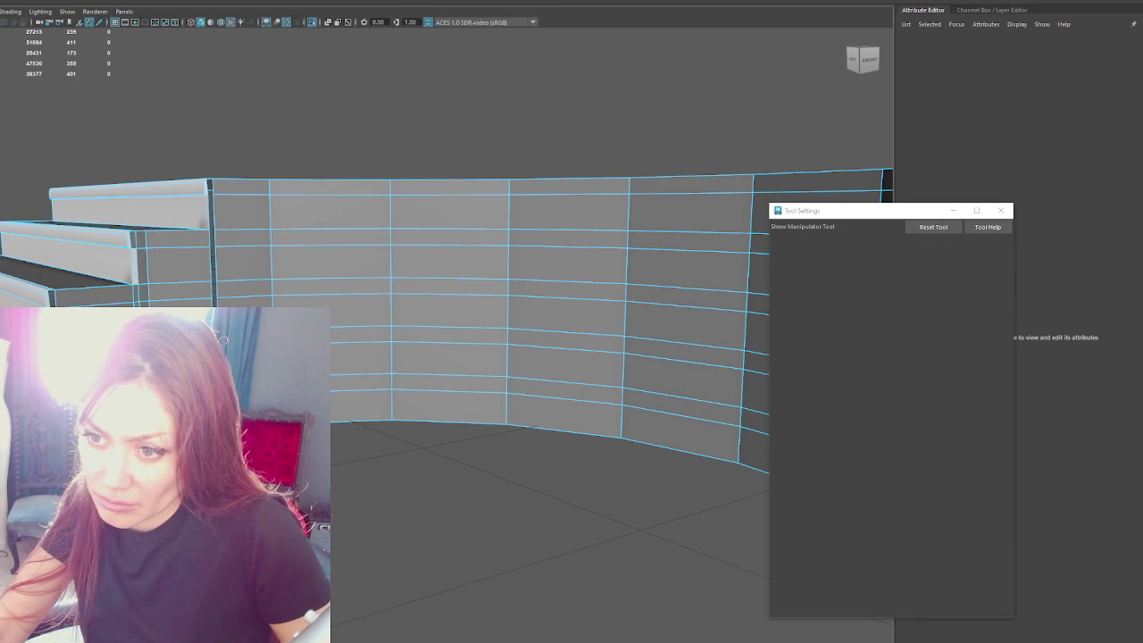
Step: Cap the hole in the stair face and bridge each remaining stair-wall gap with G
key(g)
key(g)
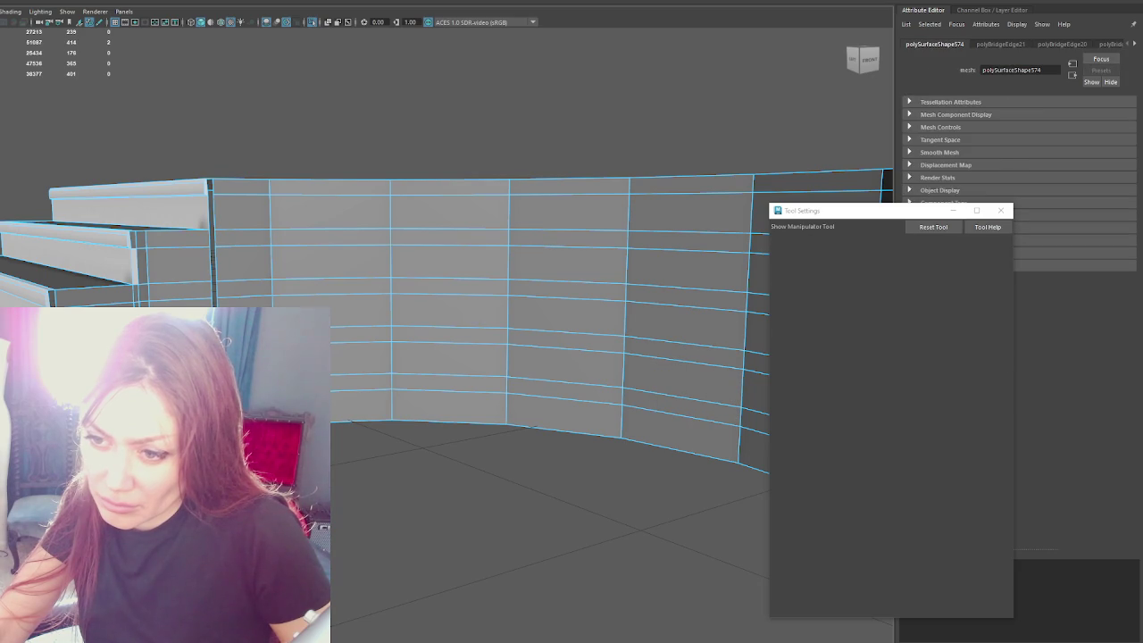
shift+right_drag(656, 348, 679, 362)
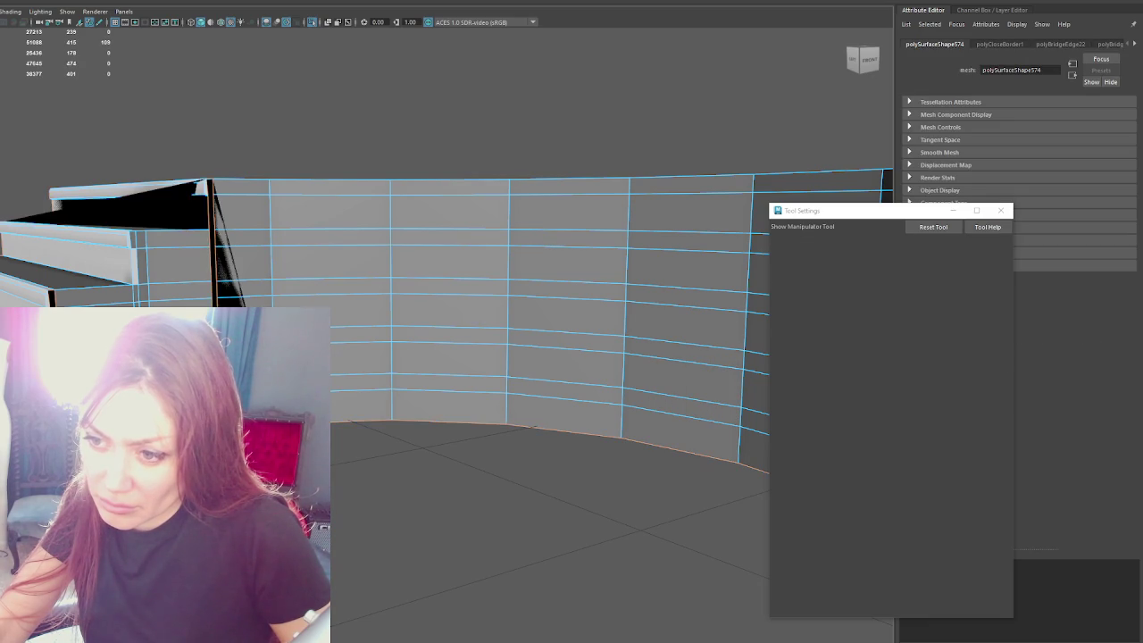
key(g)
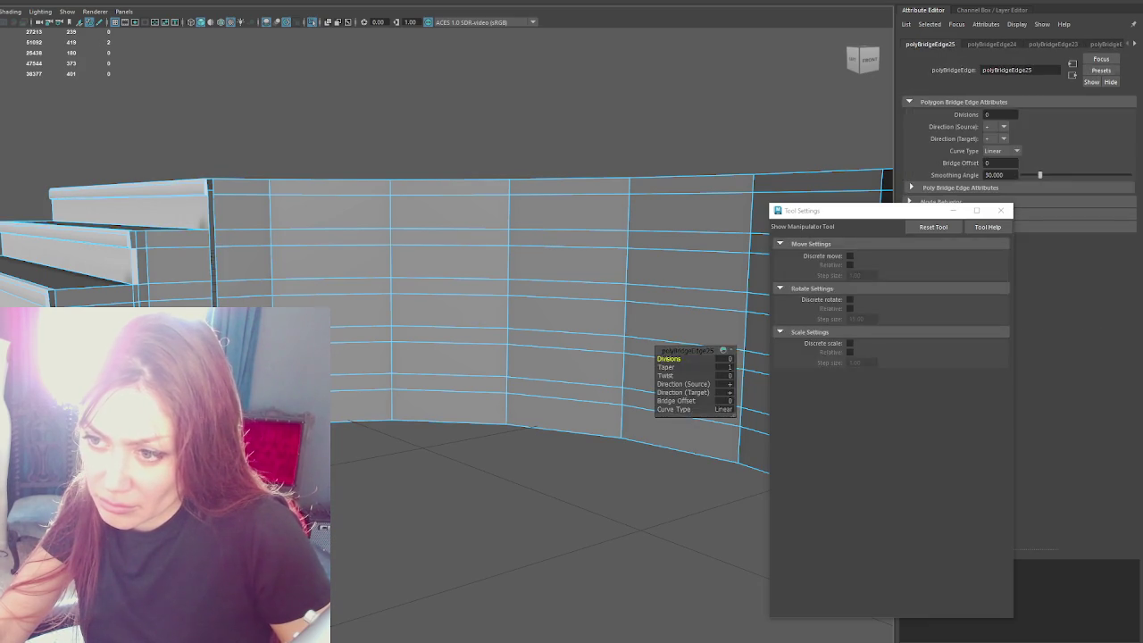
key(g)
key(g)
key(g)
key(g)
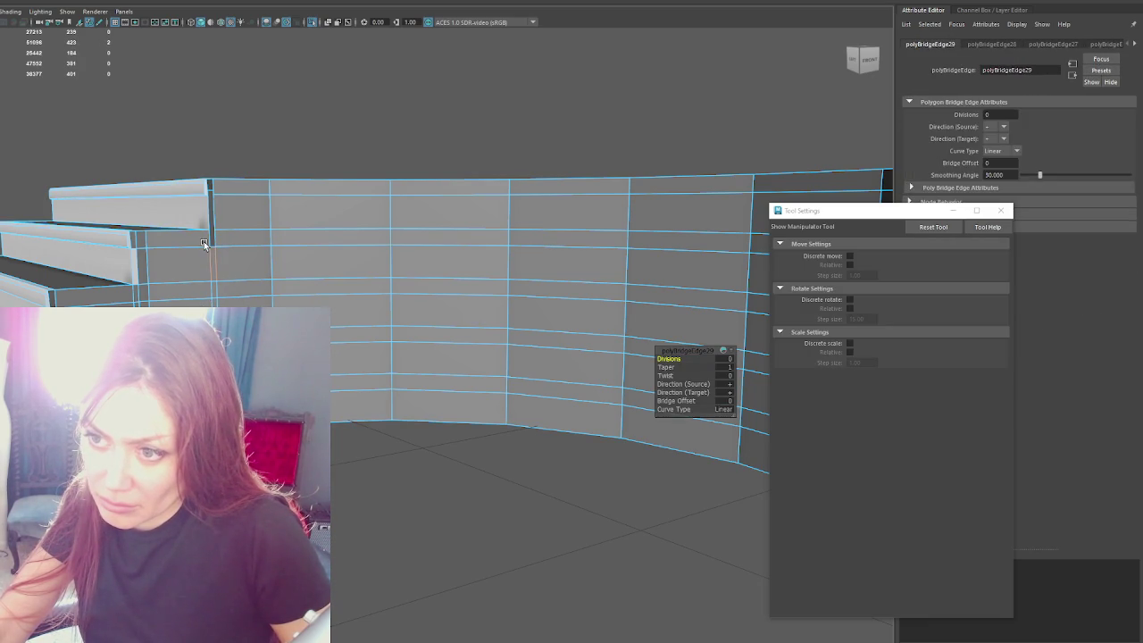
key(g)
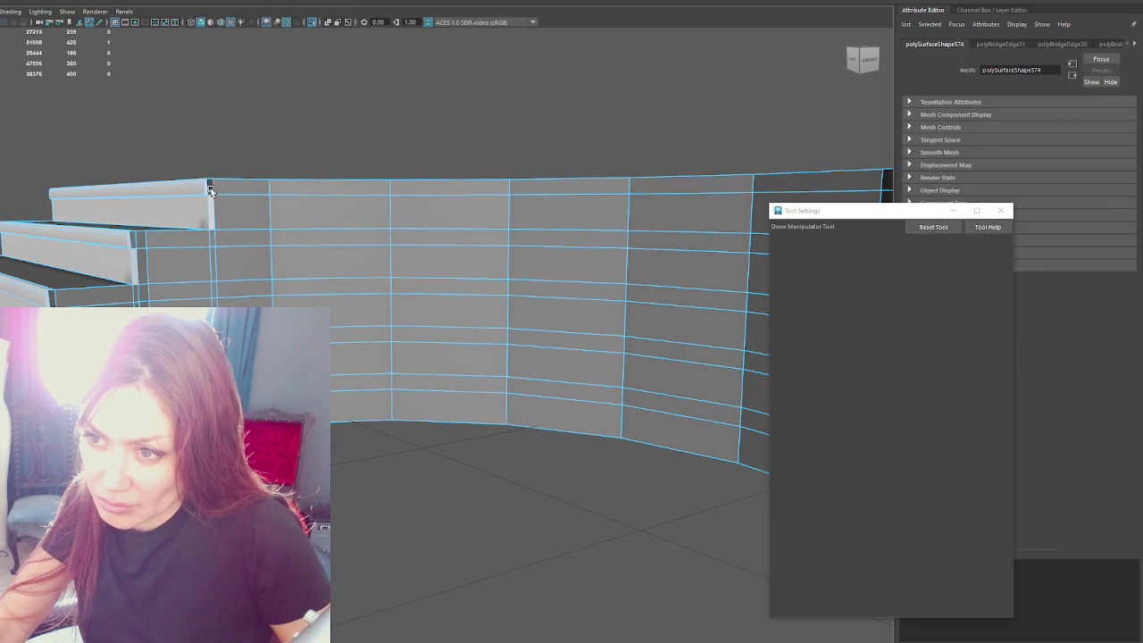
key(g)
alt+drag(219, 268, 268, 268)
key(g)
key(g)
key(g)
key(g)
key(g)
key(g)
key(g)
key(g)
key(g)
key(g)
Step: Select every edge of the curved wall and soften them
key(q)
click(432, 134)
mouse_move(432, 133)
alt+mouse_down()
mouse_move(471, 255)
mouse_move(274, 273)
alt+mouse_up()
click(273, 273)
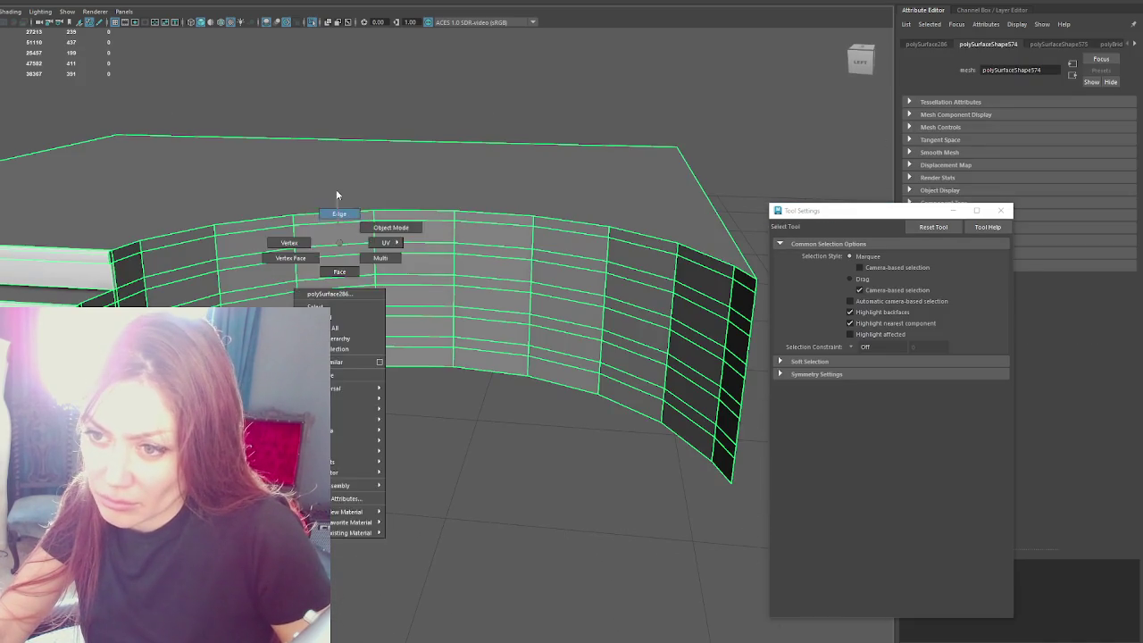
right_drag(331, 248, 334, 191)
alt+drag(321, 223, 427, 223)
drag(644, 188, 11, 548)
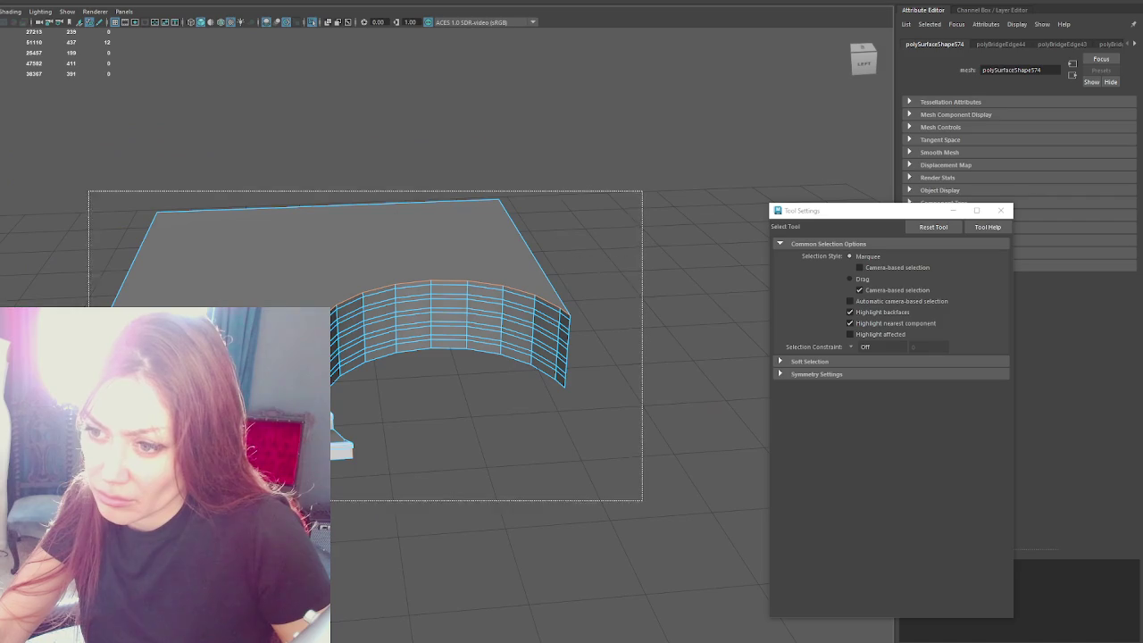
alt+drag(357, 250, 320, 253)
right_drag(327, 184, 384, 142)
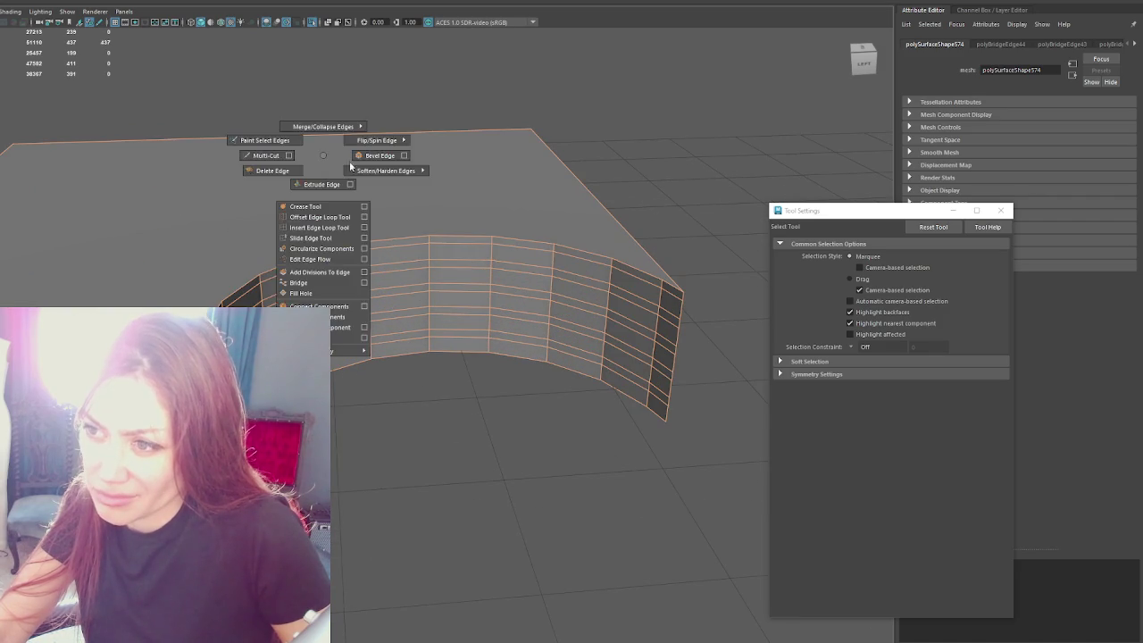
scroll(166, 165, down, 4)
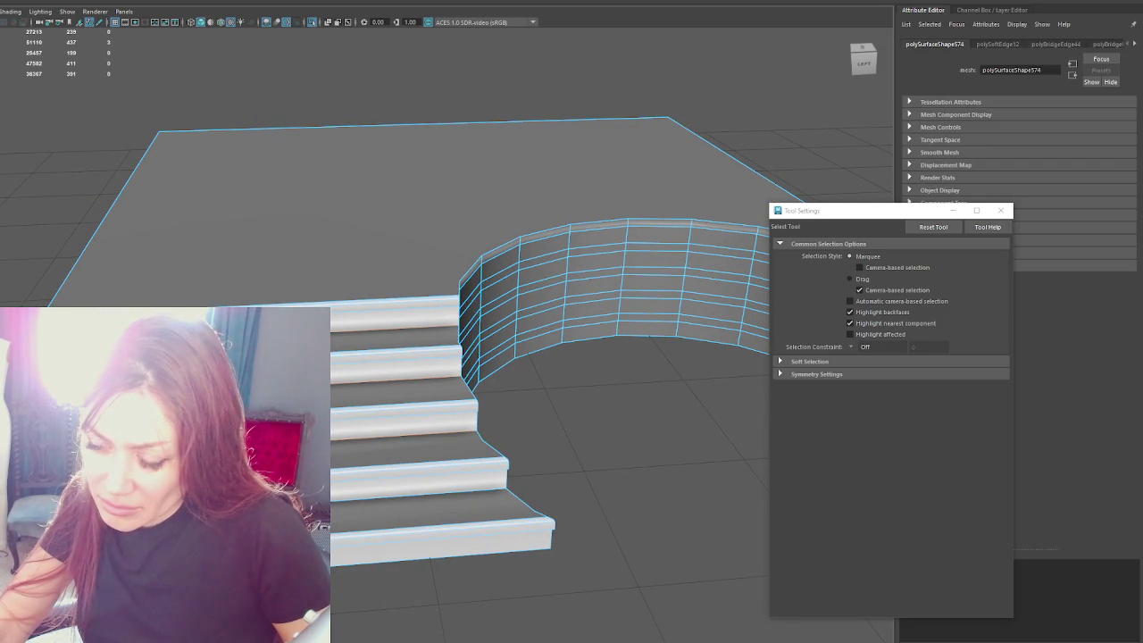
Step: Select the stair rail edge loops and end edge, then soften them
right_drag(111, 165, 127, 135)
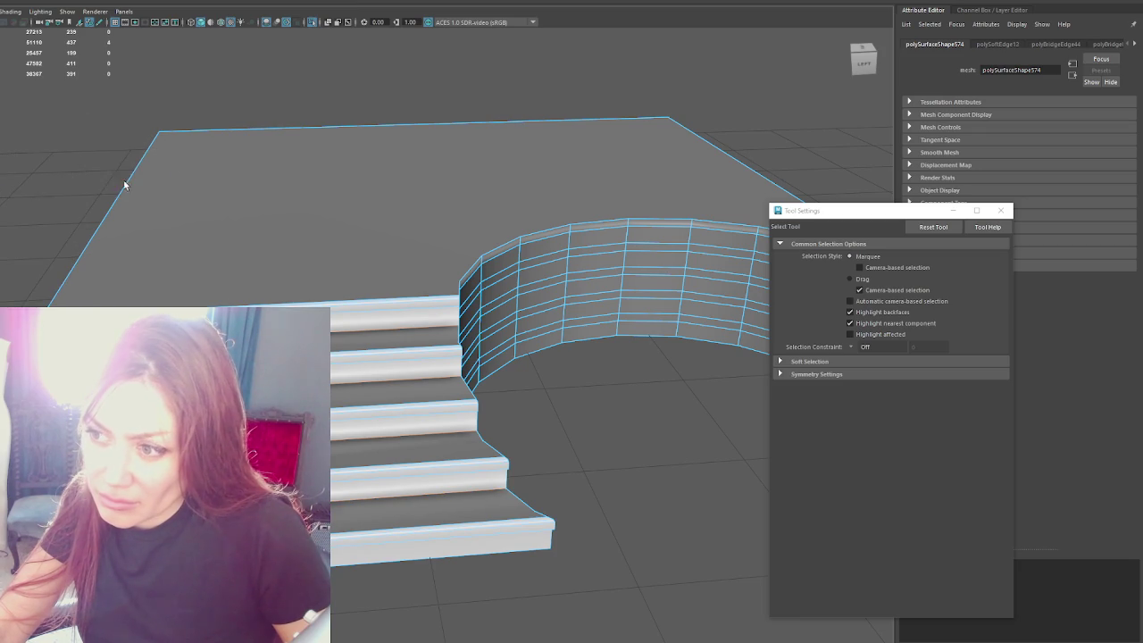
click(127, 136)
alt+drag(436, 194, 366, 315)
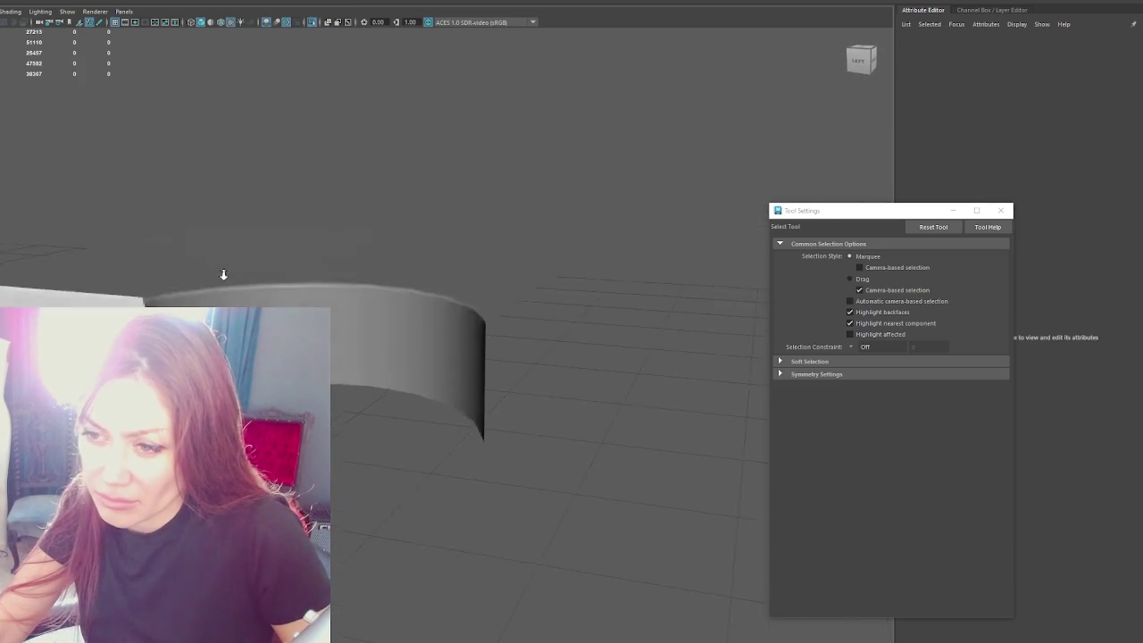
click(366, 315)
scroll(212, 274, up, 3)
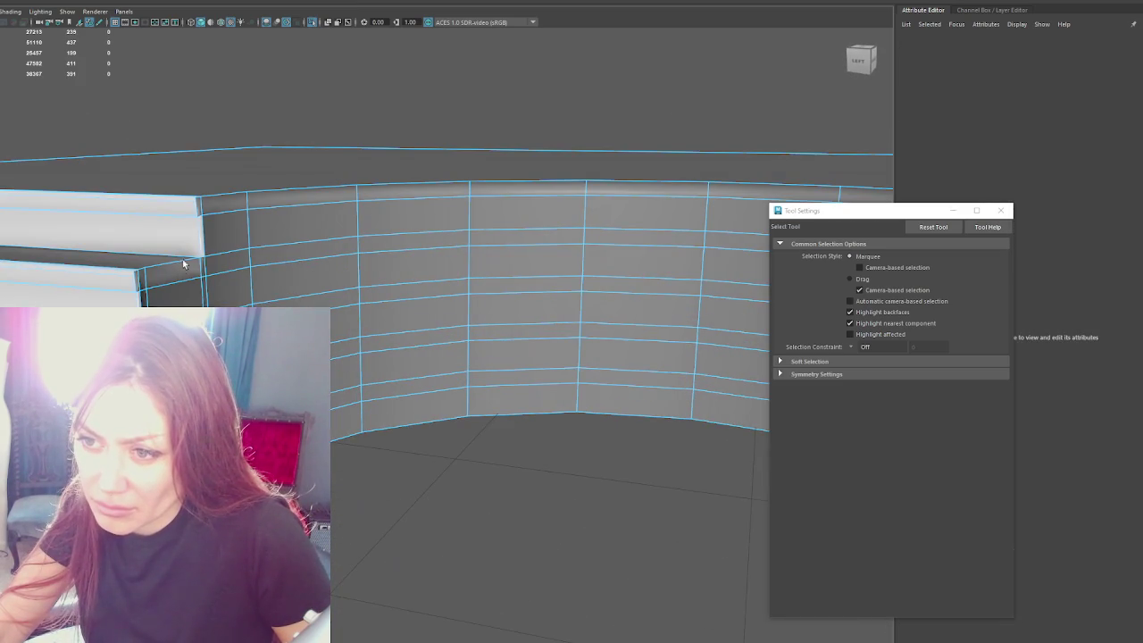
double_click(158, 269)
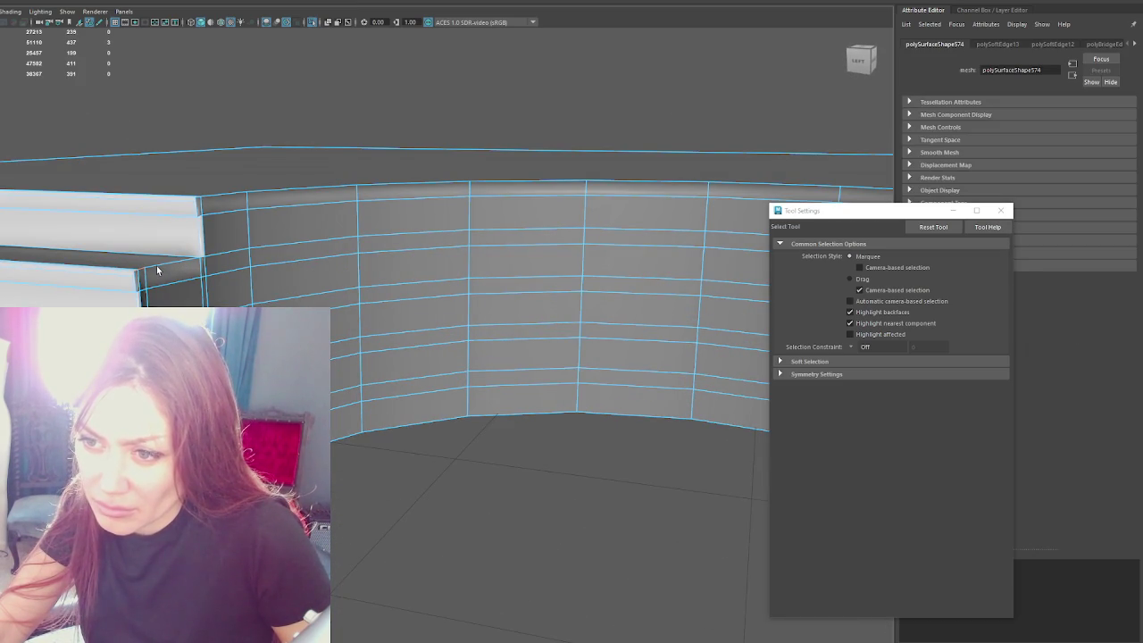
shift+double_click(170, 263)
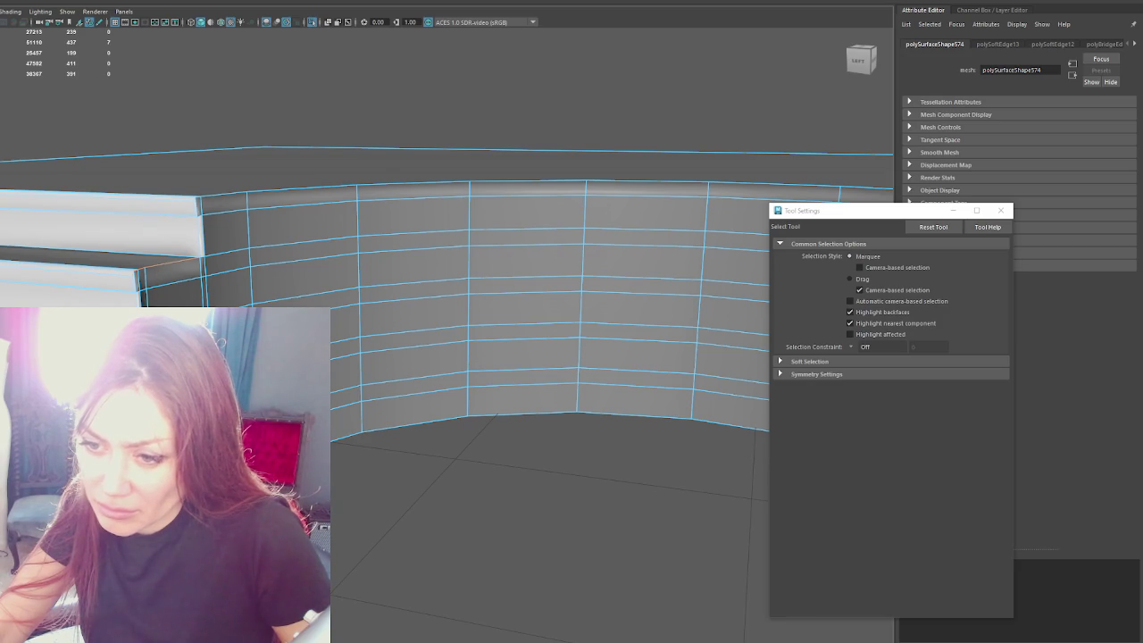
alt+drag(170, 268, 181, 277)
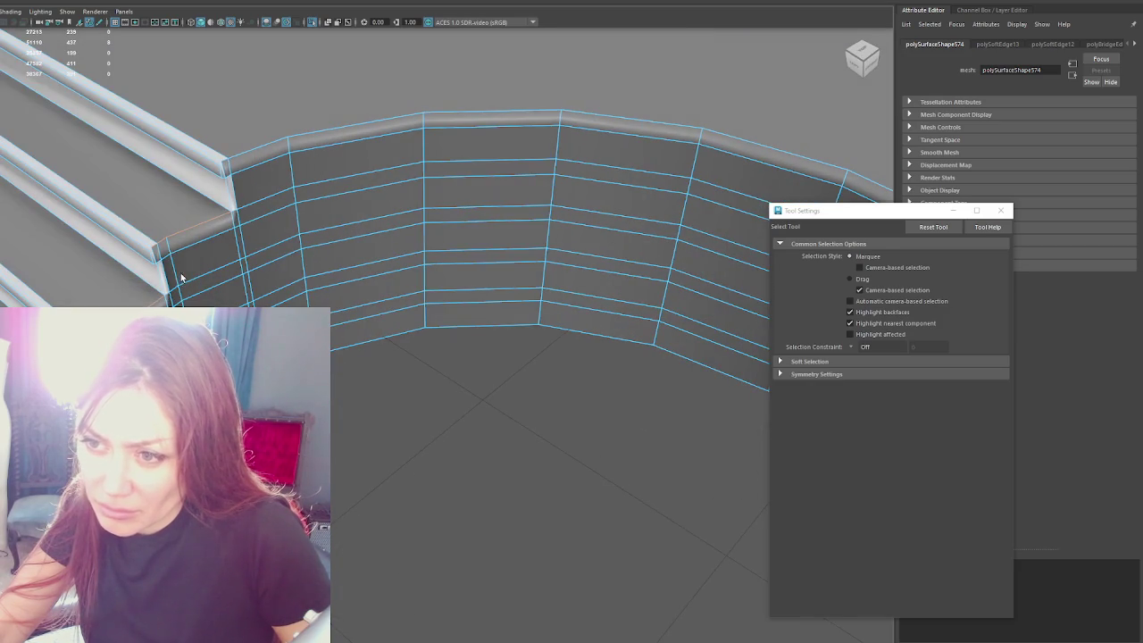
key(w)
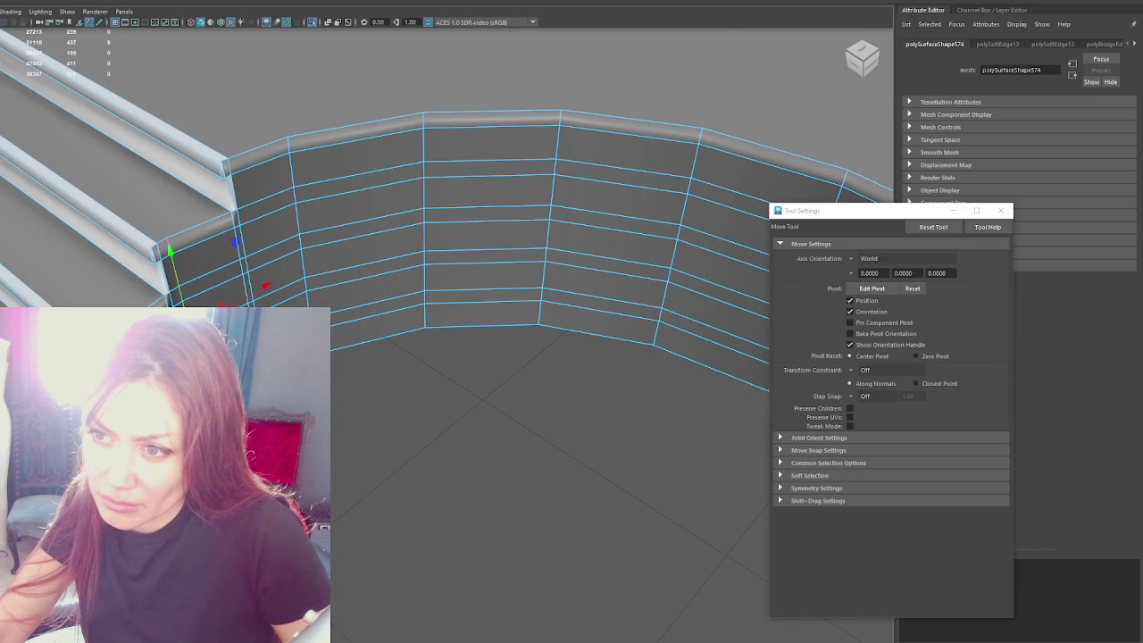
click(236, 221)
key(q)
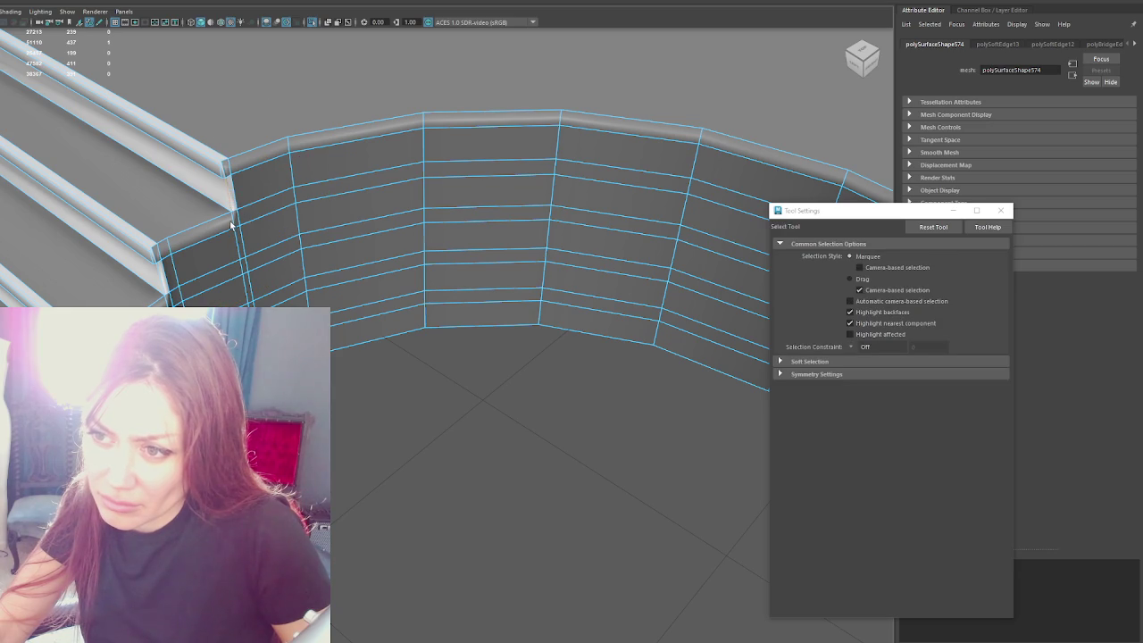
shift+click(163, 283)
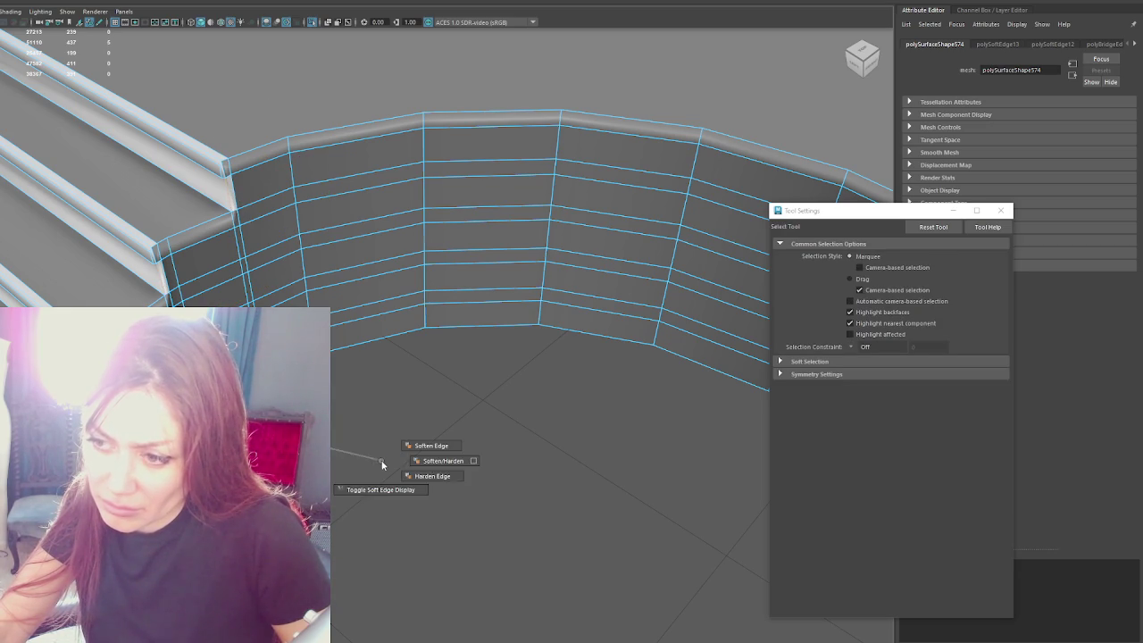
shift+right_drag(337, 438, 411, 457)
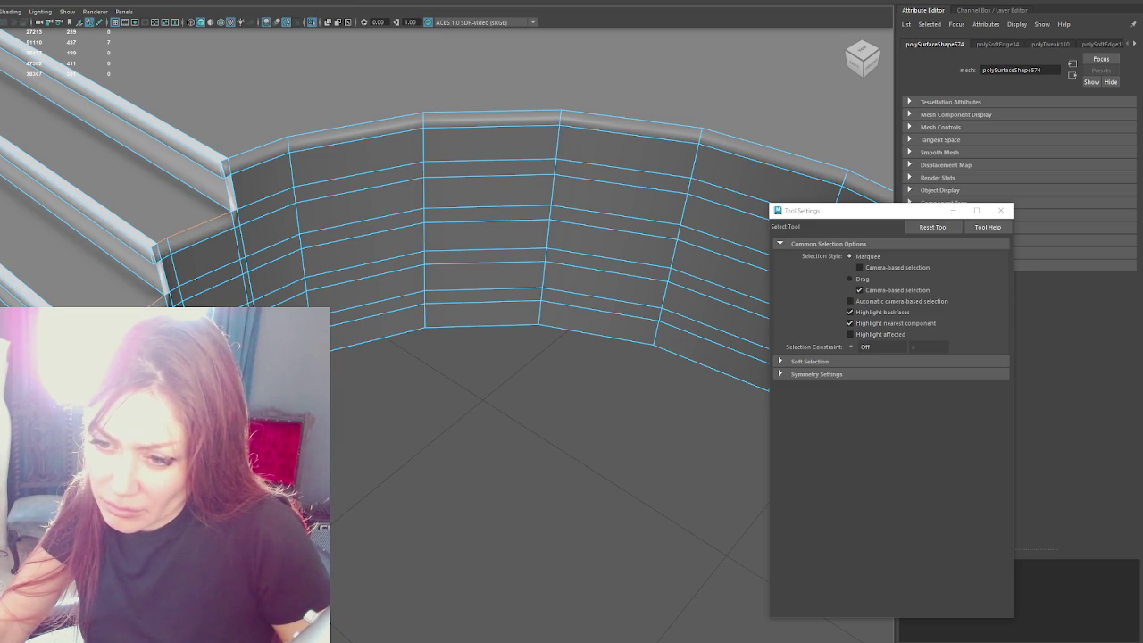
Step: Add the rail corner and top rim edges and soften them
shift+click(235, 157)
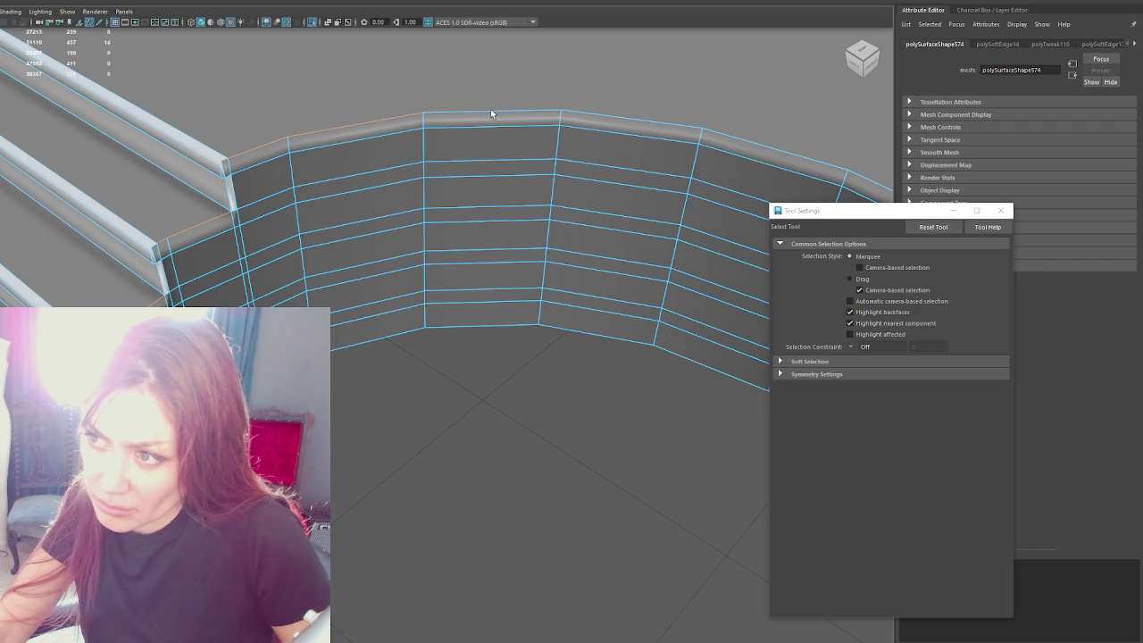
mouse_move(635, 123)
alt+mouse_down()
mouse_move(676, 143)
mouse_move(566, 199)
alt+mouse_up()
shift+click(577, 209)
shift+click(729, 305)
mouse_move(729, 306)
alt+mouse_down()
mouse_move(587, 265)
mouse_move(599, 353)
alt+mouse_up()
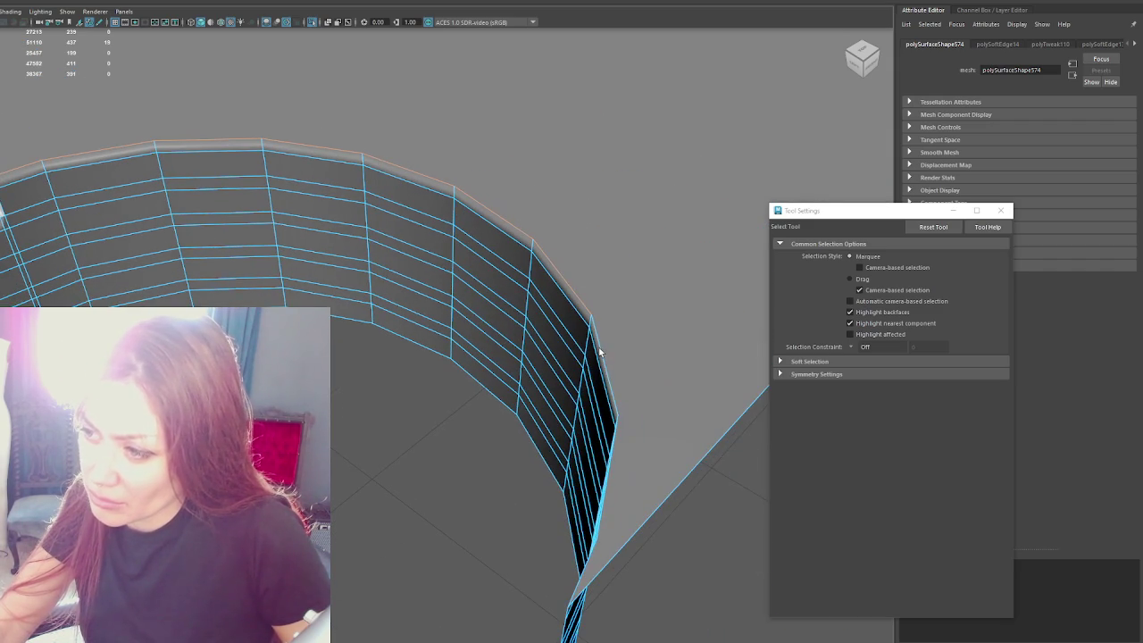
alt+drag(611, 464, 635, 461)
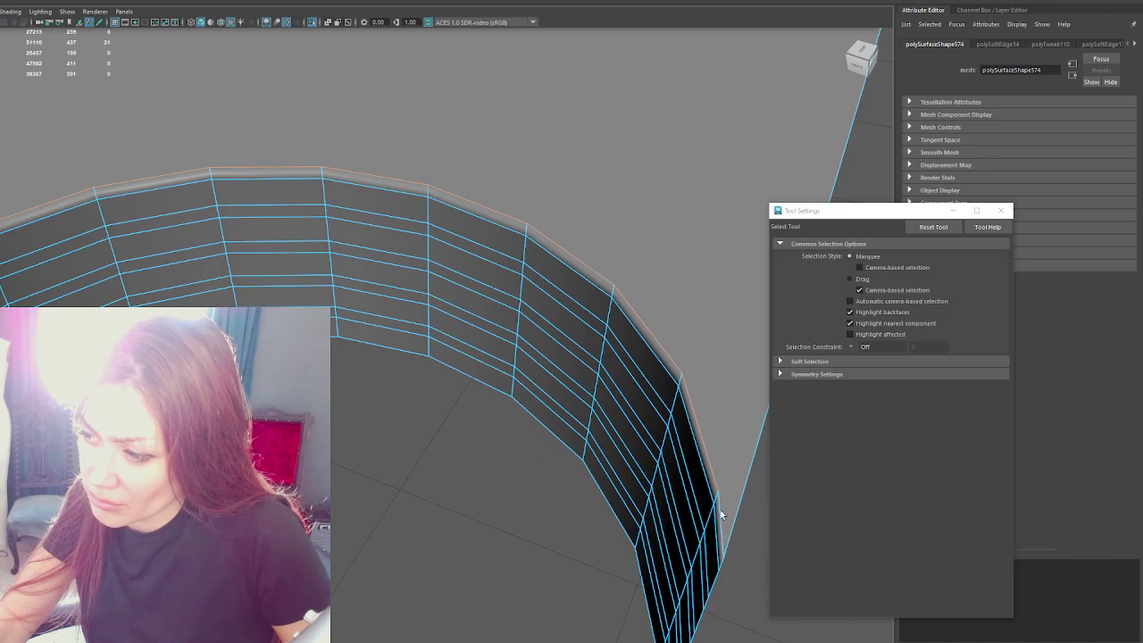
alt+drag(721, 514, 408, 396)
shift+right_drag(408, 396, 398, 409)
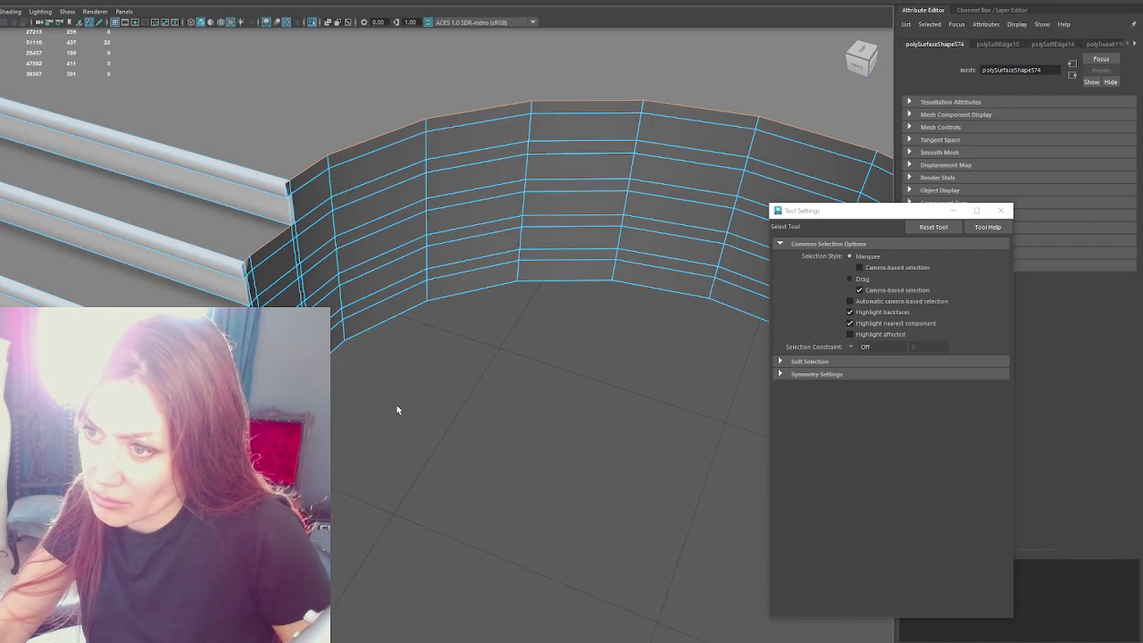
Step: Clear the edge selection and pull back to view the whole platform
click(498, 348)
alt+drag(497, 348, 556, 334)
click(139, 156)
alt+drag(252, 86, 406, 173)
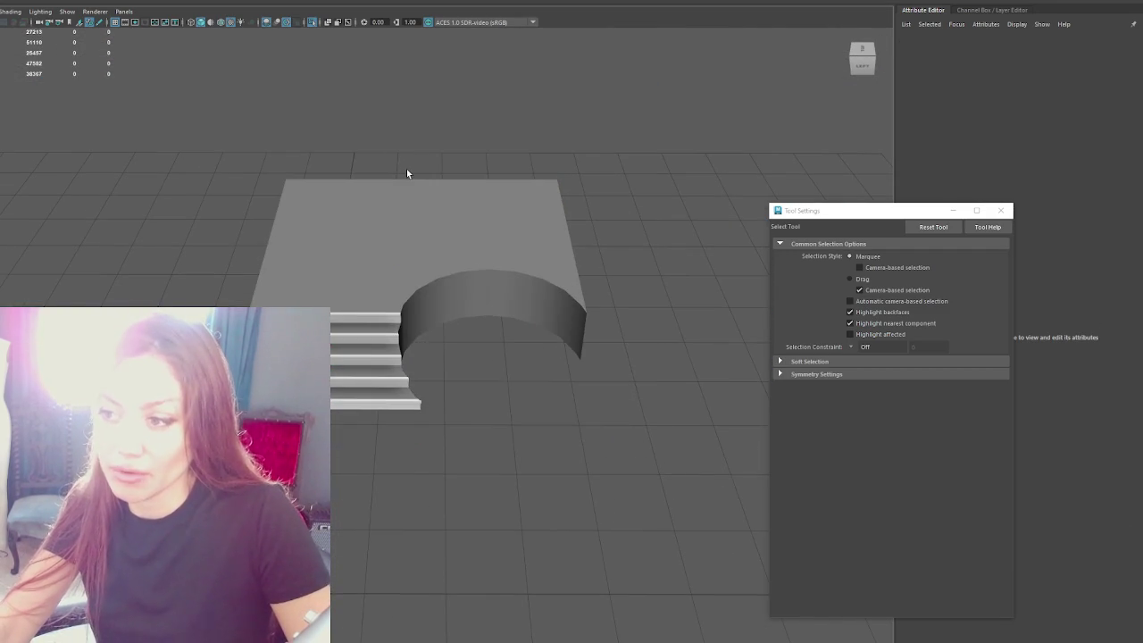
Step: Show the full scene and click through its objects up to the Raised_Area
key(ctrl+1)
click(404, 286)
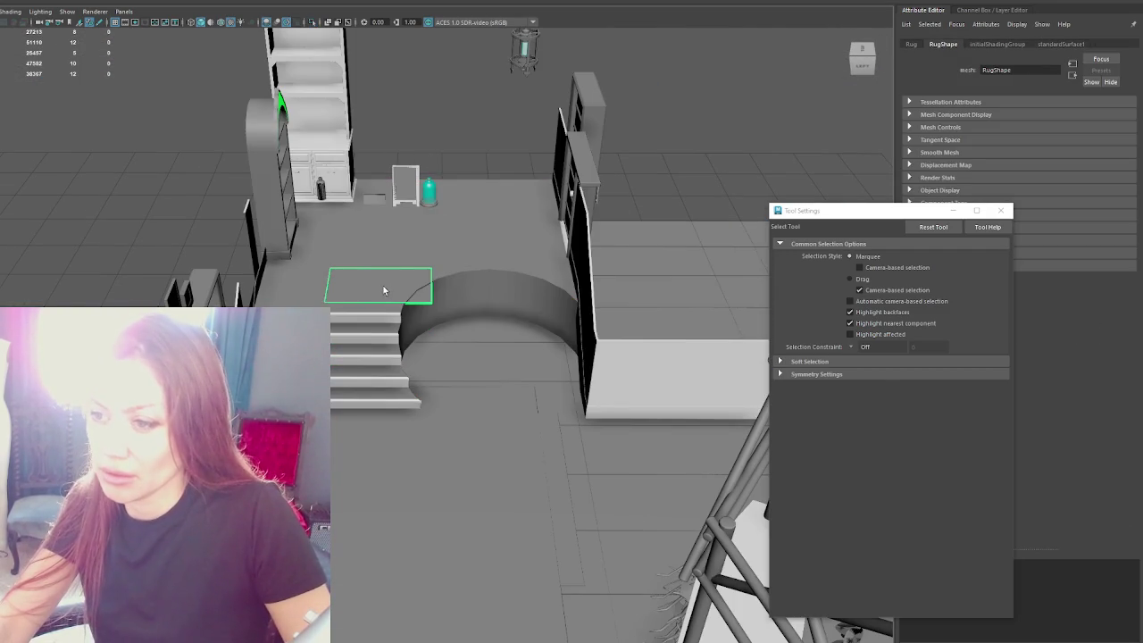
key(w)
alt+drag(384, 286, 651, 209)
click(608, 299)
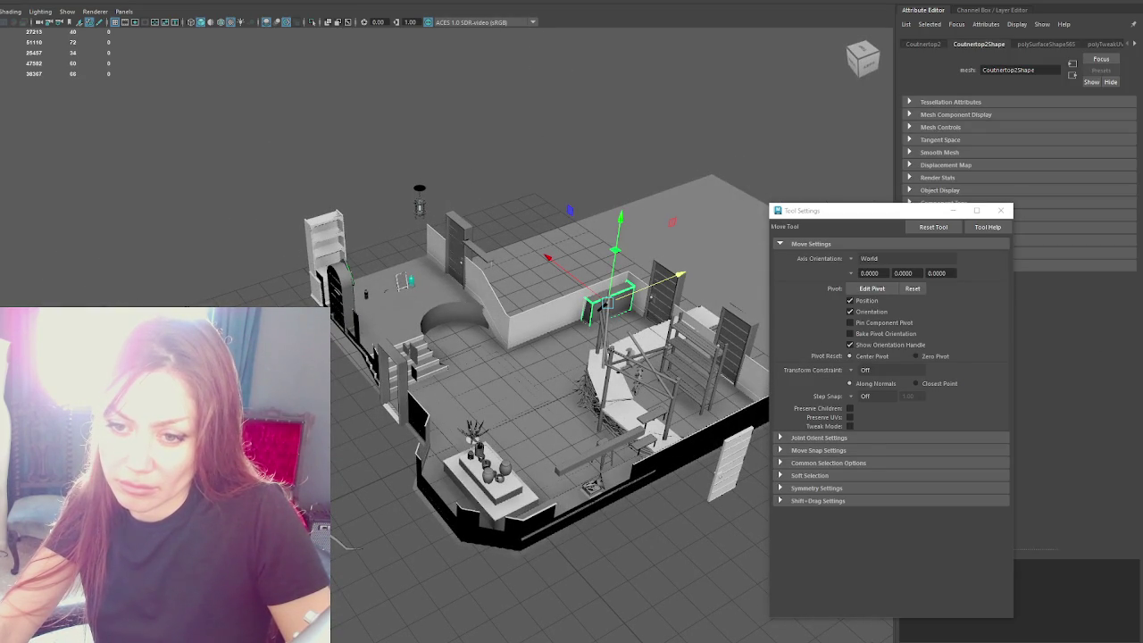
click(350, 541)
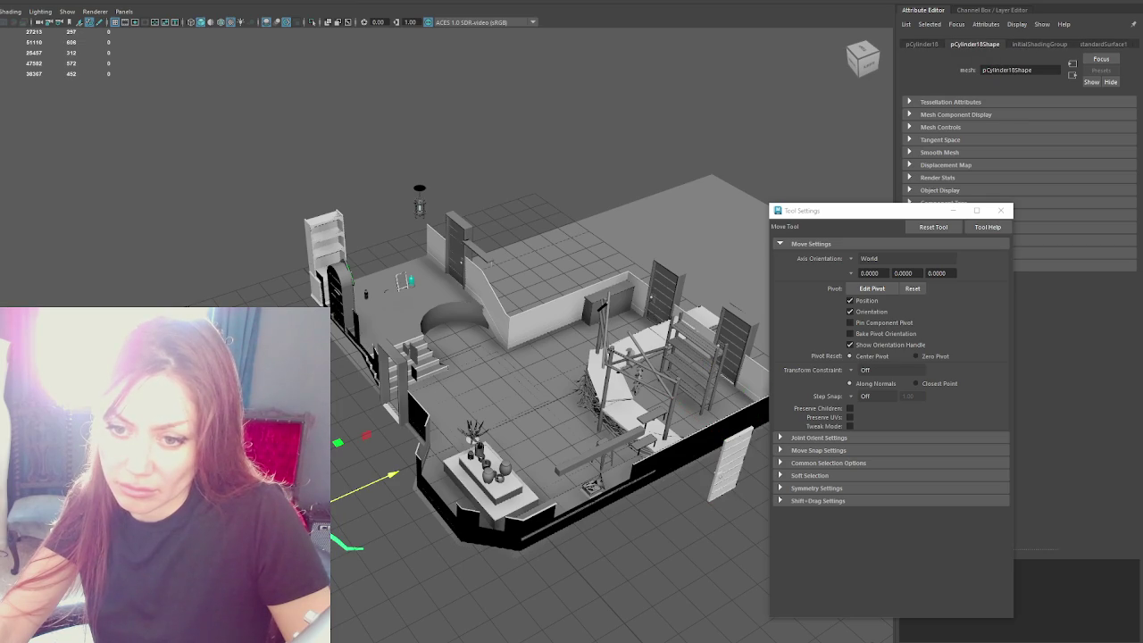
click(482, 241)
click(732, 464)
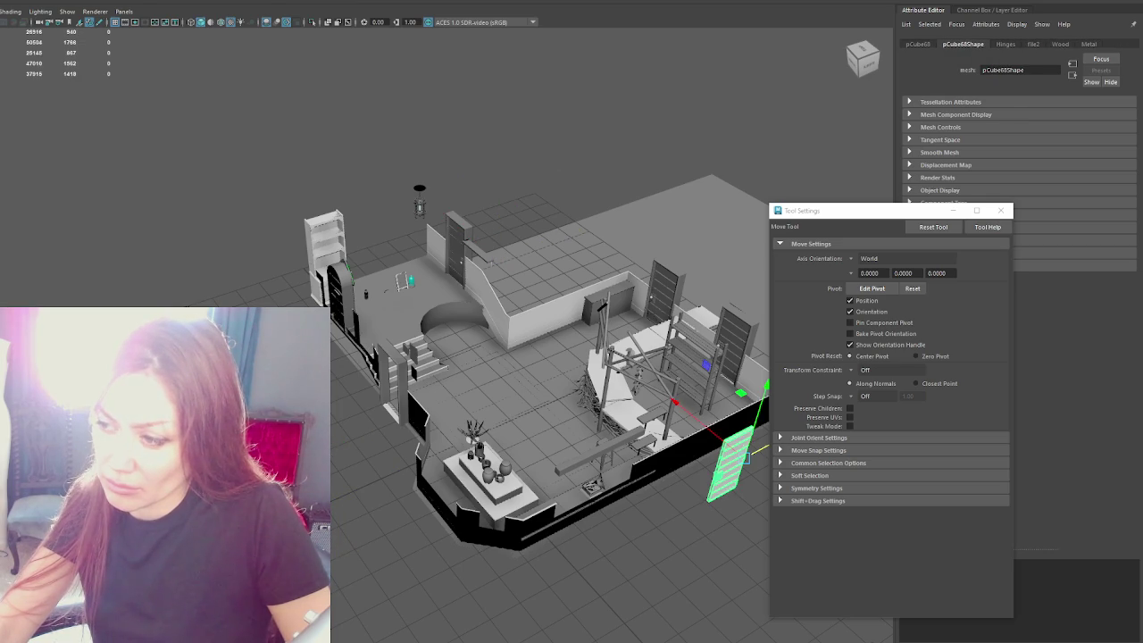
click(466, 234)
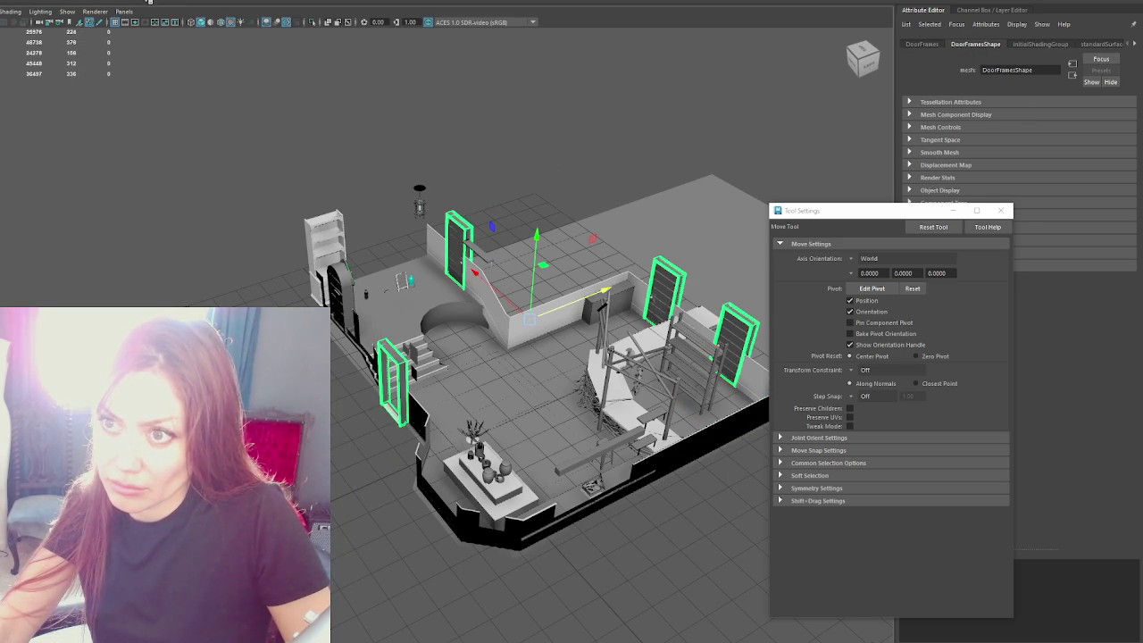
click(264, 185)
click(442, 324)
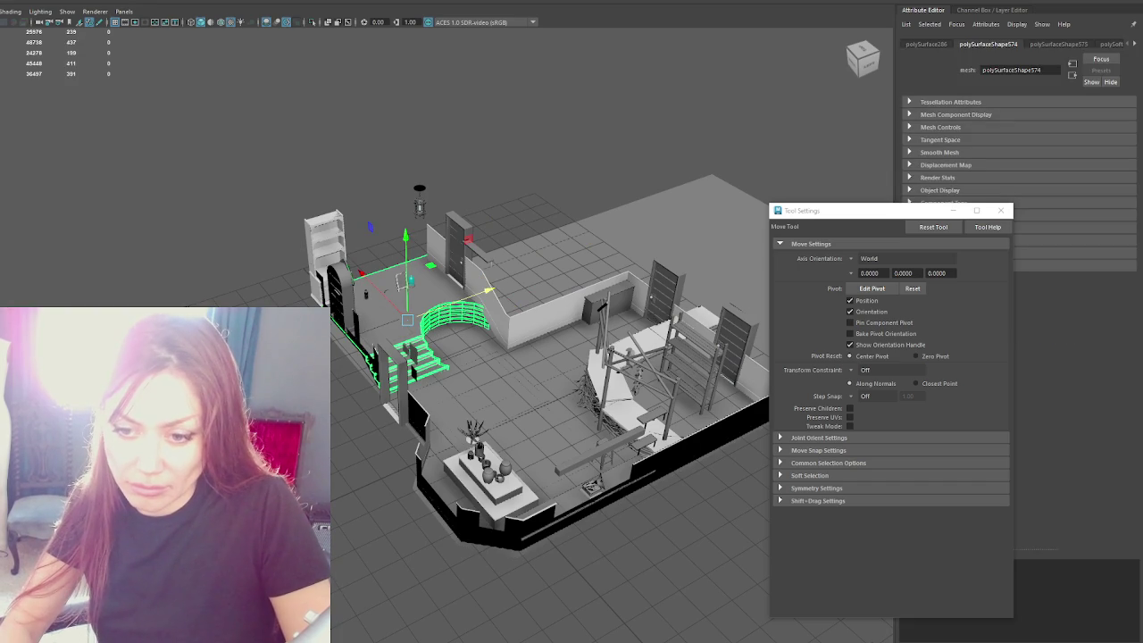
key(Up)
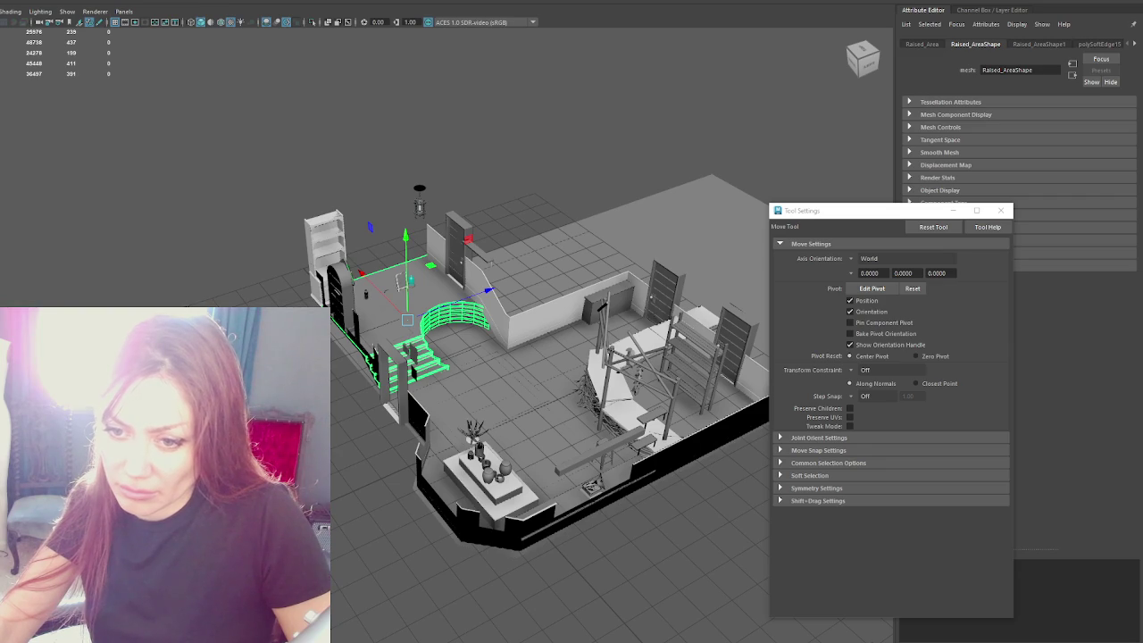
Step: Rename the large floor mesh to Floor and select the whole Apothecary group
click(635, 245)
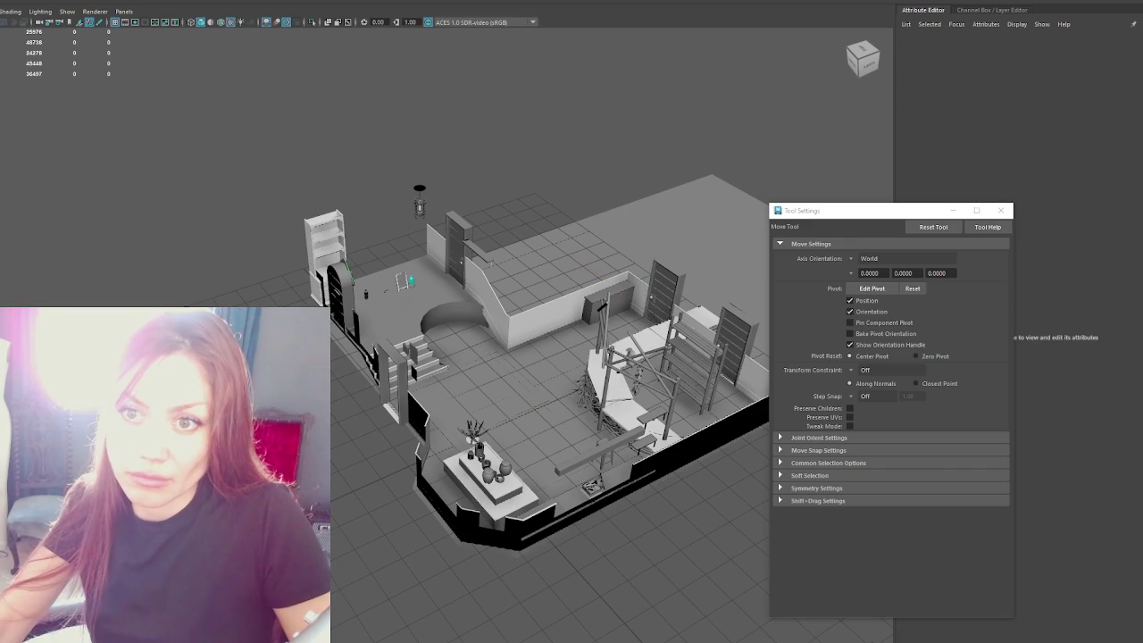
key(Return)
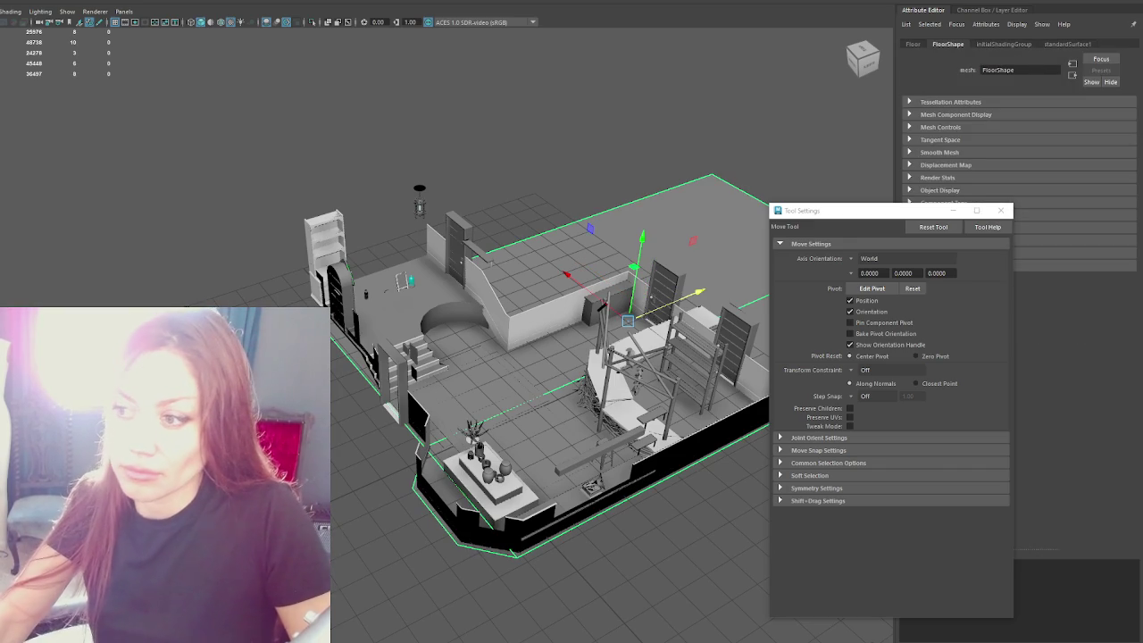
key(Up)
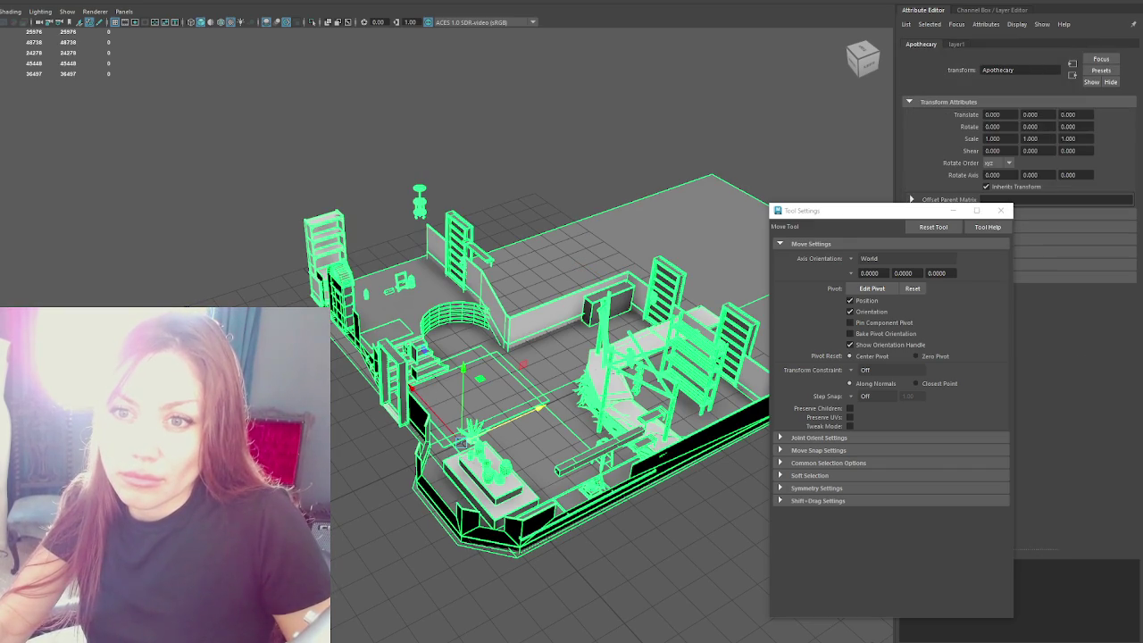
key(ctrl+alt+e)
Step: Export the selection over Apothecary.fbx in the 1-3D assets folder
click(36, 193)
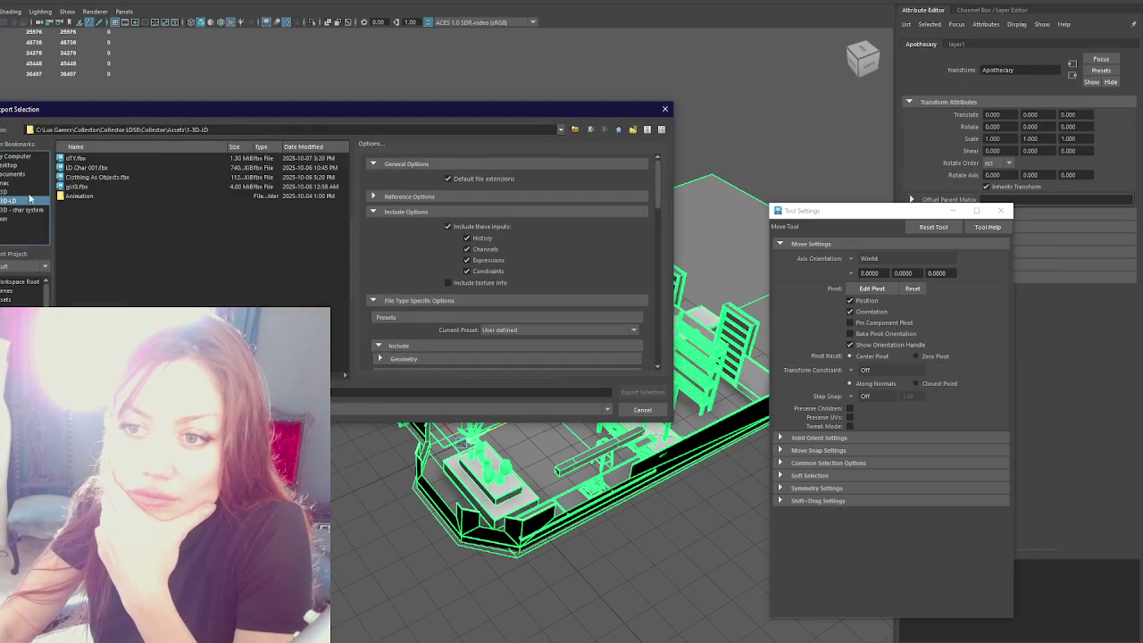
double_click(84, 158)
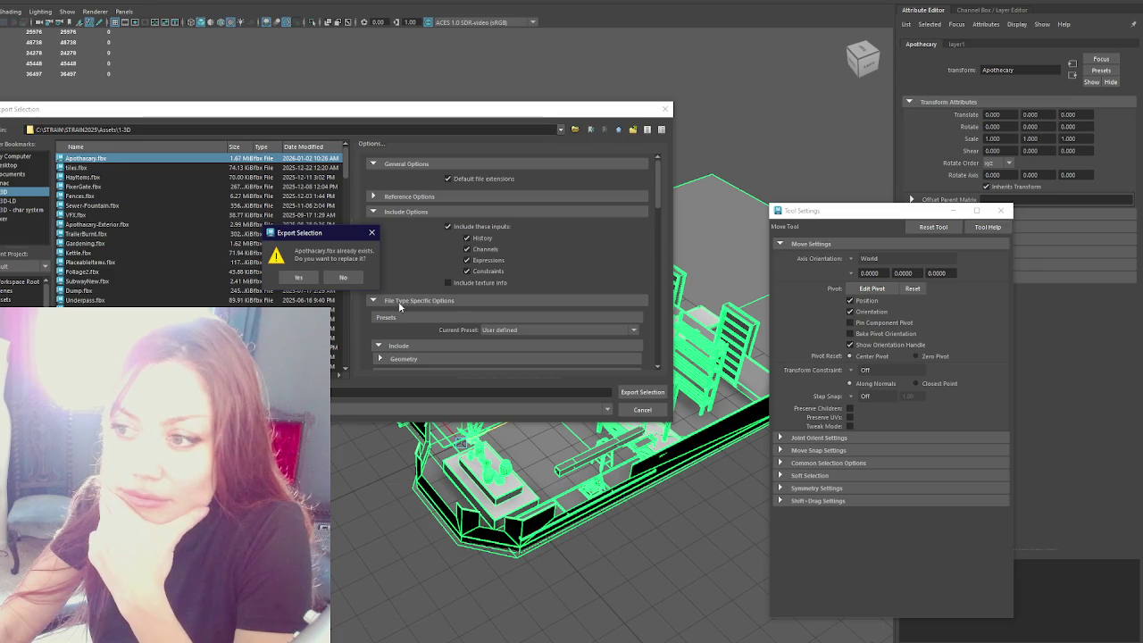
click(298, 278)
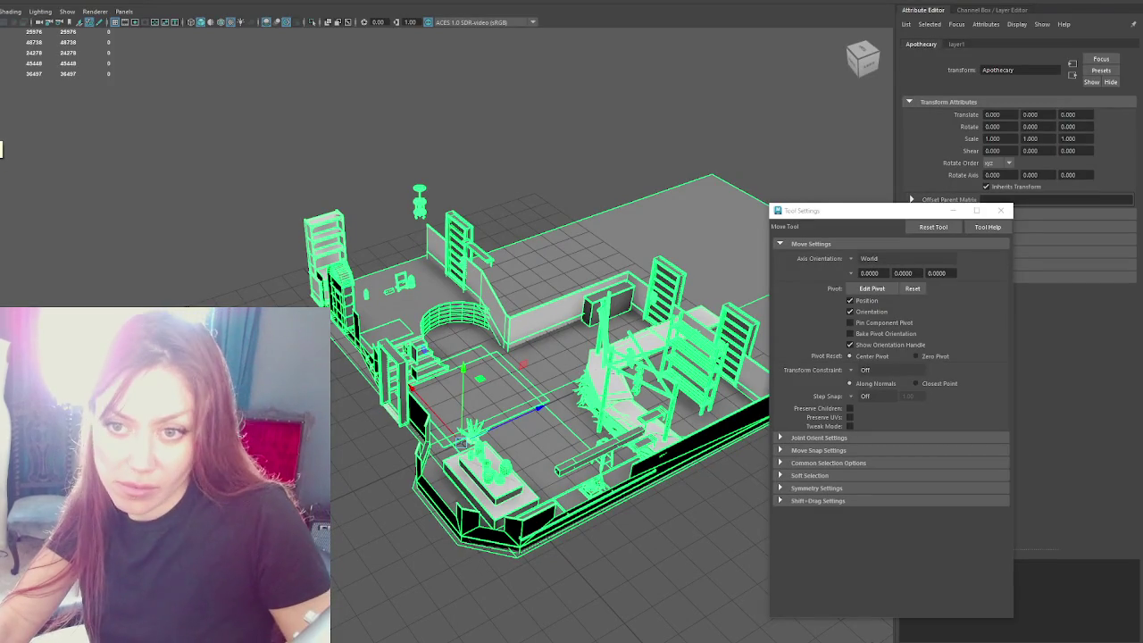
Step: Reselect the whole Apothecary group and export it again over Apothecary.fbx
click(330, 238)
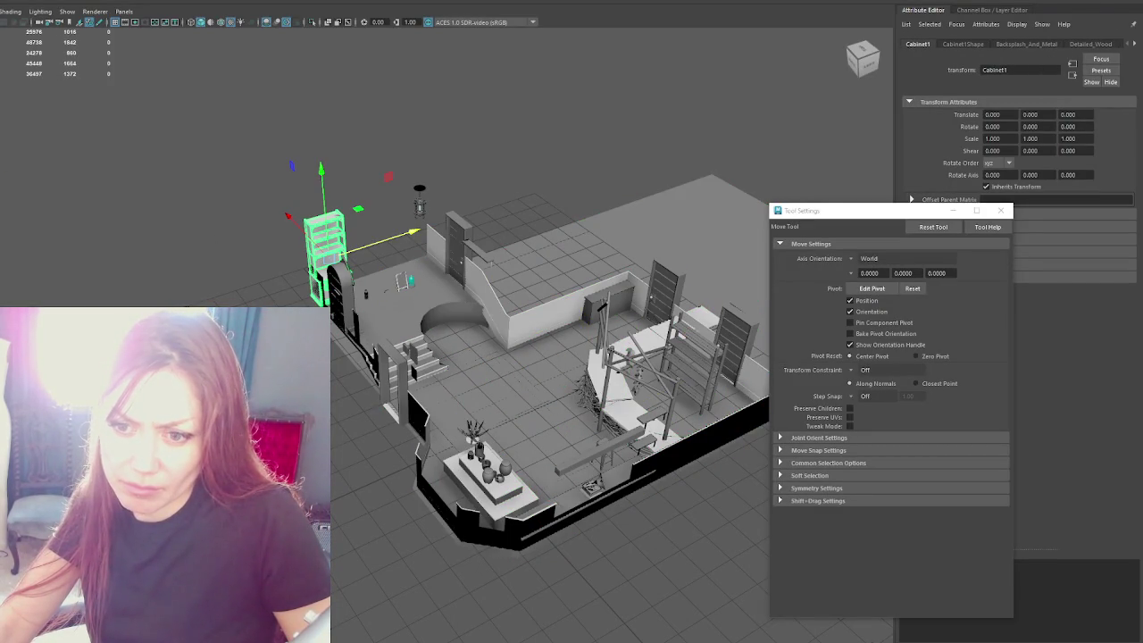
click(536, 232)
key(ctrl+alt+e)
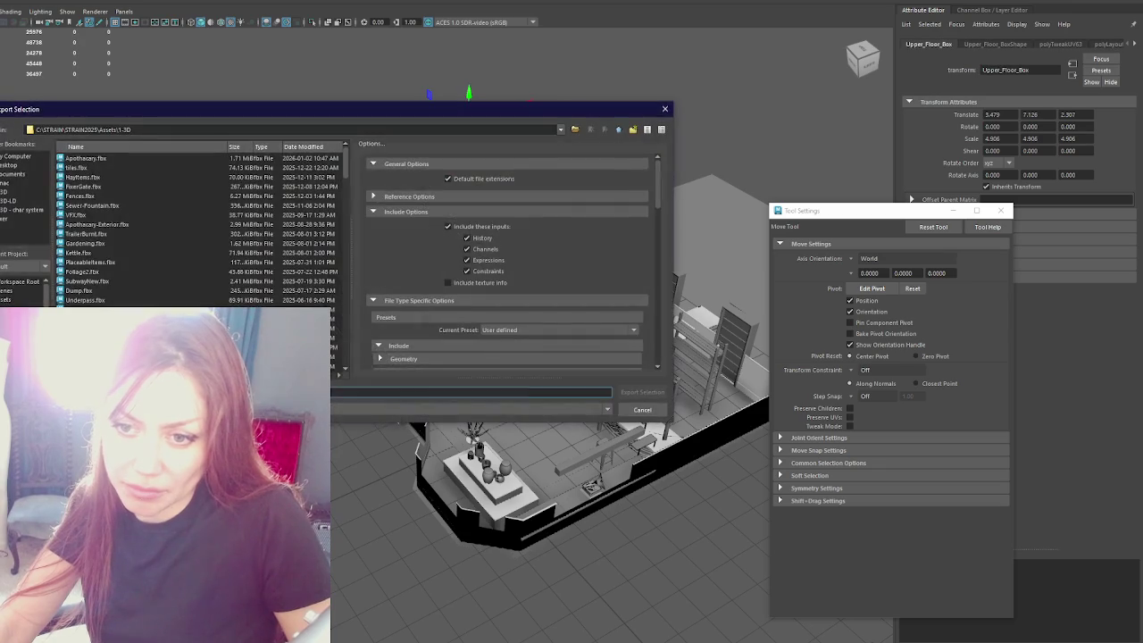
key(Escape)
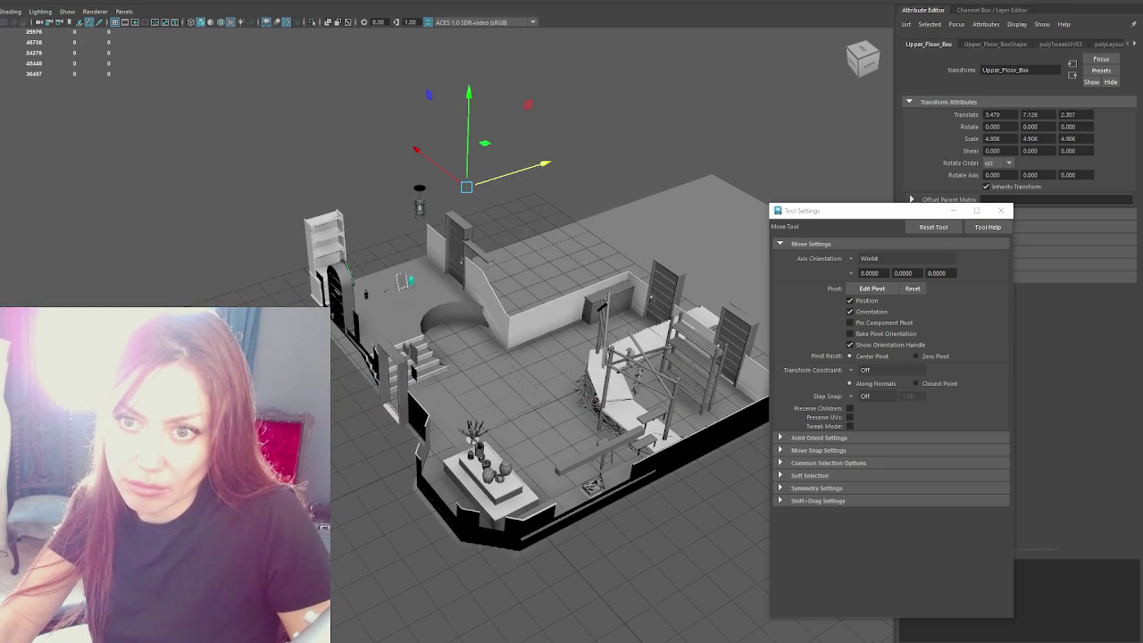
key(Up)
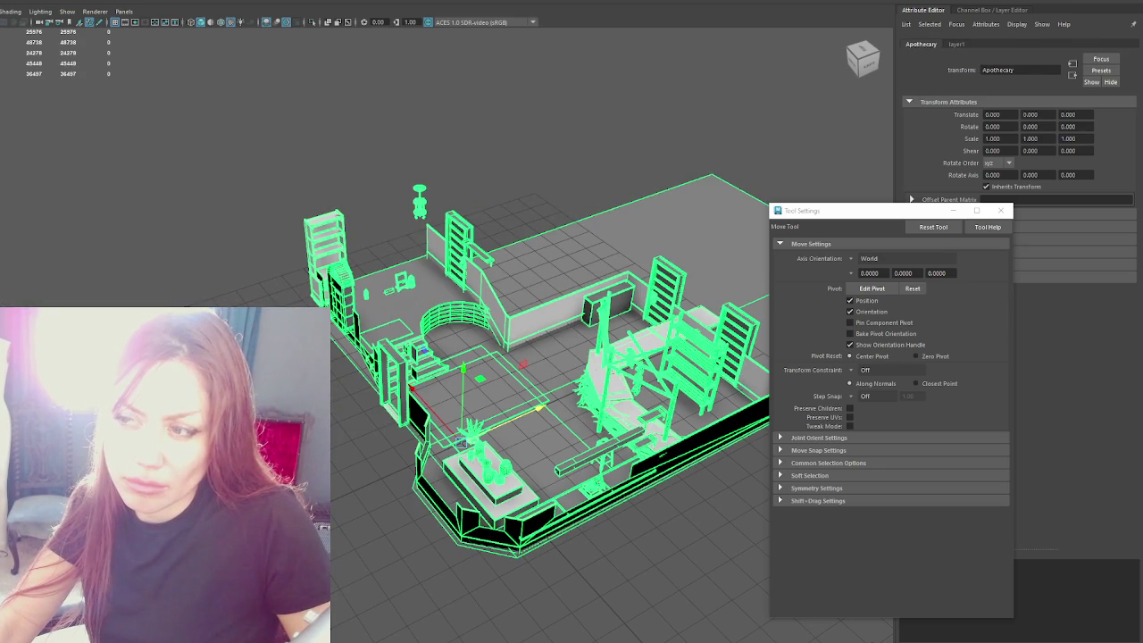
key(ctrl+alt+e)
click(223, 159)
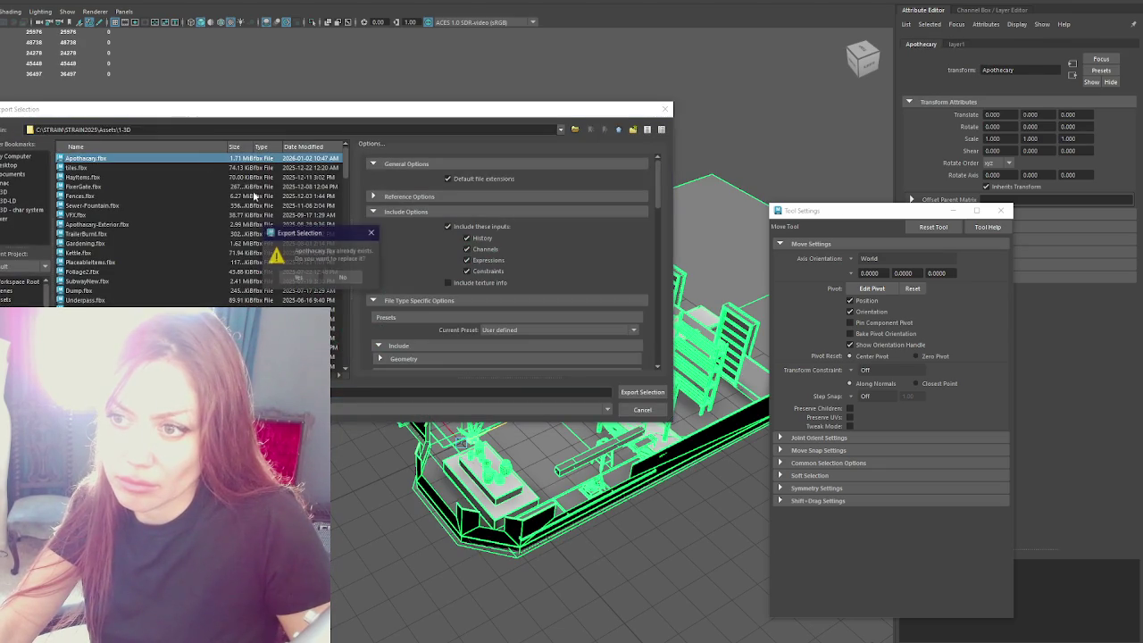
click(642, 392)
Step: Re-export the Apothecary group from the Floor mesh over Apothecary.fbx, then return to Unity
click(695, 253)
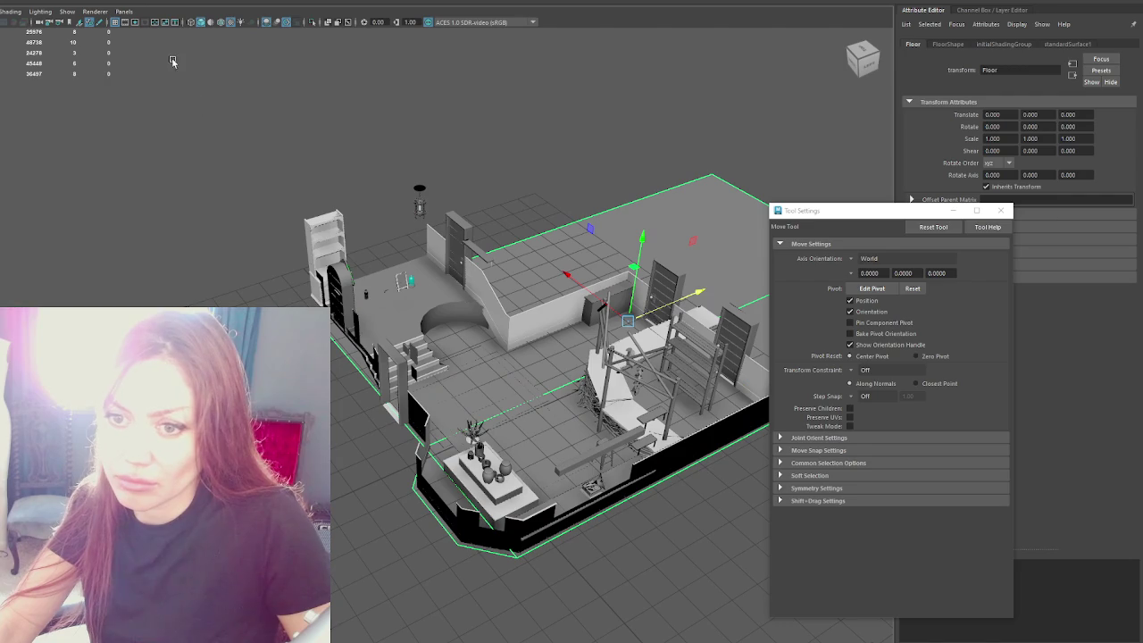
key(Up)
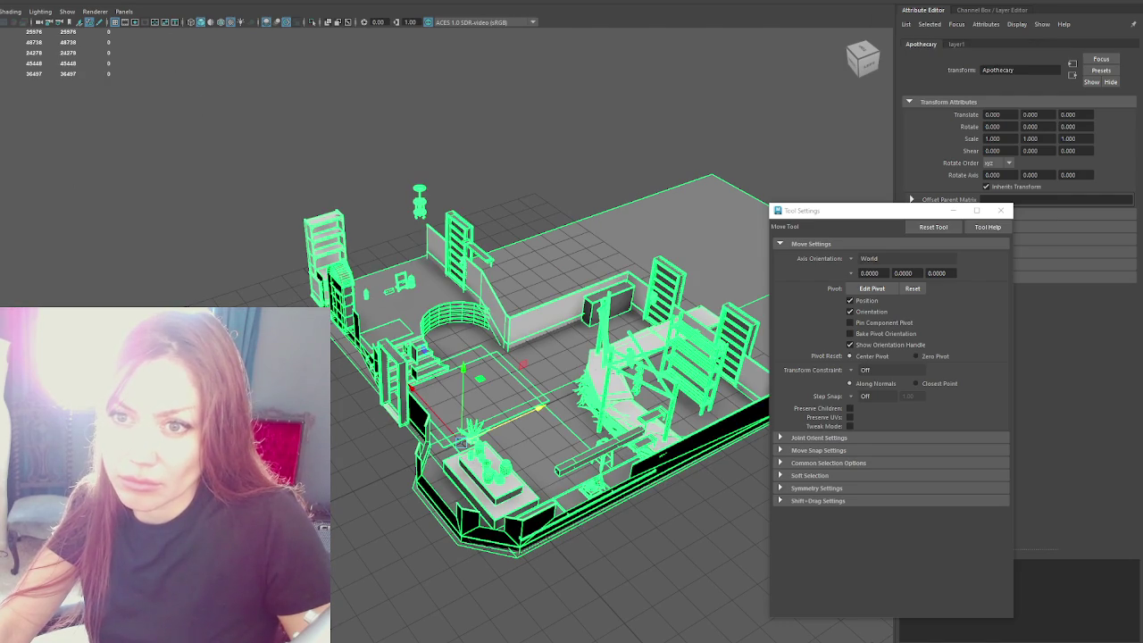
key(ctrl+alt+e)
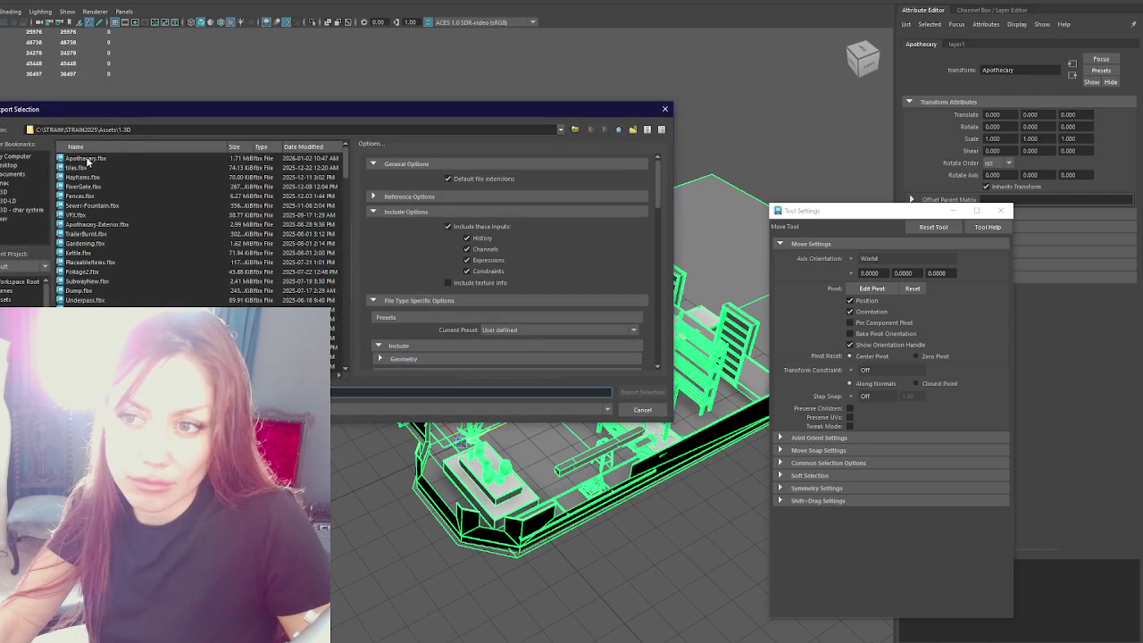
double_click(85, 158)
click(303, 280)
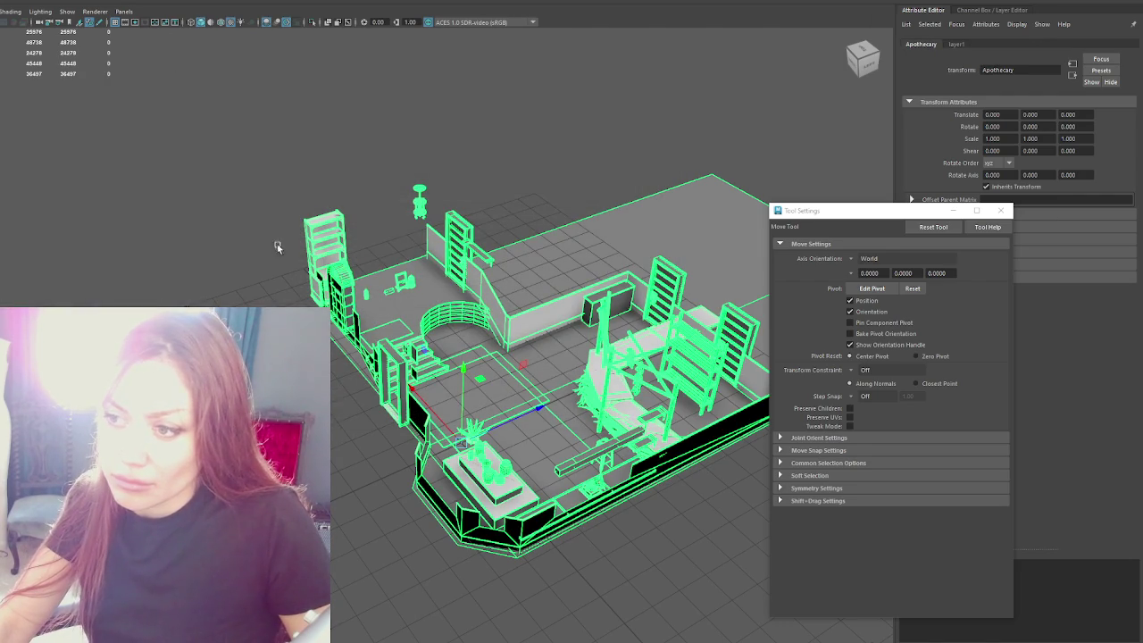
key(alt+Tab)
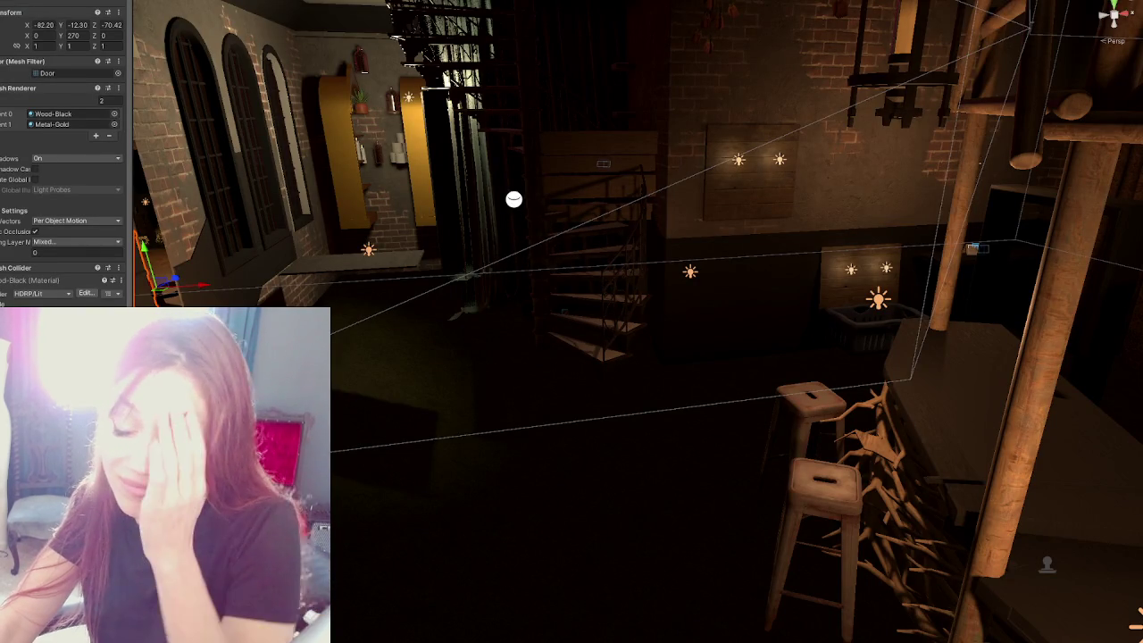
Step: Frame the Door, then select the floor object and check its empty Mesh Filter list for floor
key(f)
scroll(545, 355, up, 5)
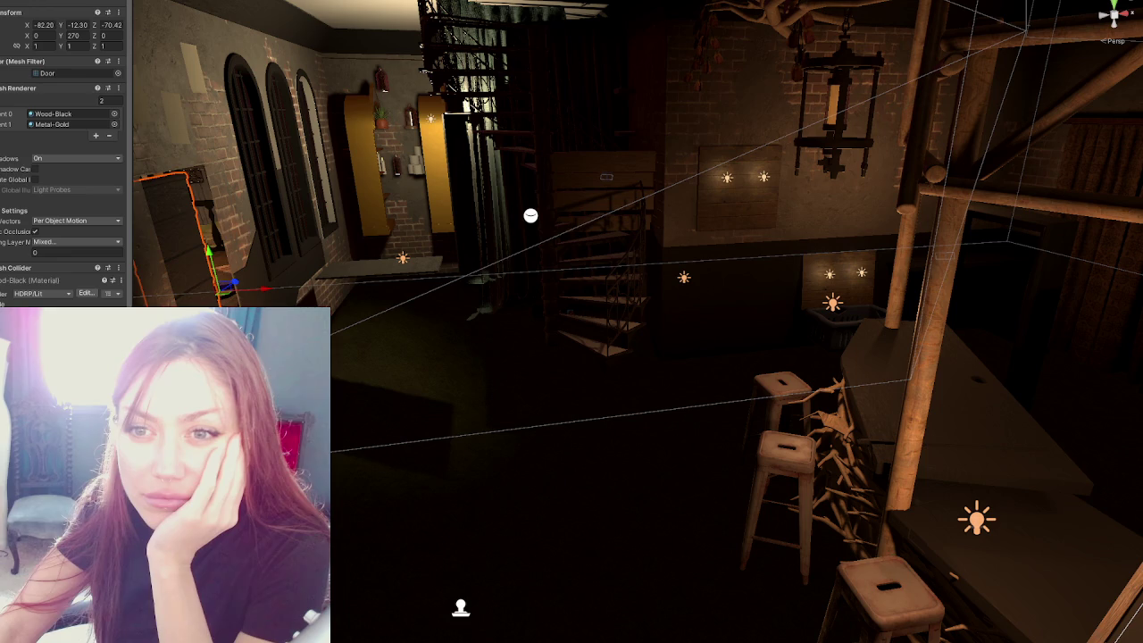
click(1040, 304)
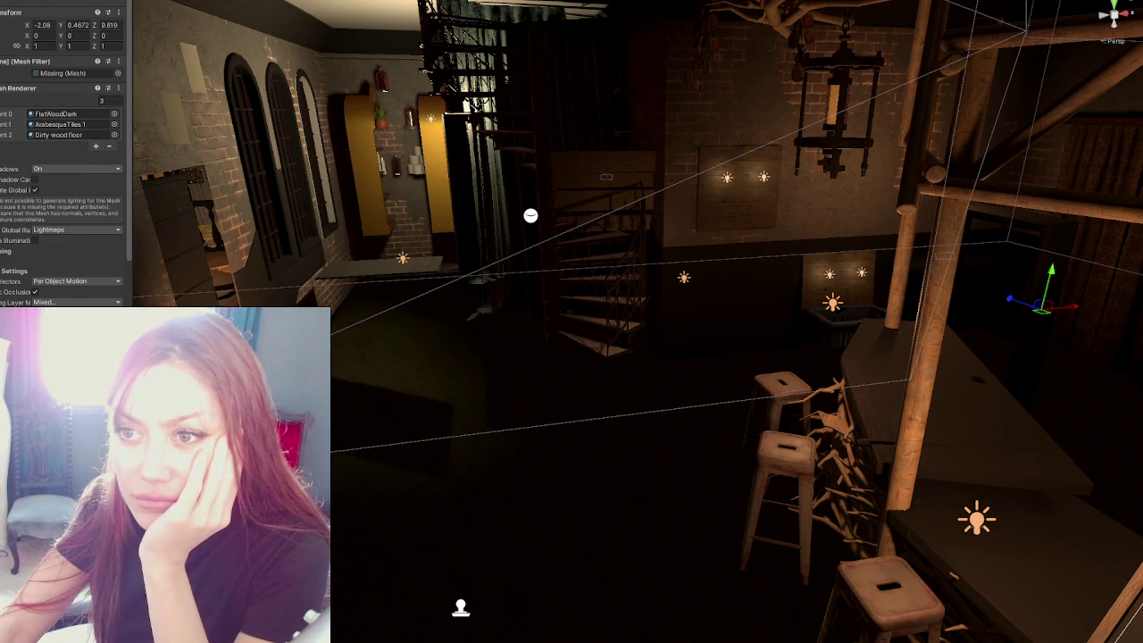
click(119, 74)
text(floor)
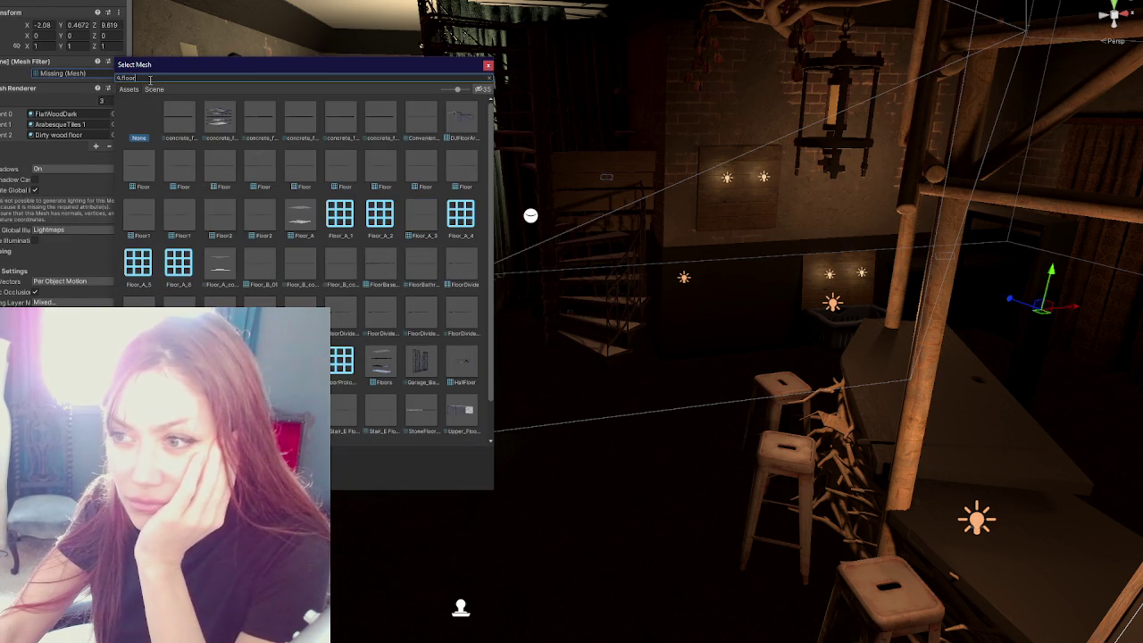
click(489, 65)
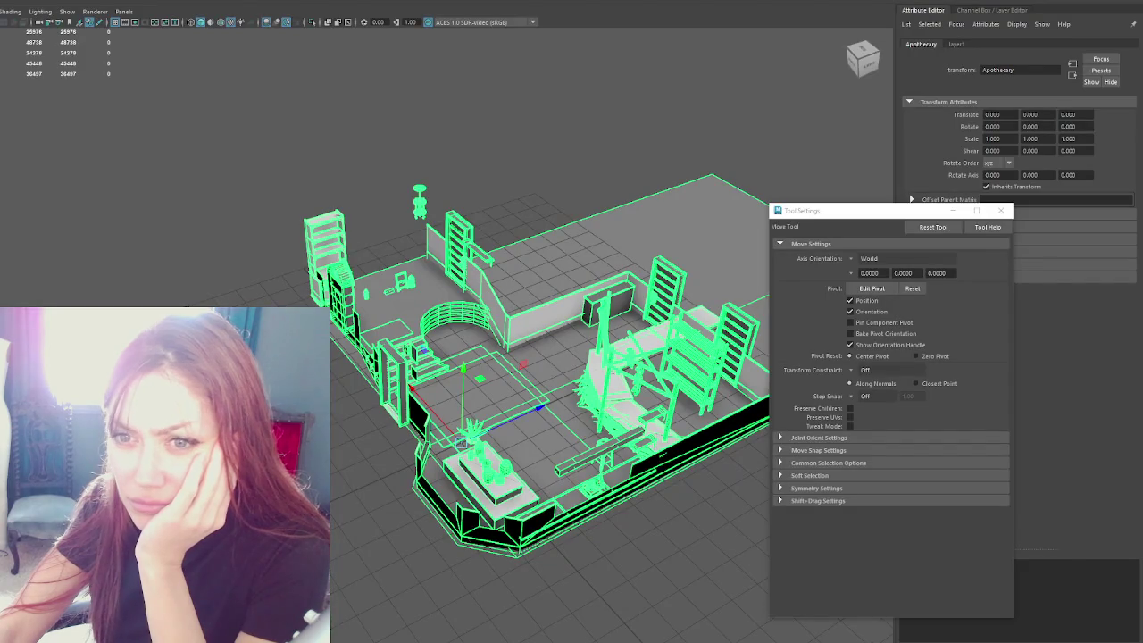
Step: Select the whole Apothecary group and export it over Apothecary.fbx, replacing the existing file
click(620, 261)
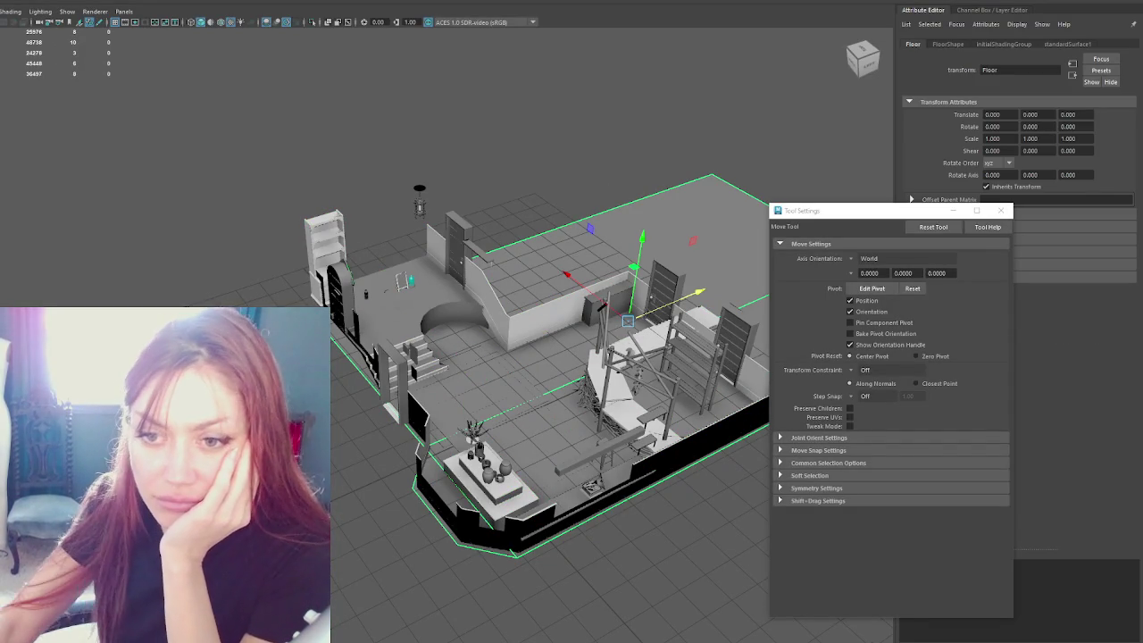
click(95, 264)
key(ctrl+shift+a)
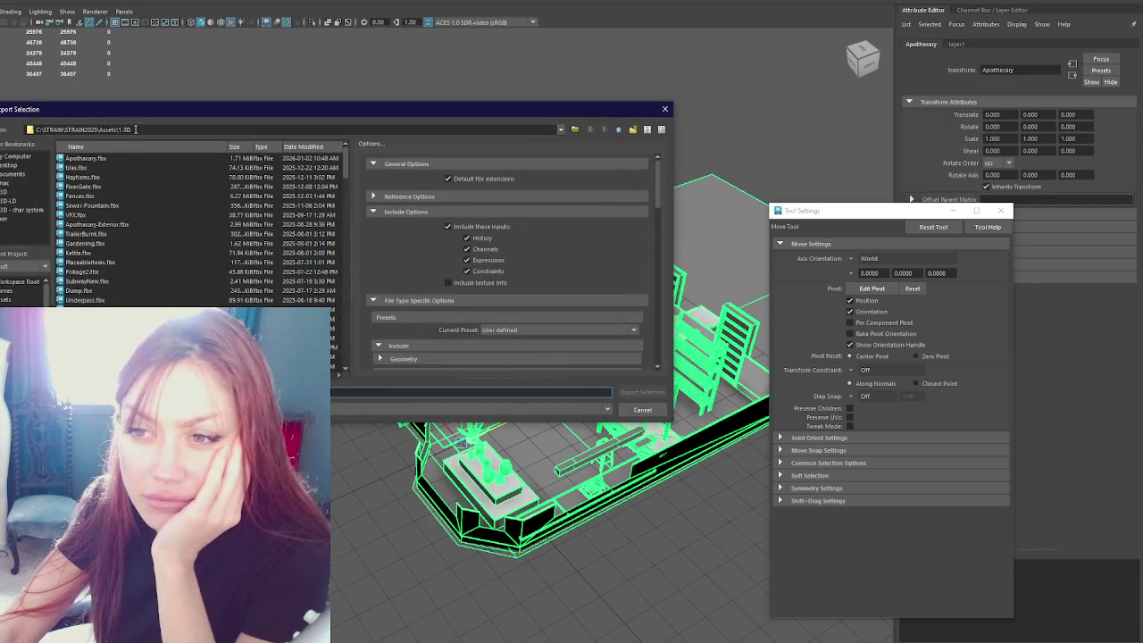
double_click(85, 158)
click(298, 277)
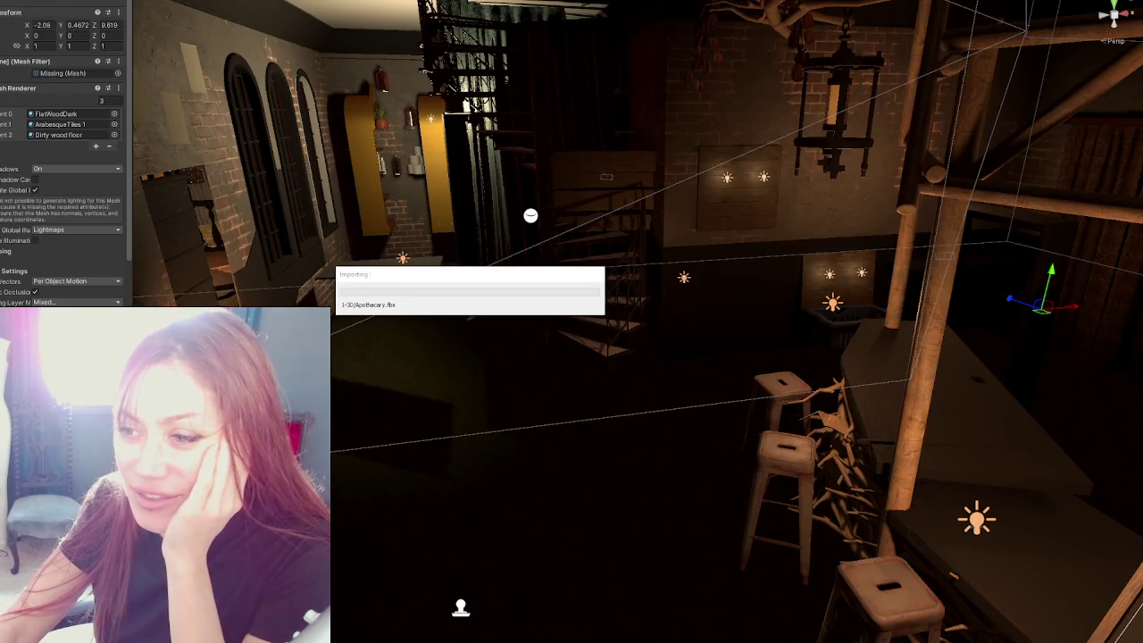
Step: Assign the Floor1 mesh to the floor object and lower it slightly
key(Return)
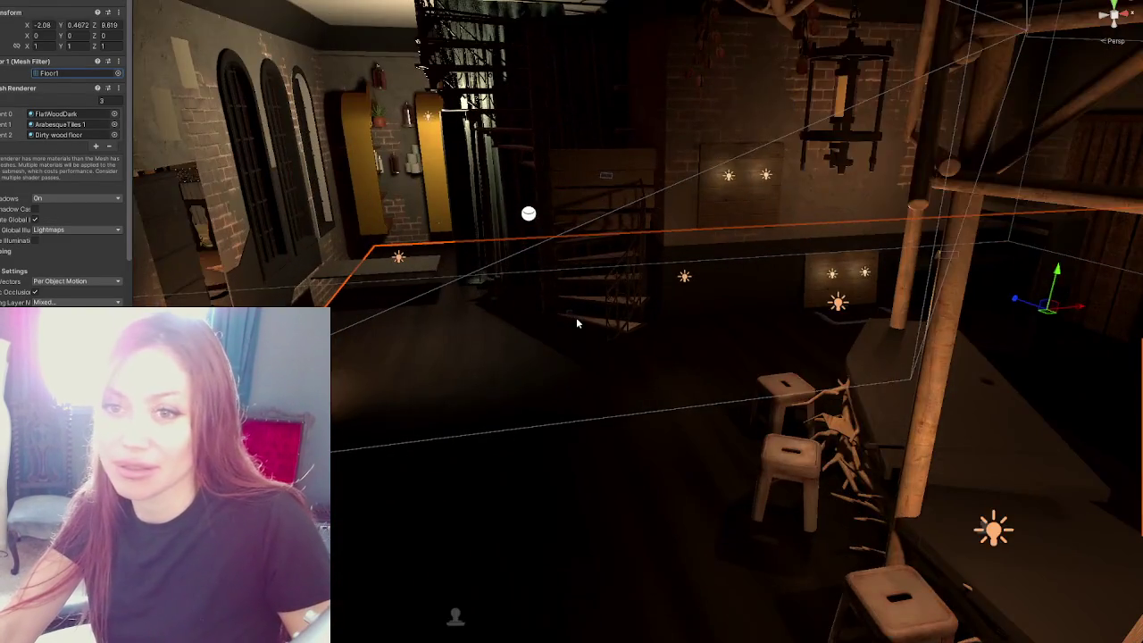
scroll(515, 336, up, 2)
mouse_move(515, 336)
right_down()
mouse_move(646, 339)
mouse_move(426, 343)
right_up()
mouse_move(641, 321)
right_down()
mouse_move(658, 340)
mouse_move(826, 223)
right_up()
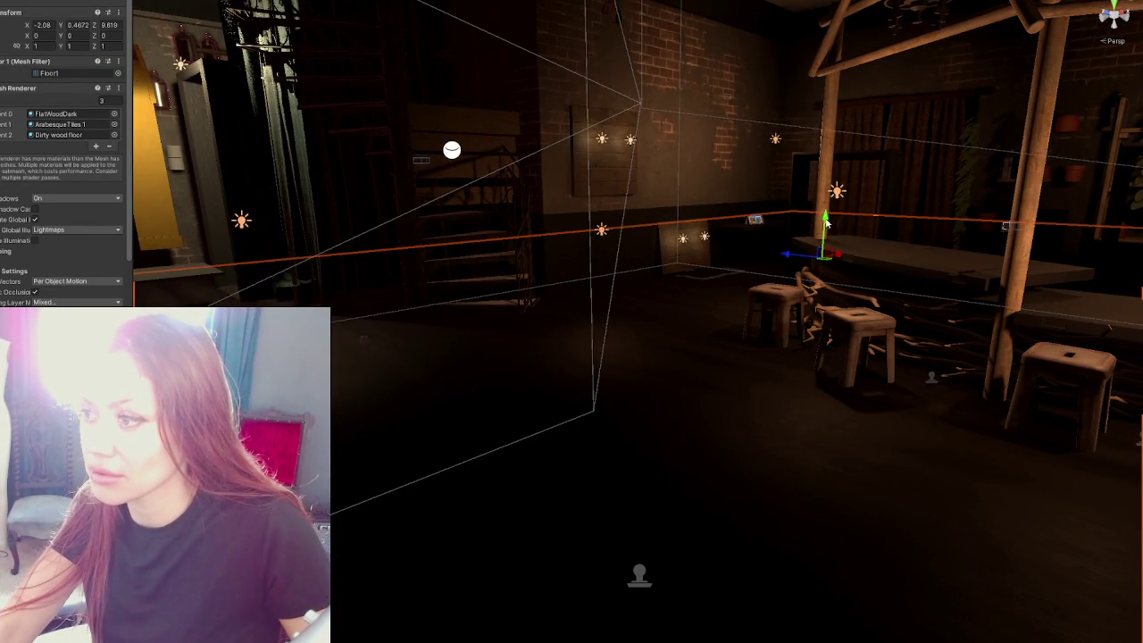
drag(826, 224, 825, 252)
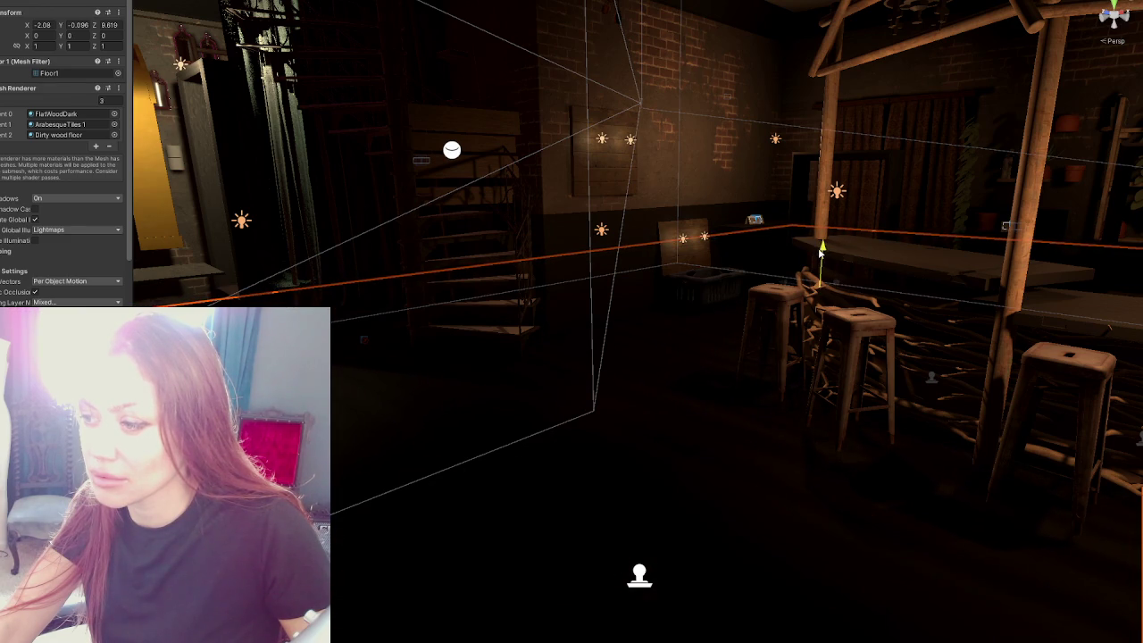
mouse_move(825, 252)
mouse_down()
mouse_move(838, 240)
mouse_move(823, 249)
mouse_up()
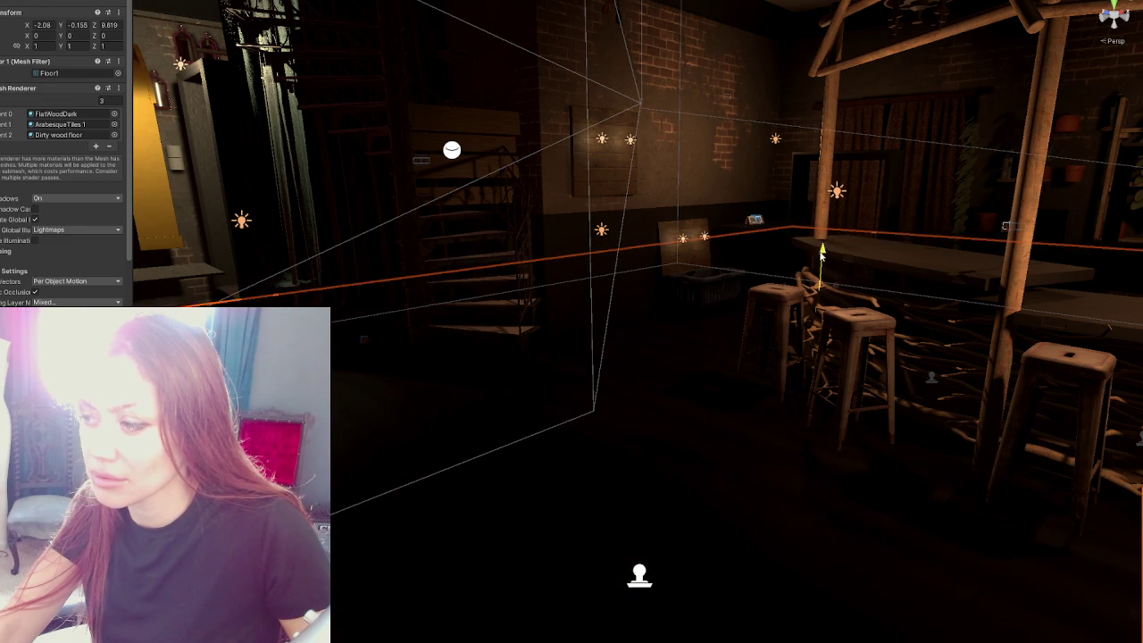
middle_drag(822, 249, 551, 256)
Step: Fine-tune the floor's height, checking it under the stools and wooden pillar
mouse_move(550, 257)
right_down()
mouse_move(755, 308)
mouse_move(1062, 274)
right_up()
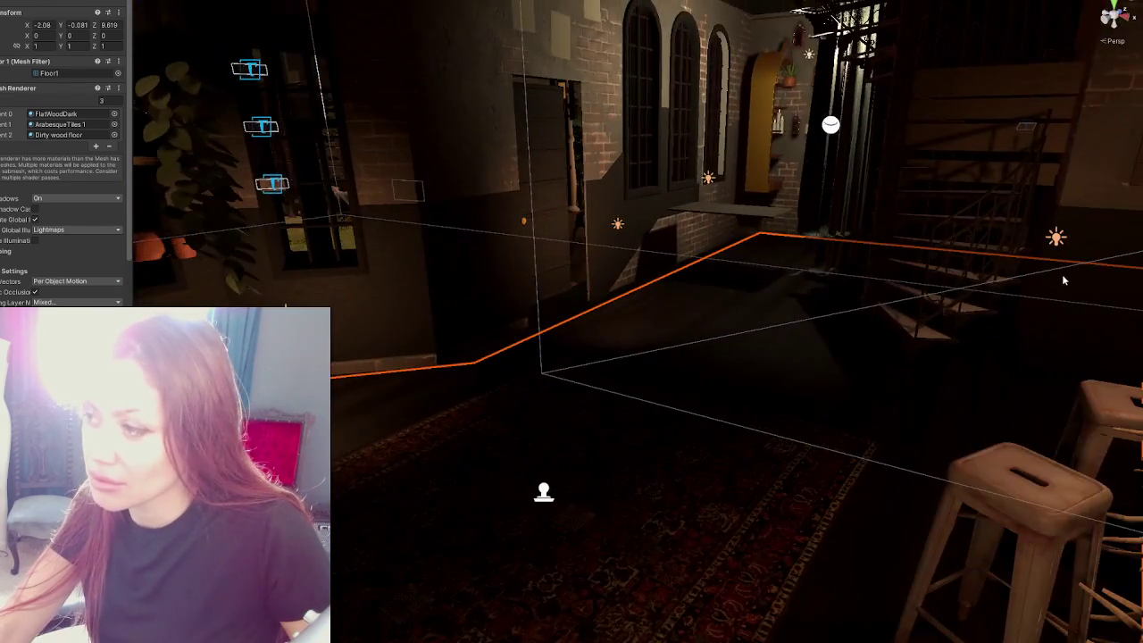
middle_drag(1062, 274, 999, 276)
mouse_move(1087, 266)
right_down()
mouse_move(1105, 319)
mouse_move(1002, 324)
mouse_move(1039, 335)
mouse_move(1048, 413)
mouse_move(1078, 476)
right_up()
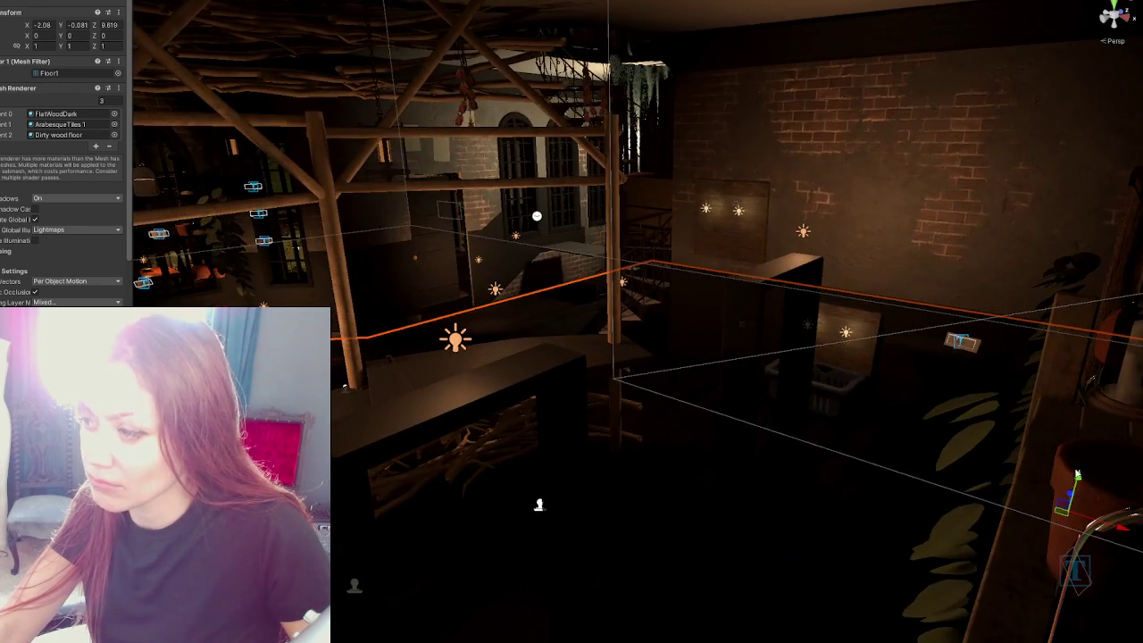
drag(1078, 476, 1082, 466)
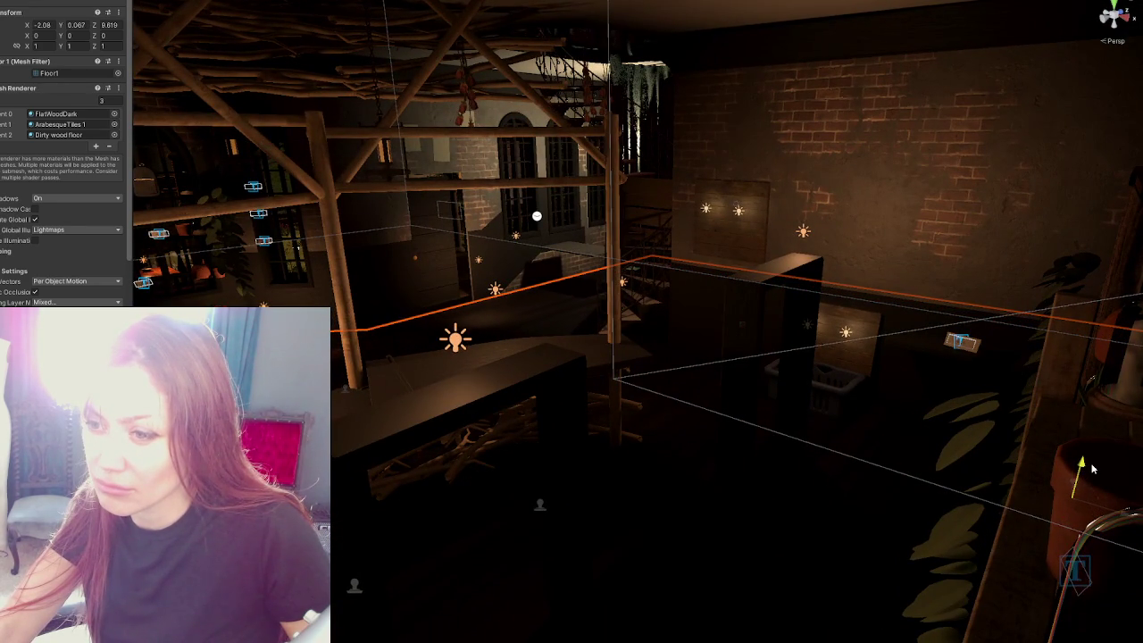
drag(1081, 465, 1083, 463)
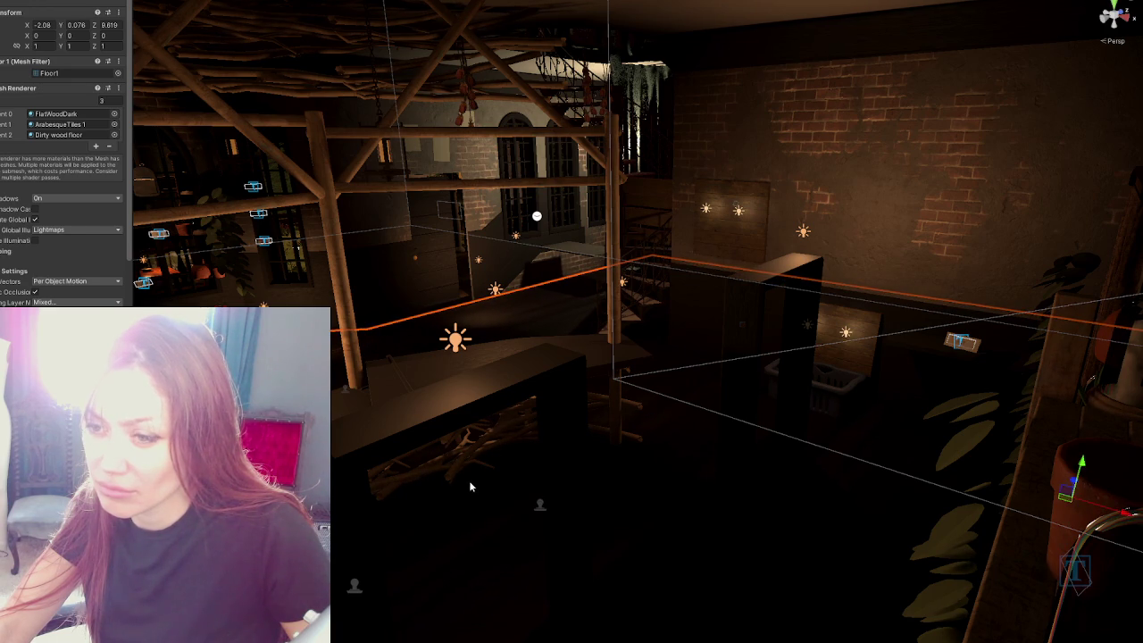
Step: Frame the counter base, flower pot and floor, then view stools and rug from above
click(436, 439)
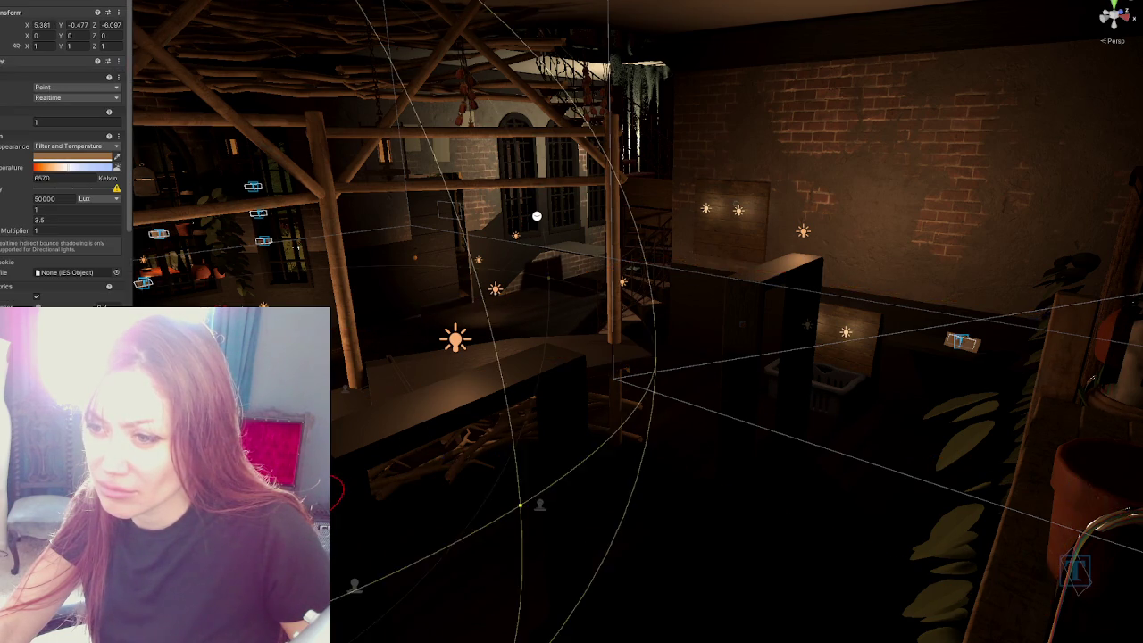
key(f)
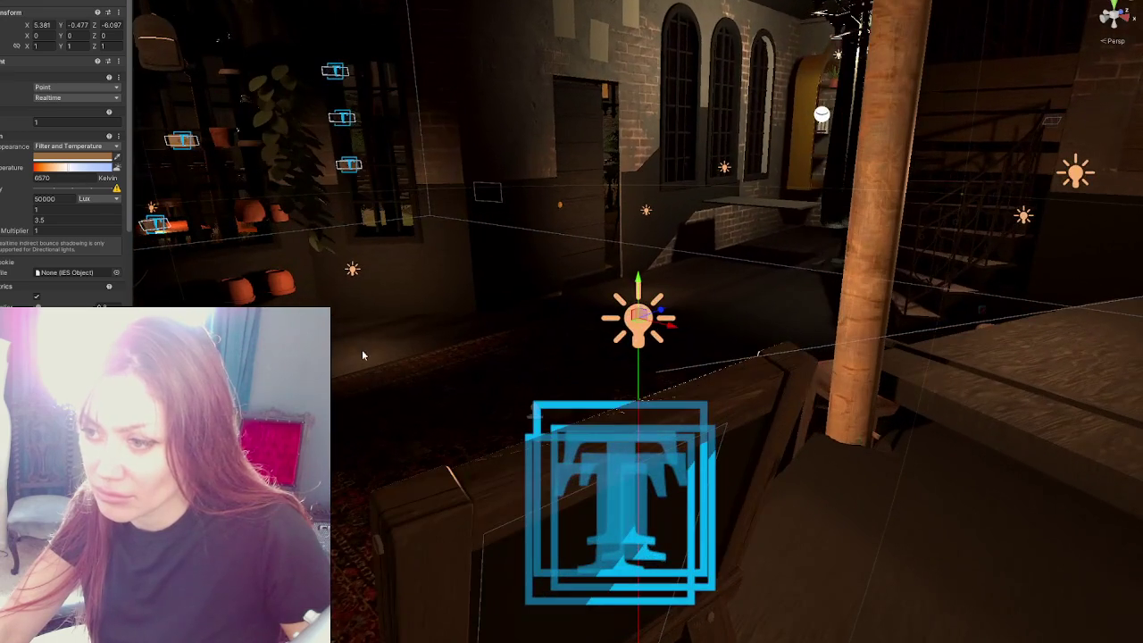
click(374, 380)
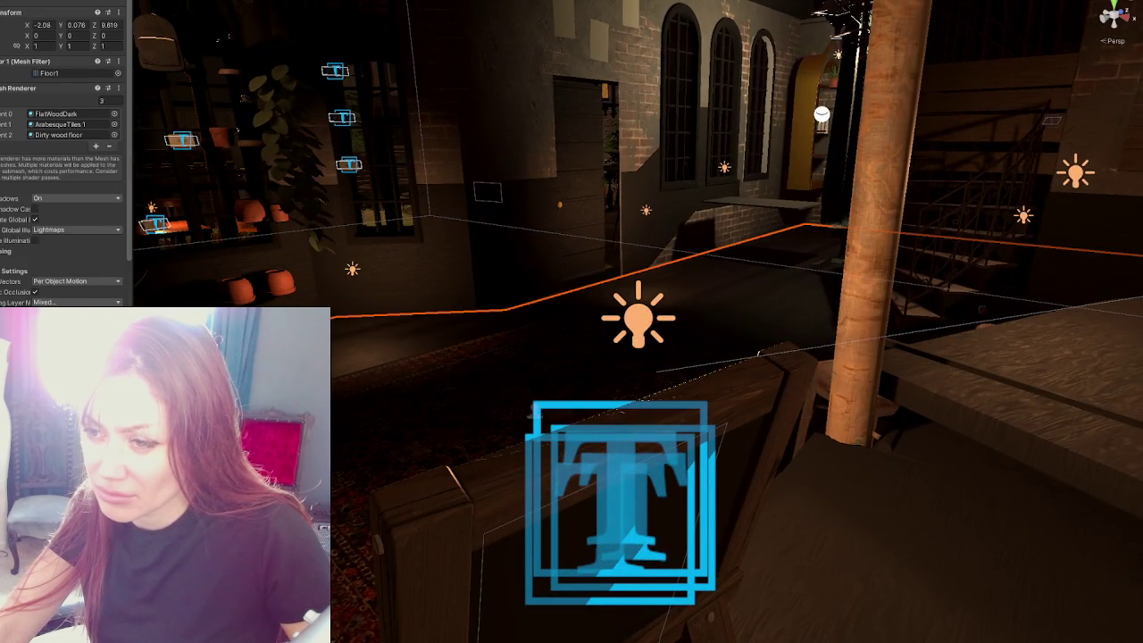
click(258, 284)
key(f)
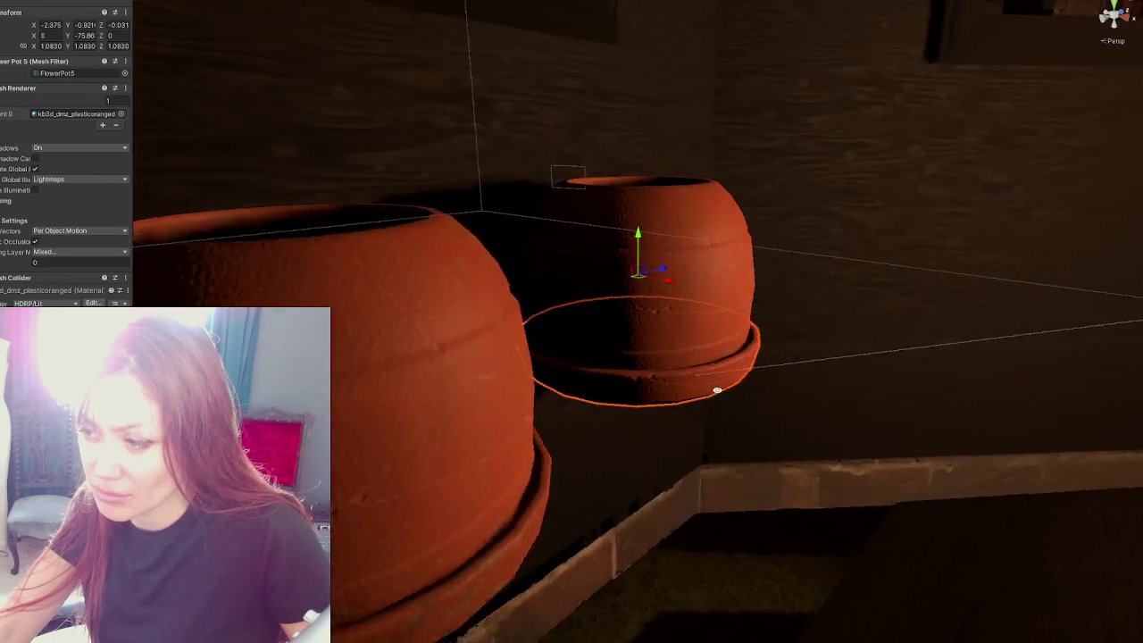
mouse_move(717, 390)
alt+mouse_down()
mouse_move(383, 377)
mouse_move(333, 518)
alt+mouse_up()
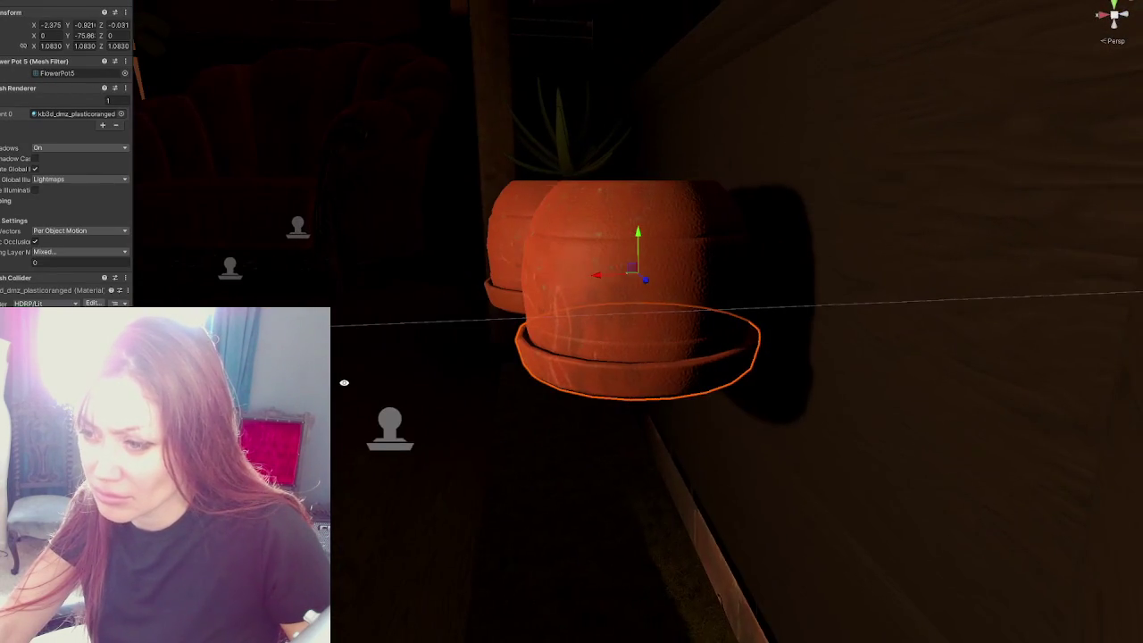
click(339, 511)
key(f)
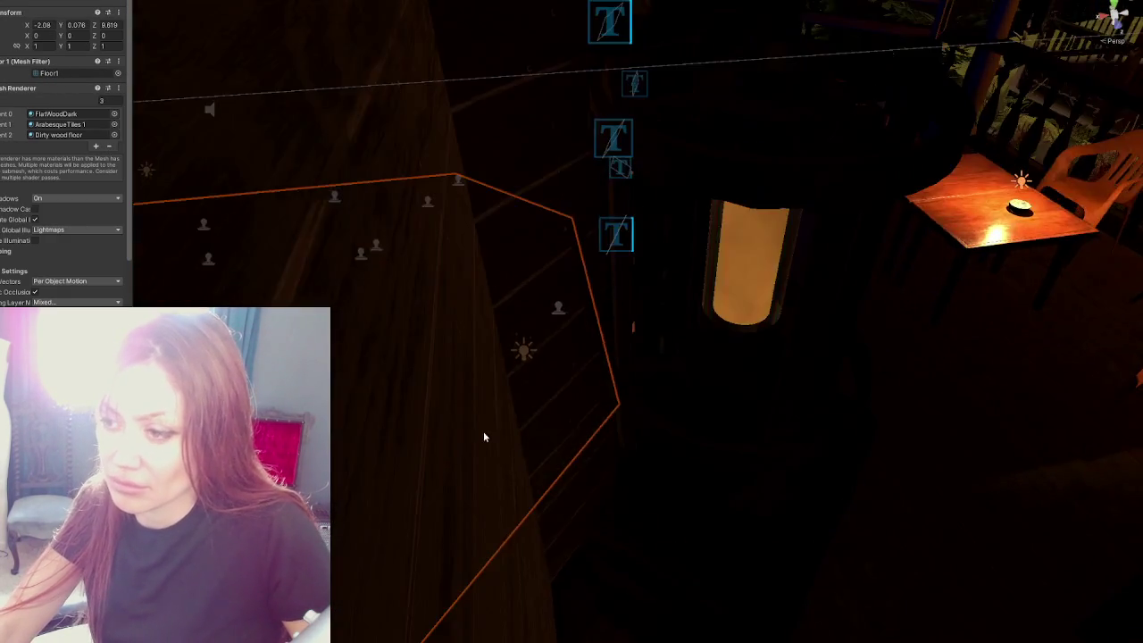
mouse_move(740, 299)
alt+mouse_down()
mouse_move(694, 301)
mouse_move(637, 217)
mouse_move(684, 236)
mouse_move(500, 241)
alt+mouse_up()
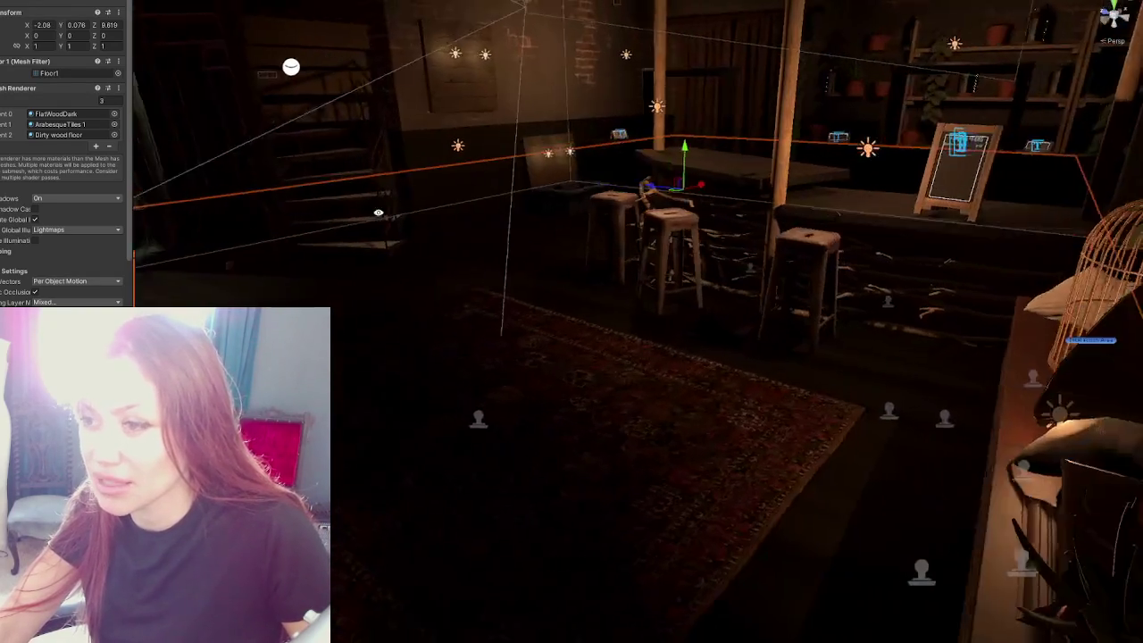
alt+drag(379, 213, 419, 207)
mouse_move(665, 151)
alt+mouse_down()
mouse_move(466, 183)
mouse_move(730, 209)
mouse_move(575, 334)
mouse_move(650, 319)
alt+mouse_up()
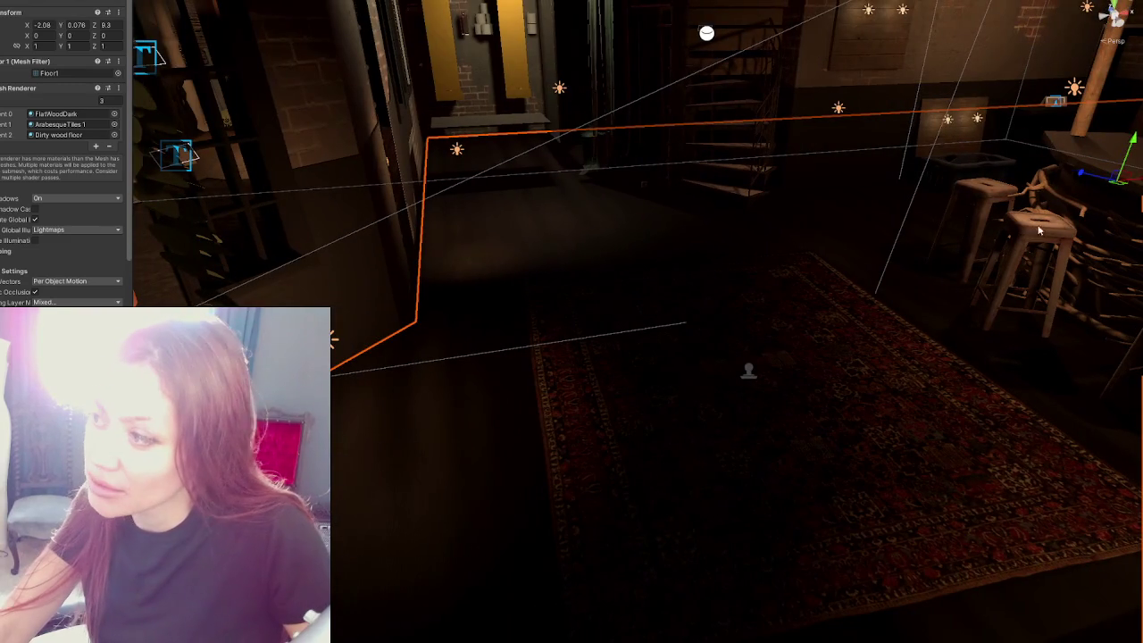
middle_drag(724, 214, 766, 195)
Step: Orbit and pan across the room to check Floor1 lines up with the walls
mouse_move(765, 194)
alt+mouse_down()
mouse_move(805, 184)
mouse_move(1090, 184)
alt+mouse_up()
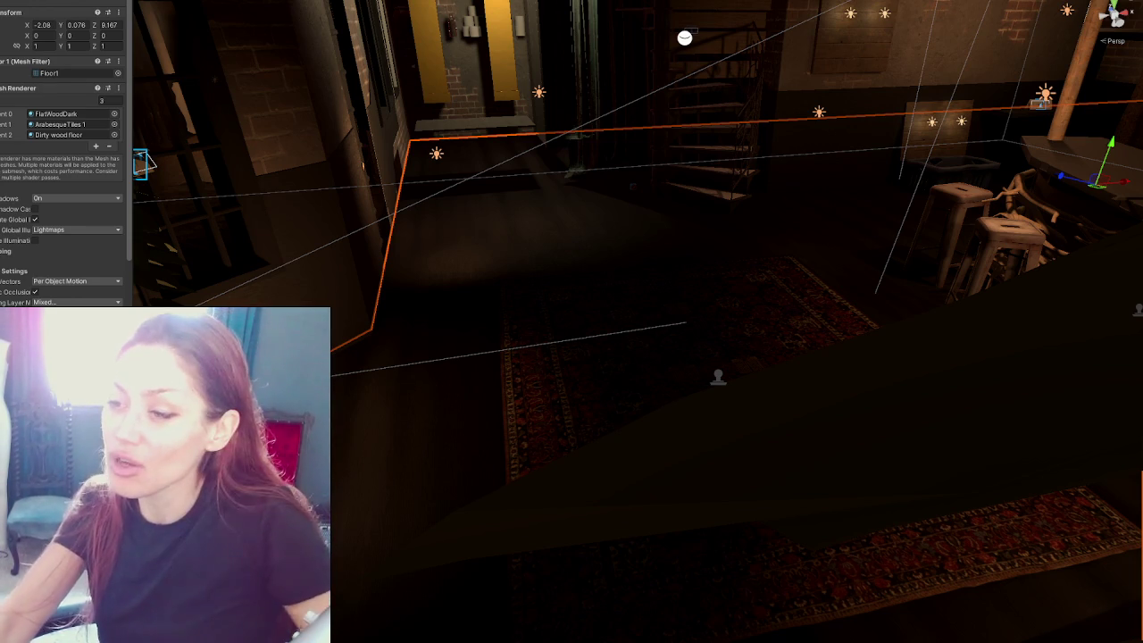
middle_drag(446, 357, 457, 265)
Step: Fly the view toward the bar, then select and frame the yellow cabinet
mouse_move(457, 265)
right_down()
mouse_move(315, 278)
mouse_move(446, 312)
mouse_move(523, 270)
mouse_move(482, 260)
mouse_move(717, 235)
right_up()
middle_drag(717, 235, 401, 427)
mouse_move(401, 427)
right_down()
mouse_move(394, 264)
mouse_move(601, 371)
mouse_move(629, 429)
right_up()
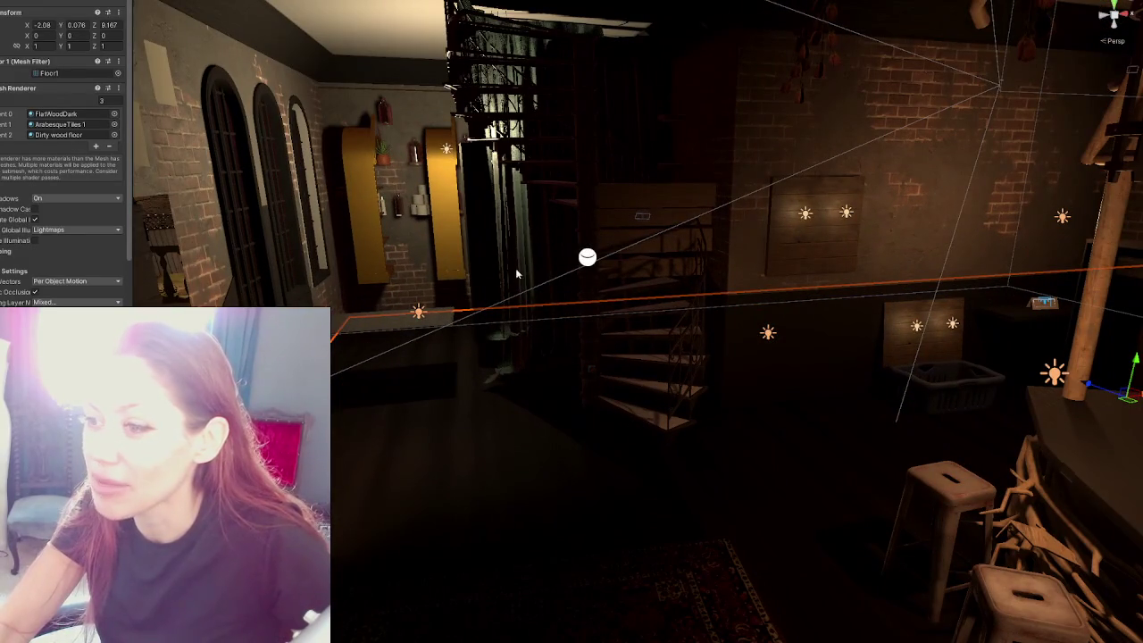
click(445, 211)
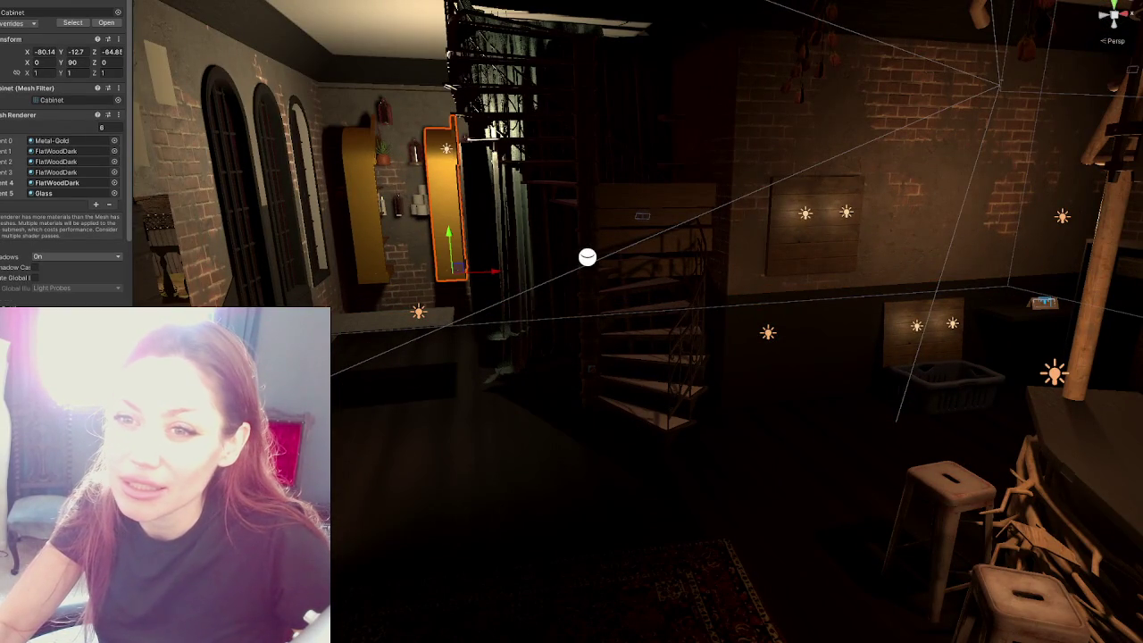
key(f)
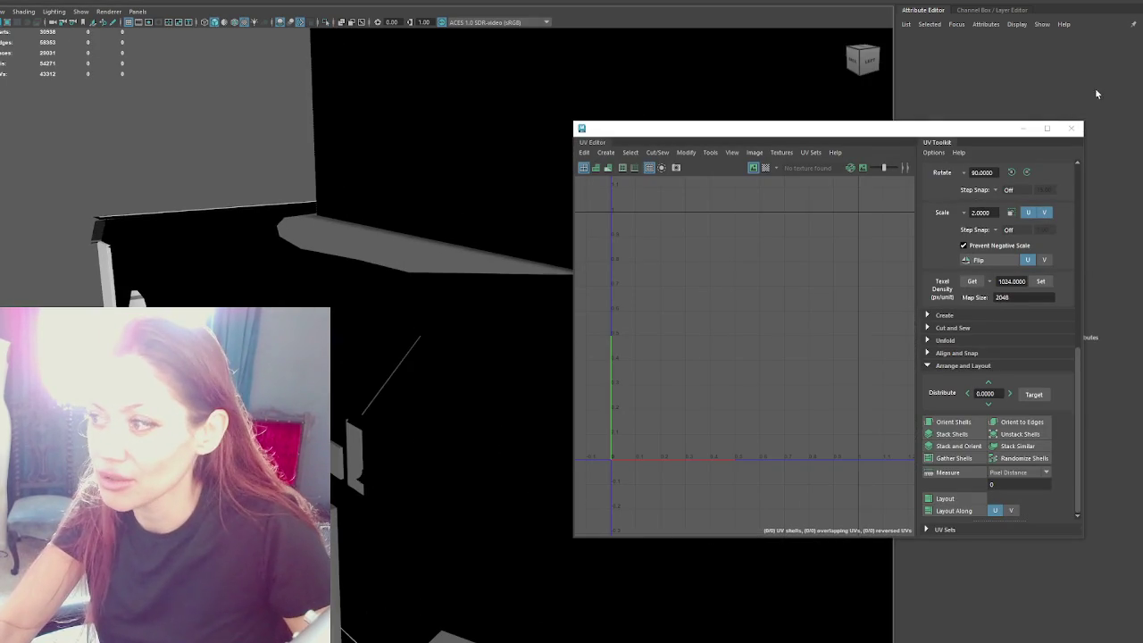
Step: Close the UV Editor and rename the cabinet to Cabinet_WithCupboards
click(1069, 130)
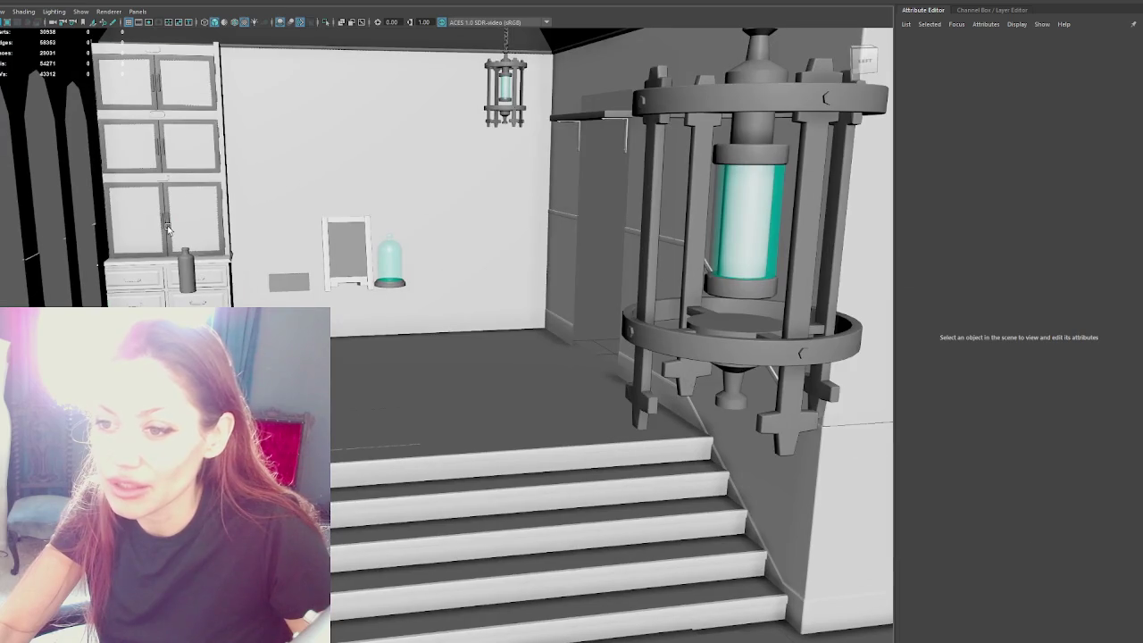
click(168, 229)
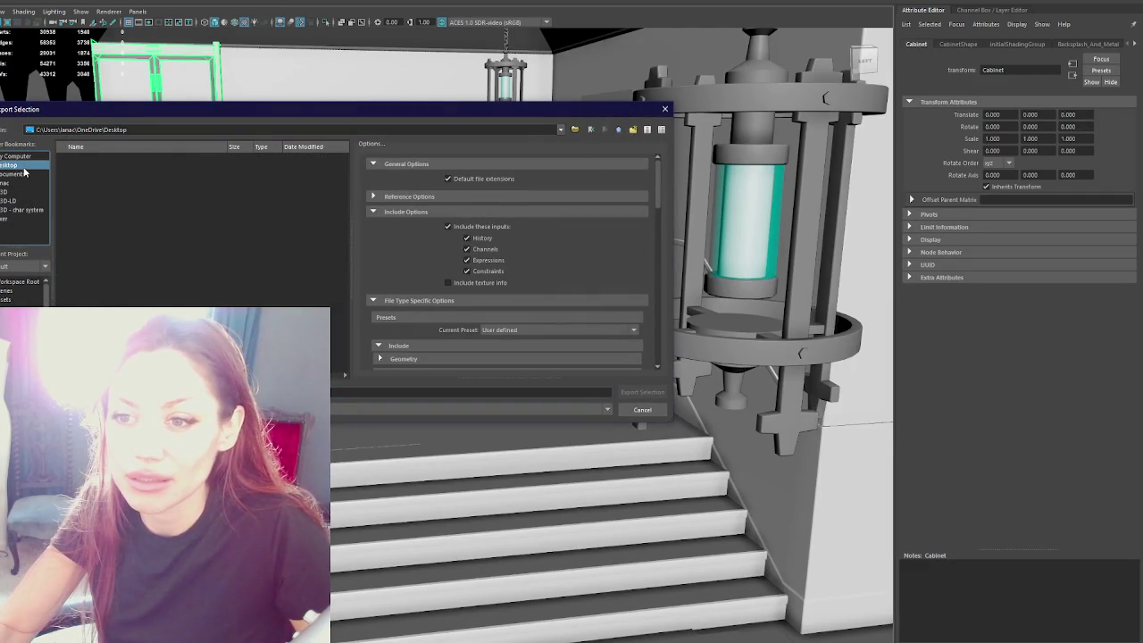
key(Return)
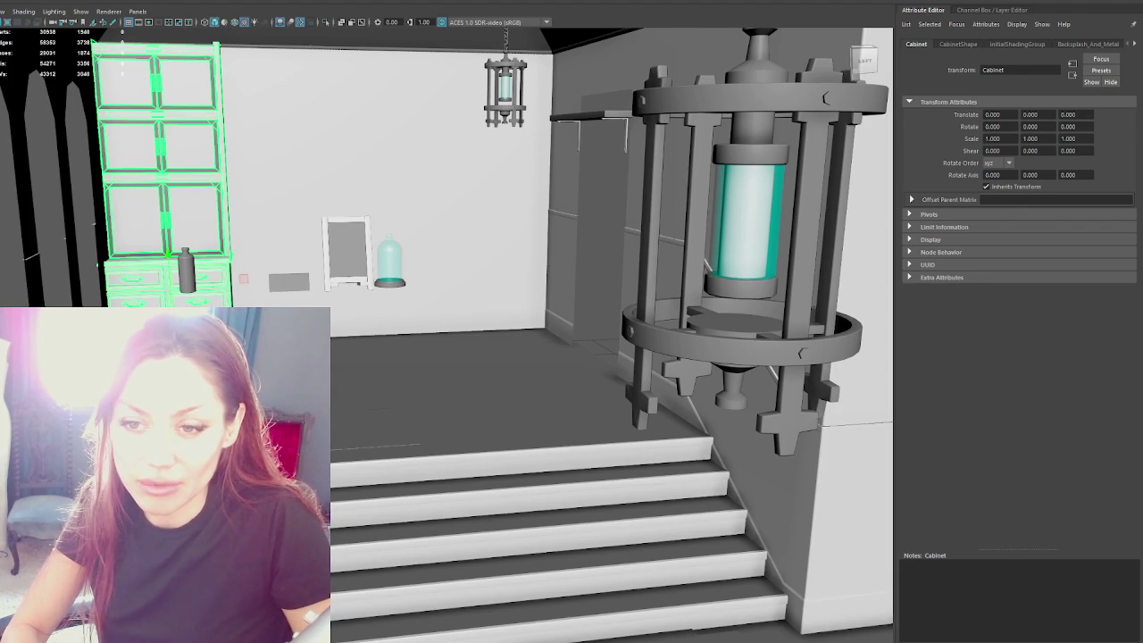
text(_WithCupboards)
key(Return)
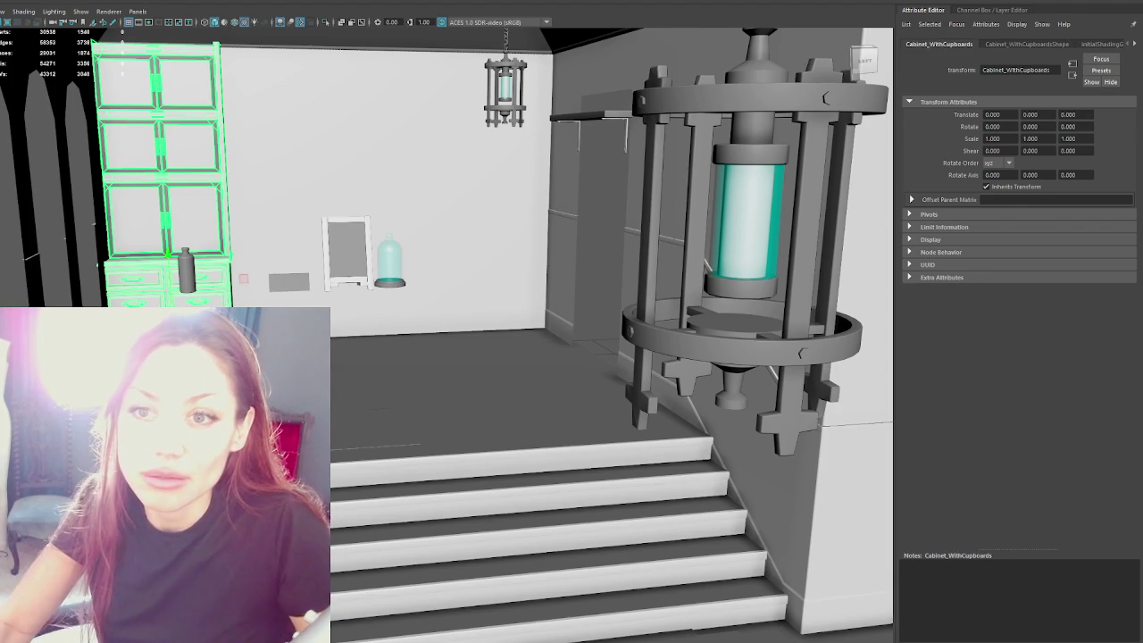
Step: Export the selected cabinet on its own as an FBX to the Desktop
key(ctrl+alt+e)
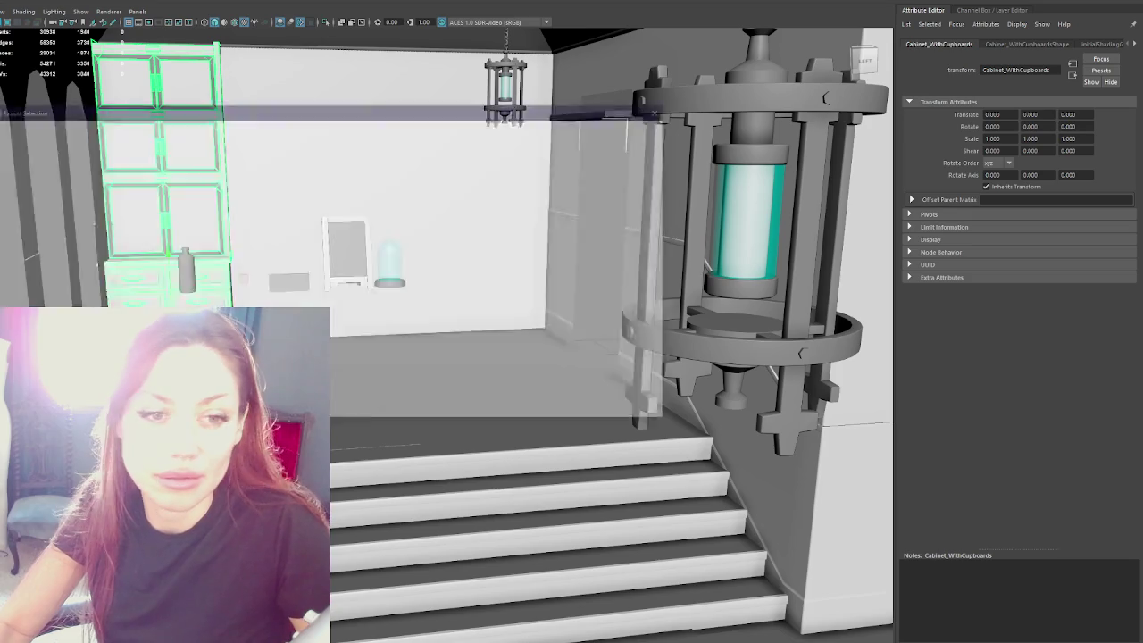
click(17, 166)
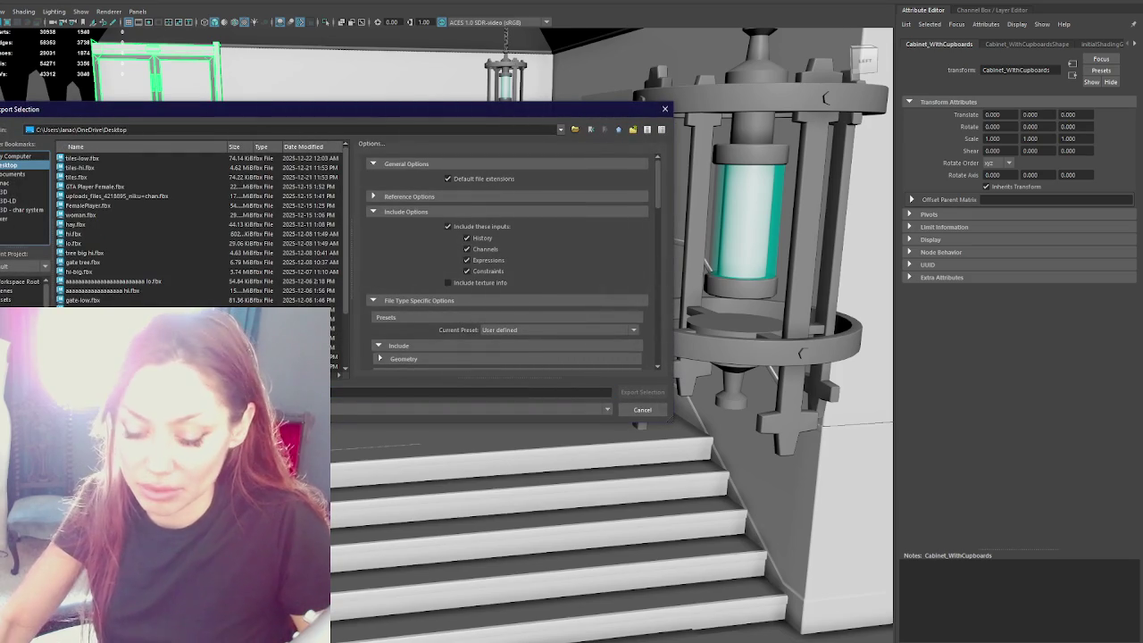
click(471, 392)
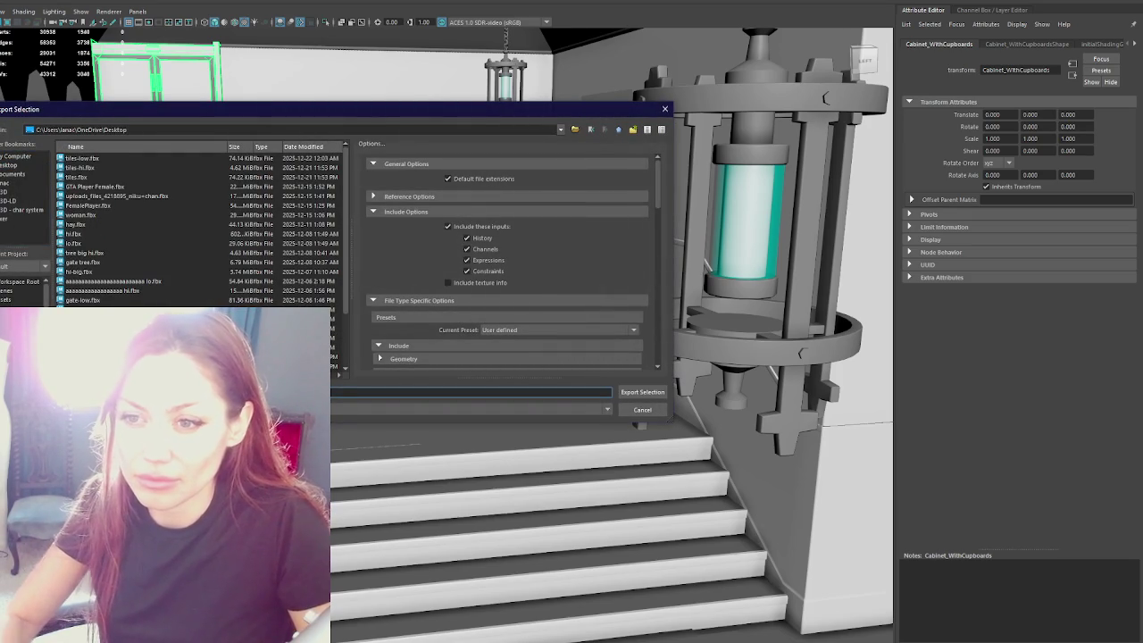
key(Return)
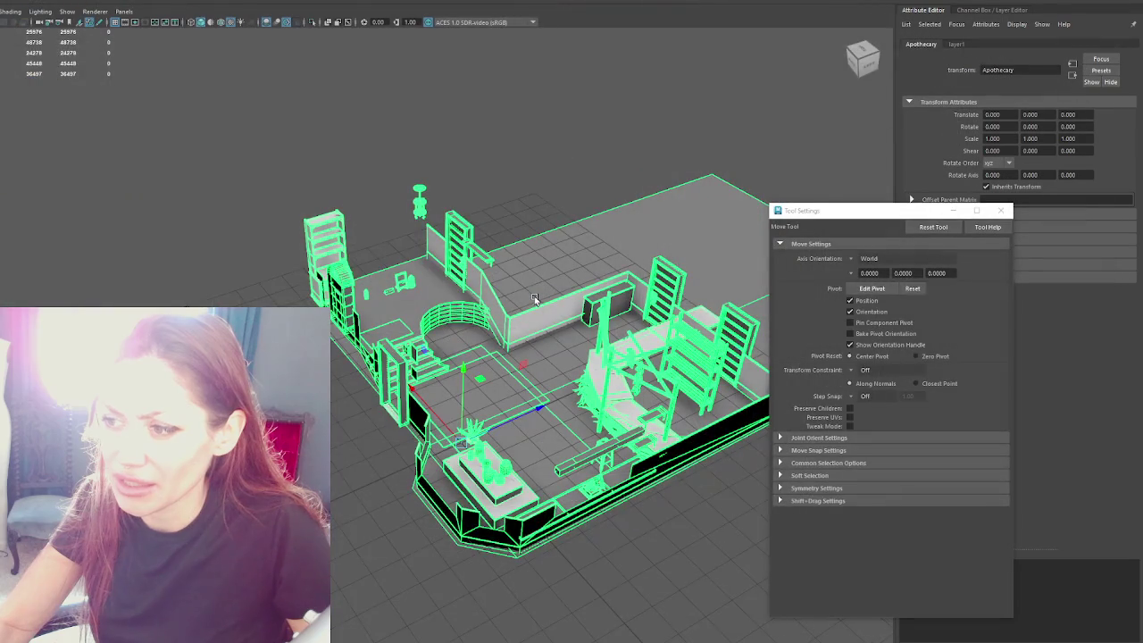
Step: Orbit to the cabinet and restore it after an accidental delete
click(526, 173)
scroll(459, 268, up, 2)
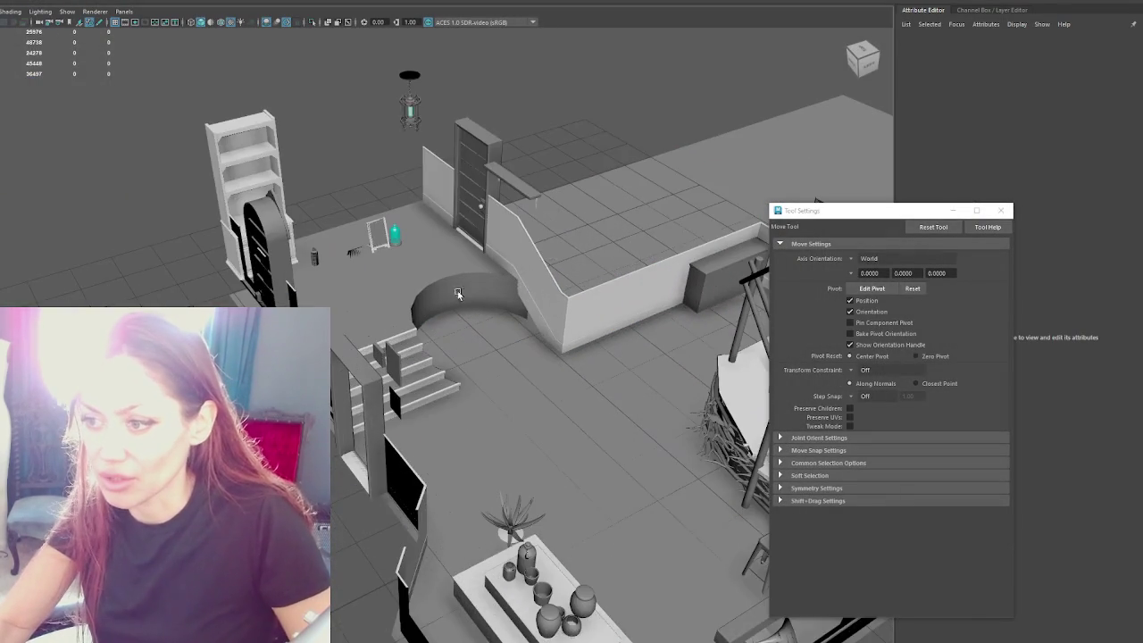
scroll(420, 295, up, 2)
scroll(379, 322, up, 2)
alt+drag(378, 321, 312, 250)
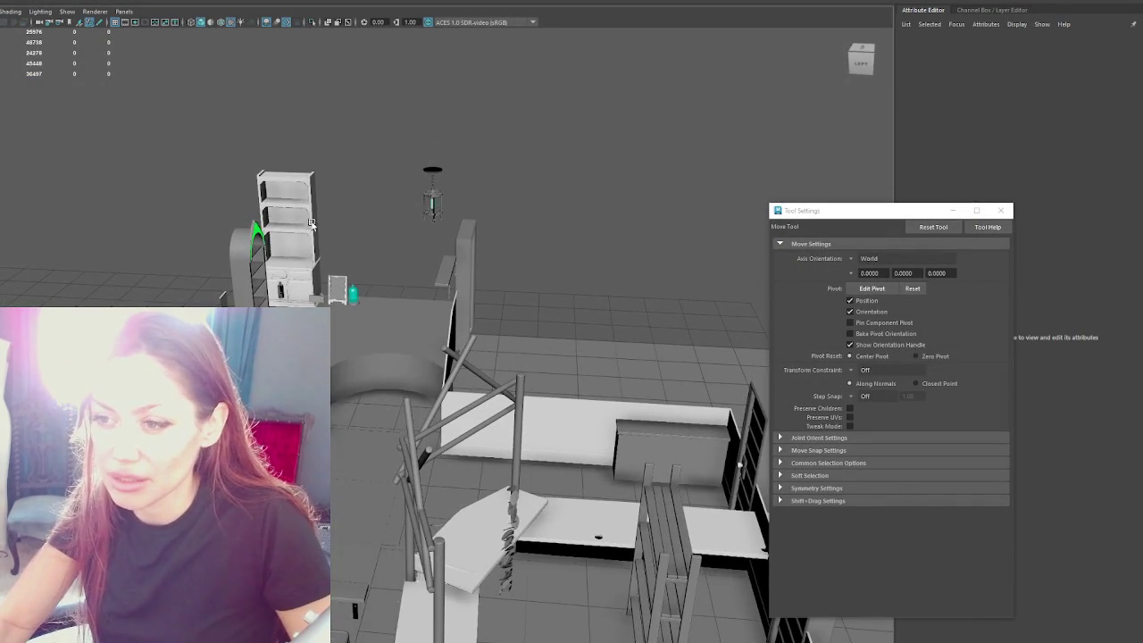
click(299, 223)
key(Delete)
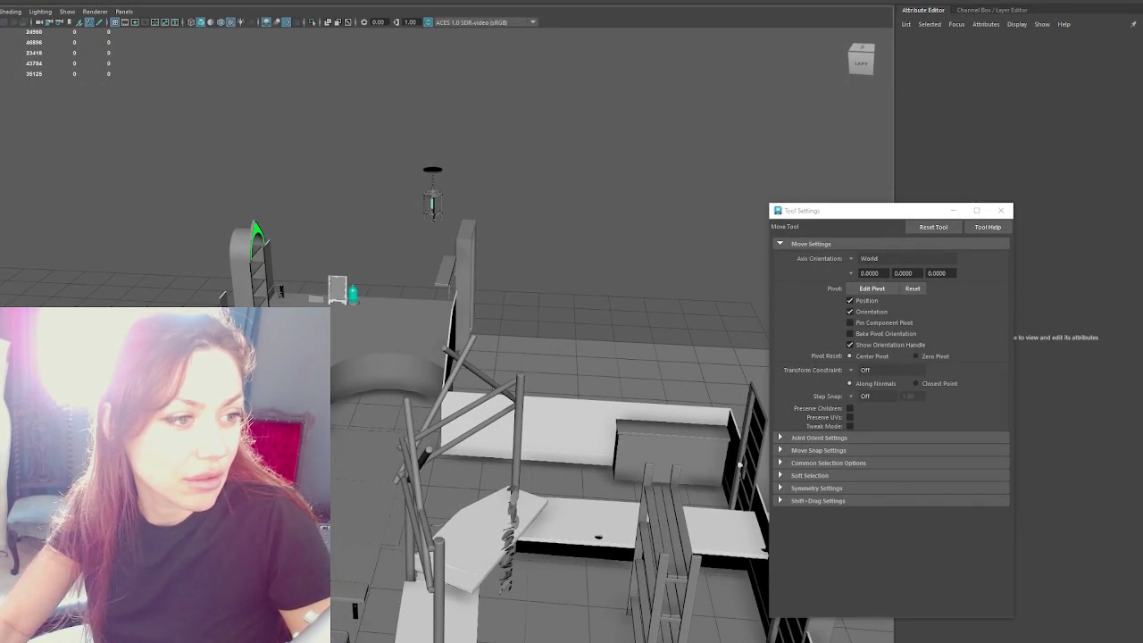
key(ctrl+z)
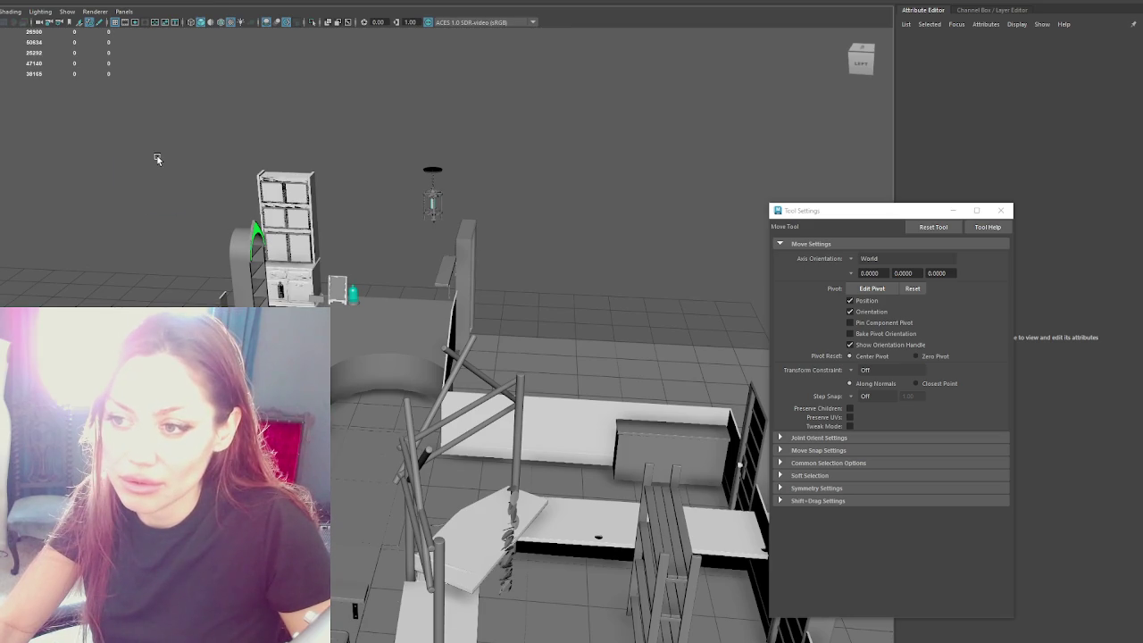
Step: Inspect the tall cupboard cabinet and arched piece, then select the entire Apothecary scene
click(282, 201)
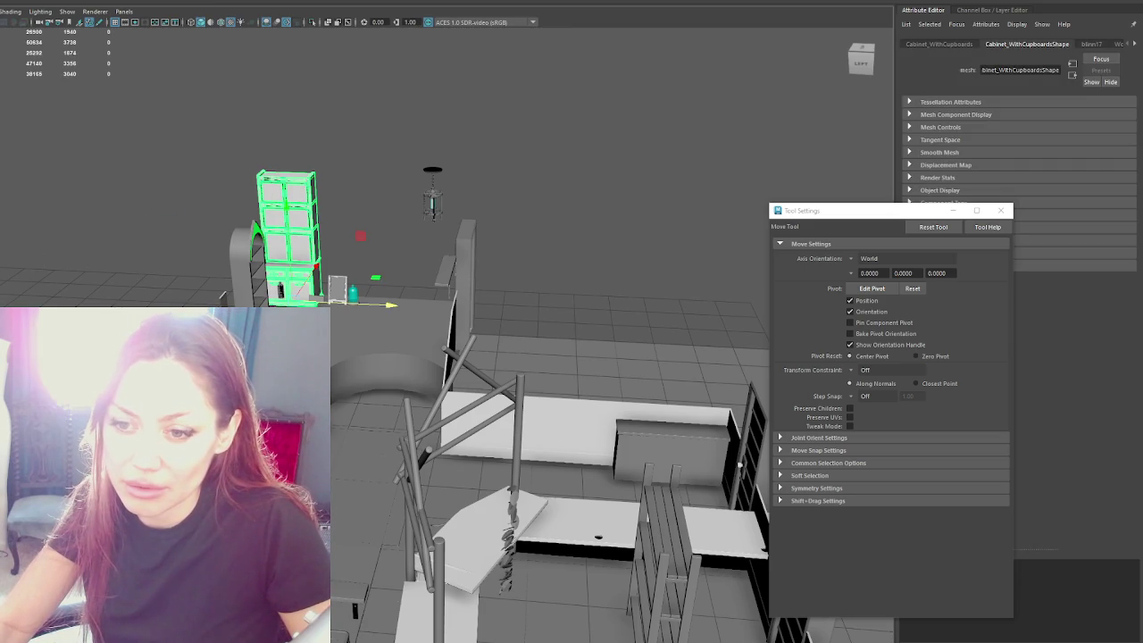
click(258, 292)
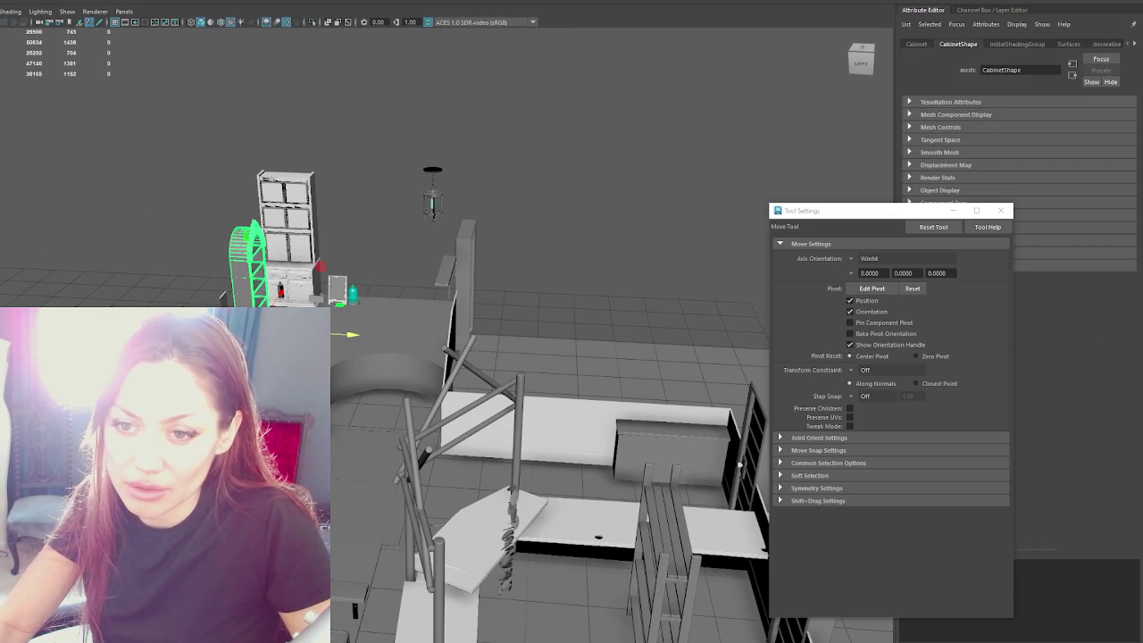
click(271, 202)
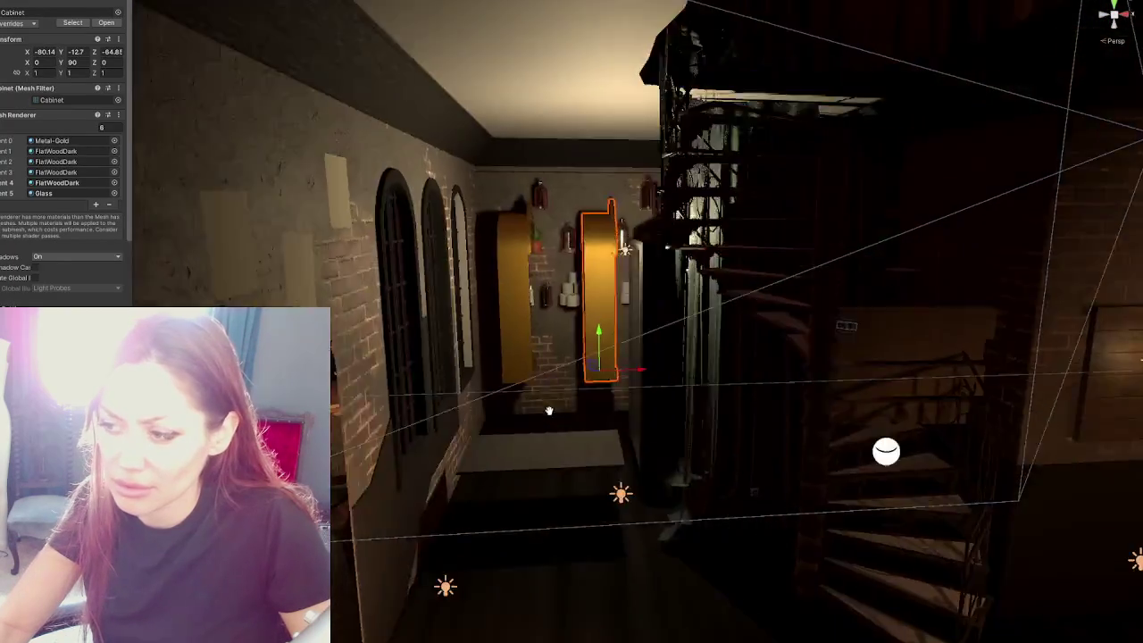
middle_drag(549, 411, 441, 404)
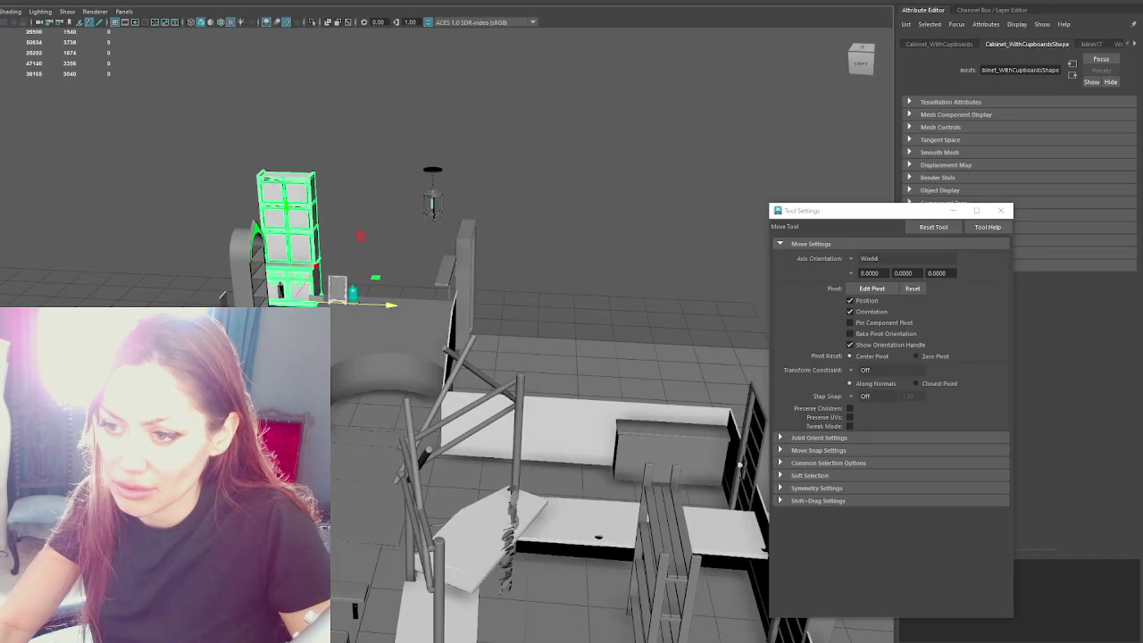
scroll(420, 335, down, 3)
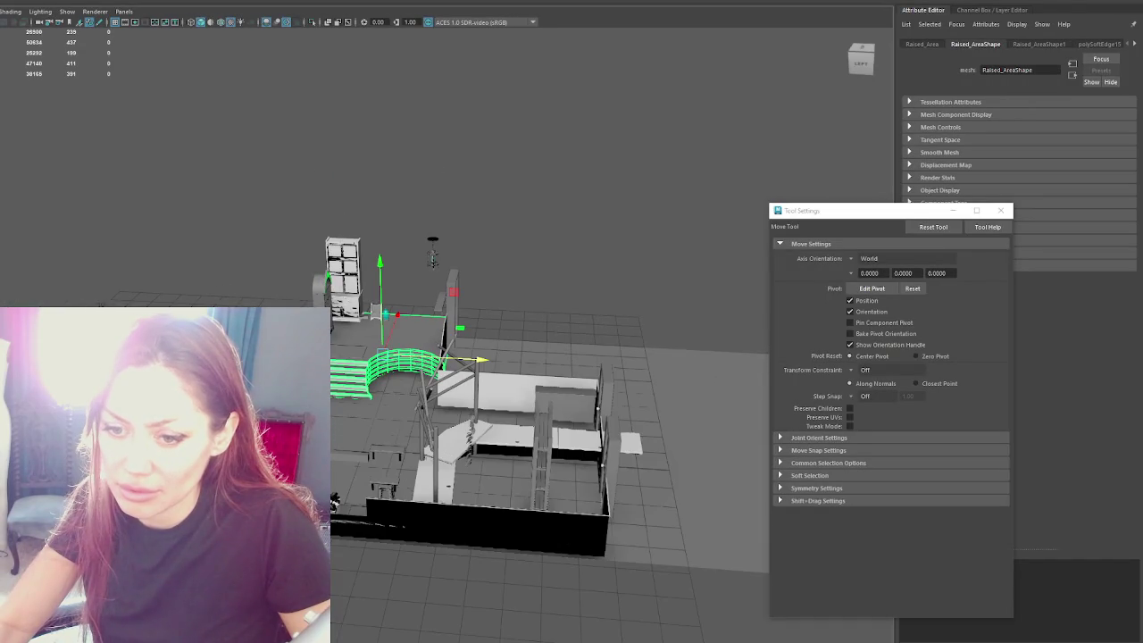
scroll(393, 366, up, 3)
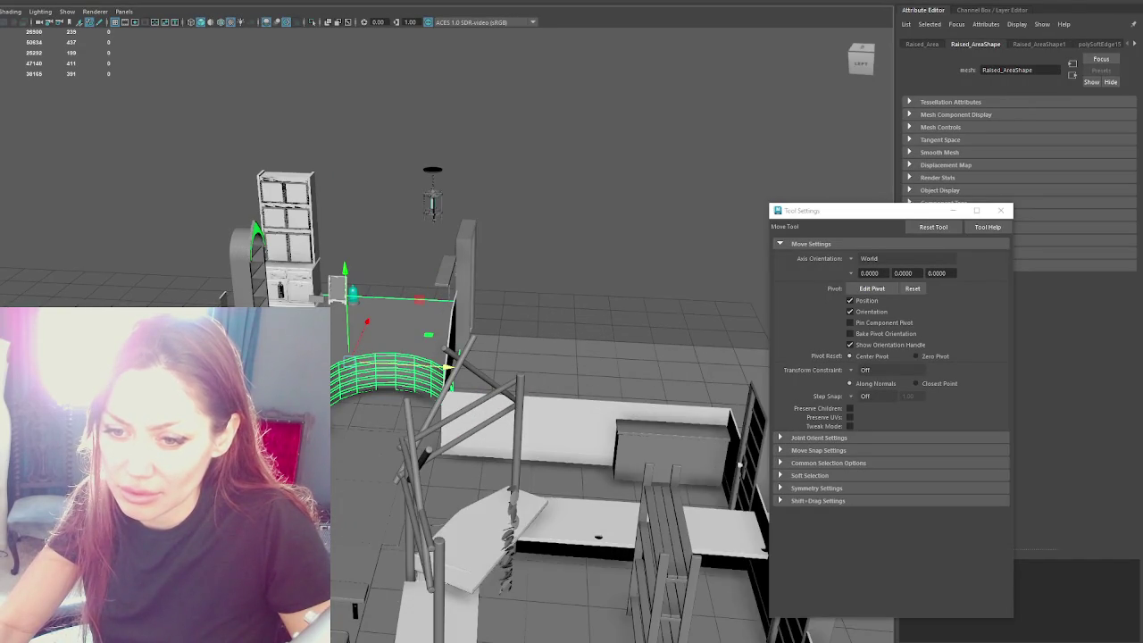
click(286, 210)
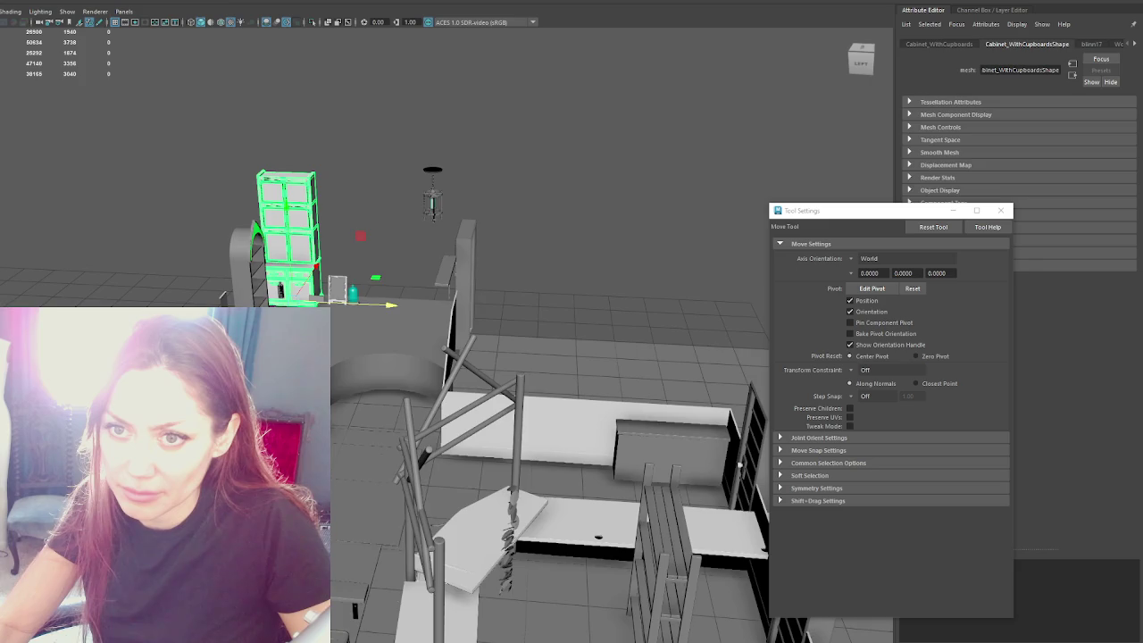
key(Up)
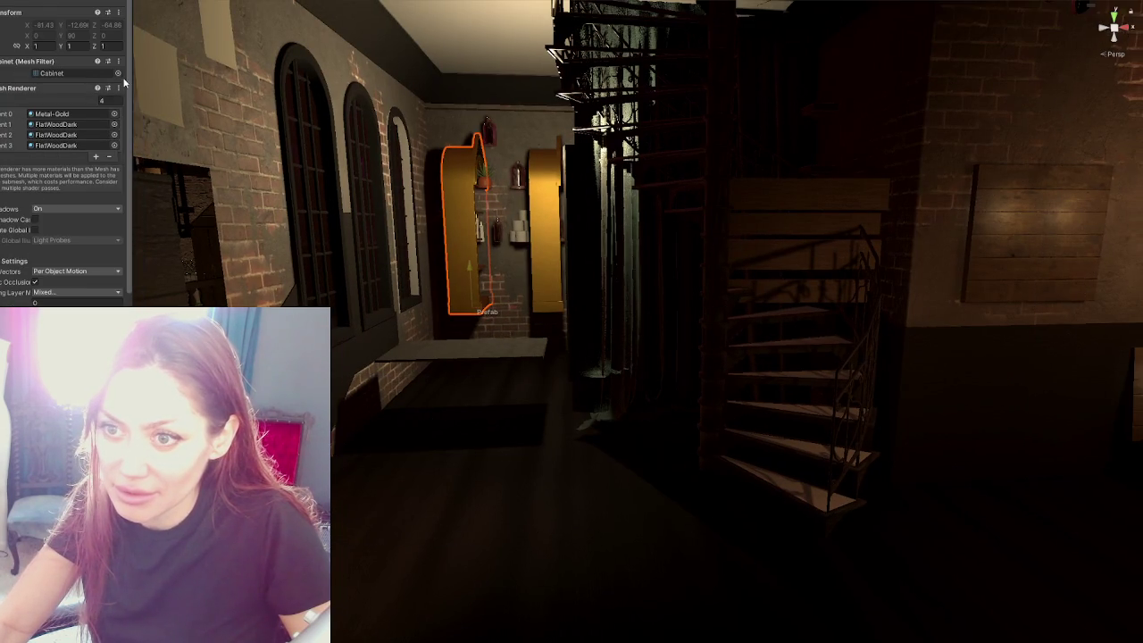
Step: Search 'cabinet with', assign the Cabinet_WithCupboards mesh, and view the new cupboard beside the doorway
click(117, 72)
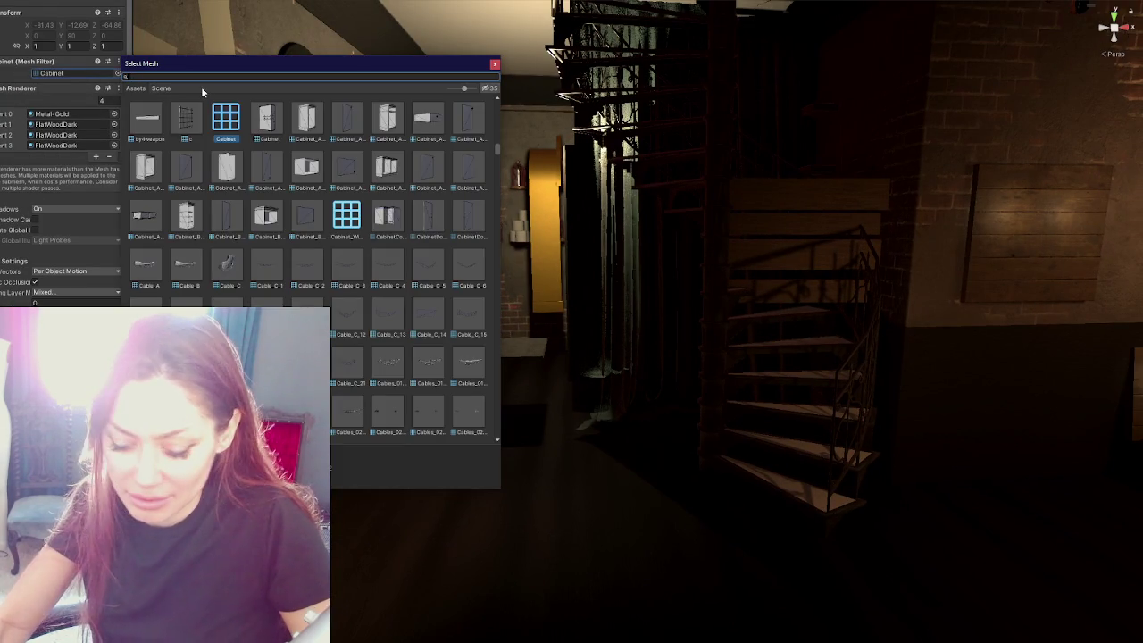
text(cabinet-wi)
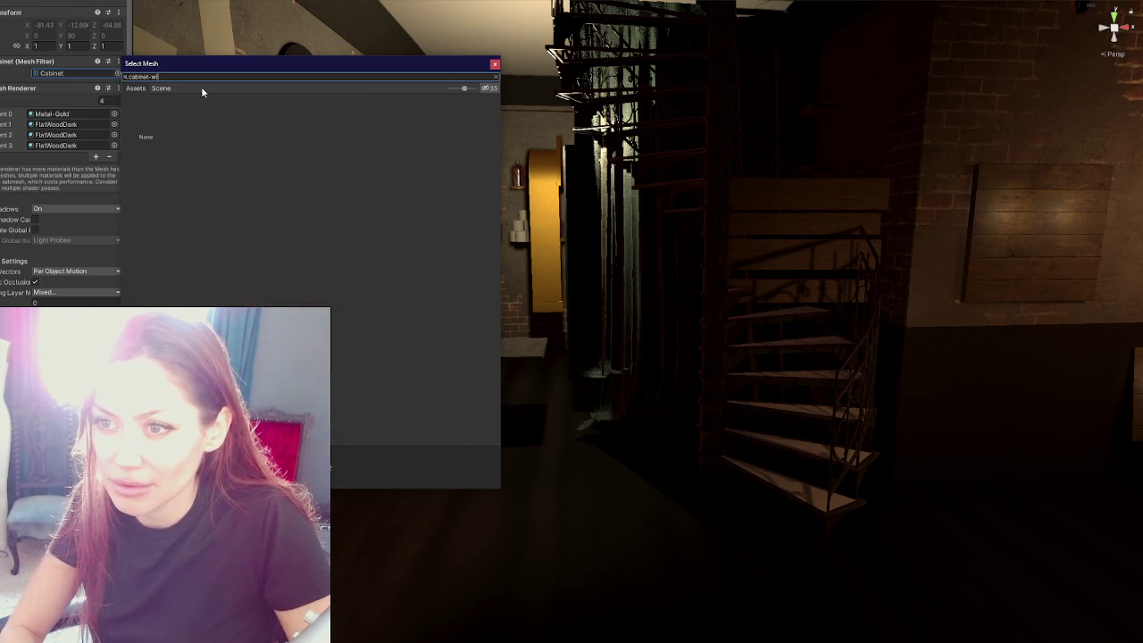
key(BackSpace)
key(BackSpace)
key(BackSpace)
text(el)
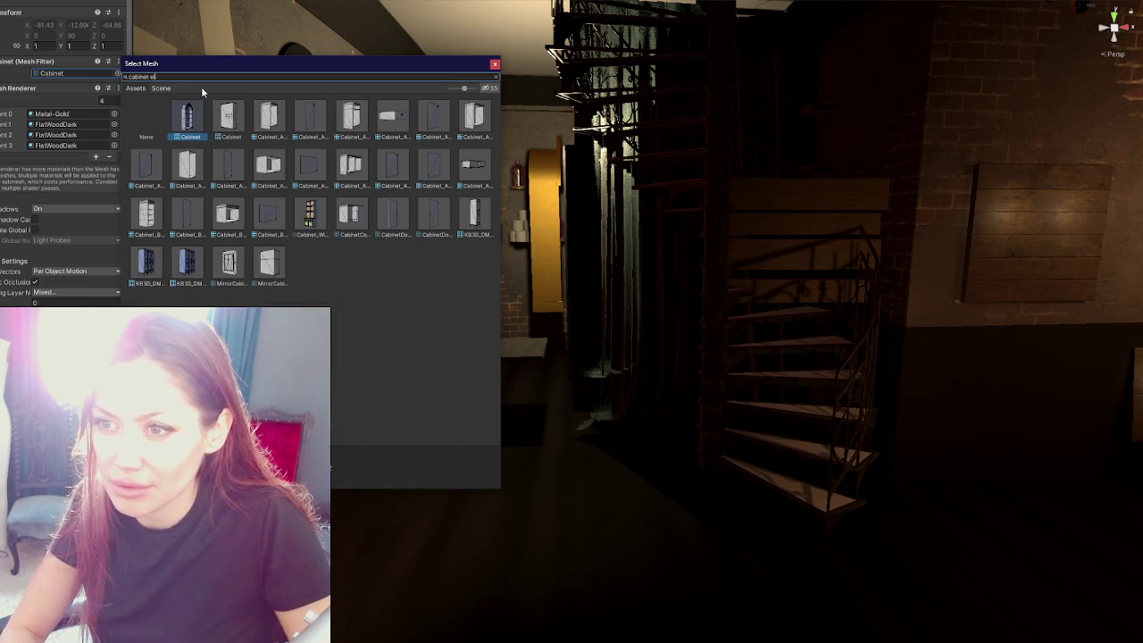
text(th)
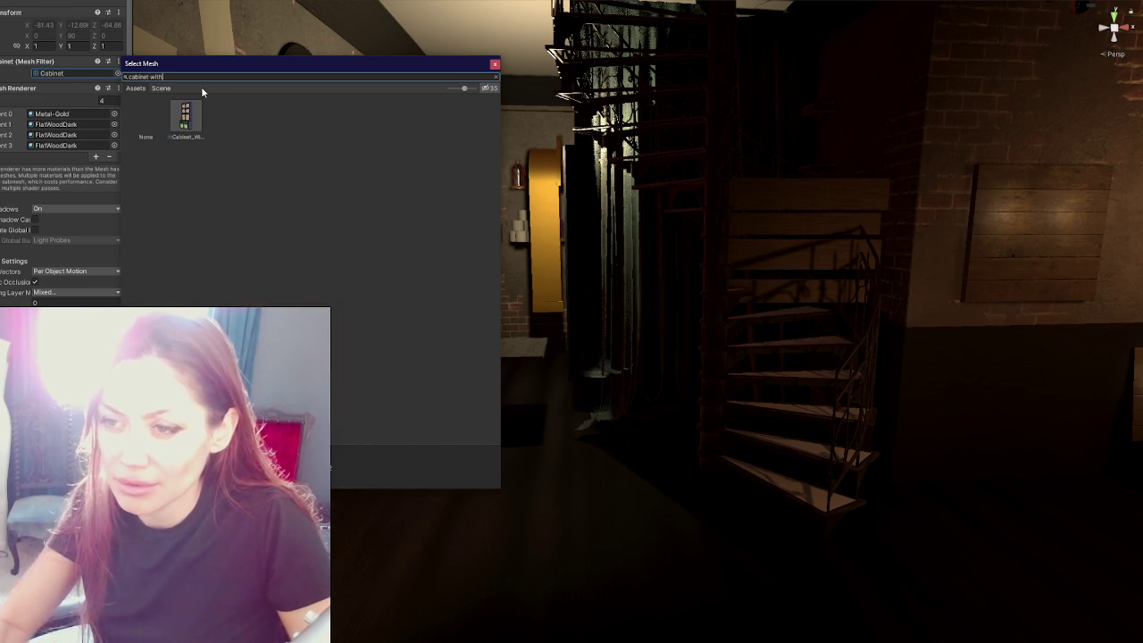
double_click(187, 120)
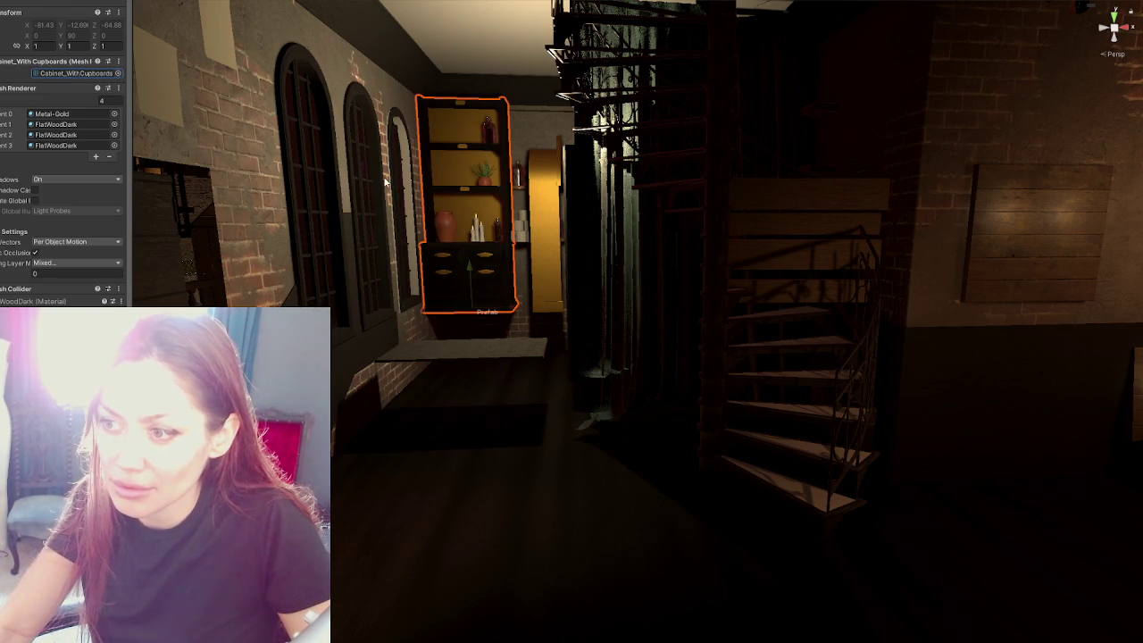
click(473, 317)
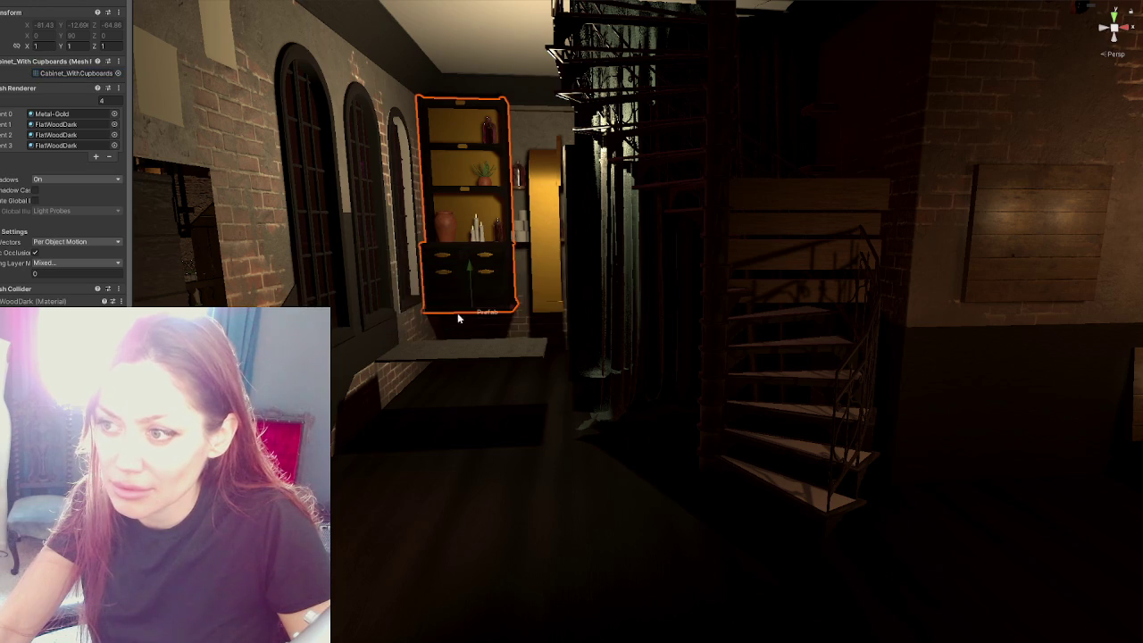
scroll(454, 280, up, 3)
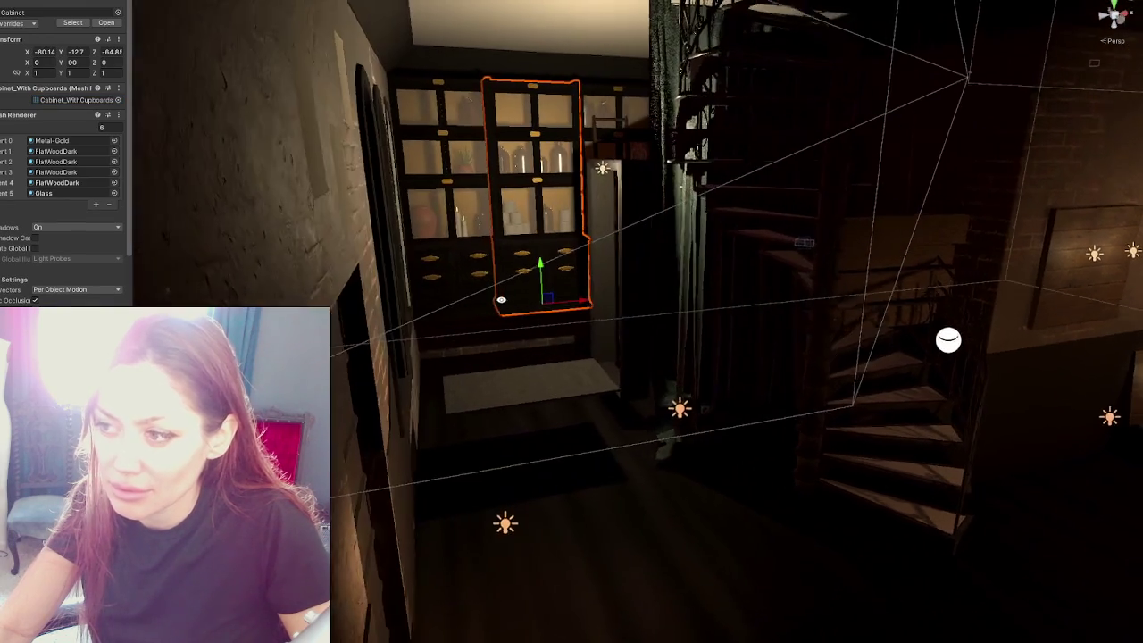
right_drag(469, 283, 619, 123)
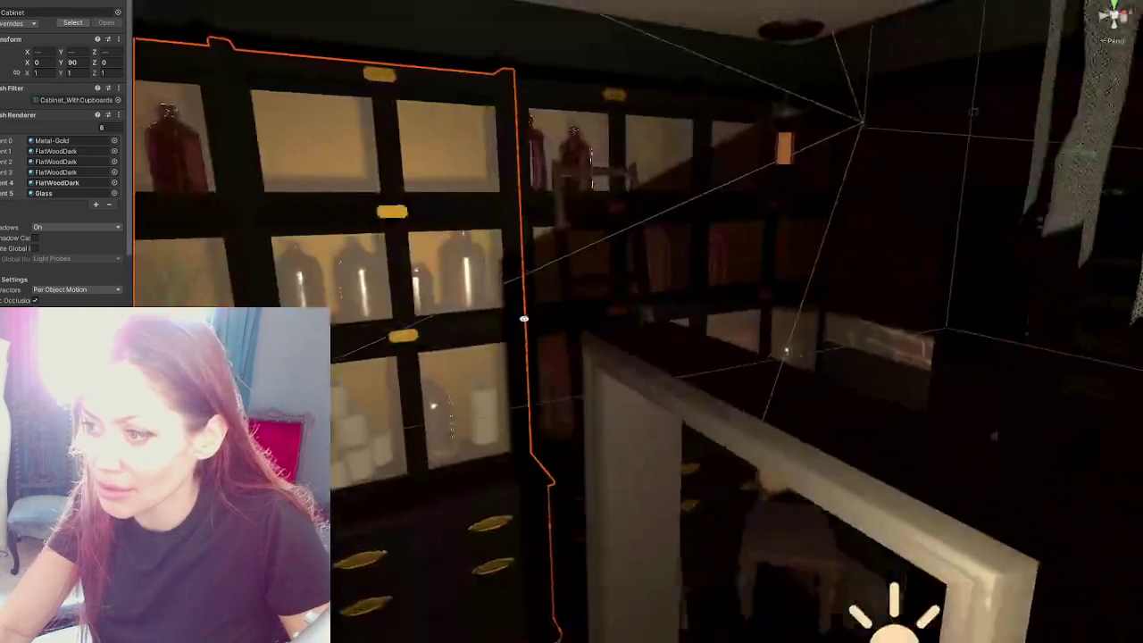
mouse_move(618, 123)
right_down()
mouse_move(812, 317)
mouse_move(821, 419)
right_up()
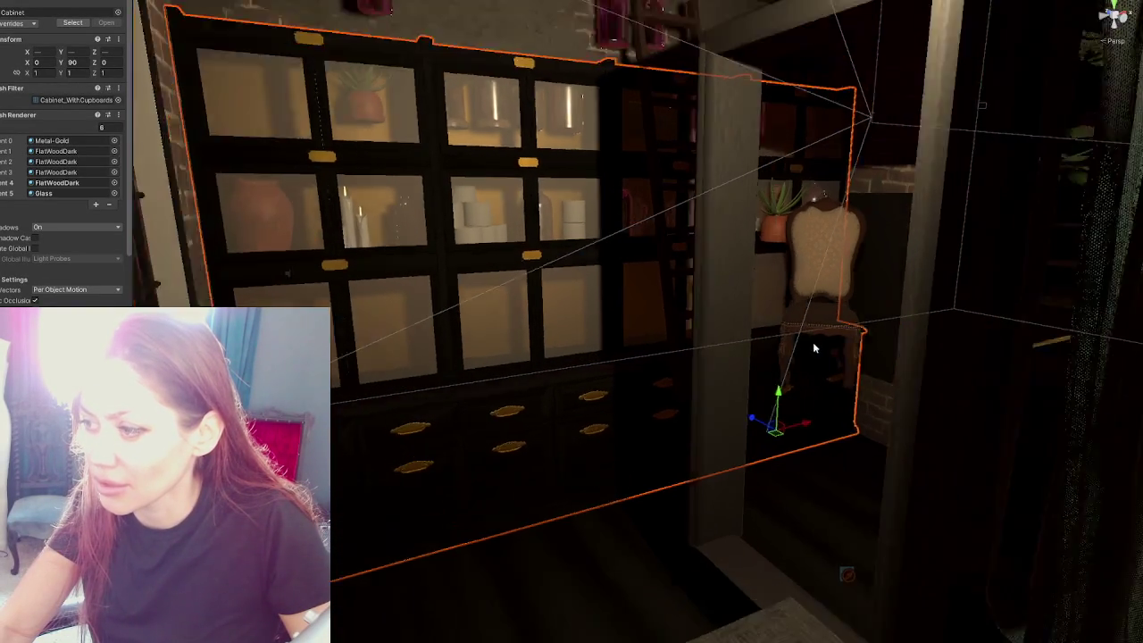
mouse_move(822, 419)
right_down()
mouse_move(772, 344)
mouse_move(785, 353)
right_up()
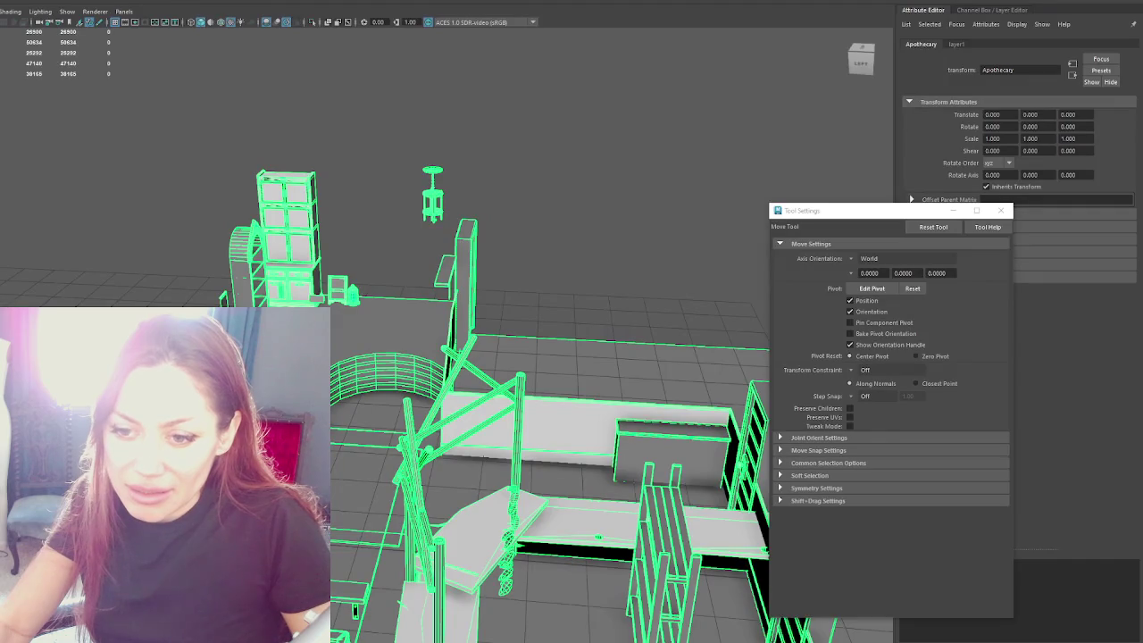
Step: Click through the cabinet and curved Raised_Area railing to select Door2
click(285, 223)
click(536, 134)
click(285, 223)
click(388, 375)
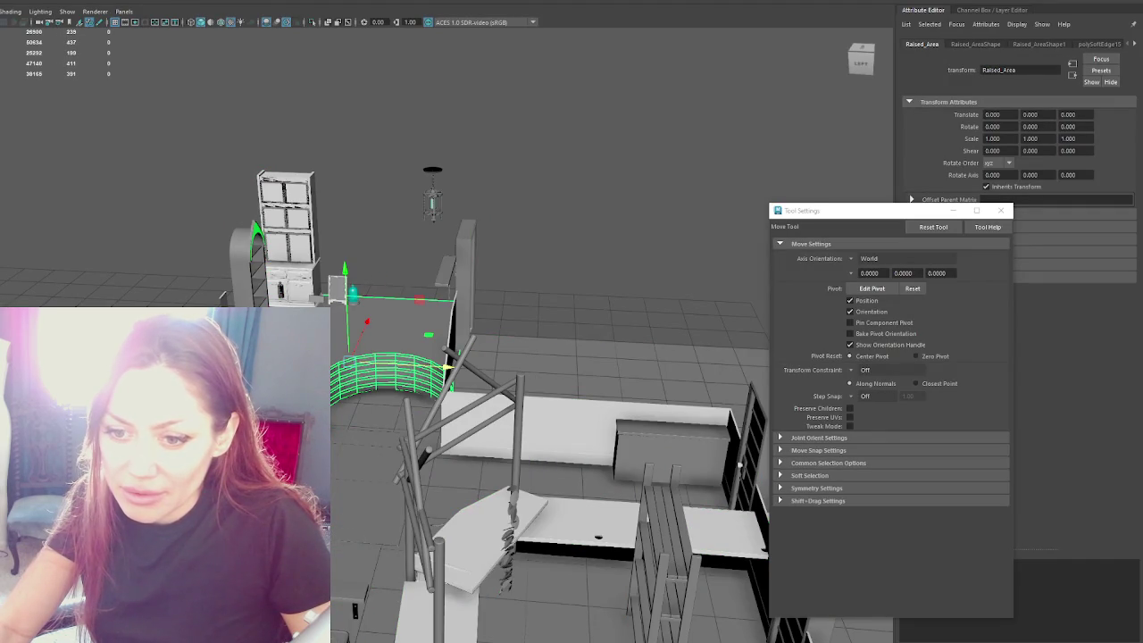
click(465, 259)
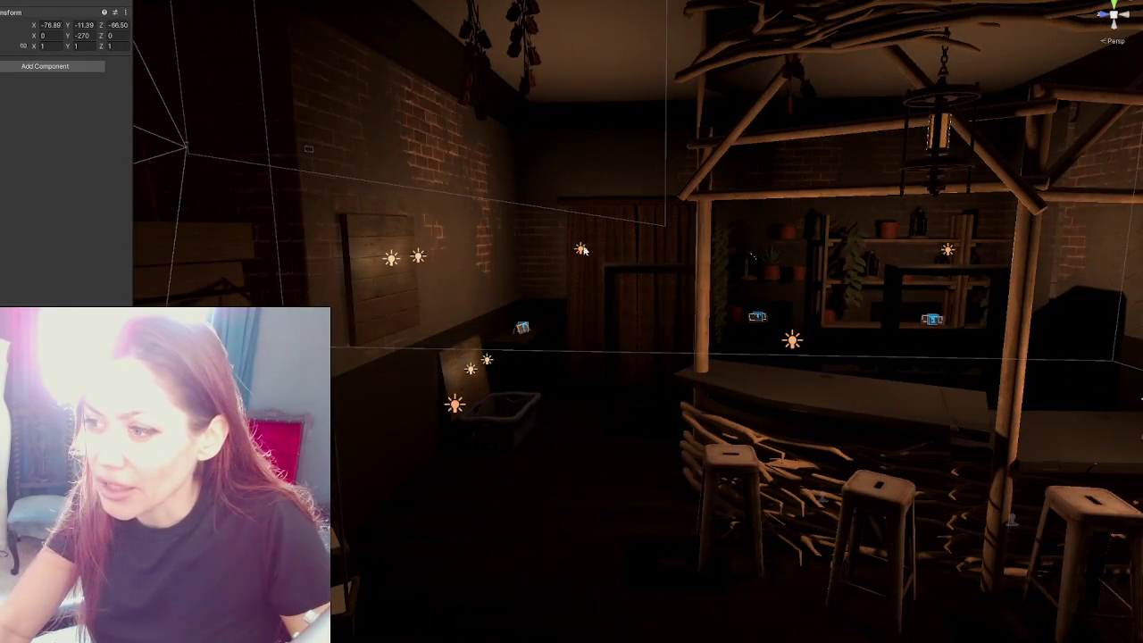
Step: Move DoorFrames along Z to 4.258, undo the stray X shift, and check from the bar
click(657, 275)
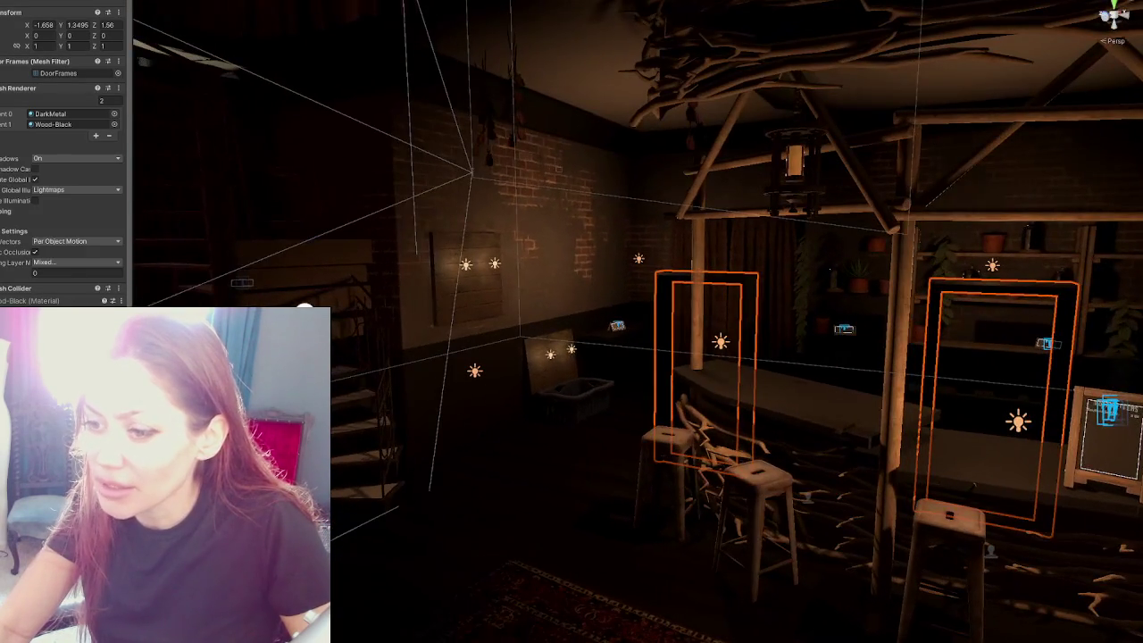
mouse_move(460, 411)
mouse_down()
mouse_move(568, 387)
mouse_move(386, 356)
mouse_up()
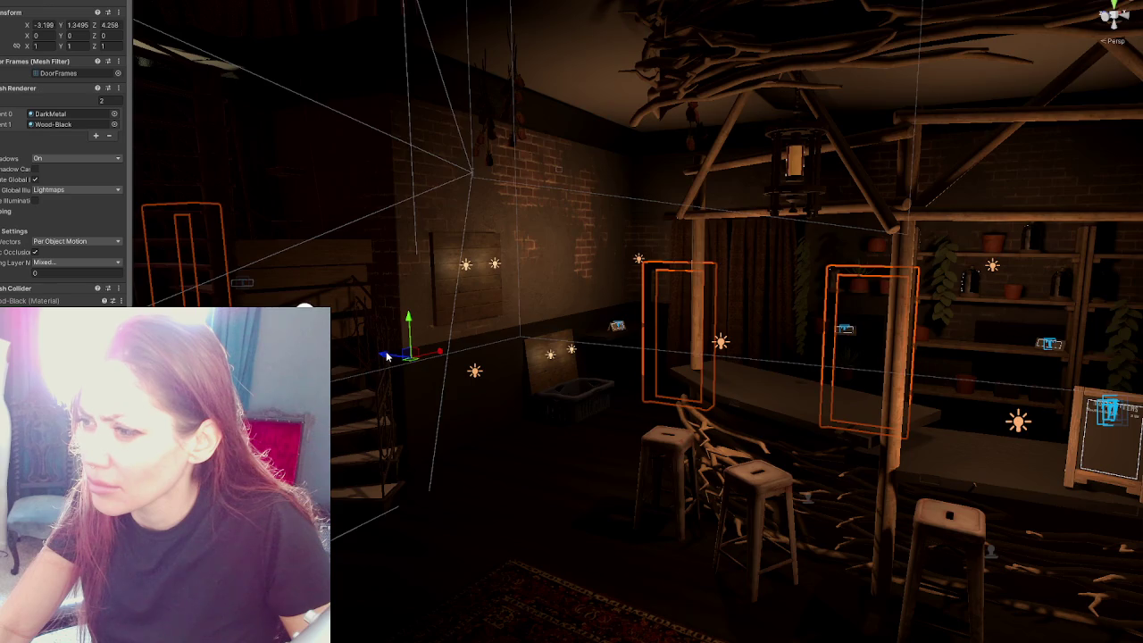
key(ctrl+z)
mouse_move(364, 344)
alt+mouse_down()
mouse_move(602, 378)
mouse_move(523, 285)
alt+mouse_up()
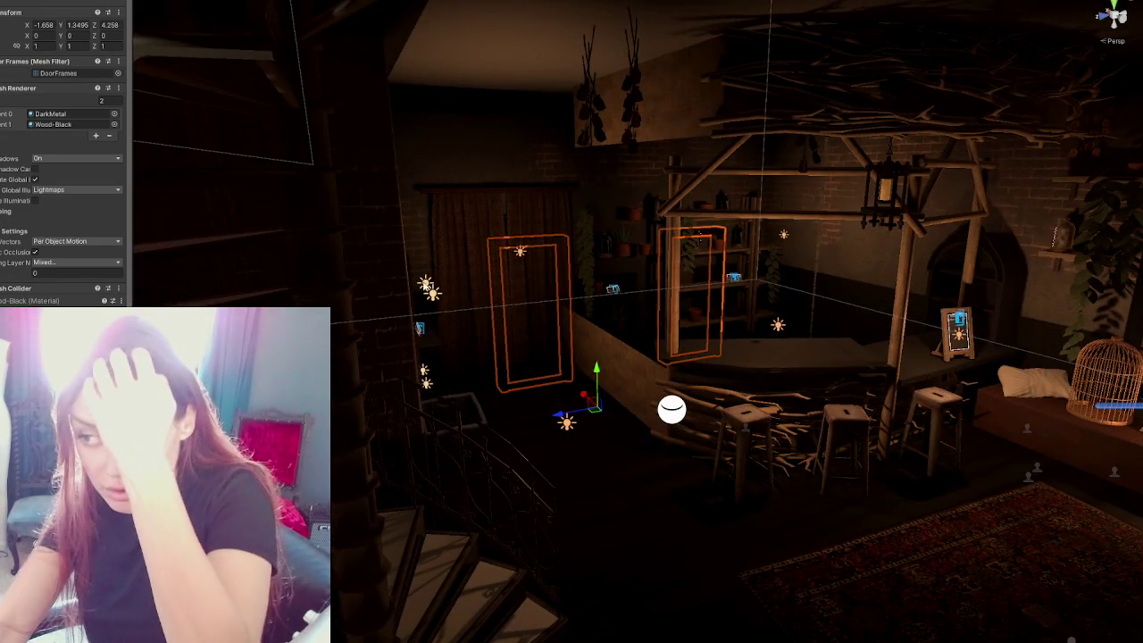
mouse_move(427, 268)
alt+mouse_down()
mouse_move(592, 255)
mouse_move(669, 110)
mouse_move(553, 354)
alt+mouse_up()
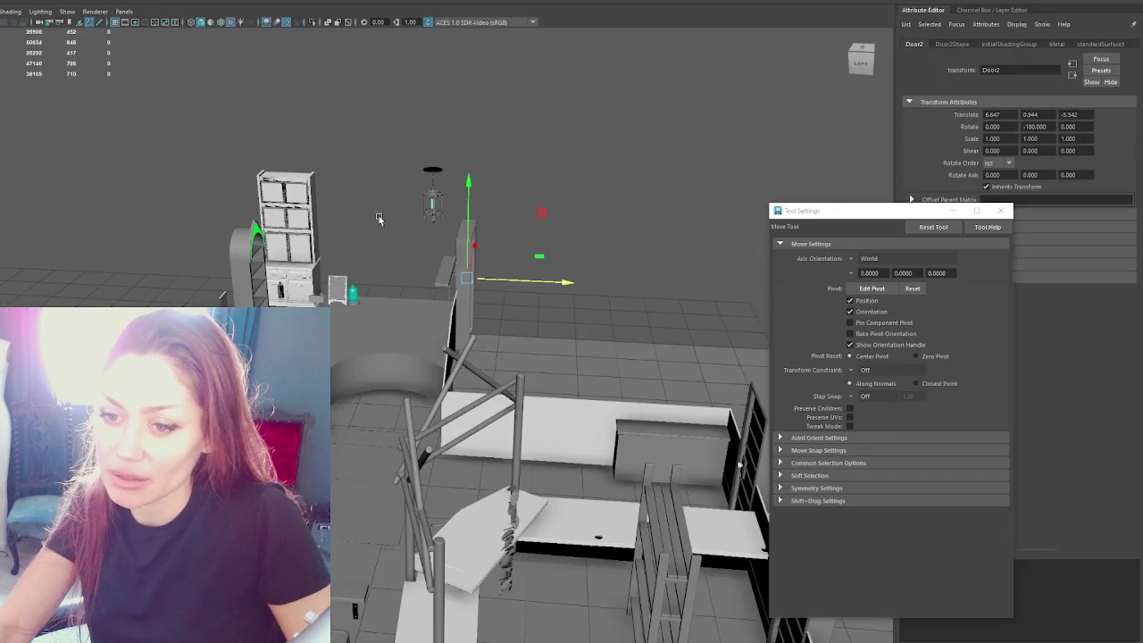
scroll(438, 280, down, 3)
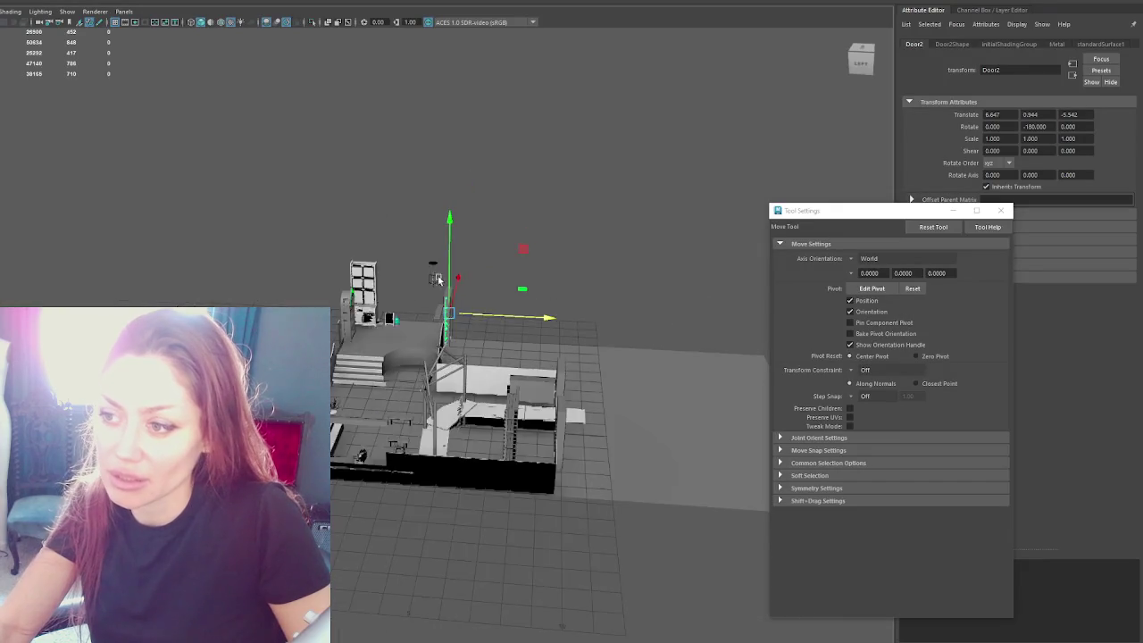
Step: Step through the DoorFrames group and rename frame polySurface286 to 'DoorFrame'
alt+drag(437, 280, 357, 264)
scroll(357, 259, up, 5)
key(Up)
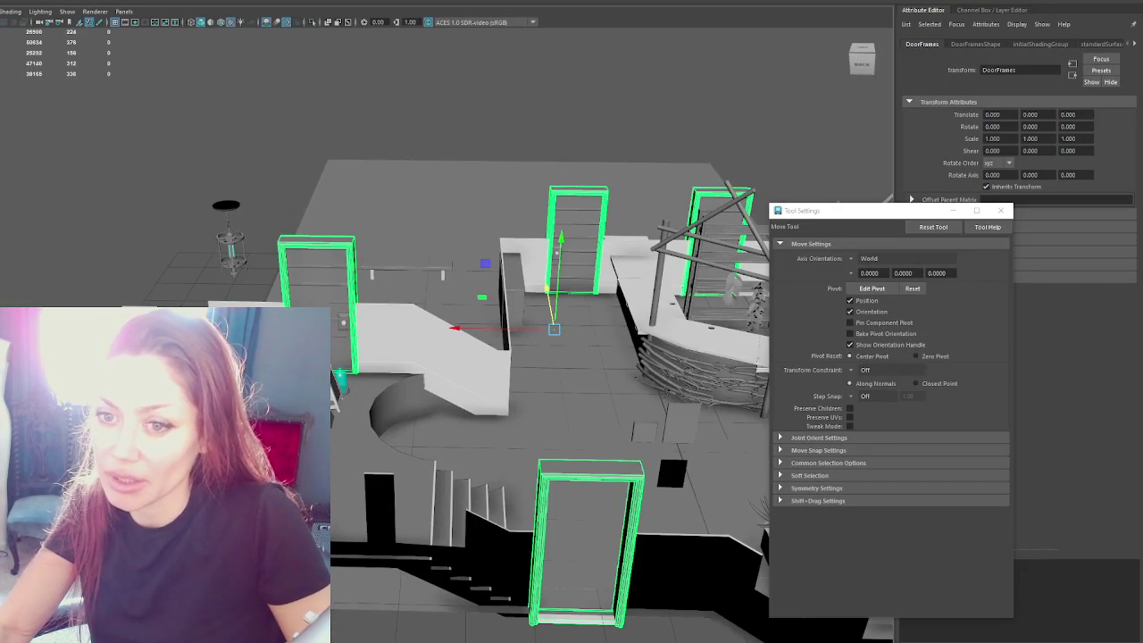
key(Down)
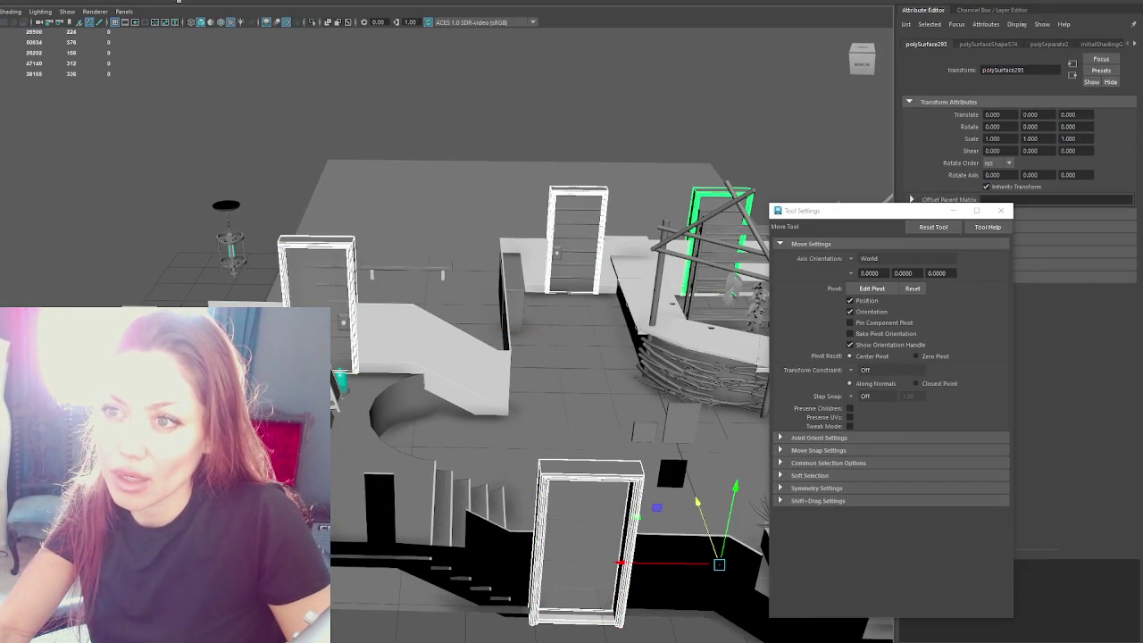
key(Left)
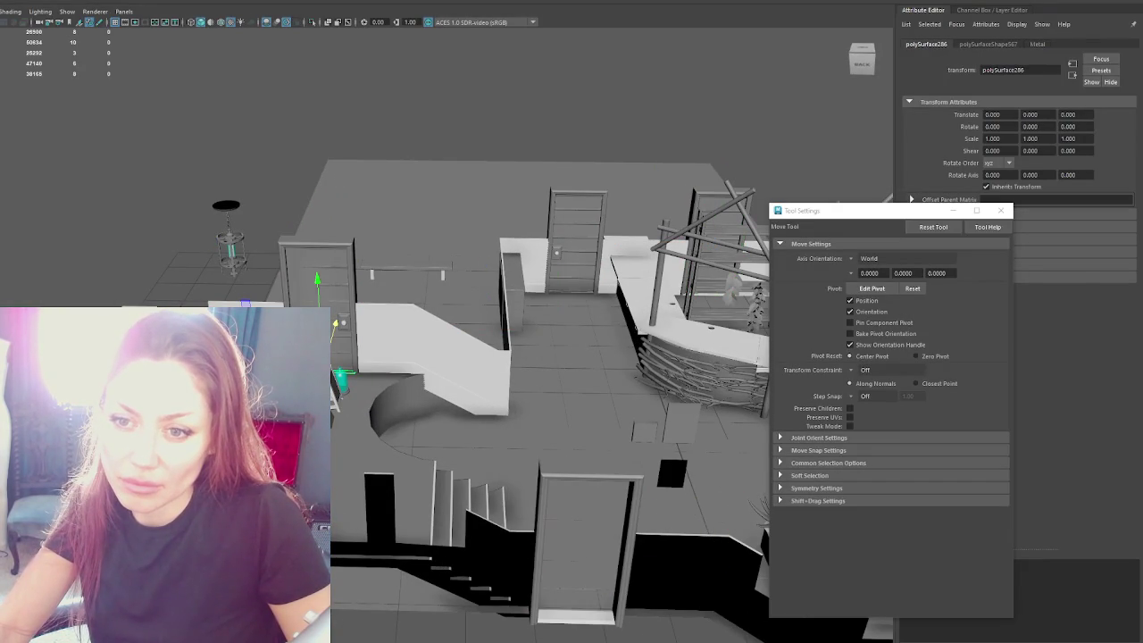
key(Right)
click(13, 11)
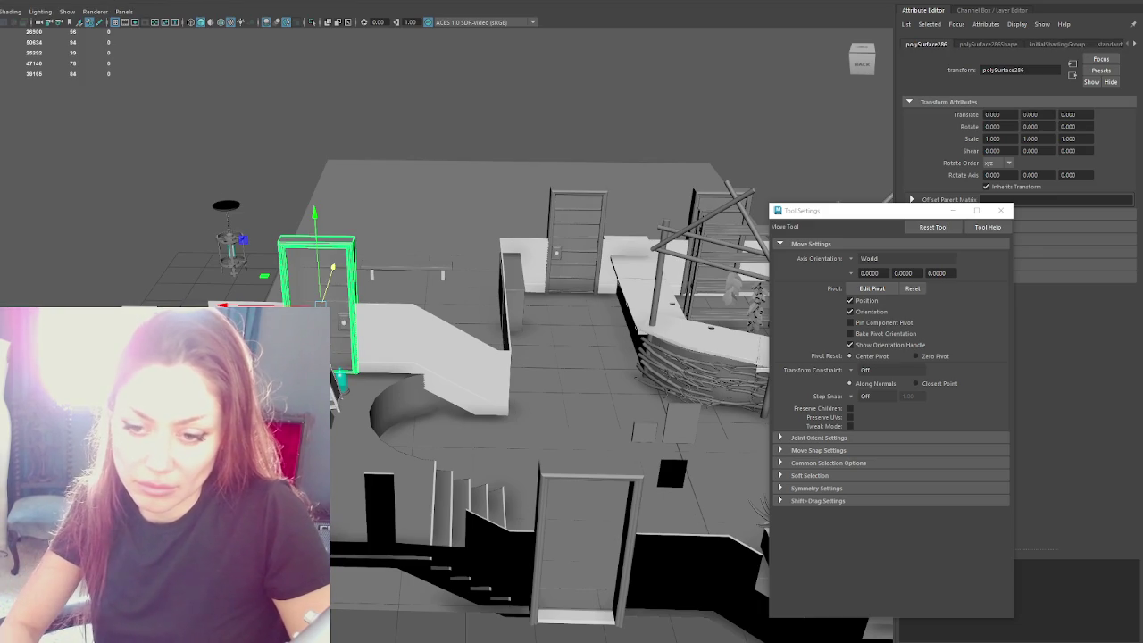
text(DoorFrame)
key(Return)
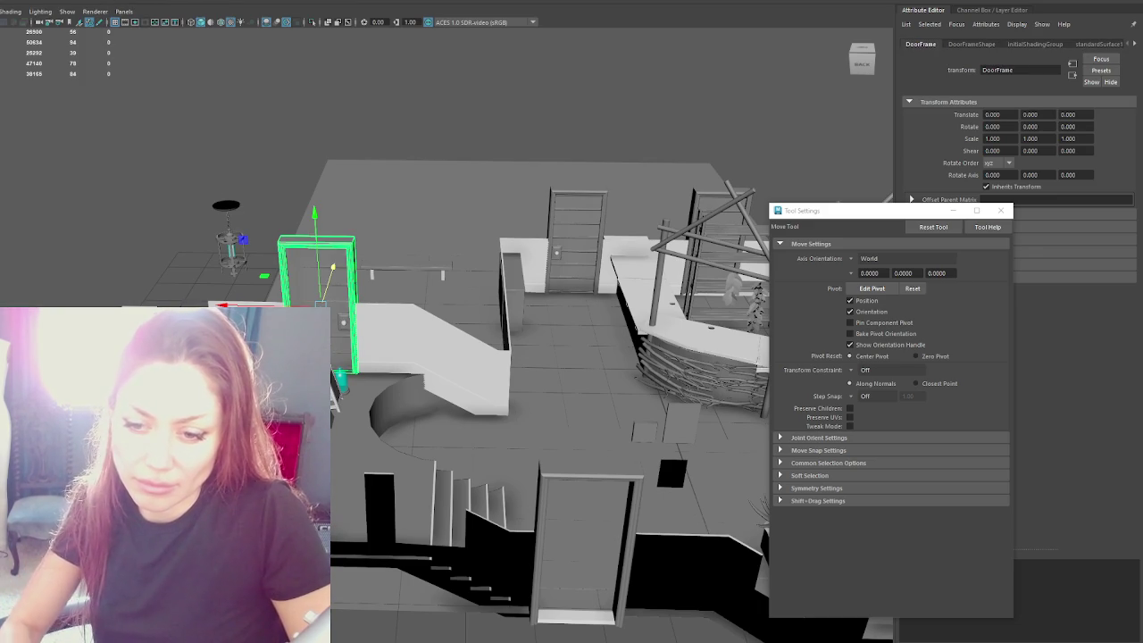
click(971, 44)
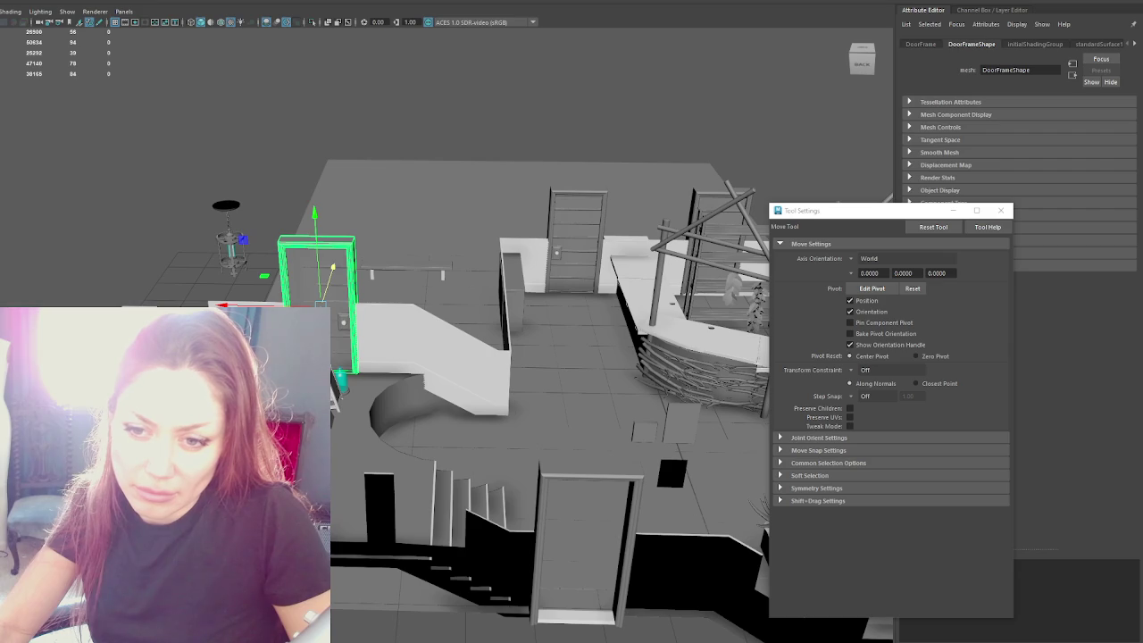
Step: Inspect the other three door frames and the railing bar, then clear the selection
click(572, 375)
click(578, 232)
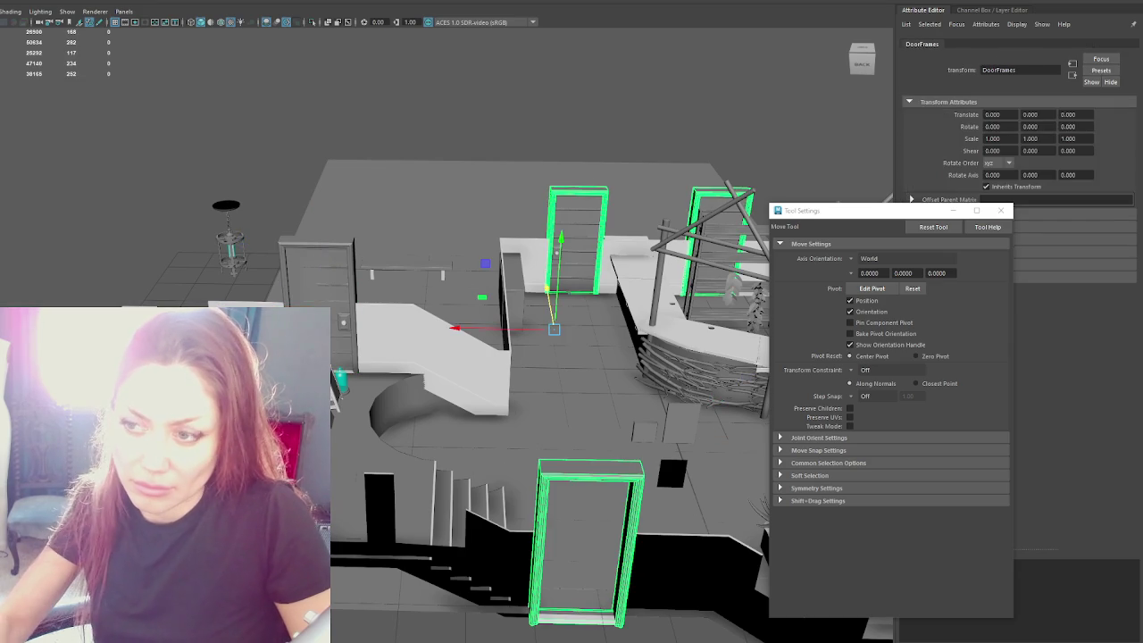
click(625, 384)
click(688, 357)
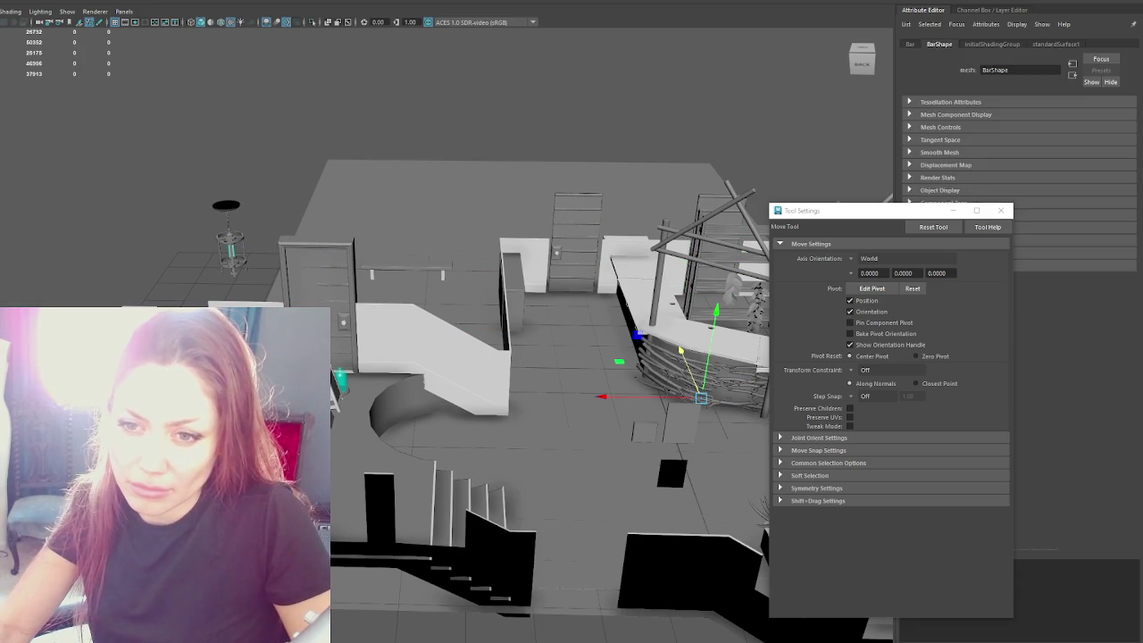
click(572, 393)
click(535, 107)
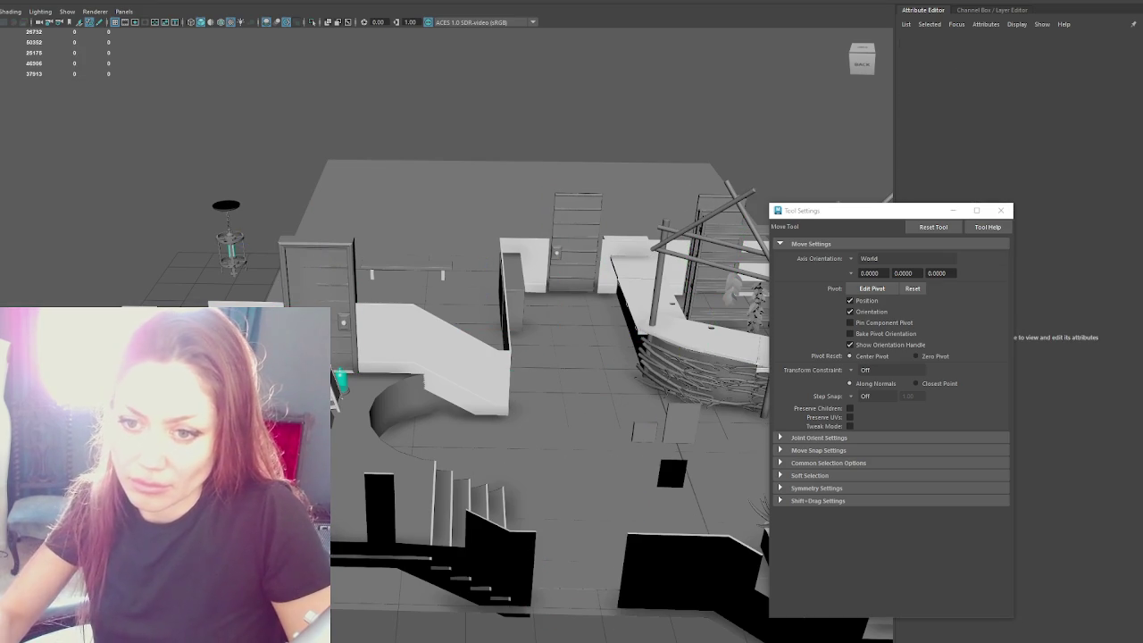
Step: Check the Upper_Floor_Box, green light and Ladder4, hide the floor, and select the Flap_Door
click(487, 102)
drag(487, 35, 507, 50)
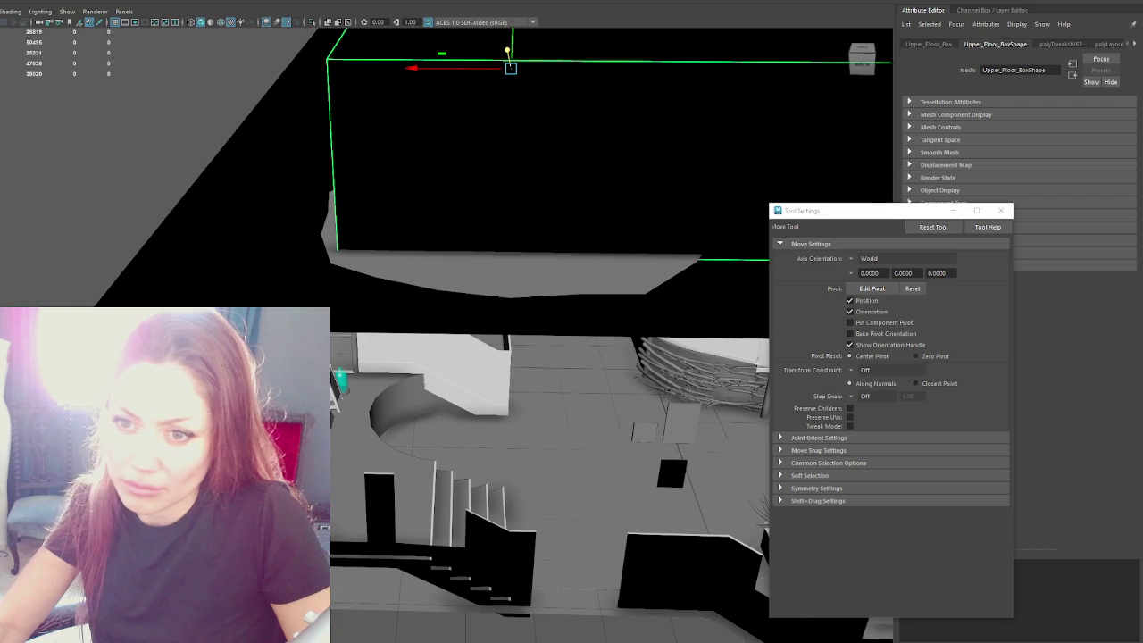
key(ctrl+z)
click(724, 353)
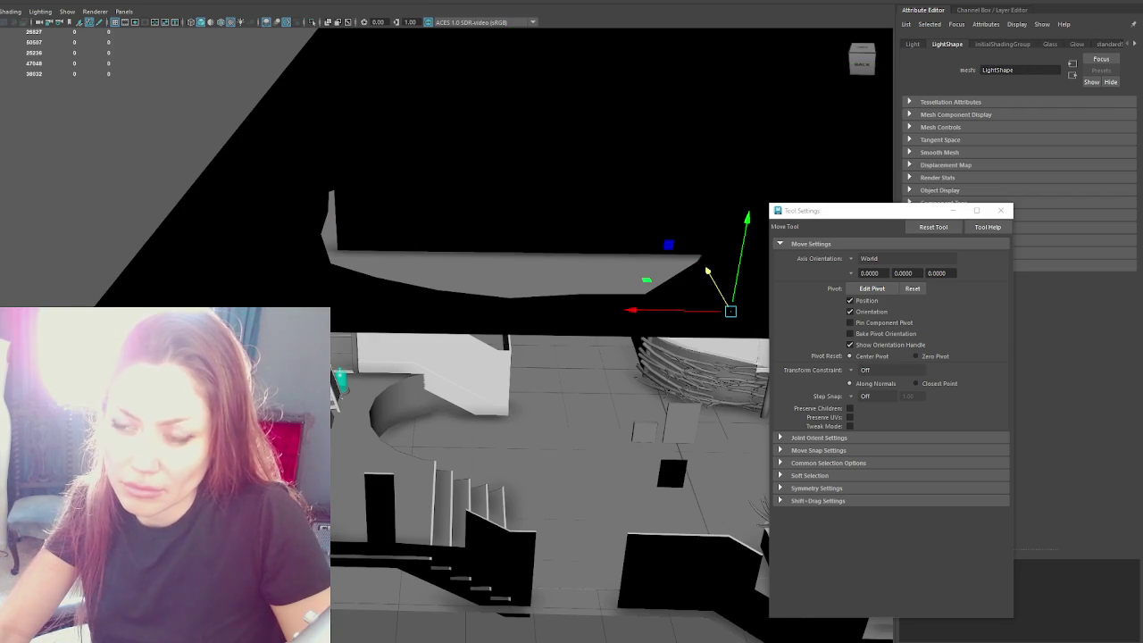
click(724, 358)
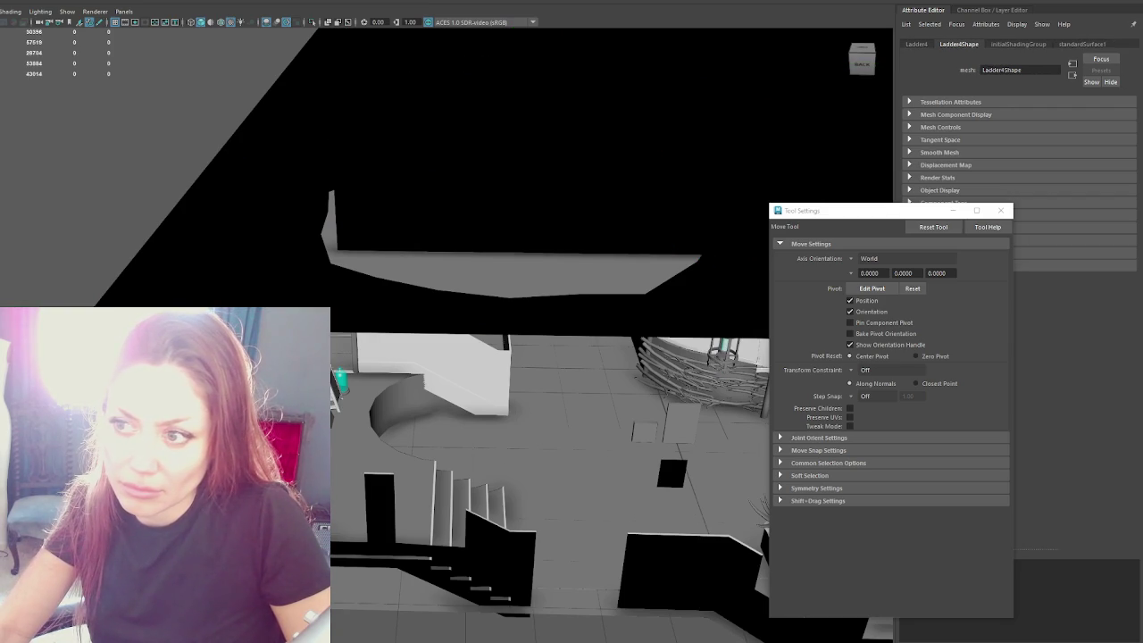
key(ctrl+h)
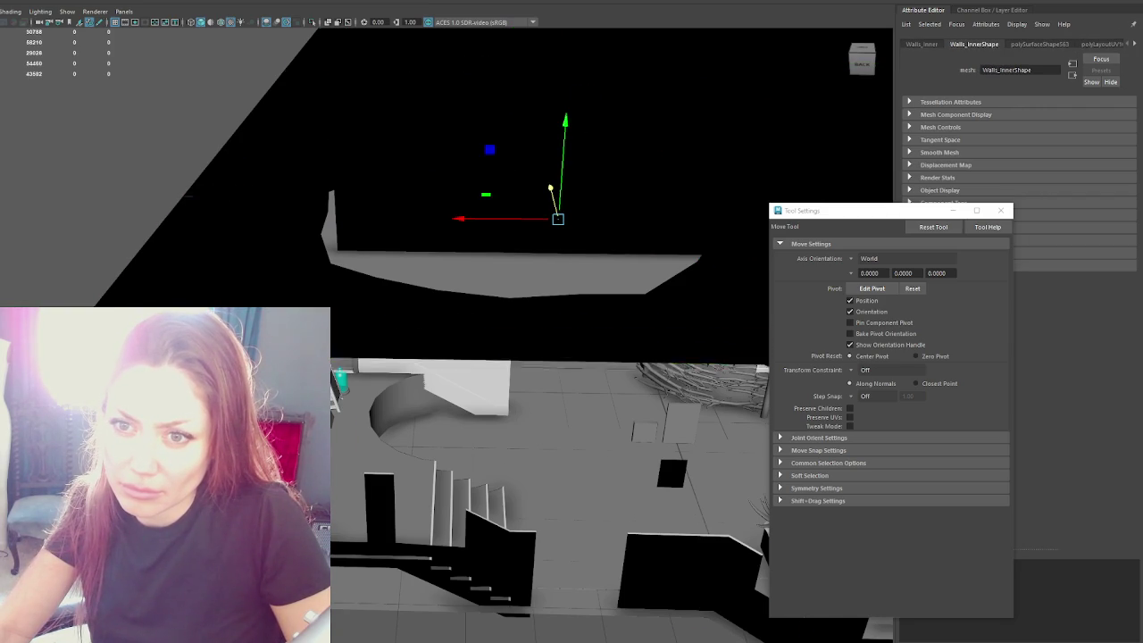
click(348, 464)
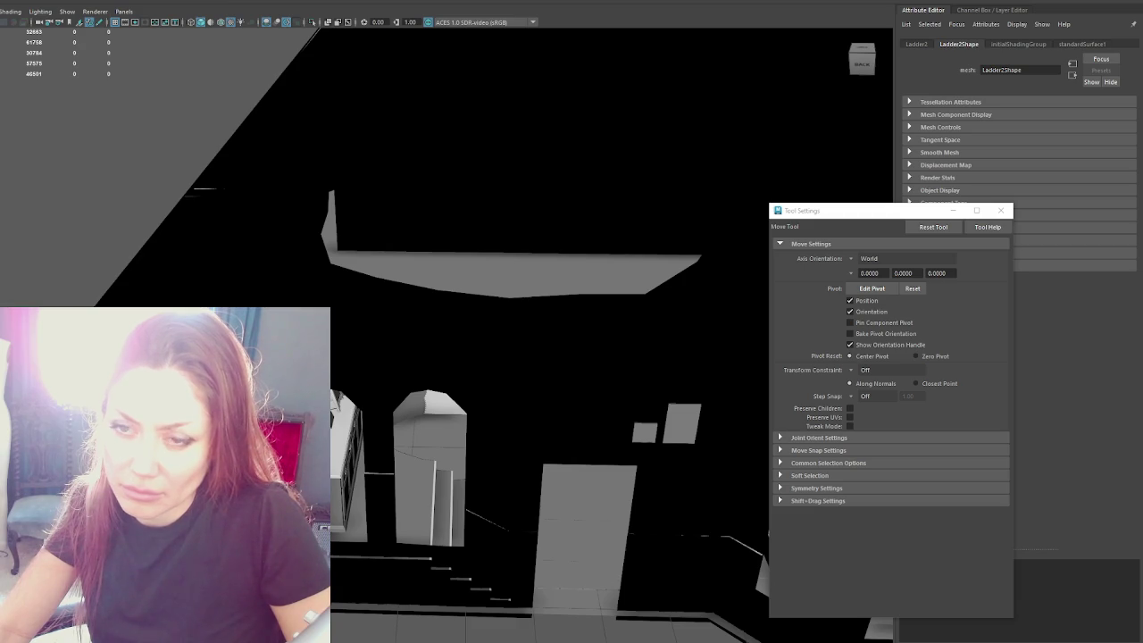
Step: Frame Window_Beam, tour the room past the barstool, and select the top Apothecary group
key(f)
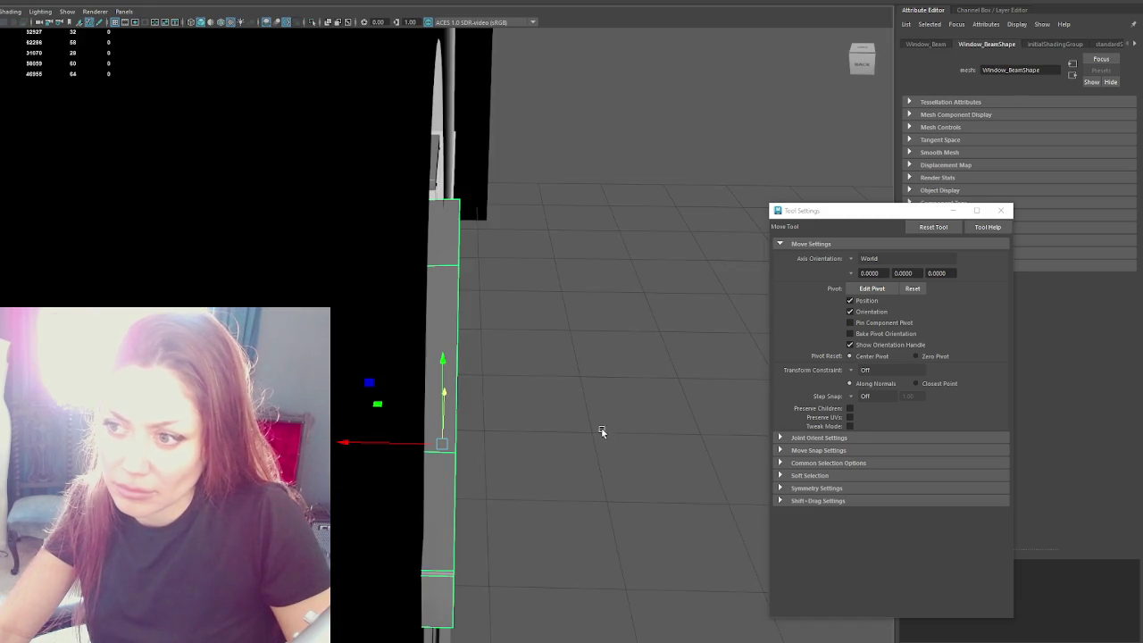
scroll(81, 160, down, 3)
scroll(81, 160, down, 2)
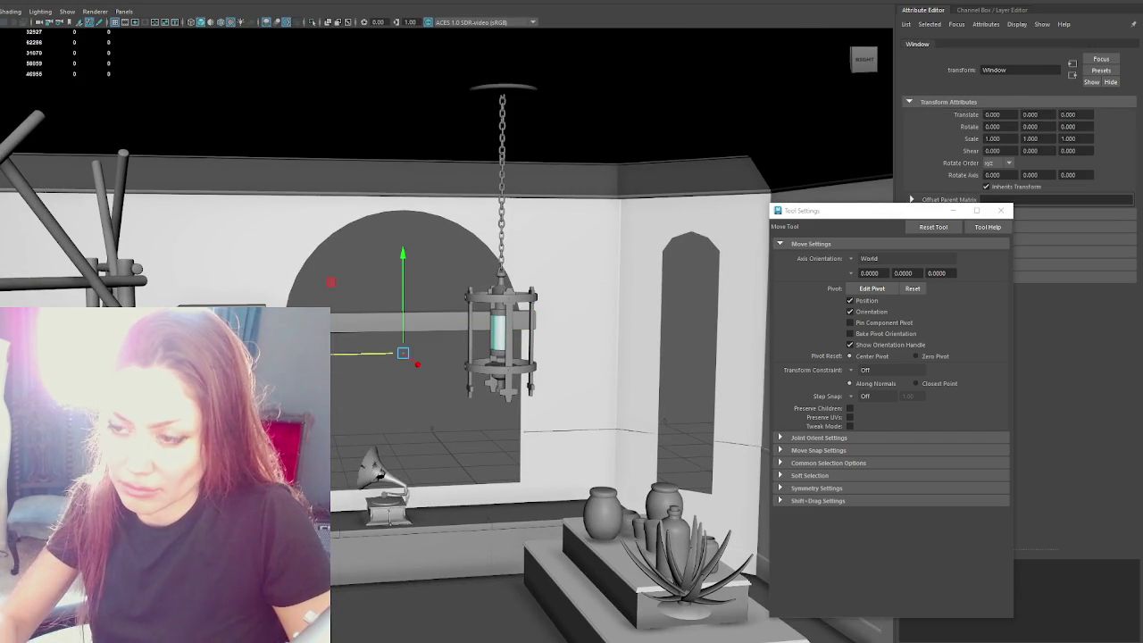
alt+middle_drag(430, 333, 484, 291)
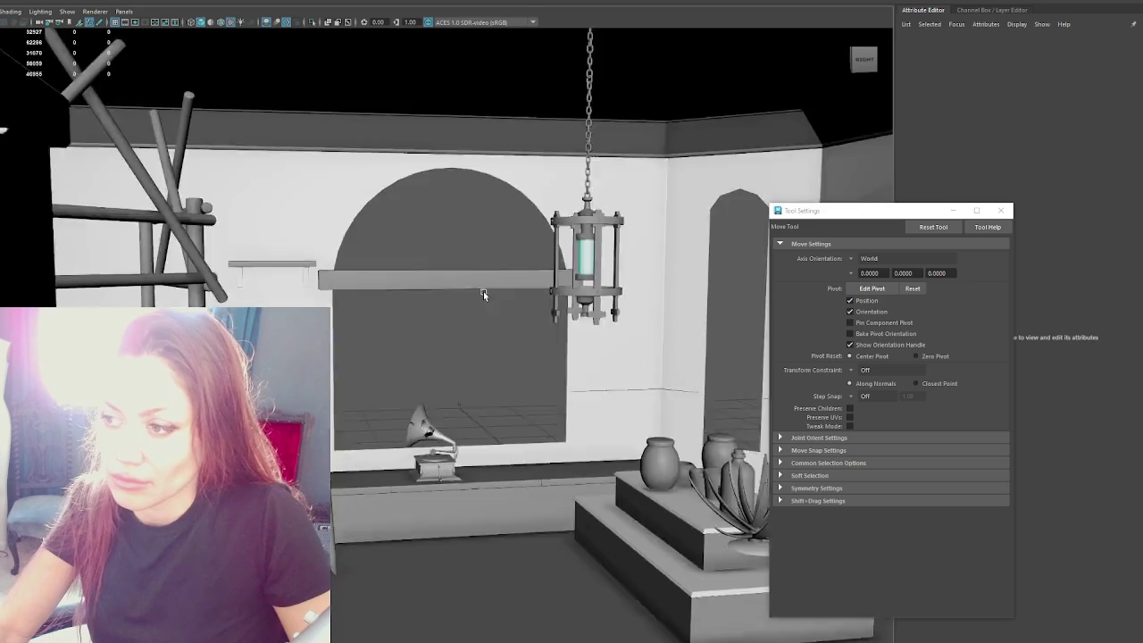
mouse_move(483, 291)
alt+mouse_down()
mouse_move(326, 284)
mouse_move(496, 327)
mouse_move(314, 283)
alt+mouse_up()
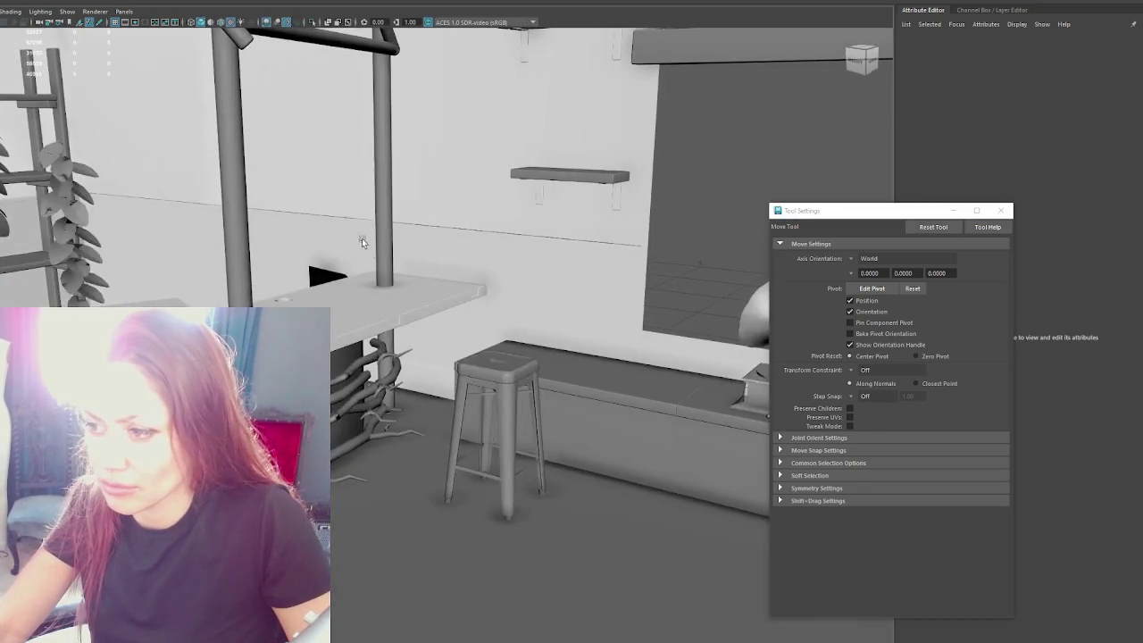
click(497, 371)
alt+drag(37, 239, 334, 298)
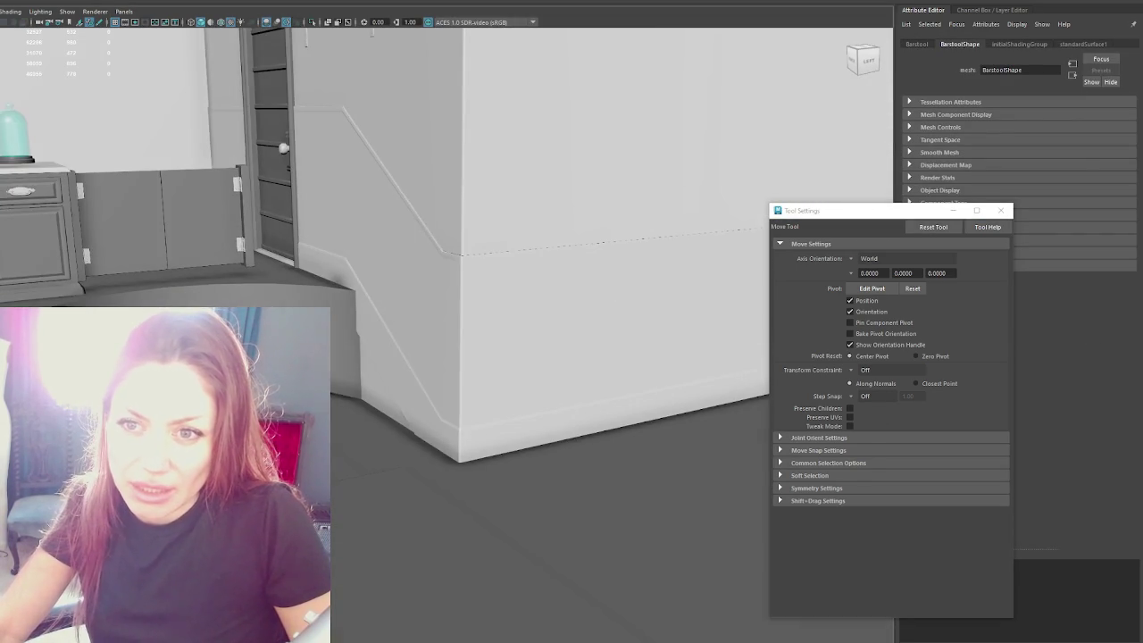
click(396, 265)
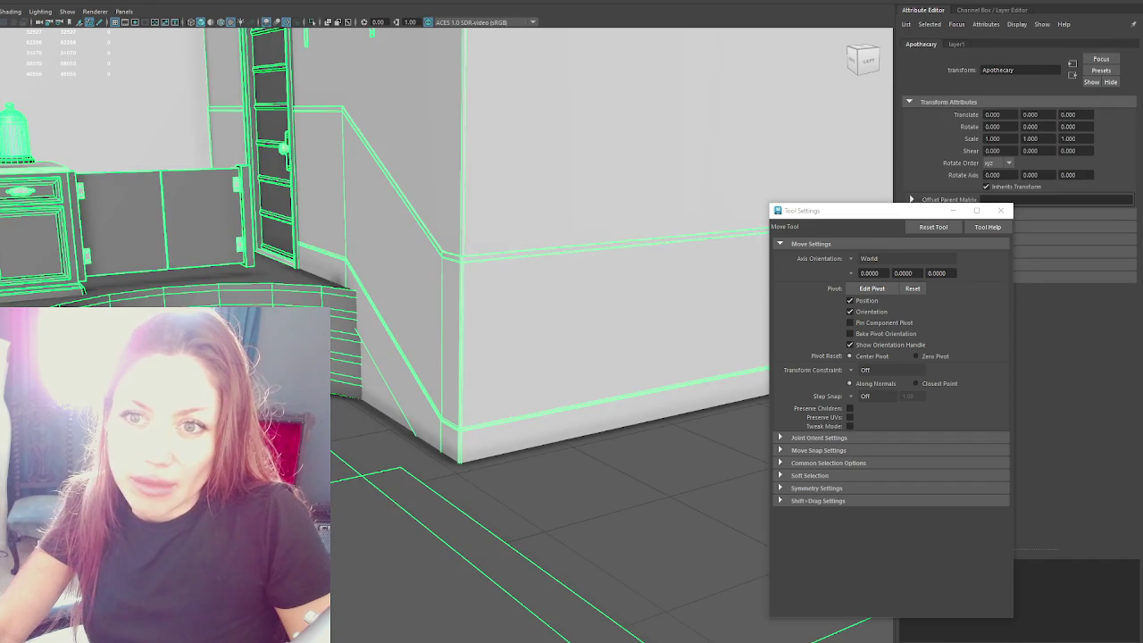
Step: Export the Apothecary group over Apothecary.fbx, confirm replacing it, and select the reimported model in Unity
click(625, 393)
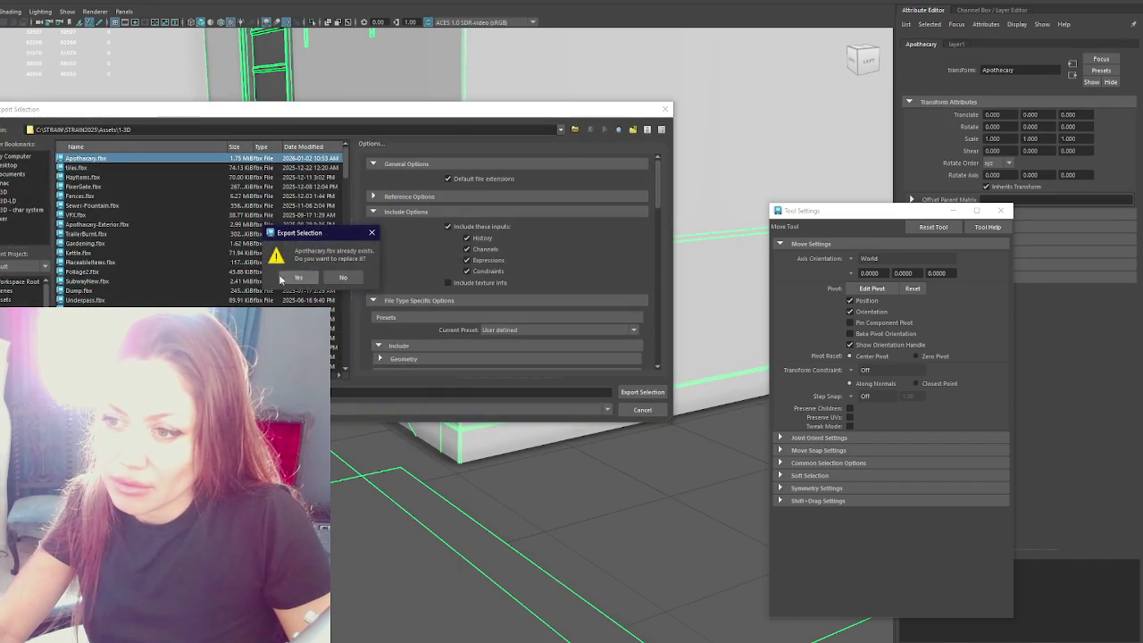
click(283, 277)
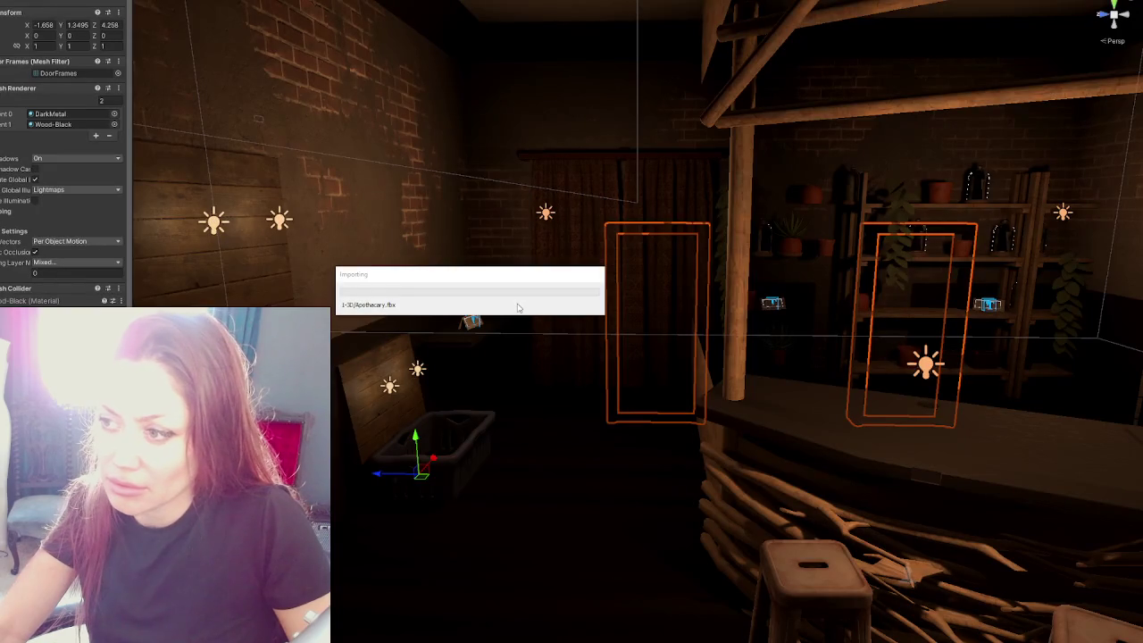
scroll(522, 303, down, 5)
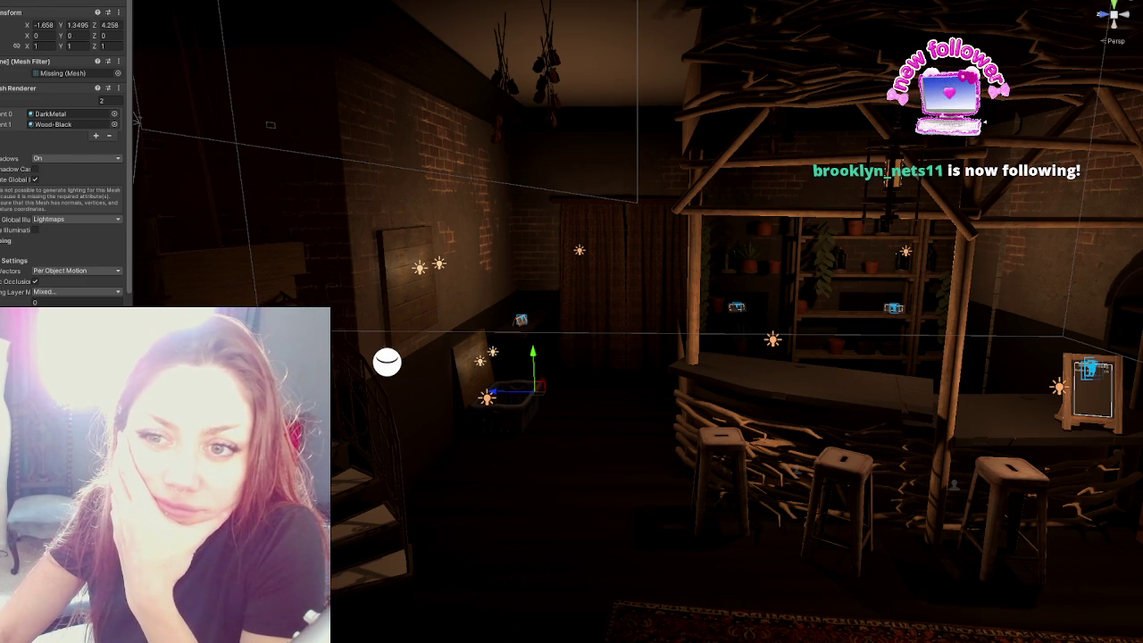
click(156, 111)
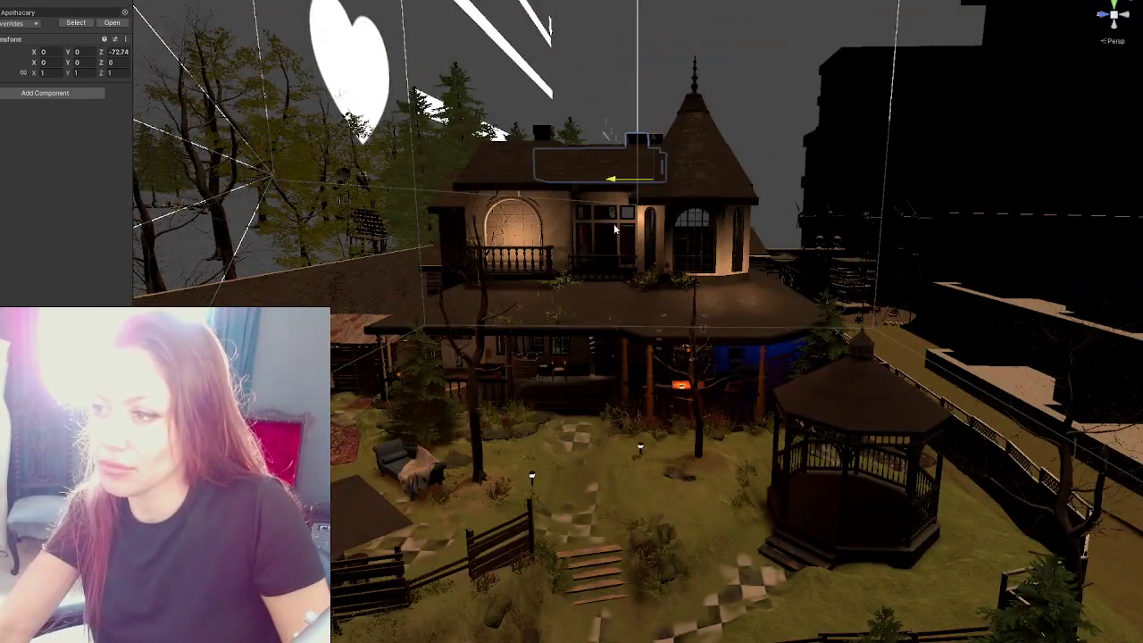
Step: Rotate the Apothecary model 90° on Y and drag it down onto the house
right_drag(614, 224, 697, 224)
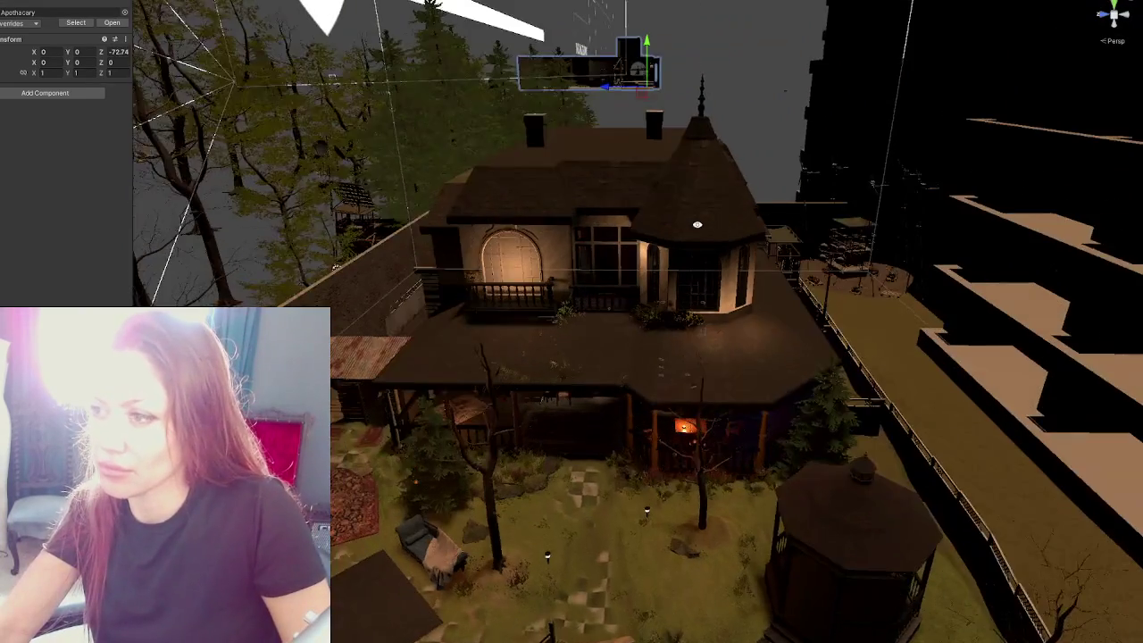
middle_drag(694, 71, 604, 248)
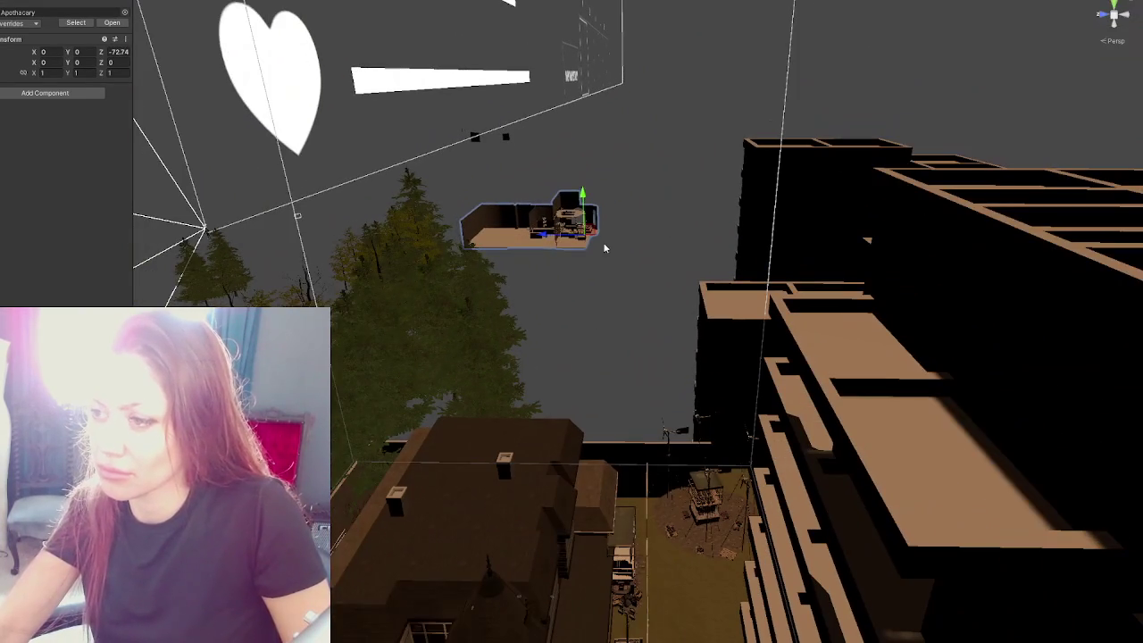
drag(604, 248, 479, 256)
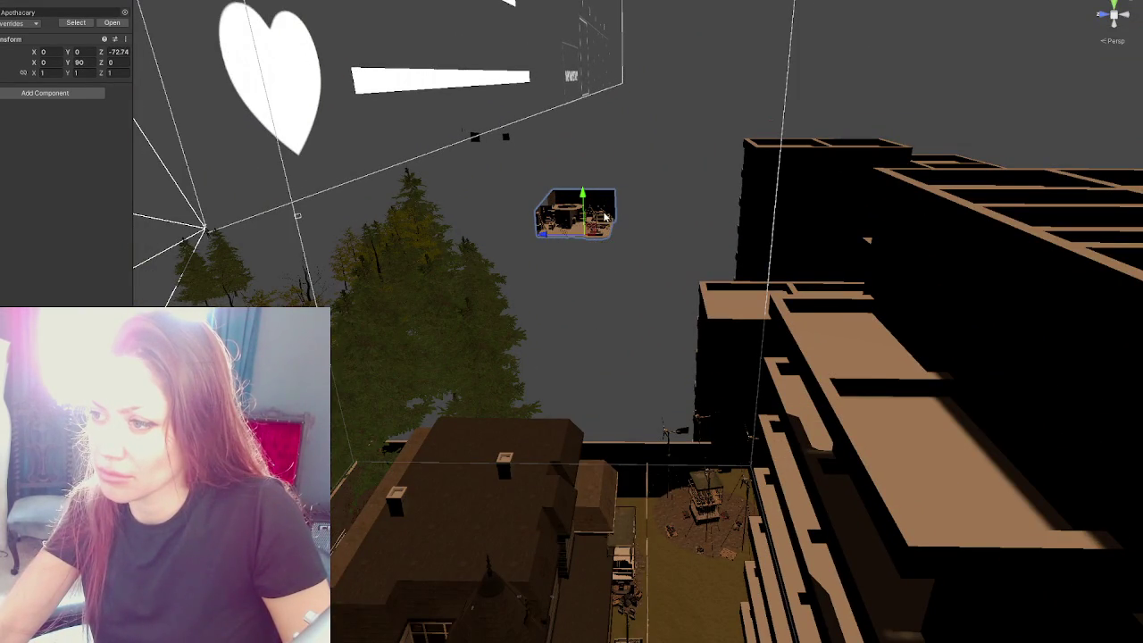
mouse_move(603, 225)
right_down()
mouse_move(576, 260)
mouse_move(740, 204)
right_up()
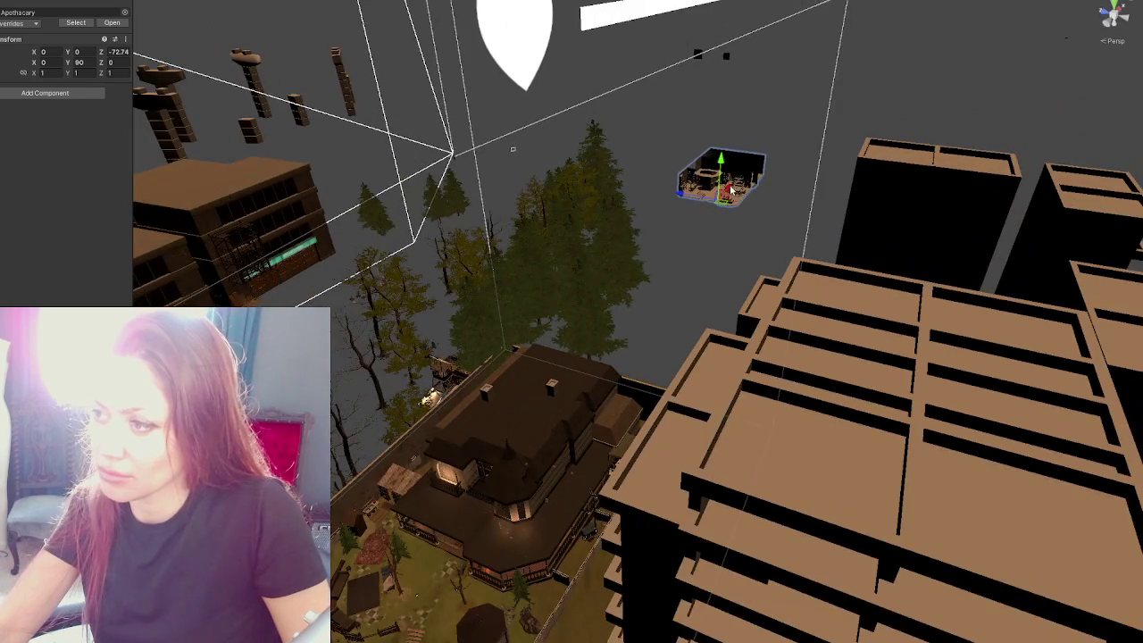
drag(732, 190, 500, 456)
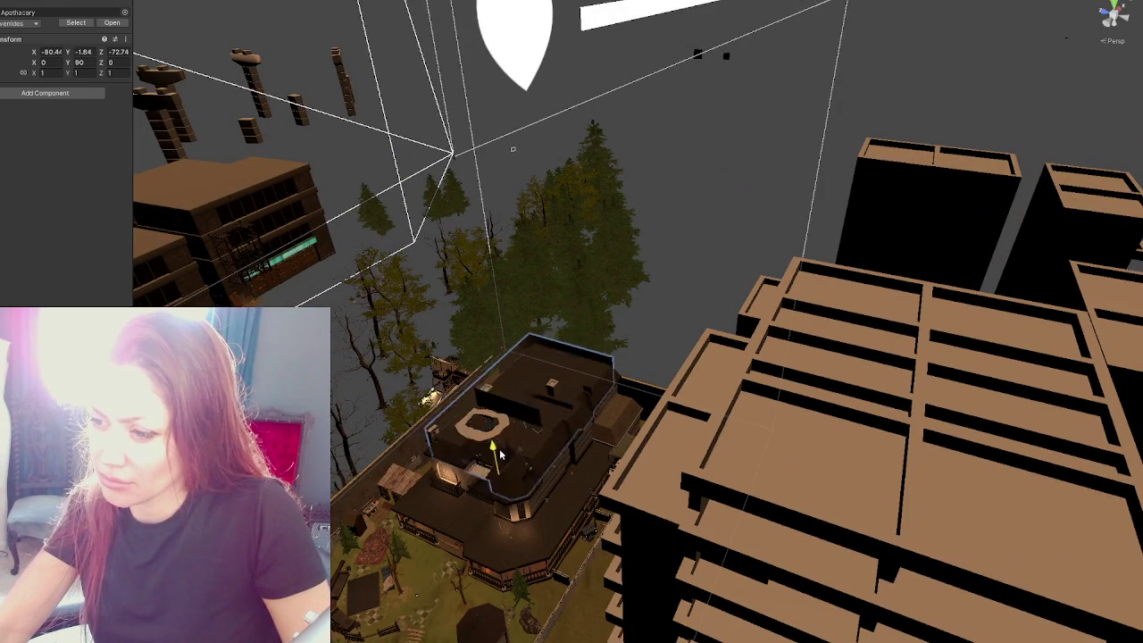
Step: Nudge the Apothecary model along Y, X and Z to -81.09, -13.56, -73.30
key(f)
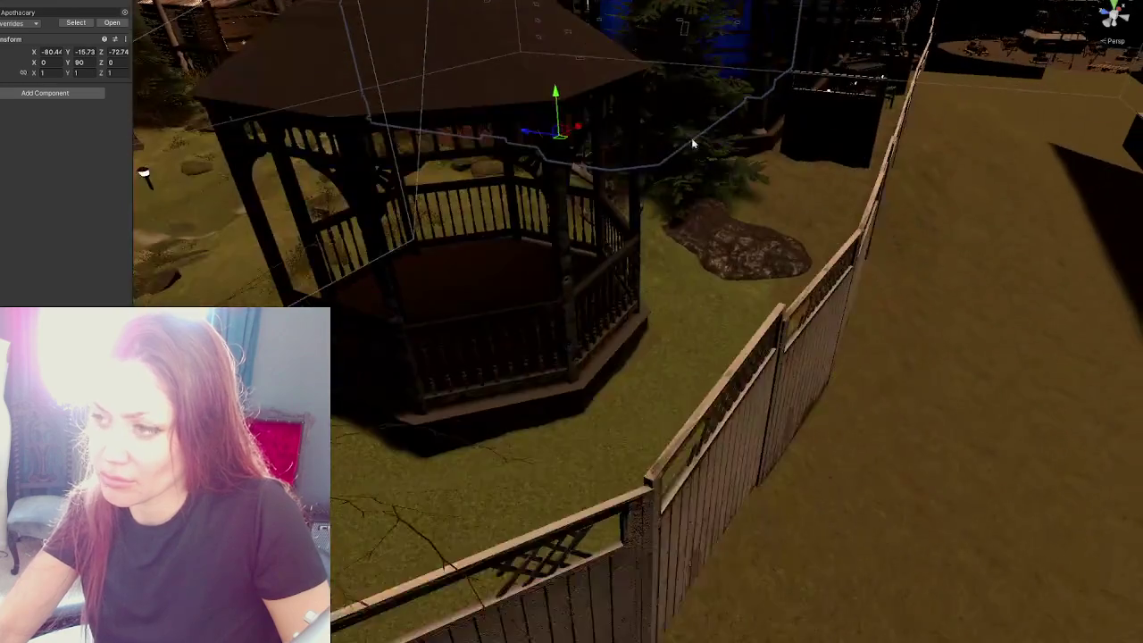
key(f)
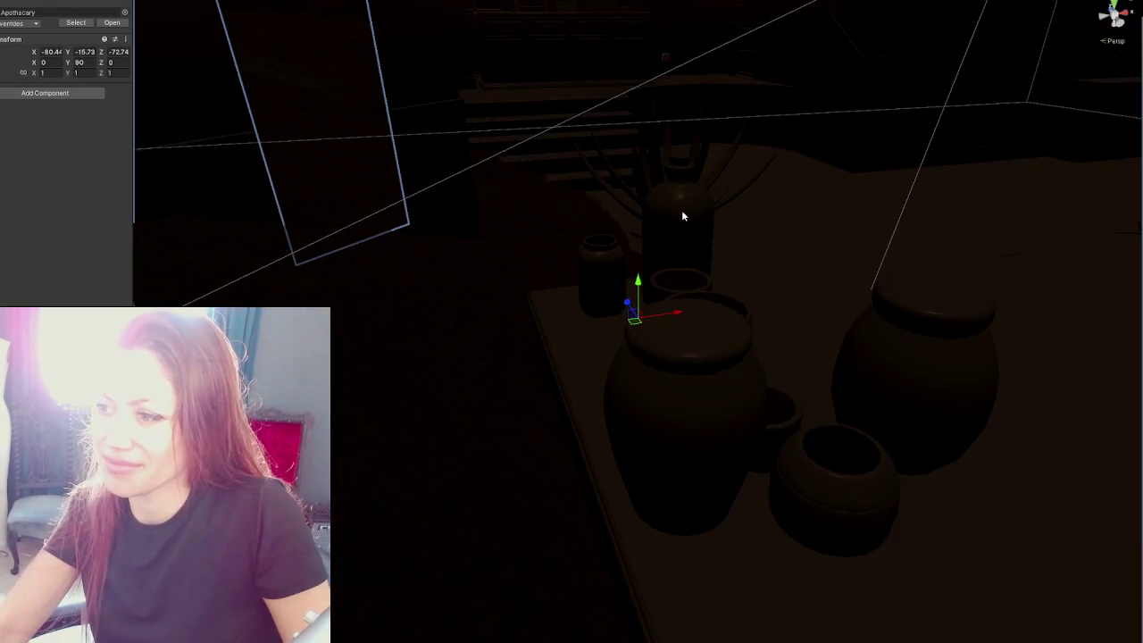
mouse_move(638, 285)
mouse_down()
mouse_move(623, 170)
mouse_move(651, 56)
mouse_up()
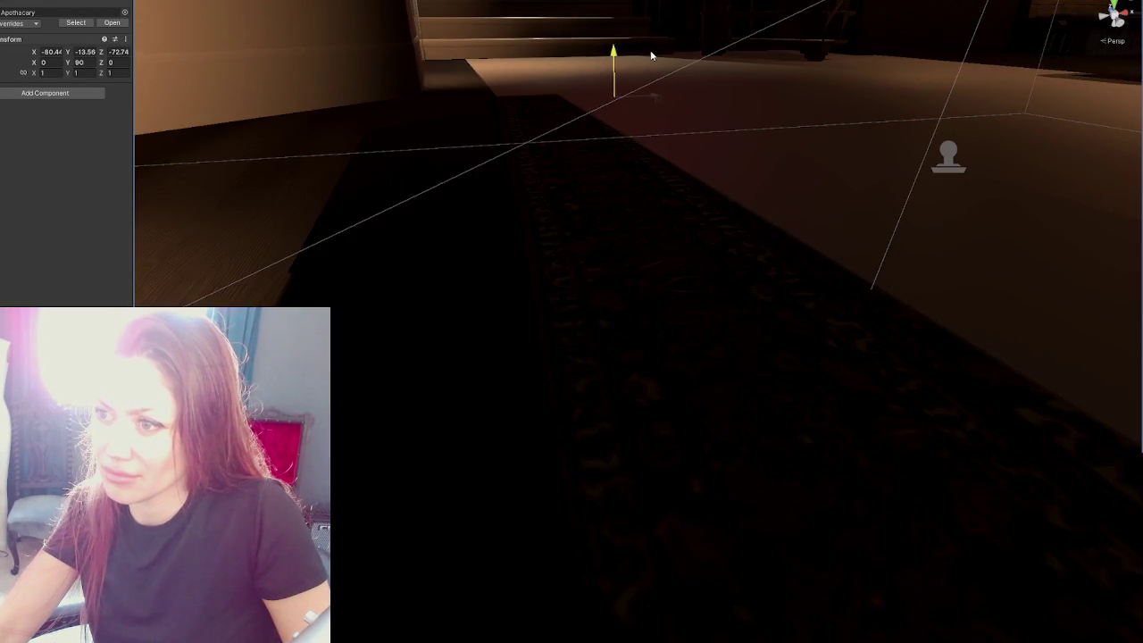
key(f)
drag(685, 231, 610, 239)
middle_drag(610, 239, 687, 224)
mouse_move(706, 223)
mouse_down()
mouse_move(680, 230)
mouse_move(692, 236)
mouse_up()
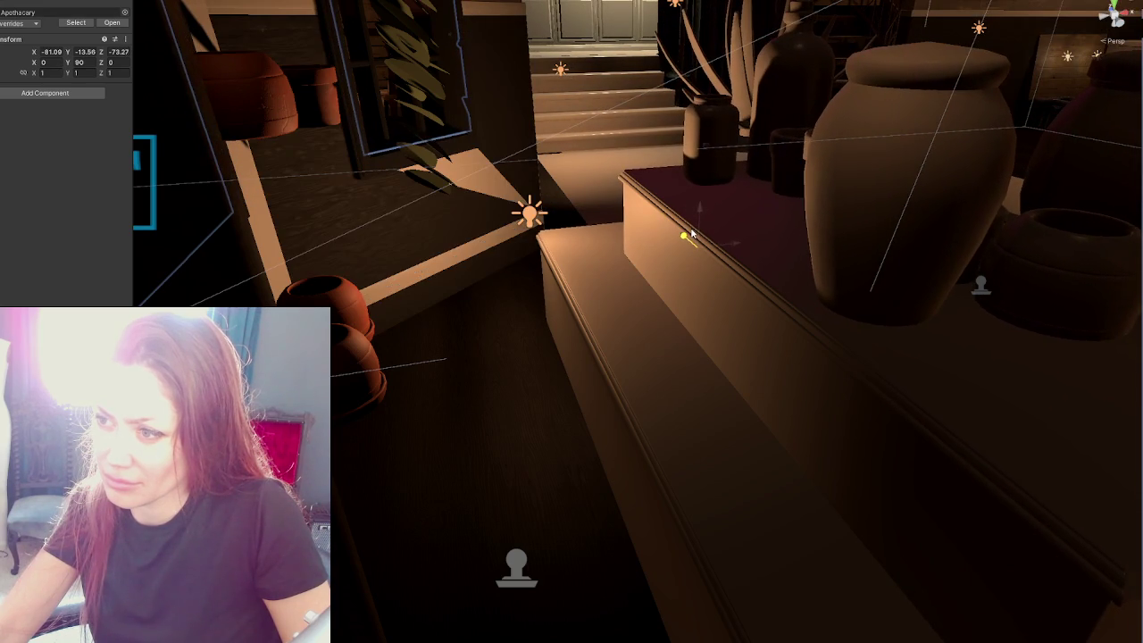
middle_drag(692, 236, 474, 359)
mouse_move(474, 359)
right_down()
mouse_move(592, 324)
mouse_move(777, 334)
mouse_move(590, 323)
mouse_move(687, 410)
right_up()
Step: Inspect the Island and counter top meshes, ending with the left counter top piece selected
click(569, 302)
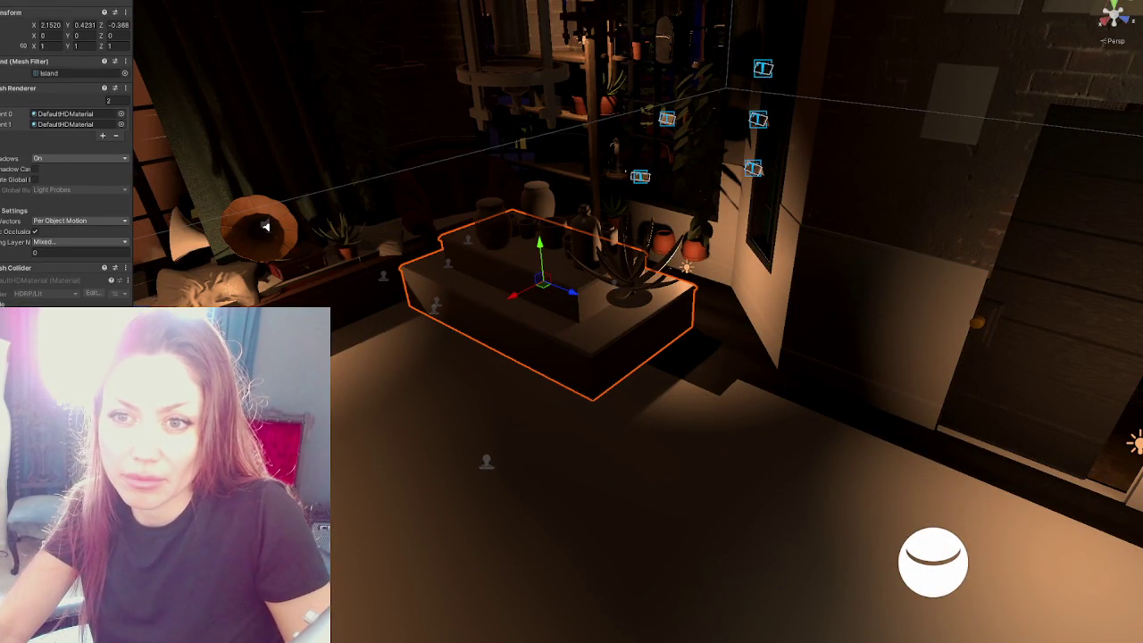
click(532, 273)
mouse_move(702, 294)
right_down()
mouse_move(651, 308)
mouse_move(273, 270)
right_up()
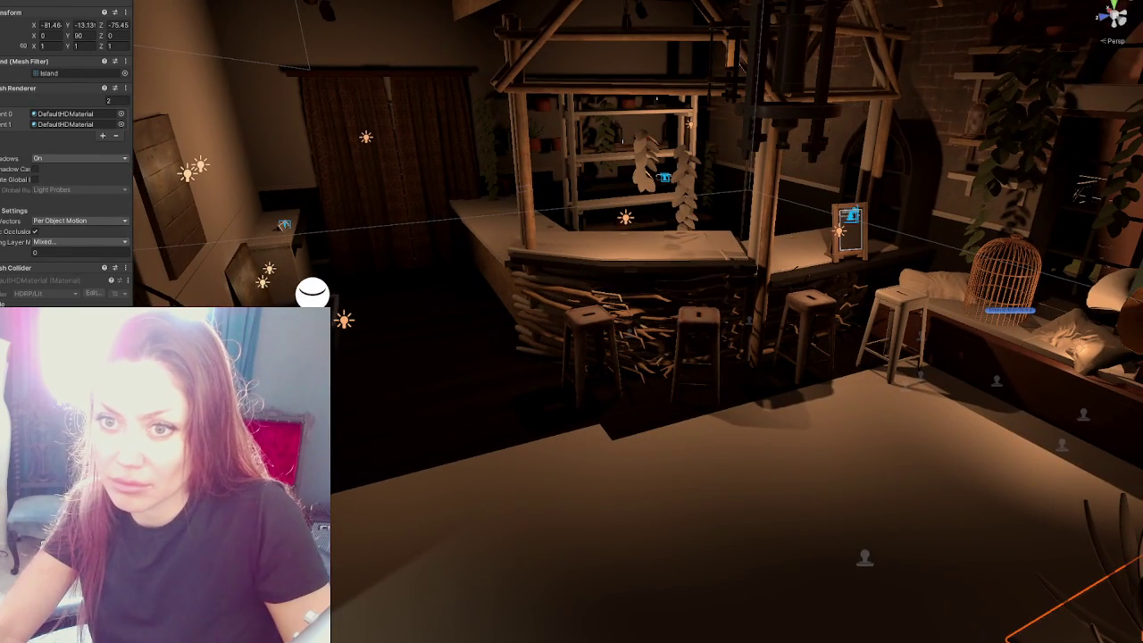
click(1112, 196)
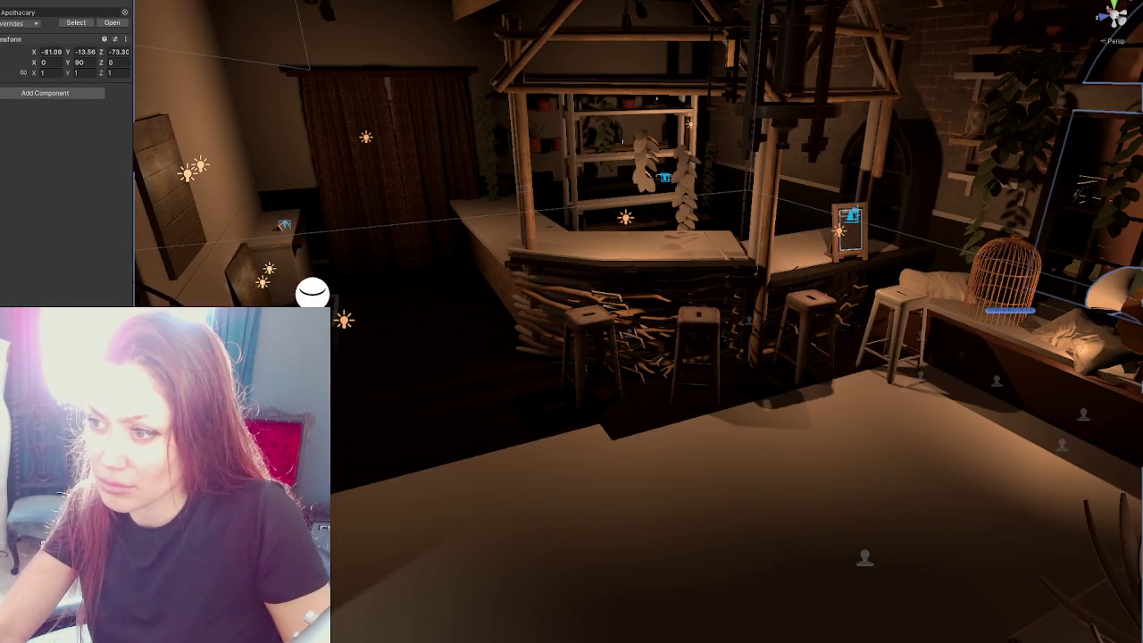
click(490, 241)
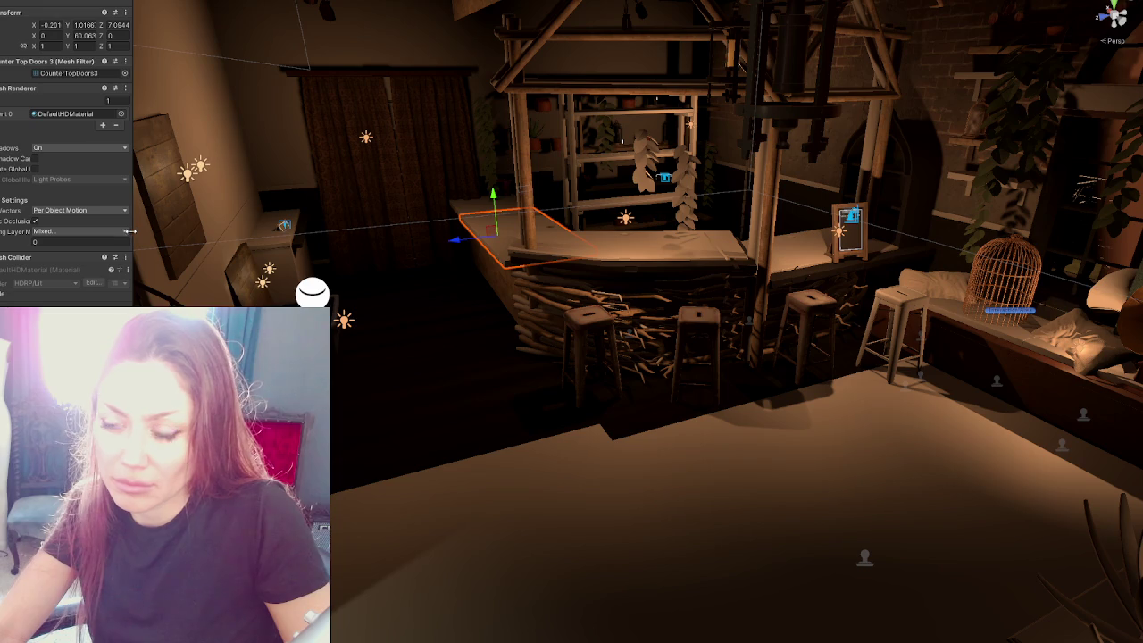
shift+click(786, 259)
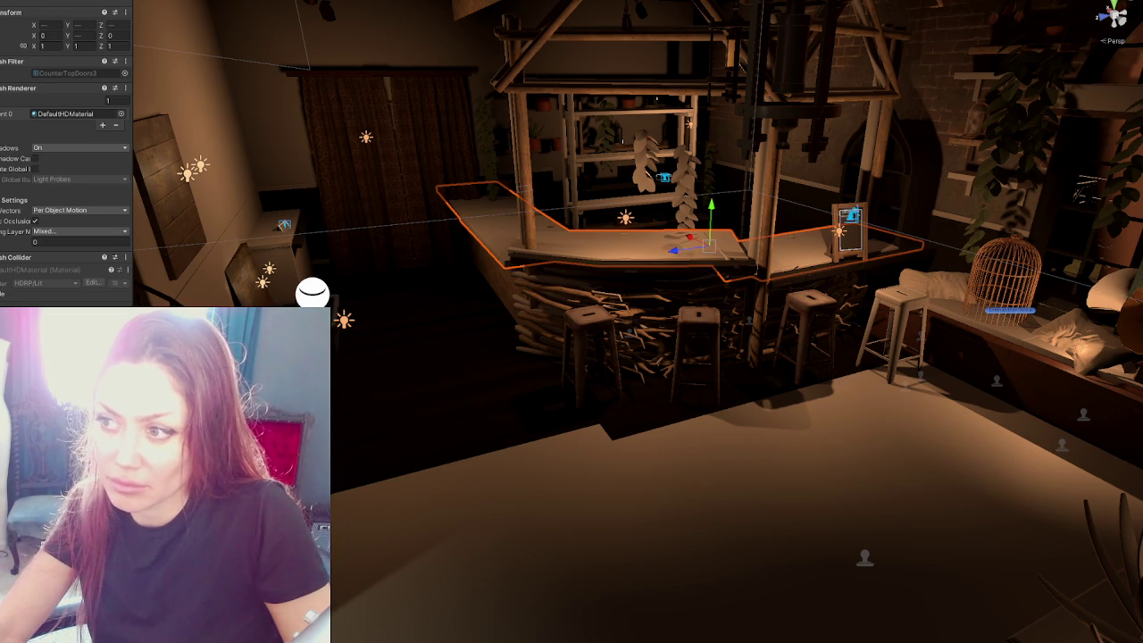
key(ctrl+z)
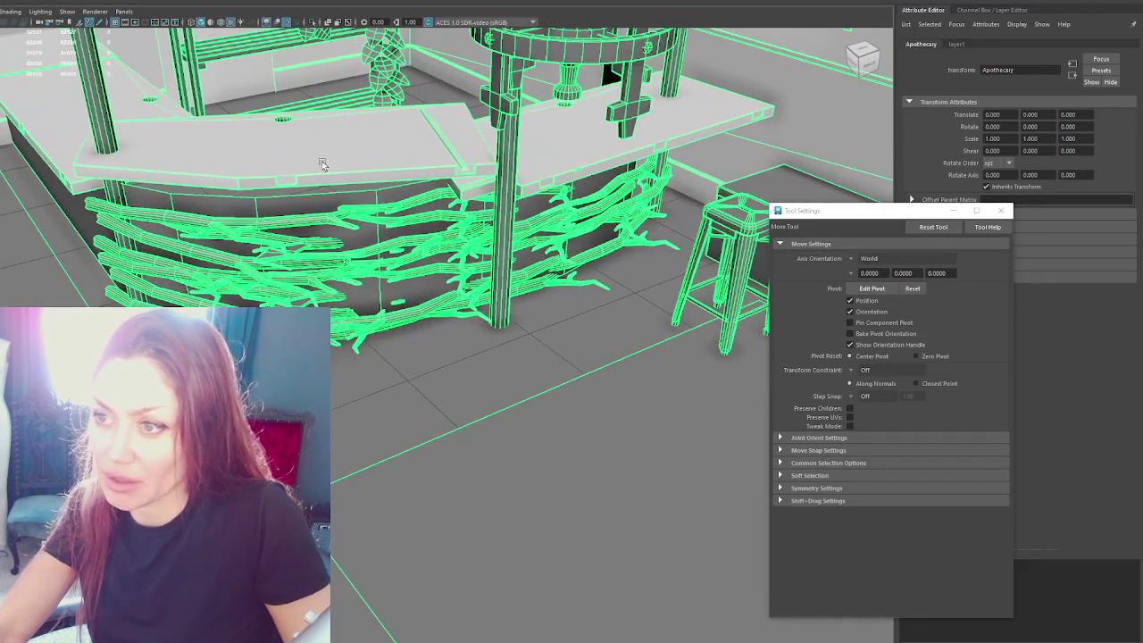
Step: Select CounterTopDoors2 and CounterTopDoors and view the countertop's shape attributes
click(27, 96)
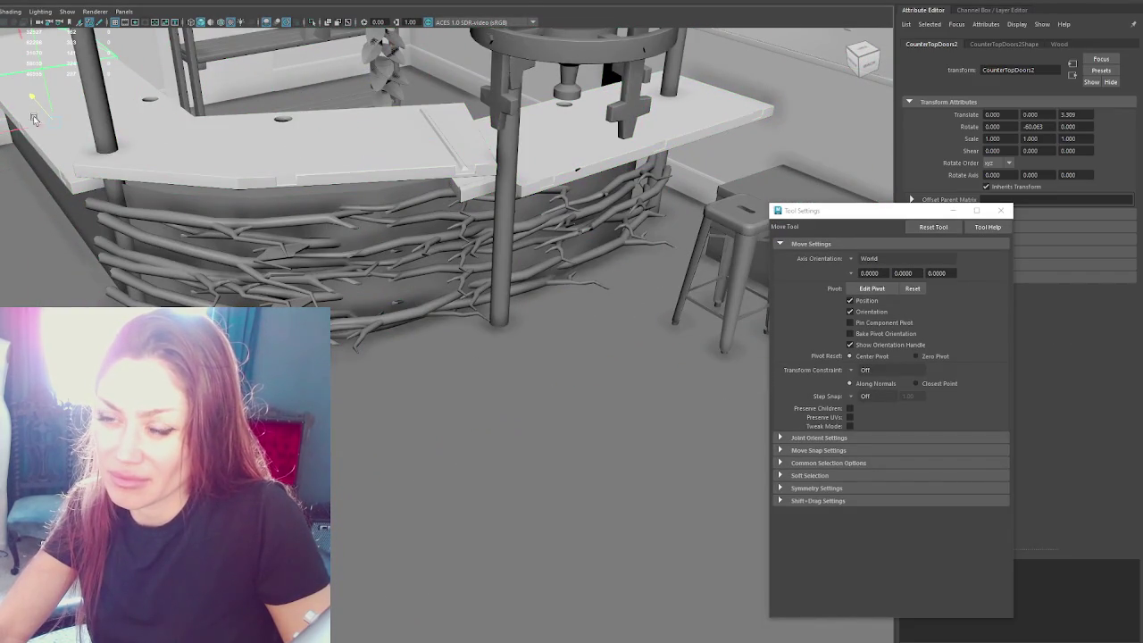
key(q)
click(496, 145)
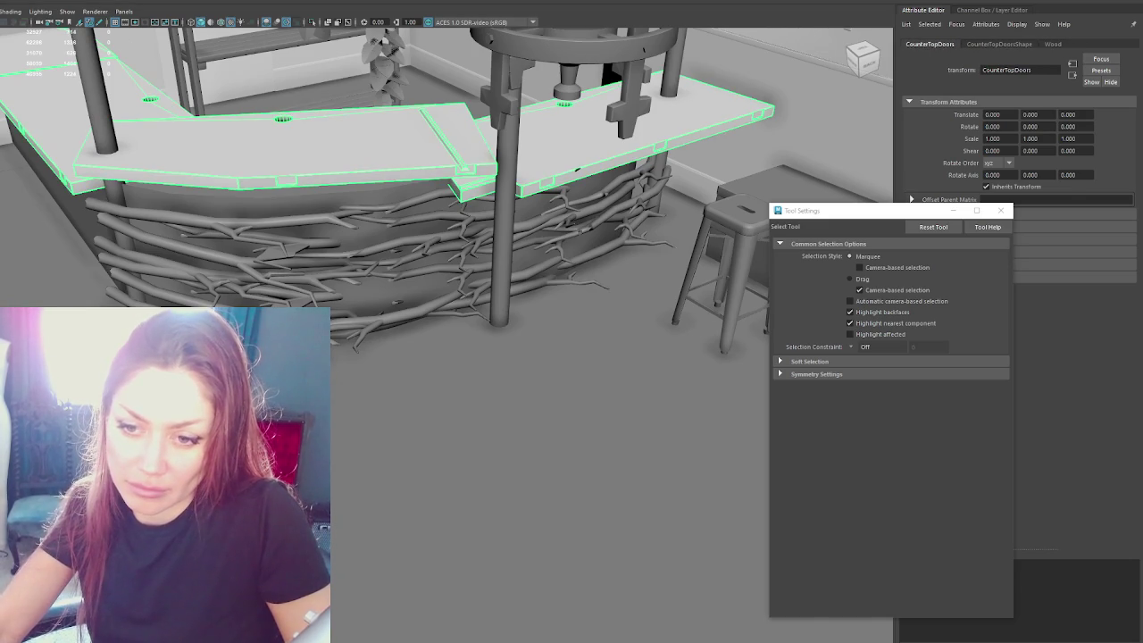
click(1000, 44)
Step: Pickwalk up to Apothecary, export it over Apothecary.fbx, and return to Unity
key(Up)
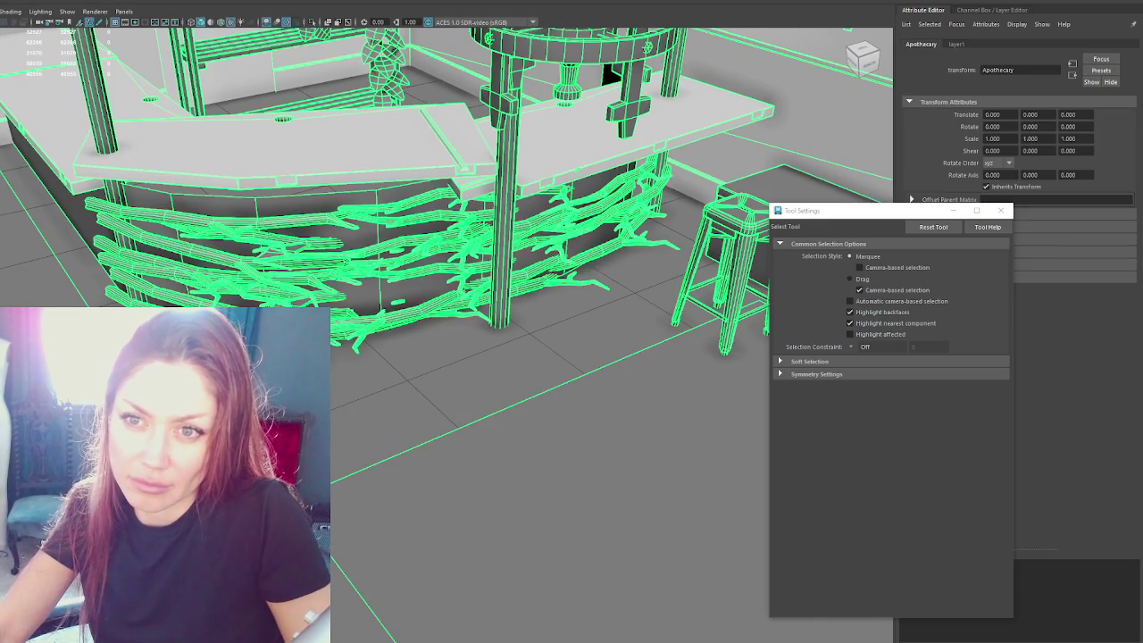
double_click(86, 158)
click(308, 278)
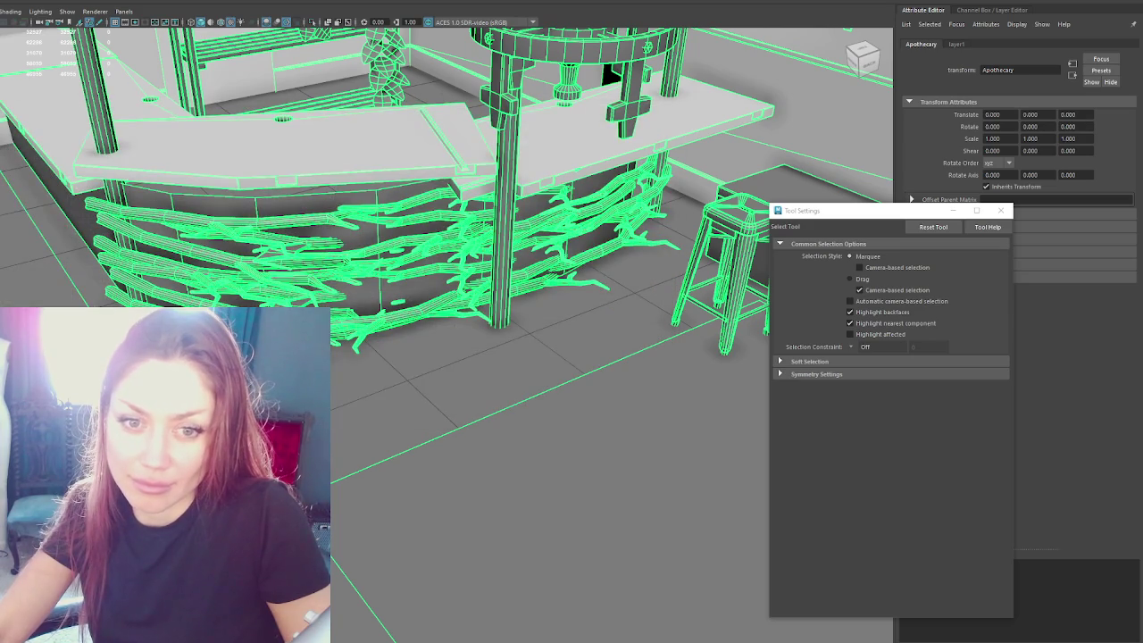
key(alt+Tab)
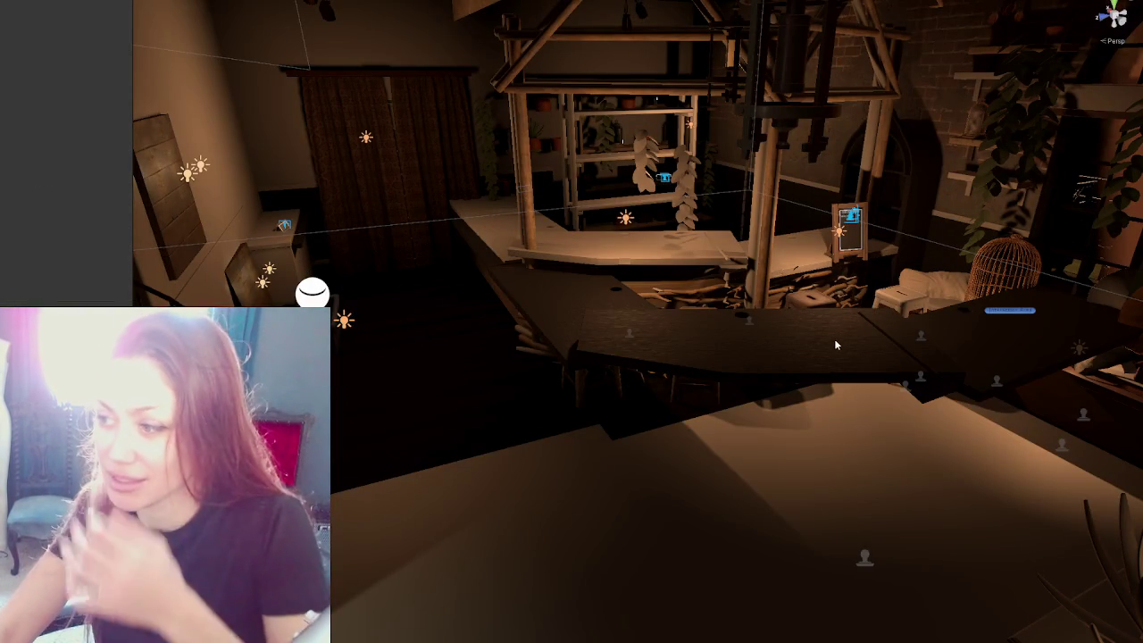
click(775, 331)
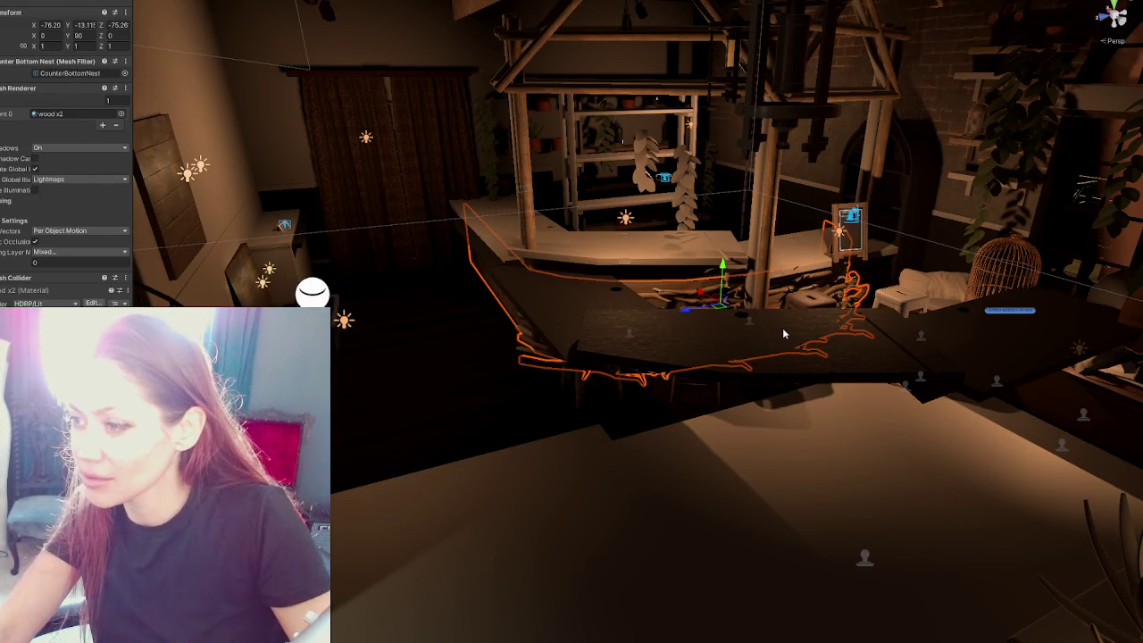
mouse_move(696, 246)
mouse_down()
mouse_move(598, 217)
mouse_move(637, 169)
mouse_up()
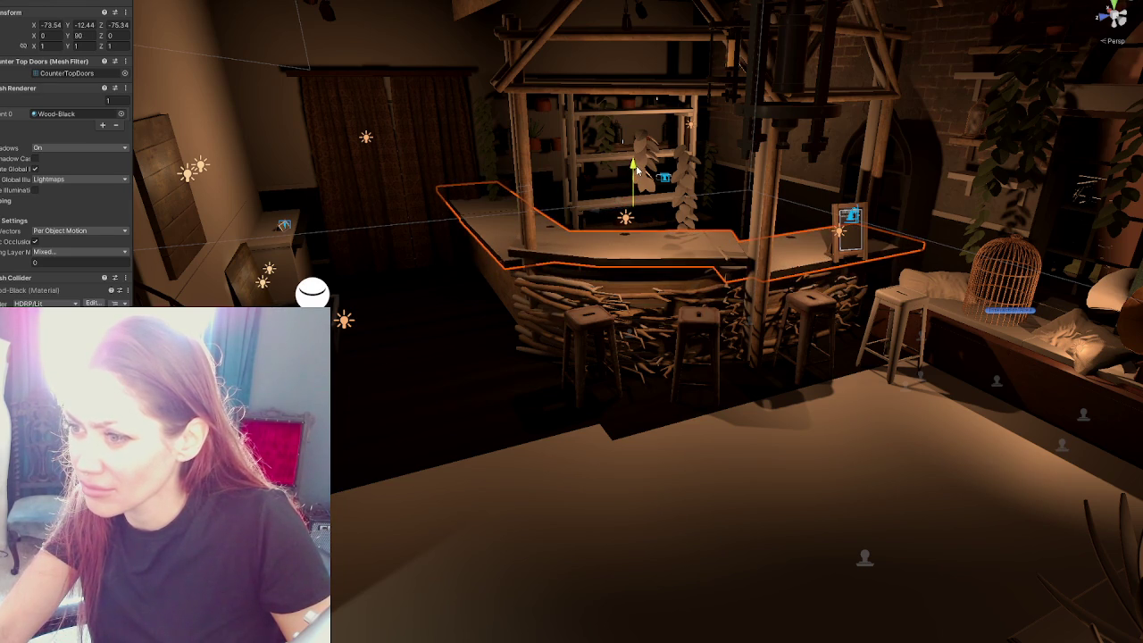
mouse_move(619, 223)
right_down()
mouse_move(428, 321)
mouse_move(616, 360)
right_up()
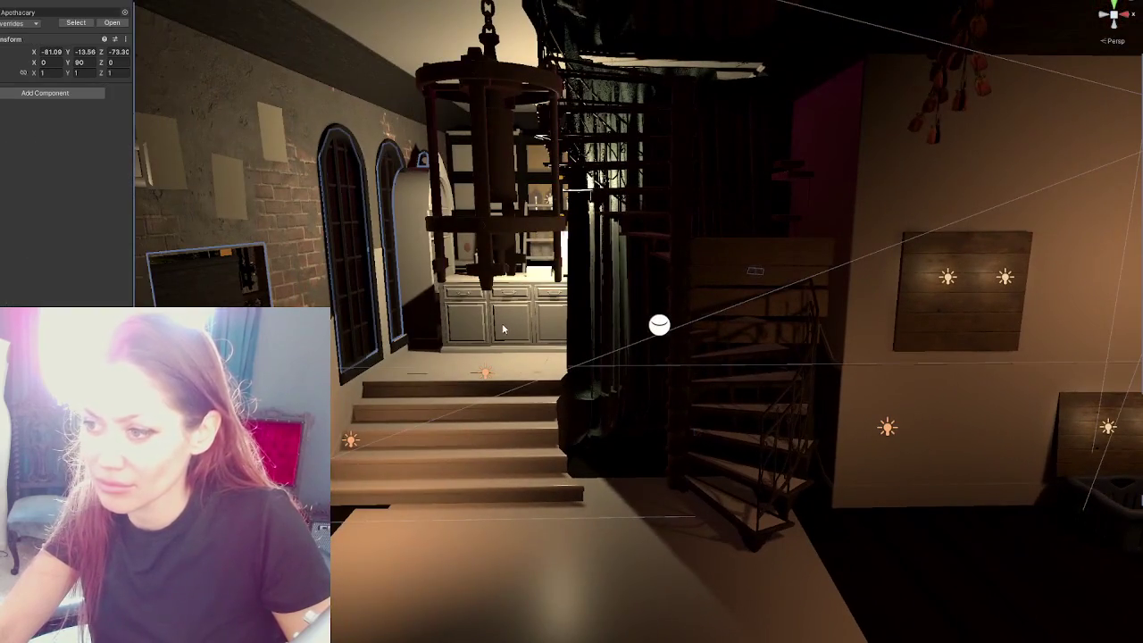
click(348, 241)
key(shift+alt+a)
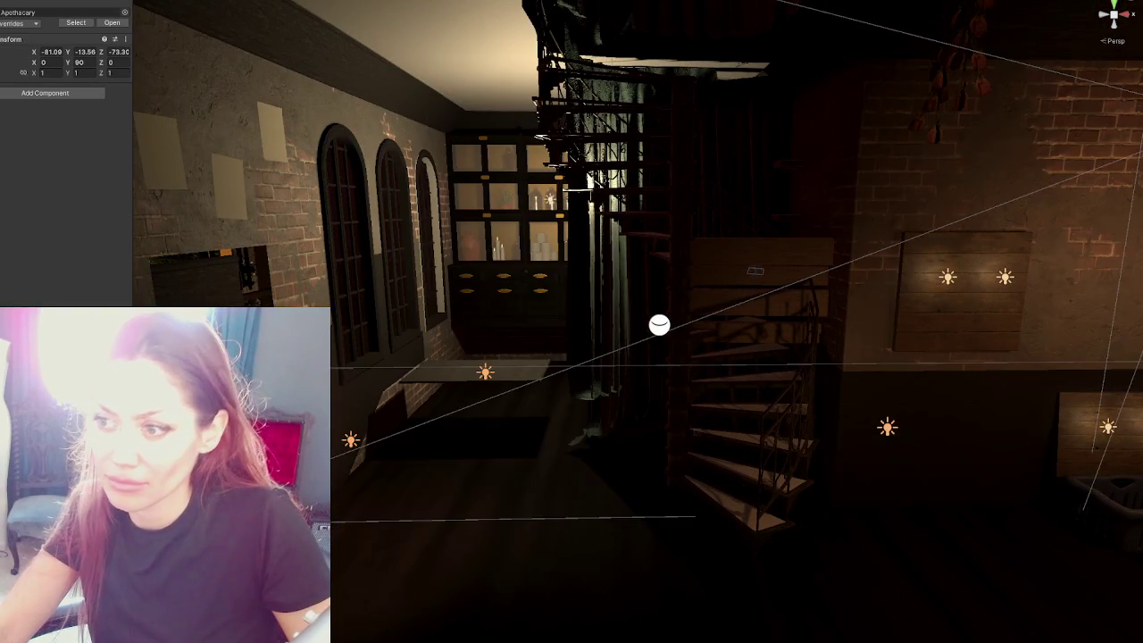
key(shift+alt+a)
click(390, 401)
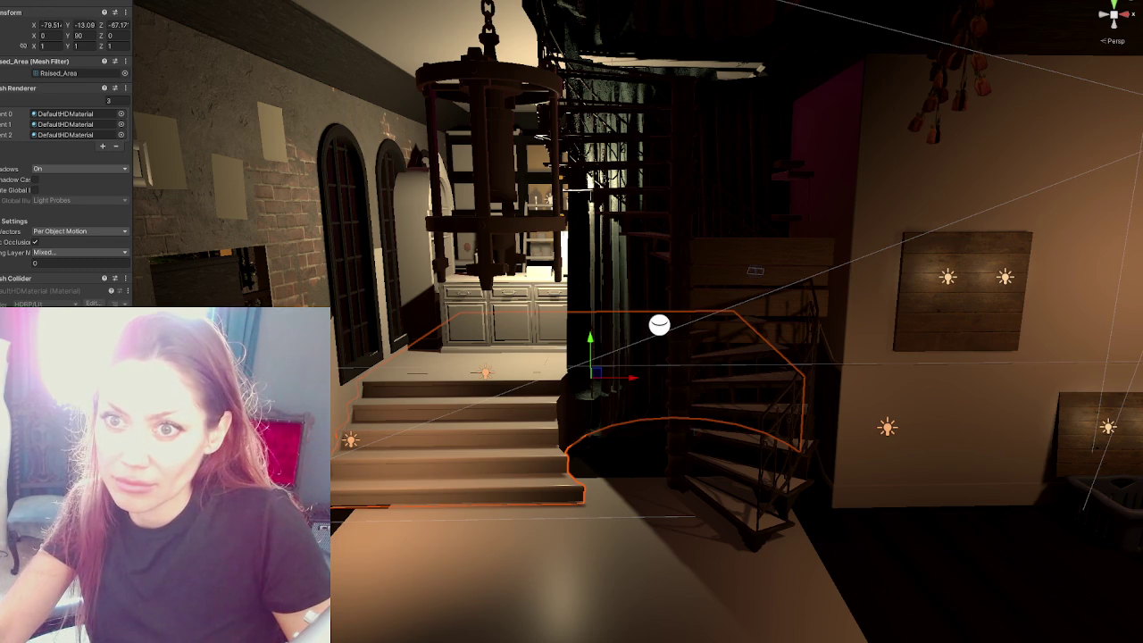
key(shift+alt+a)
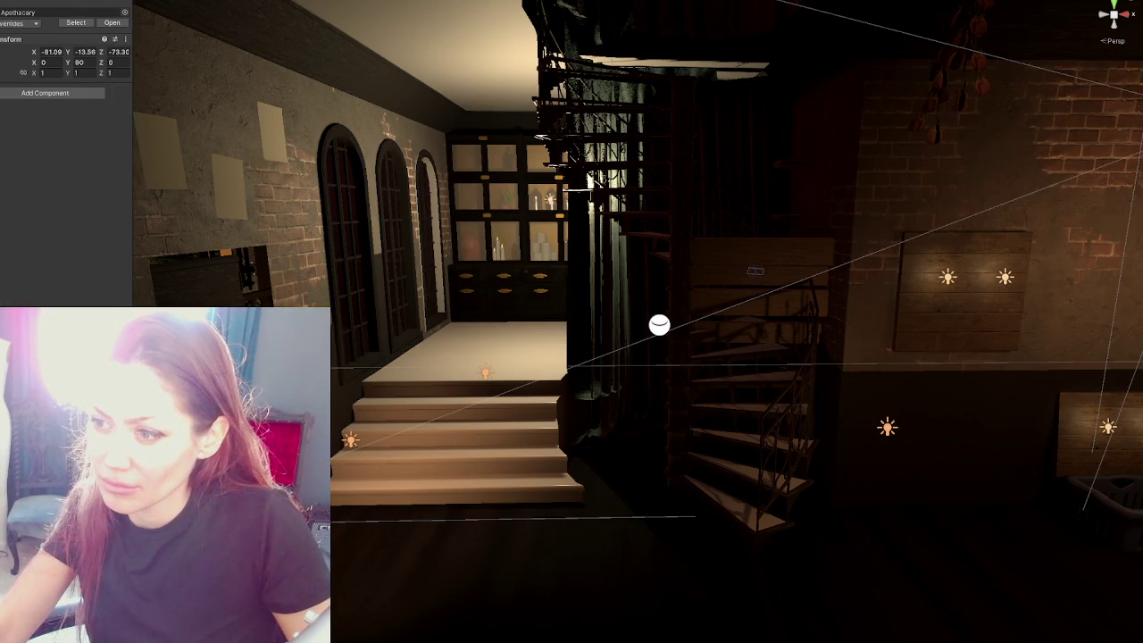
key(shift+alt+a)
key(shift+alt+a)
key(shift+alt+a)
click(410, 235)
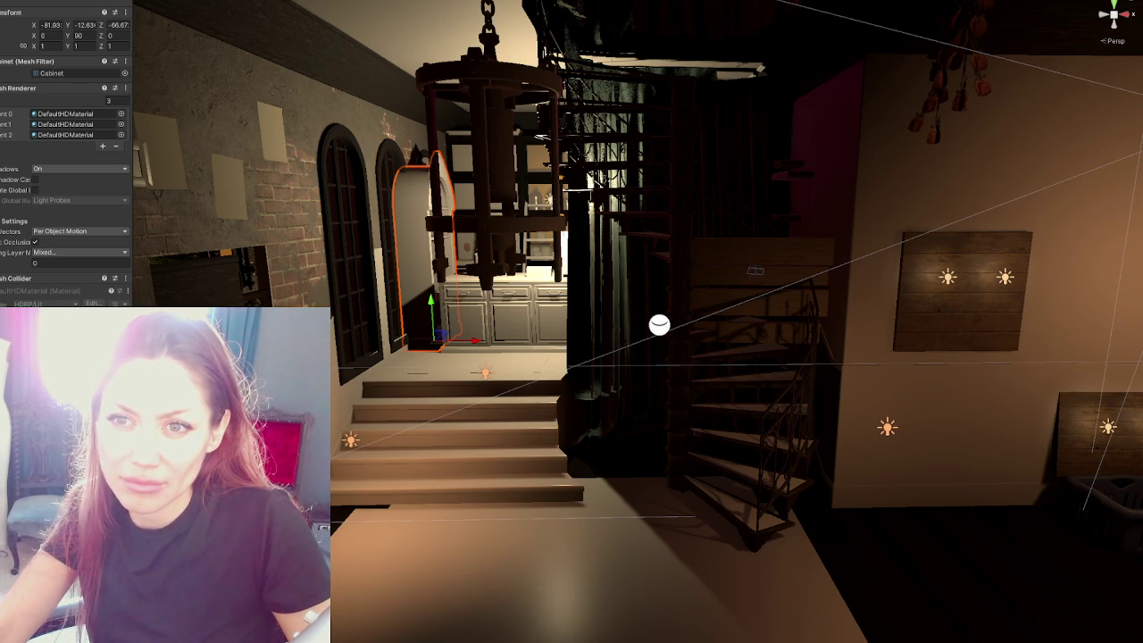
click(410, 235)
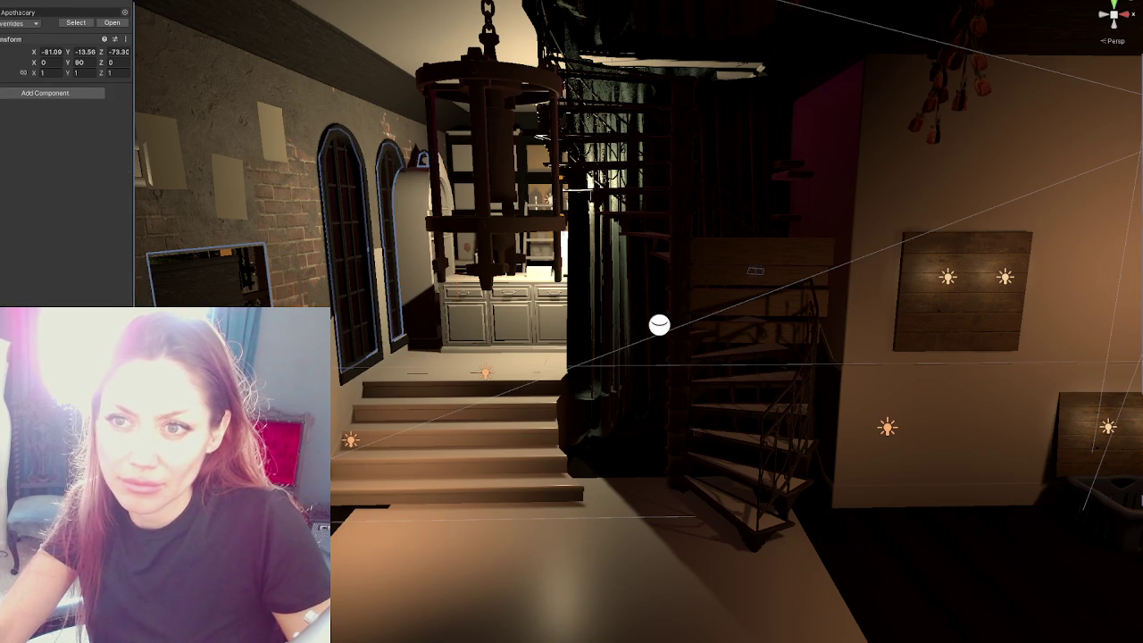
mouse_move(659, 324)
right_down()
mouse_move(852, 245)
mouse_move(416, 226)
mouse_move(470, 240)
mouse_move(420, 238)
mouse_move(544, 195)
mouse_move(612, 233)
mouse_move(440, 297)
mouse_move(384, 295)
right_up()
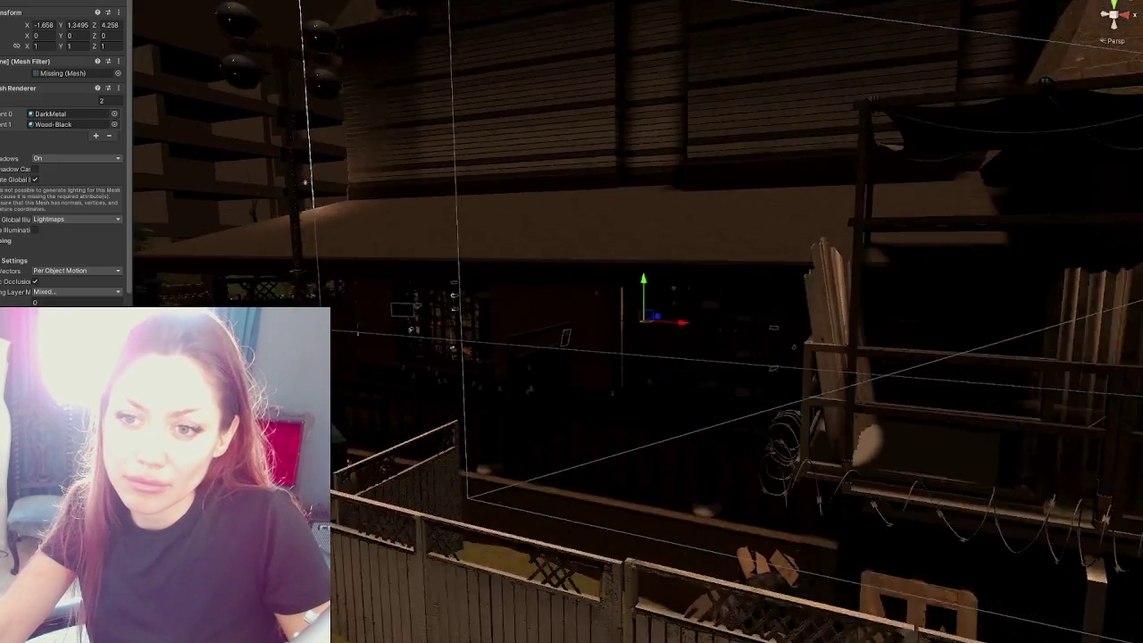
key(f)
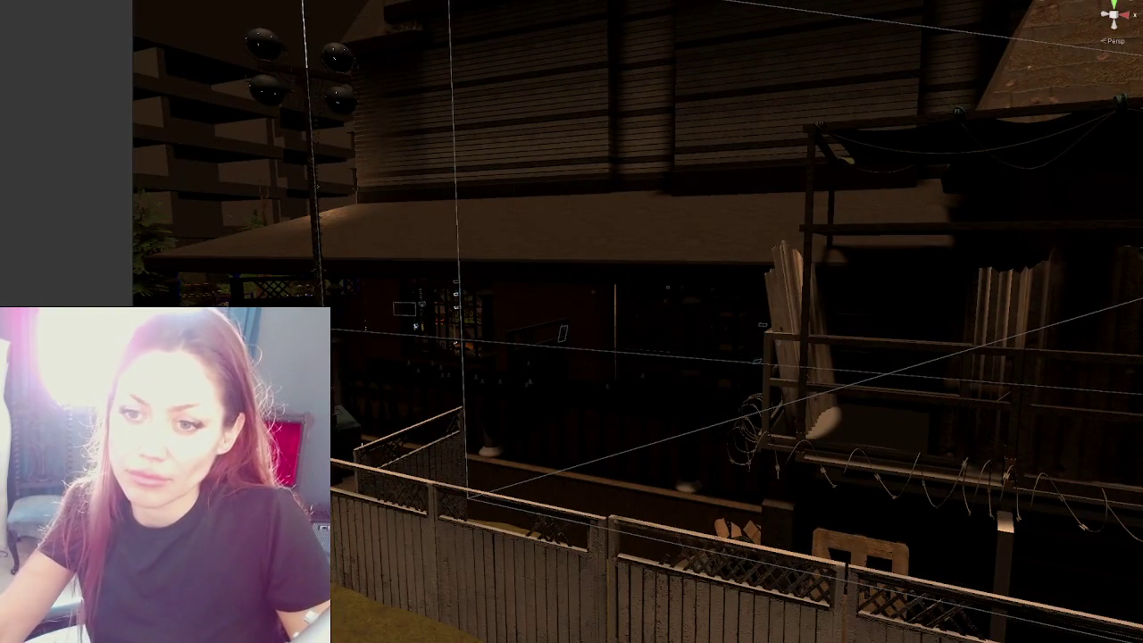
scroll(730, 332, up, 5)
scroll(729, 333, up, 3)
scroll(598, 277, up, 3)
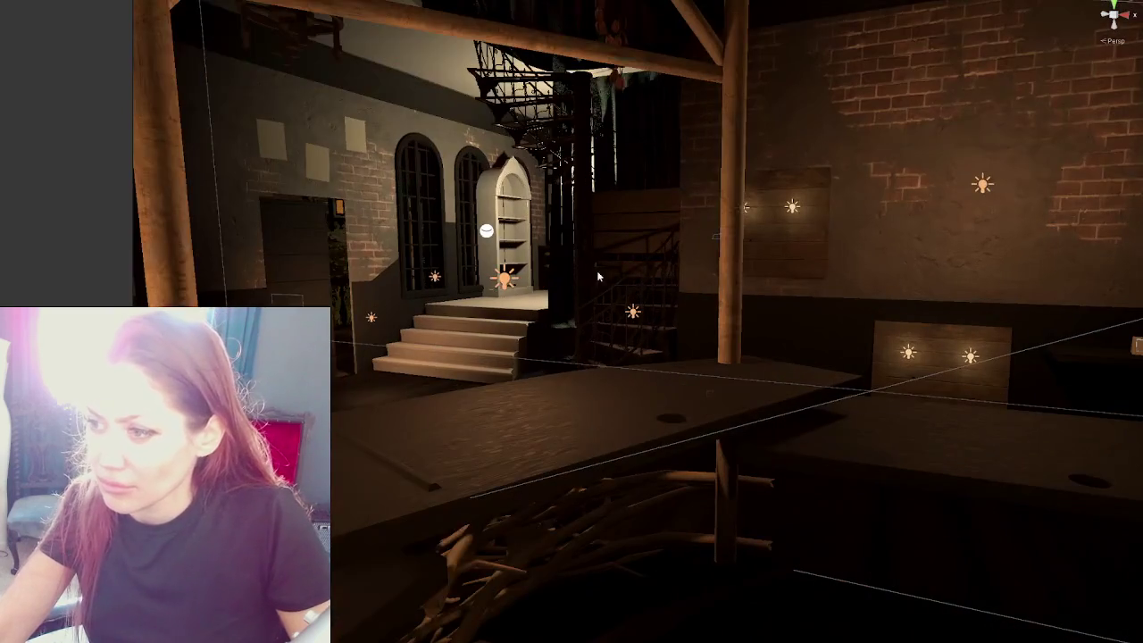
click(506, 253)
click(521, 236)
scroll(522, 235, up, 3)
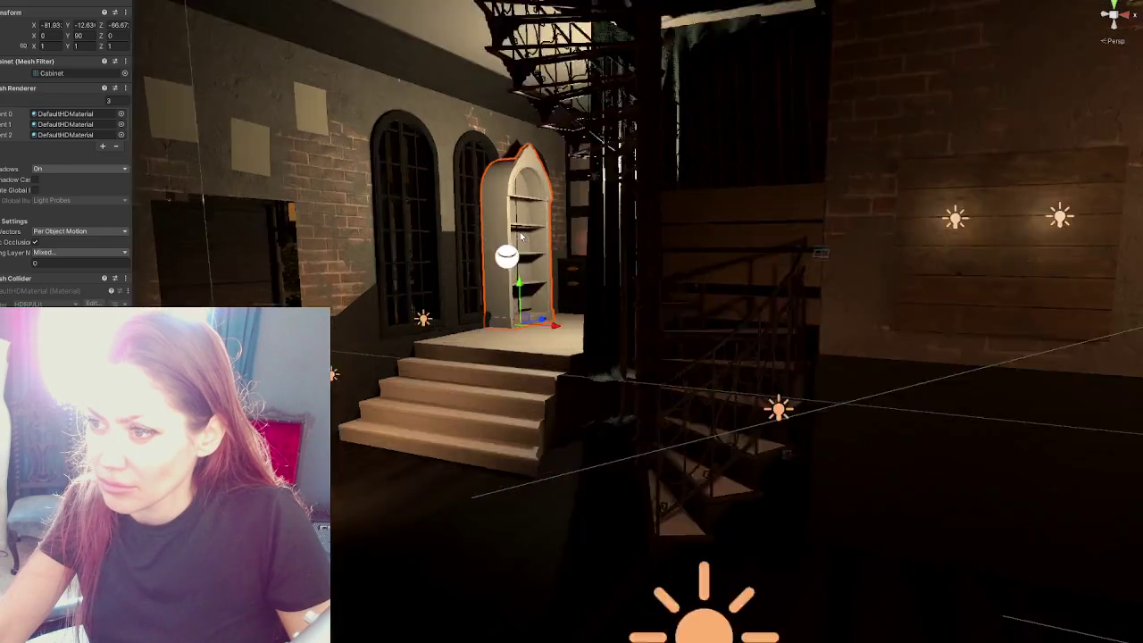
scroll(522, 235, up, 3)
scroll(521, 236, up, 3)
scroll(521, 236, up, 3)
right_drag(522, 235, 635, 280)
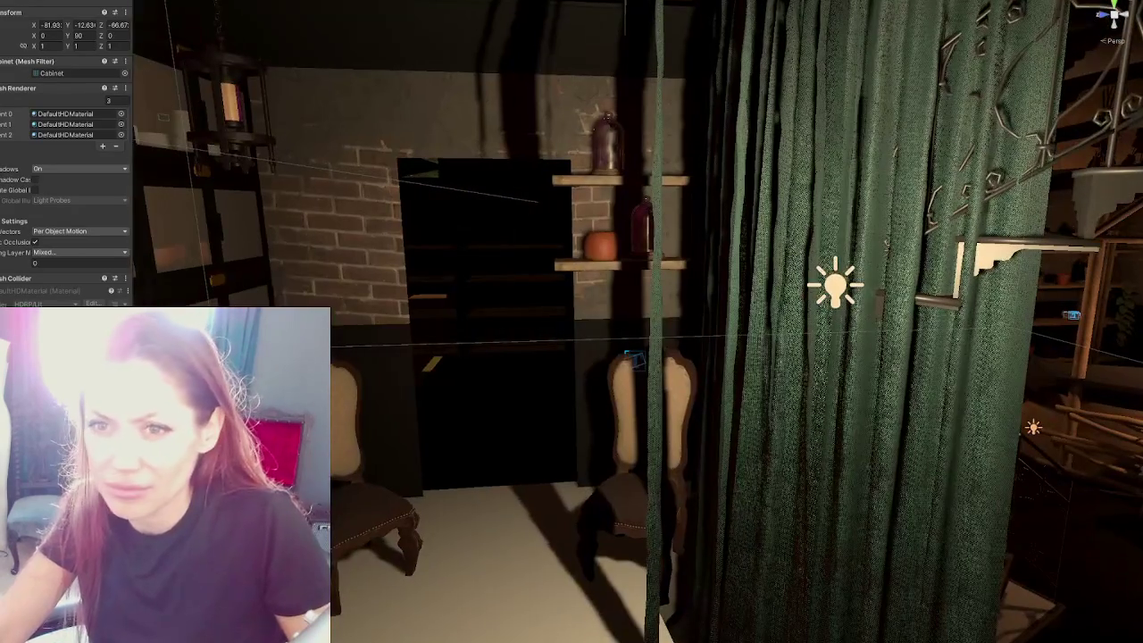
click(634, 357)
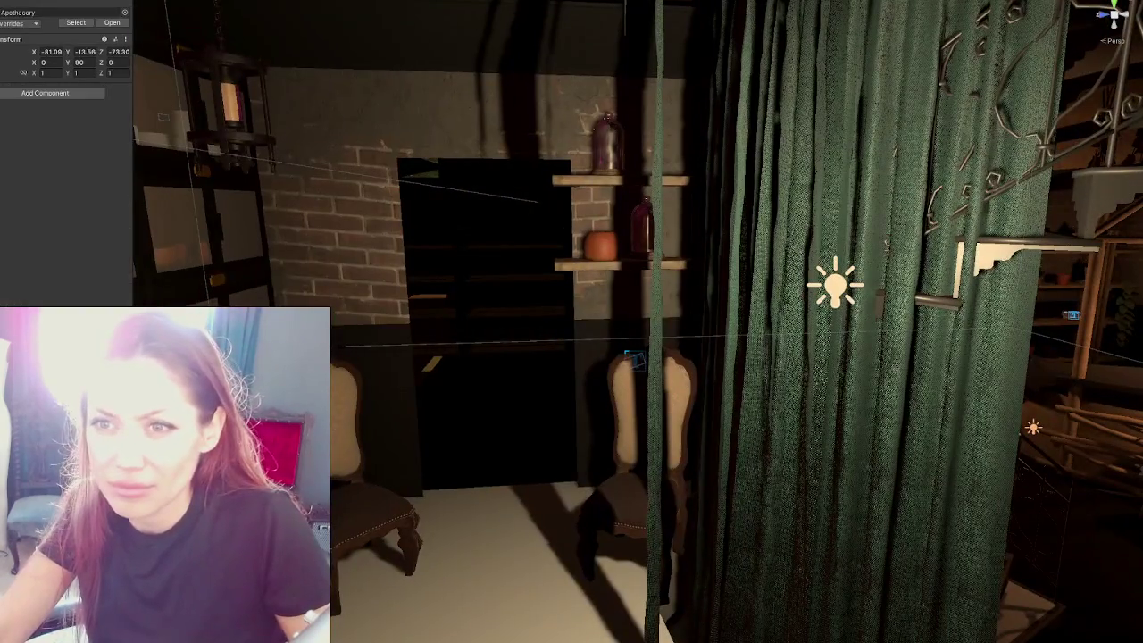
click(472, 279)
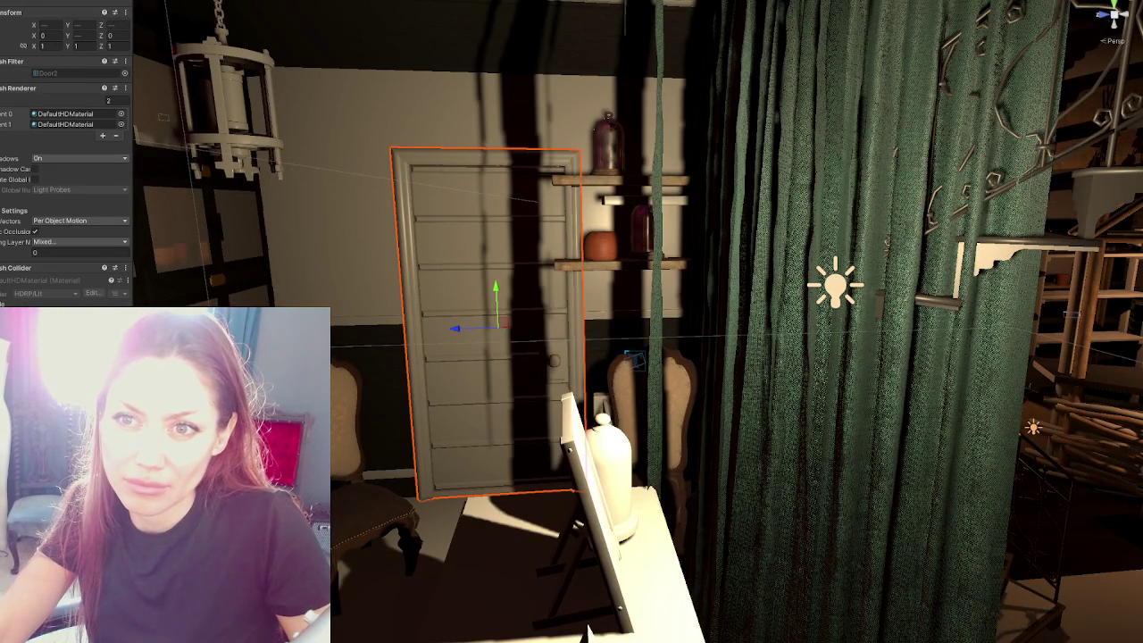
Step: Apply Wall_Trim's Wood-Black material to the door and frame it for a closer check
click(588, 630)
click(400, 230)
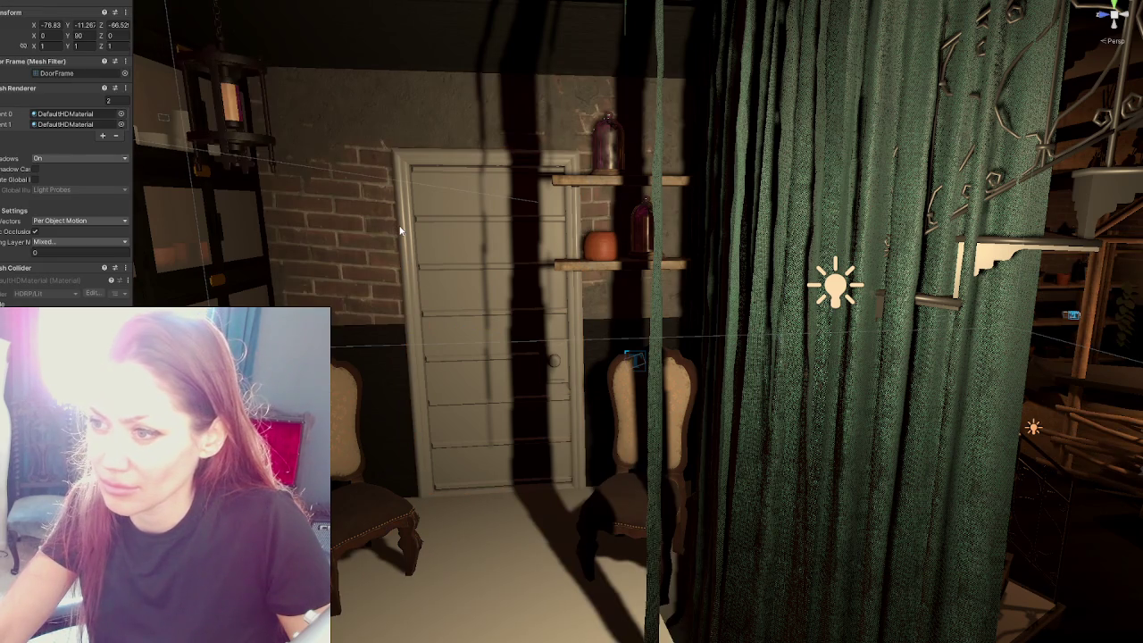
click(344, 339)
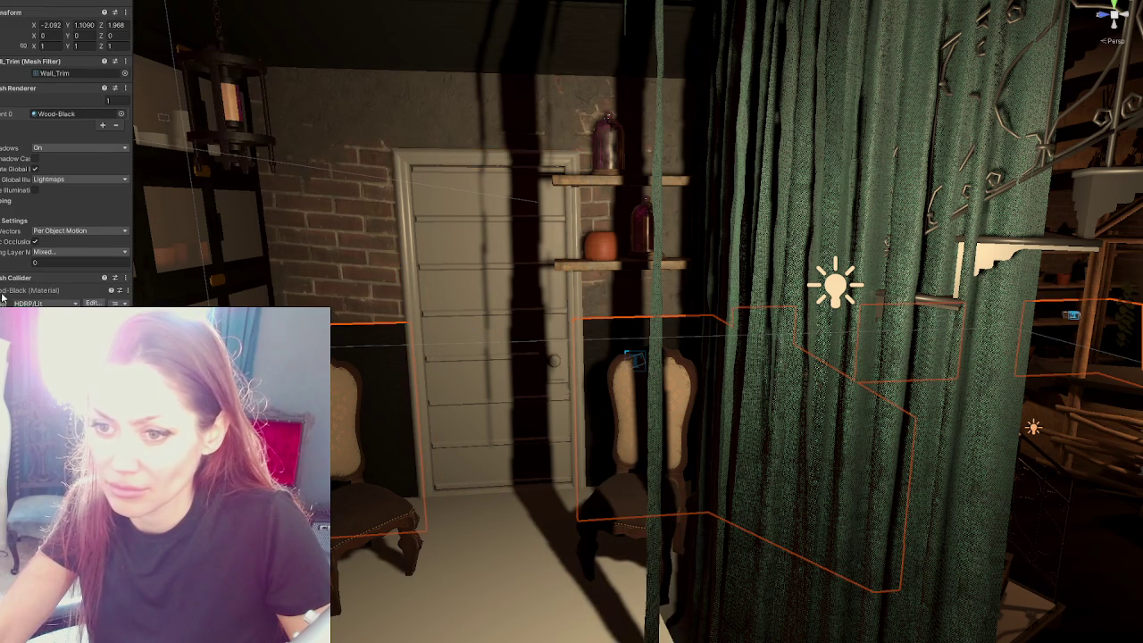
drag(3, 299, 438, 279)
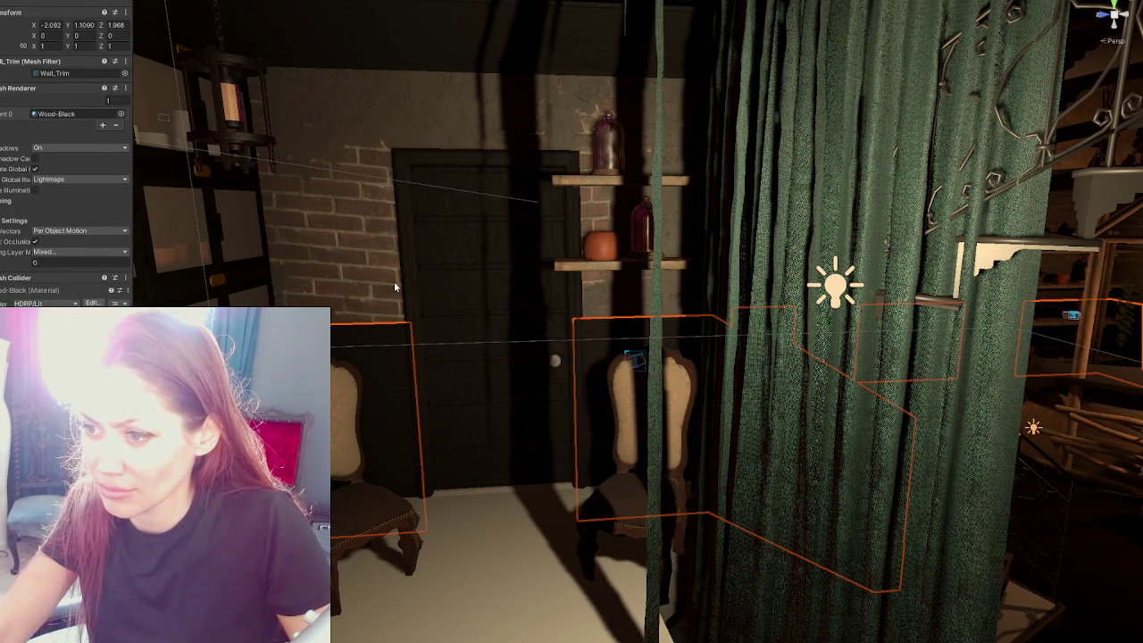
click(408, 279)
key(f)
alt+drag(656, 360, 651, 354)
mouse_move(881, 312)
alt+mouse_down()
mouse_move(422, 167)
mouse_move(390, 289)
alt+mouse_up()
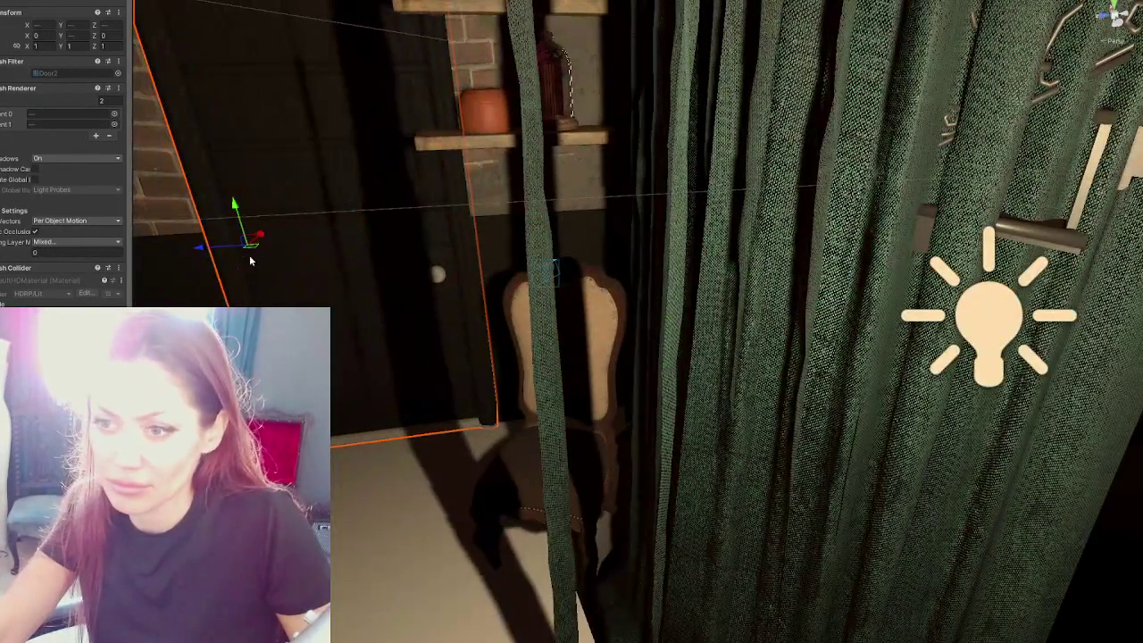
key(f)
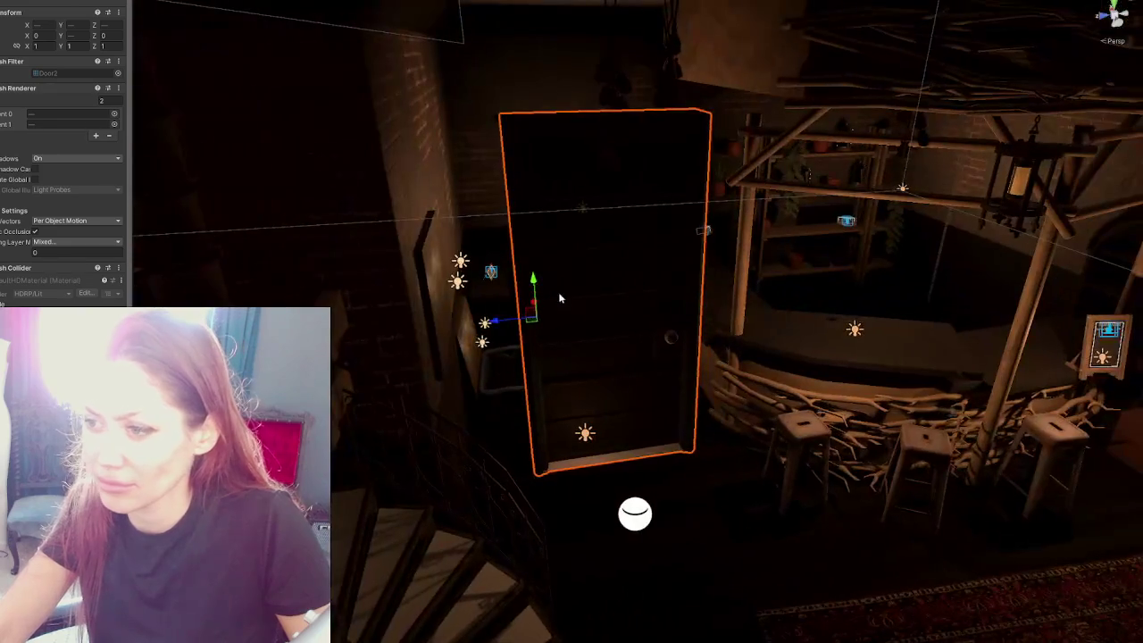
scroll(530, 275, down, 5)
key(f)
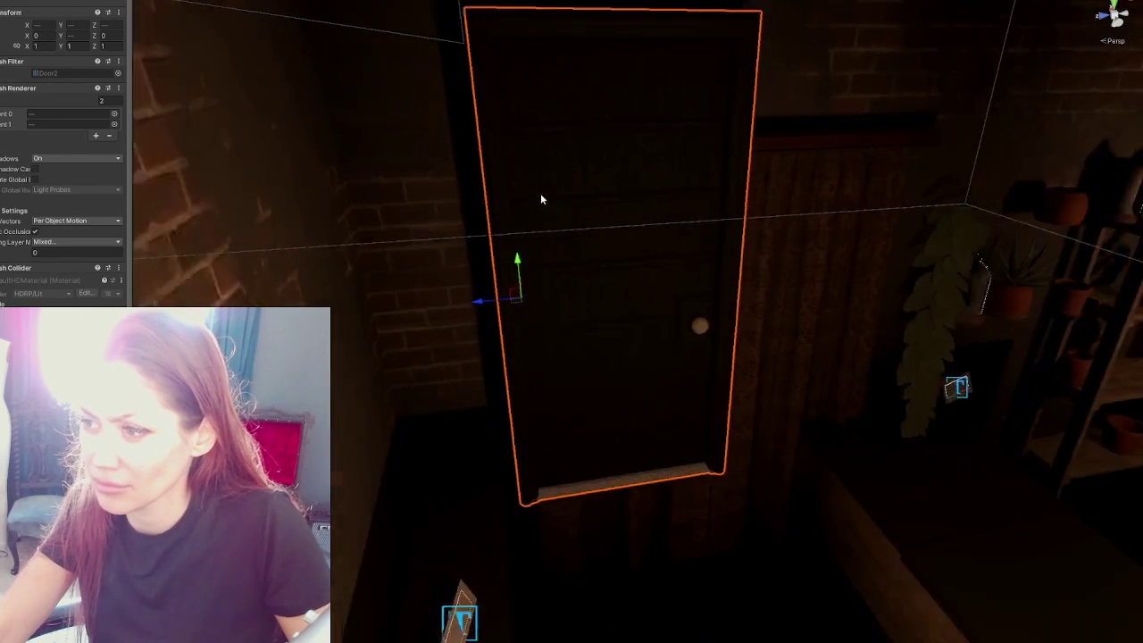
Step: Shift the patterned curtain sideways to Z -73.60 beside the doorway
click(739, 284)
key(f)
drag(616, 464, 708, 449)
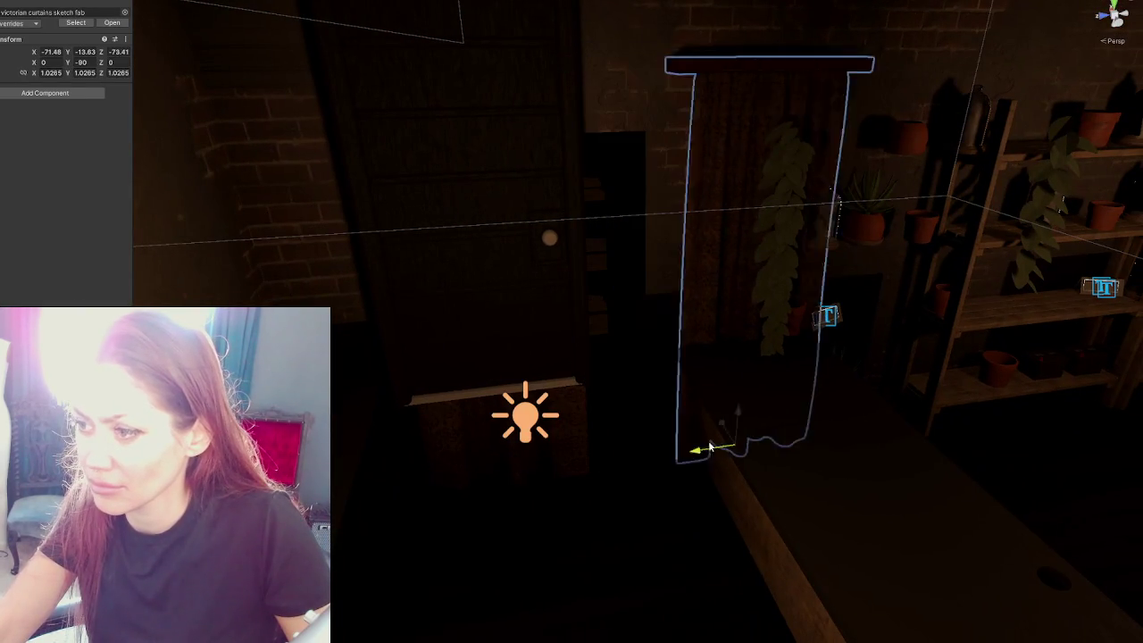
alt+drag(674, 331, 551, 271)
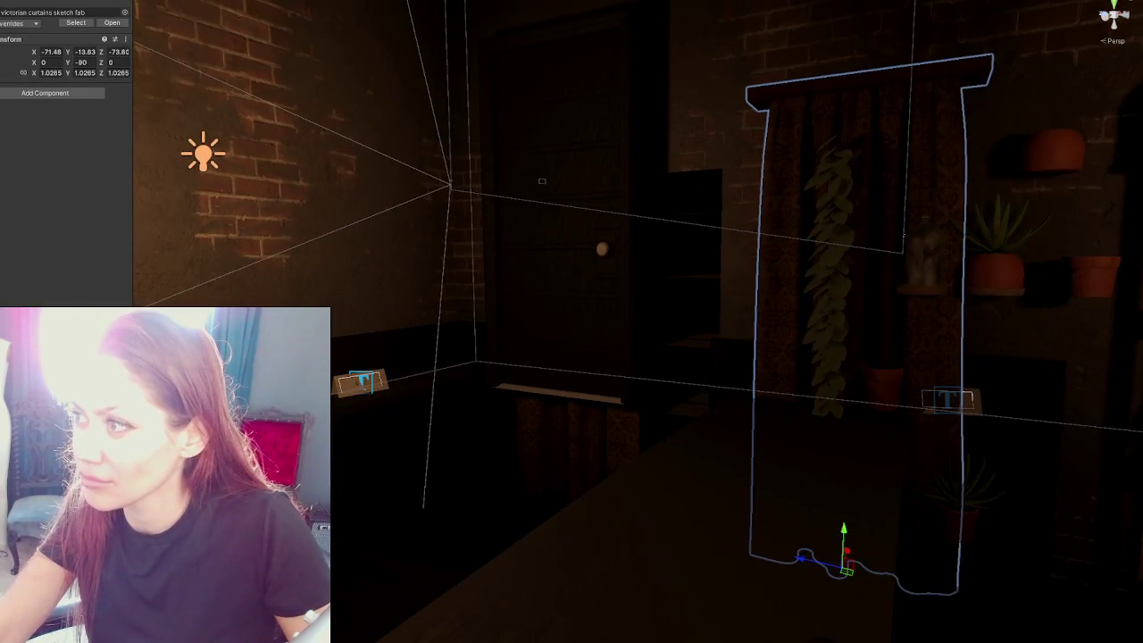
scroll(775, 106, down, 3)
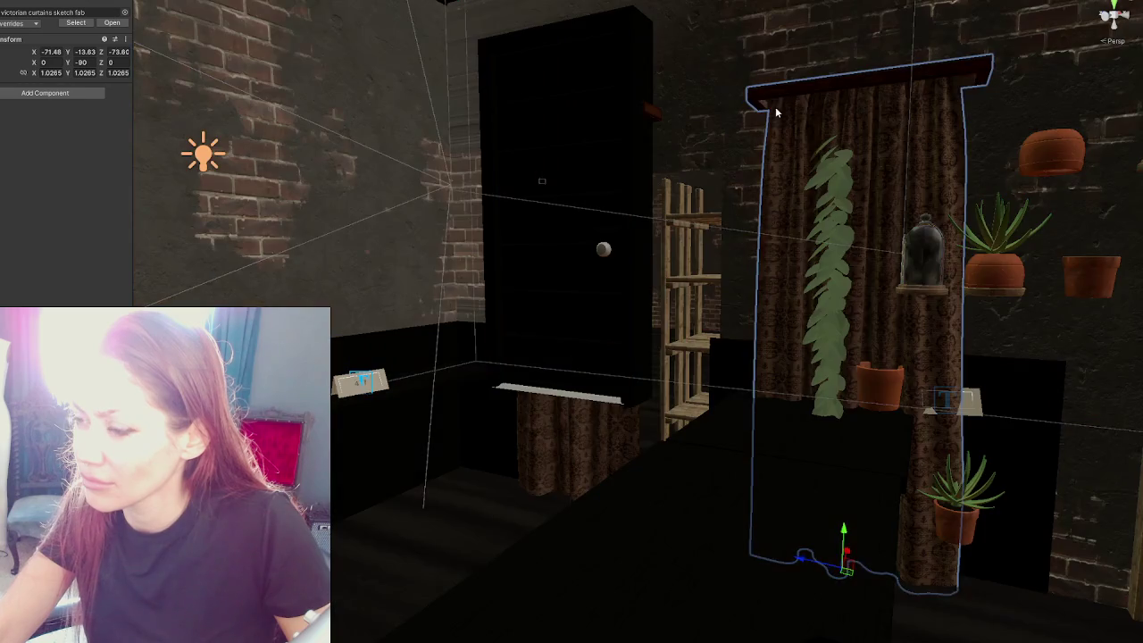
click(650, 287)
Step: Select the door with its DoorFrame, lower them, and shift them sideways toward the opening
key(f)
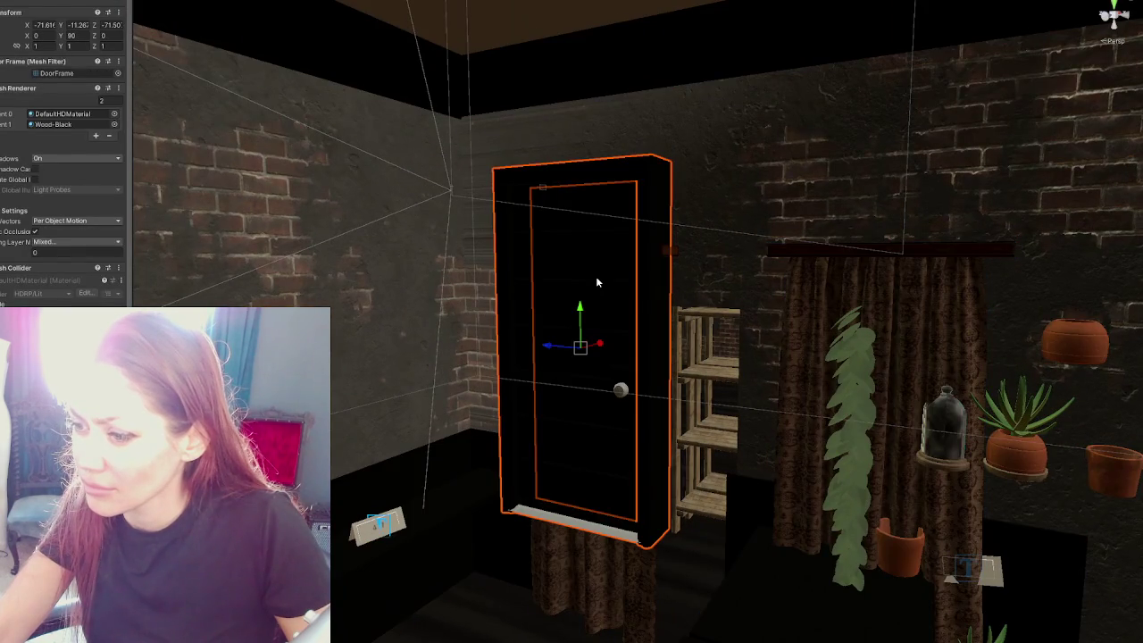
click(636, 300)
shift+click(652, 300)
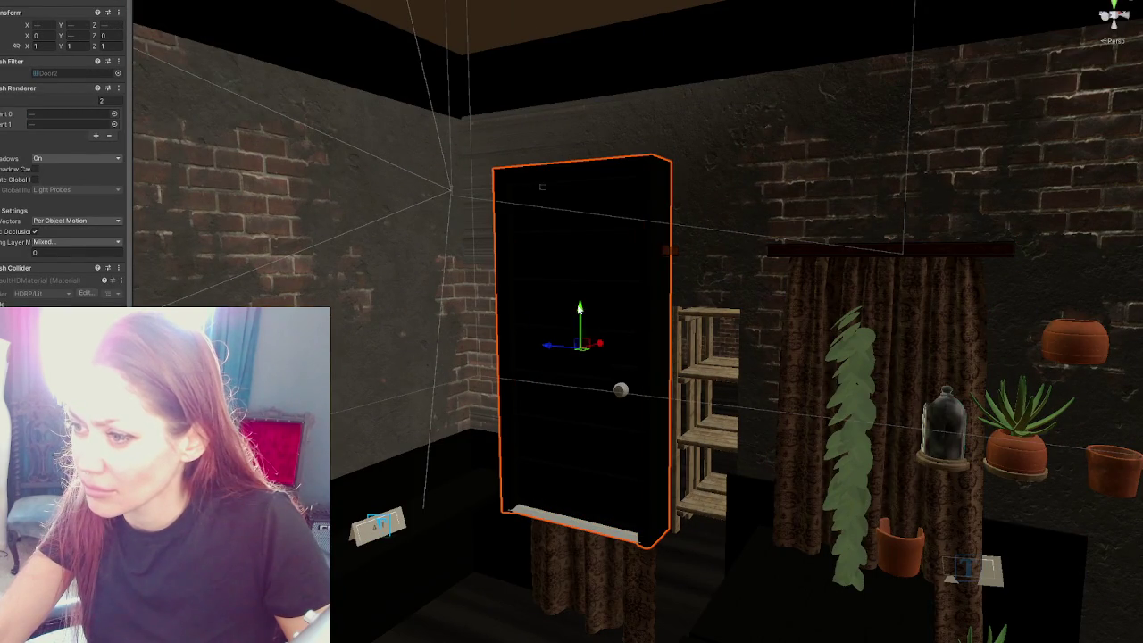
drag(580, 314, 581, 431)
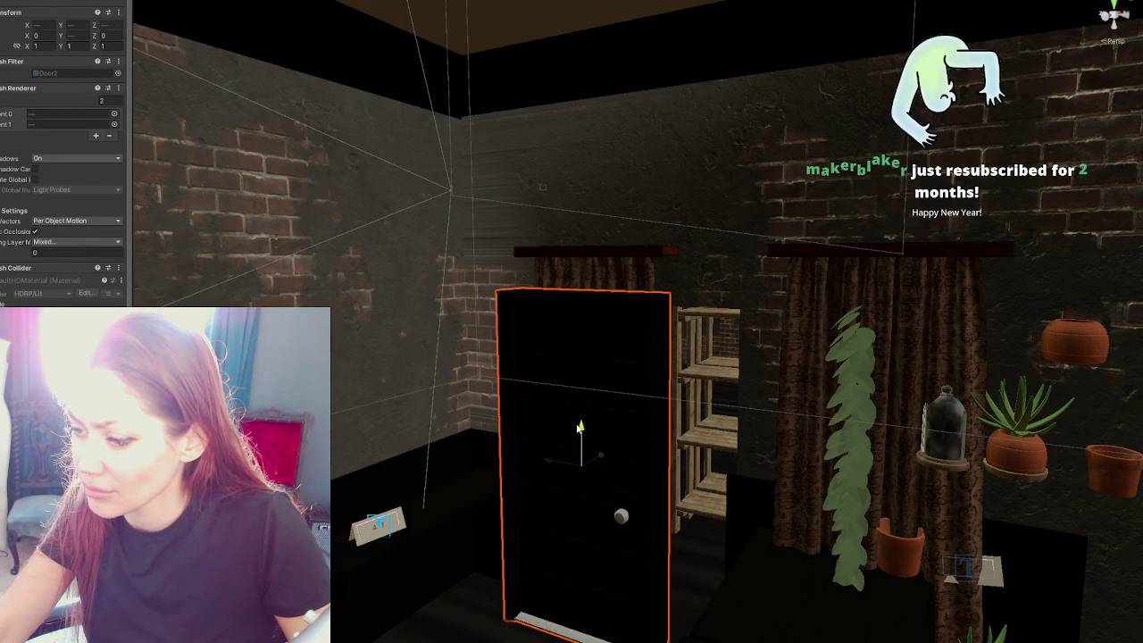
drag(601, 457, 618, 445)
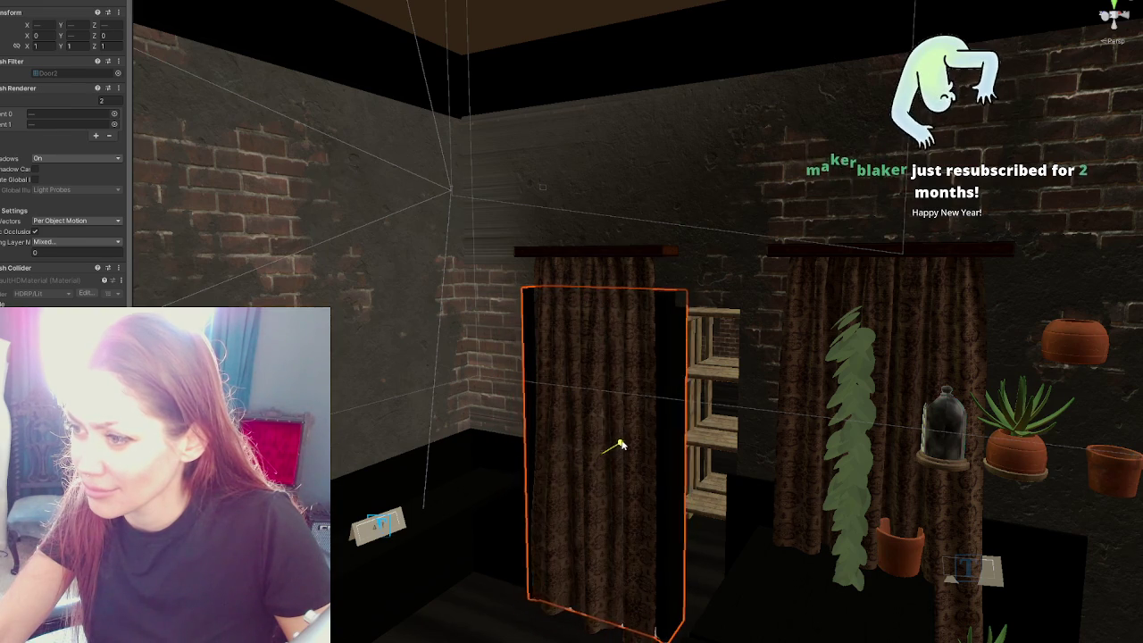
middle_drag(618, 445, 454, 337)
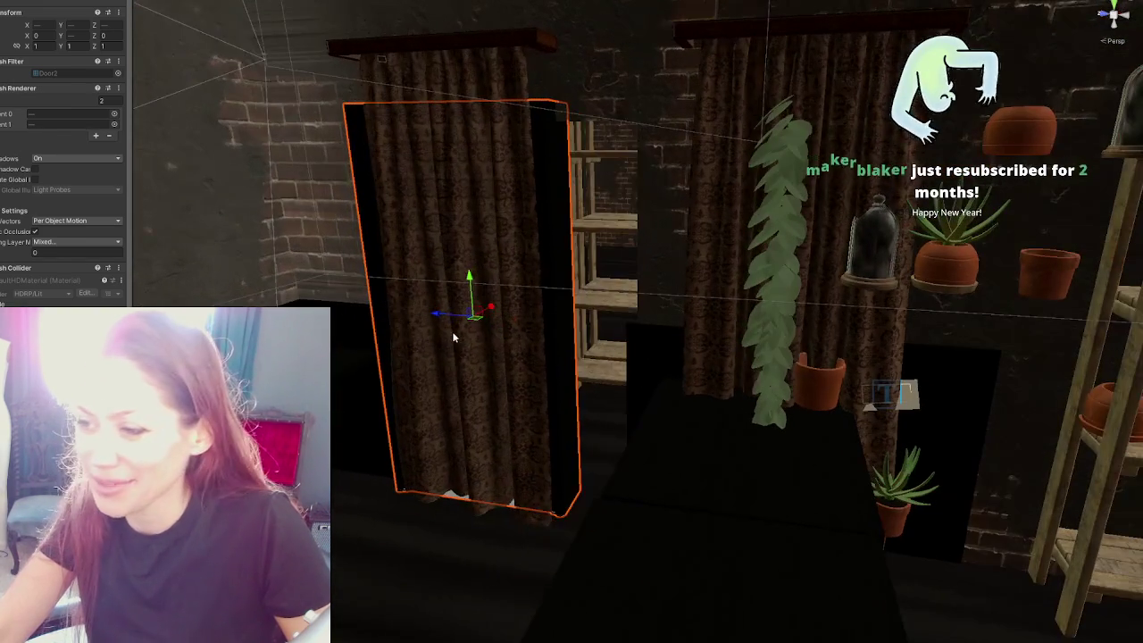
drag(438, 314, 501, 318)
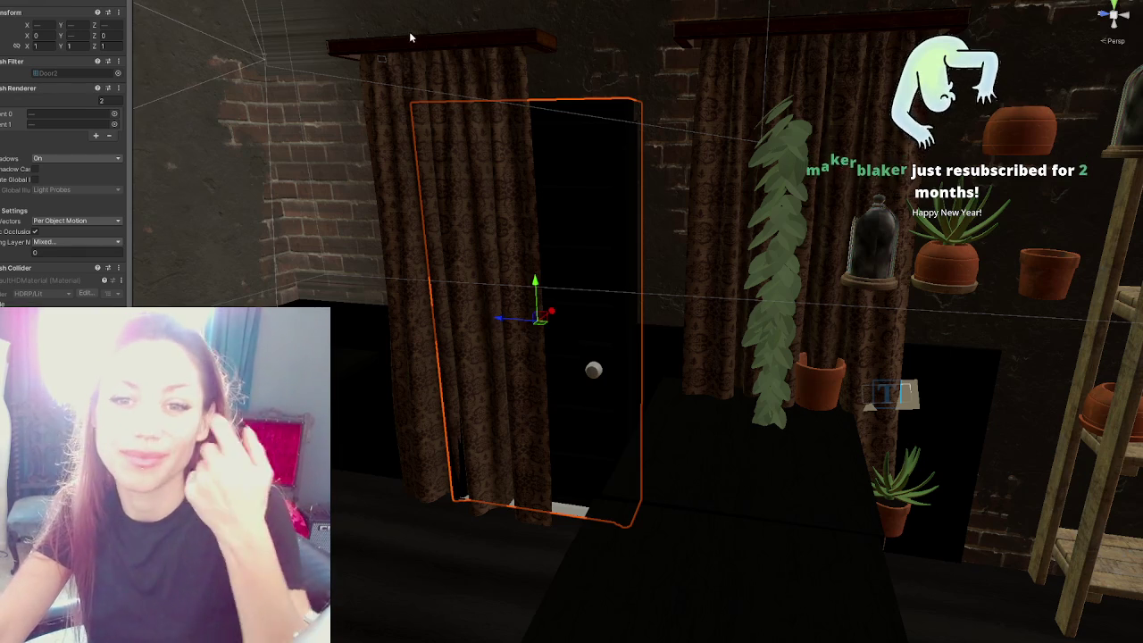
Step: Slide the door left into the opening, check it against both curtains, and move the plant shelf right
mouse_move(476, 73)
alt+mouse_down()
mouse_move(688, 307)
mouse_move(397, 227)
alt+mouse_up()
alt+drag(525, 262, 657, 307)
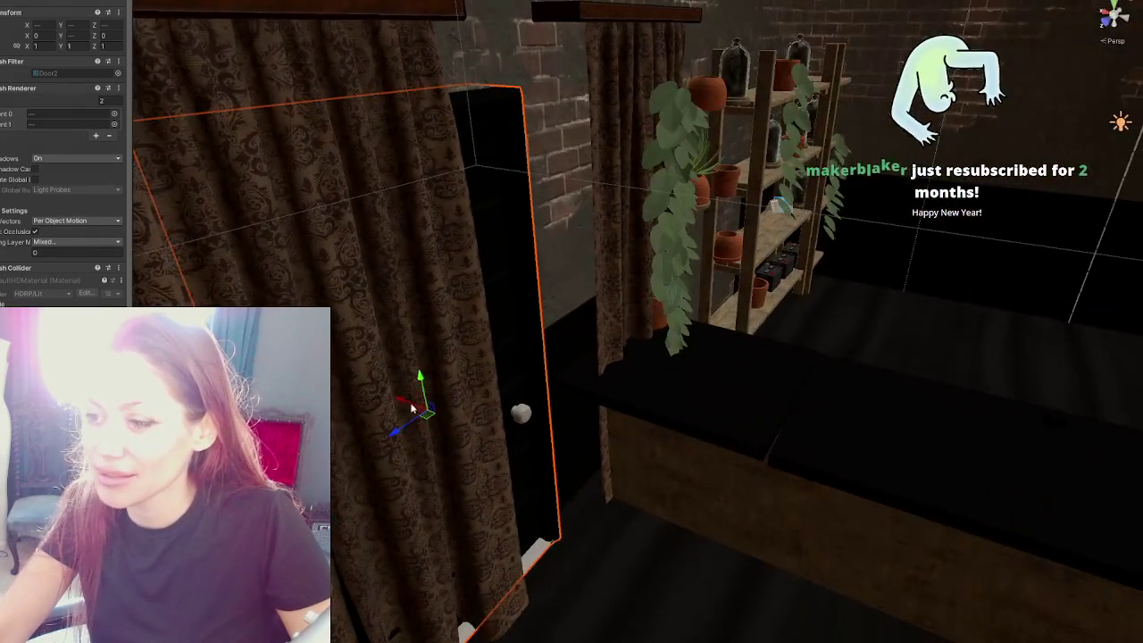
mouse_move(413, 407)
mouse_down()
mouse_move(390, 395)
mouse_move(376, 407)
mouse_move(401, 382)
mouse_up()
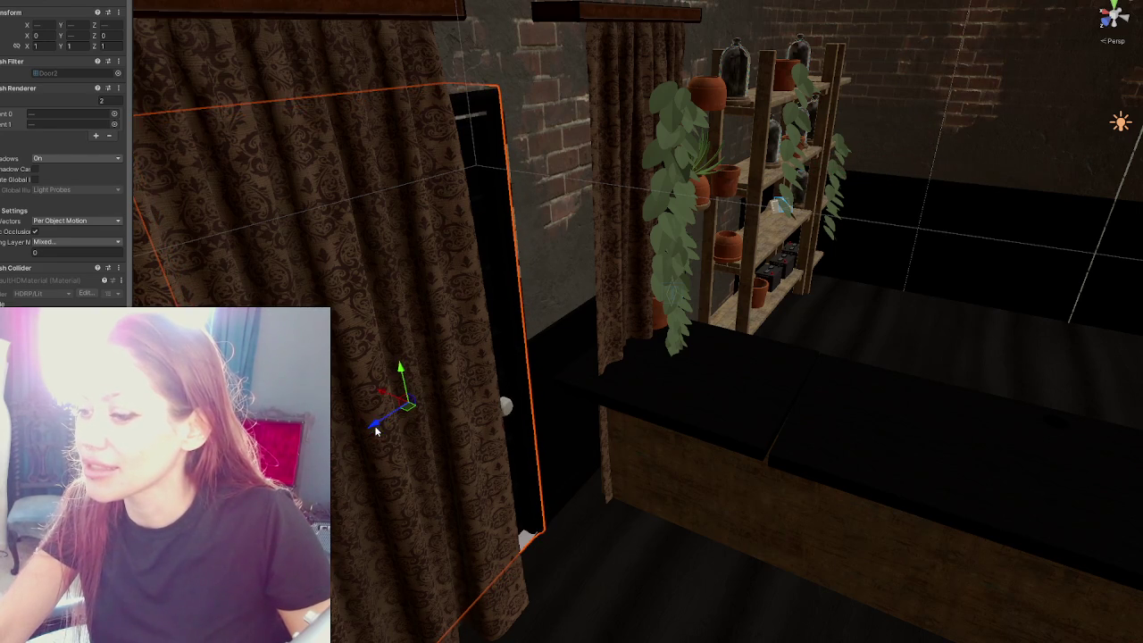
key(f)
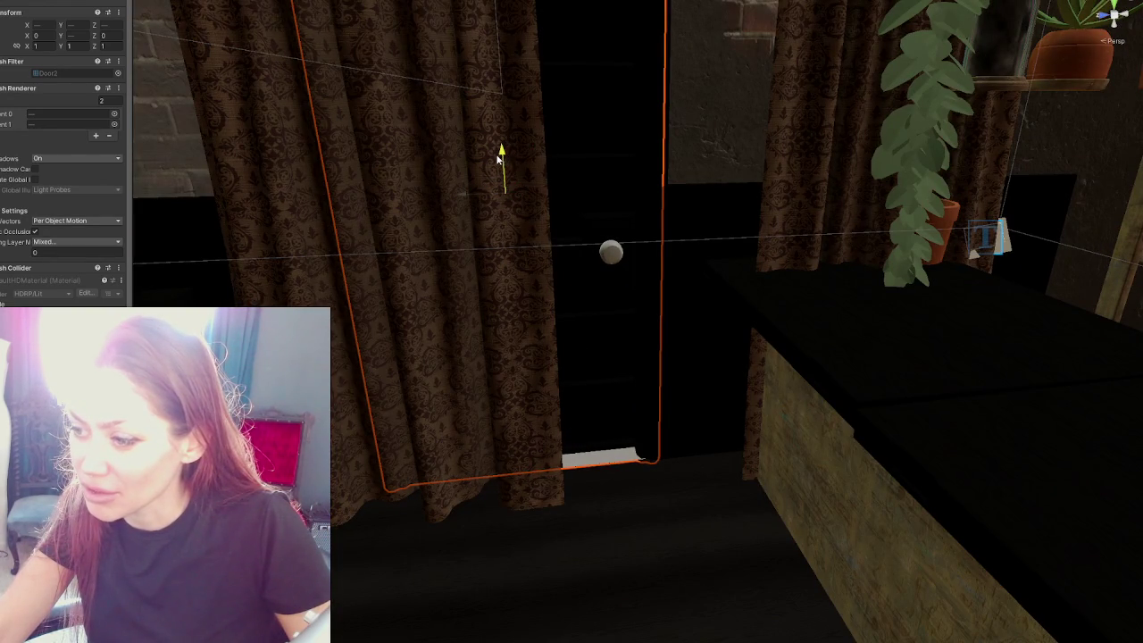
right_drag(496, 159, 516, 222)
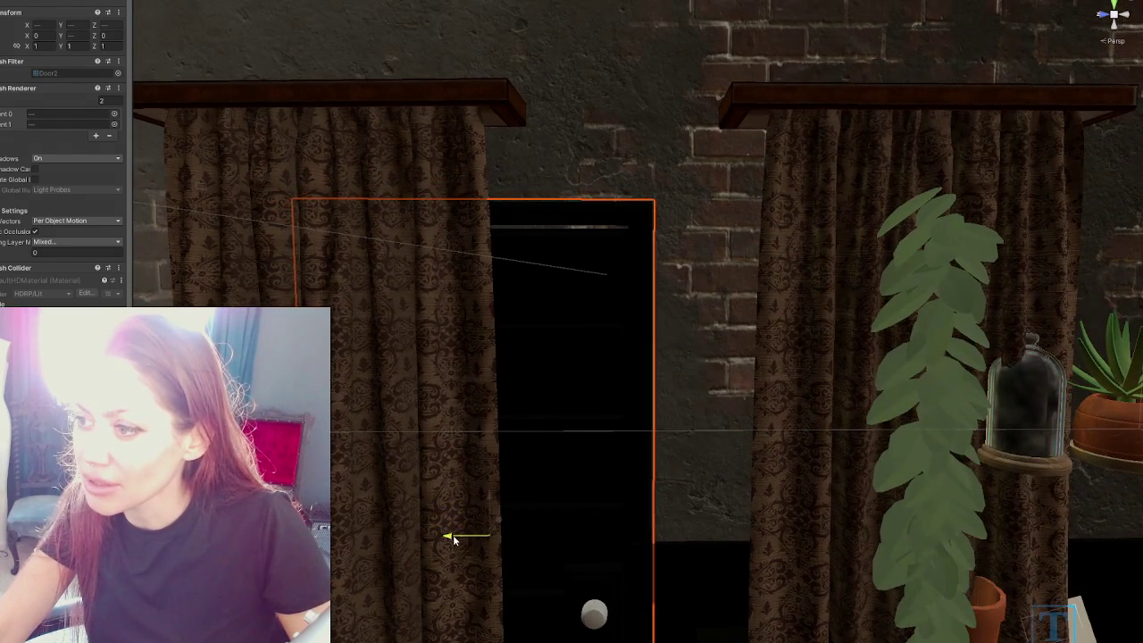
mouse_move(613, 441)
middle_down()
mouse_move(632, 151)
mouse_move(617, 89)
middle_up()
mouse_move(364, 320)
mouse_down()
mouse_move(956, 320)
mouse_move(944, 320)
mouse_up()
middle_drag(945, 320, 648, 295)
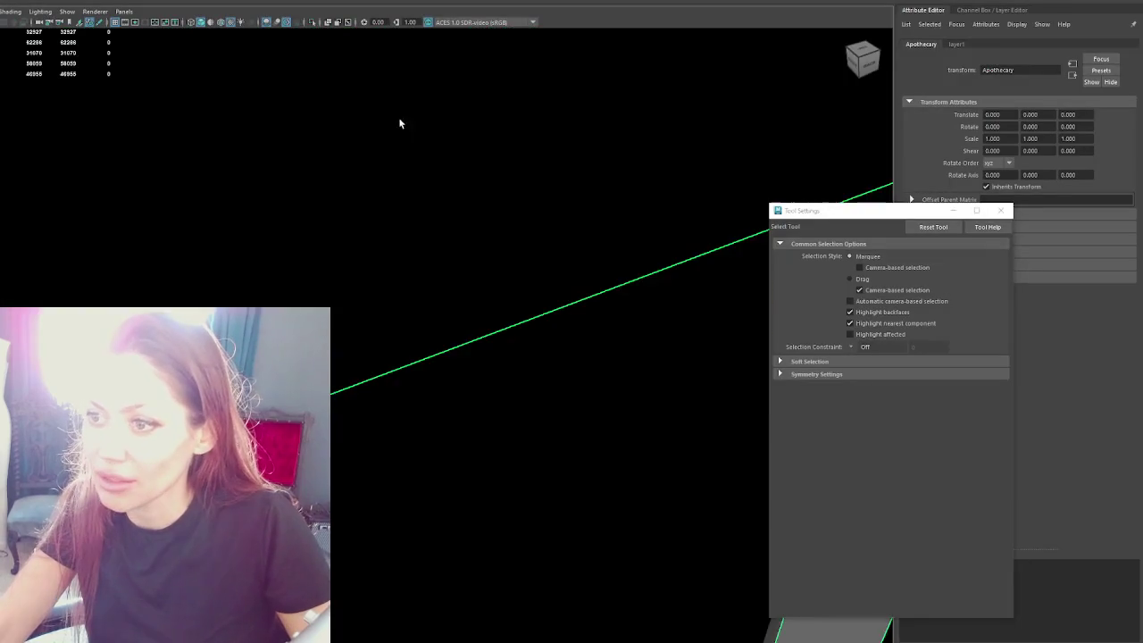
alt+drag(398, 117, 527, 313)
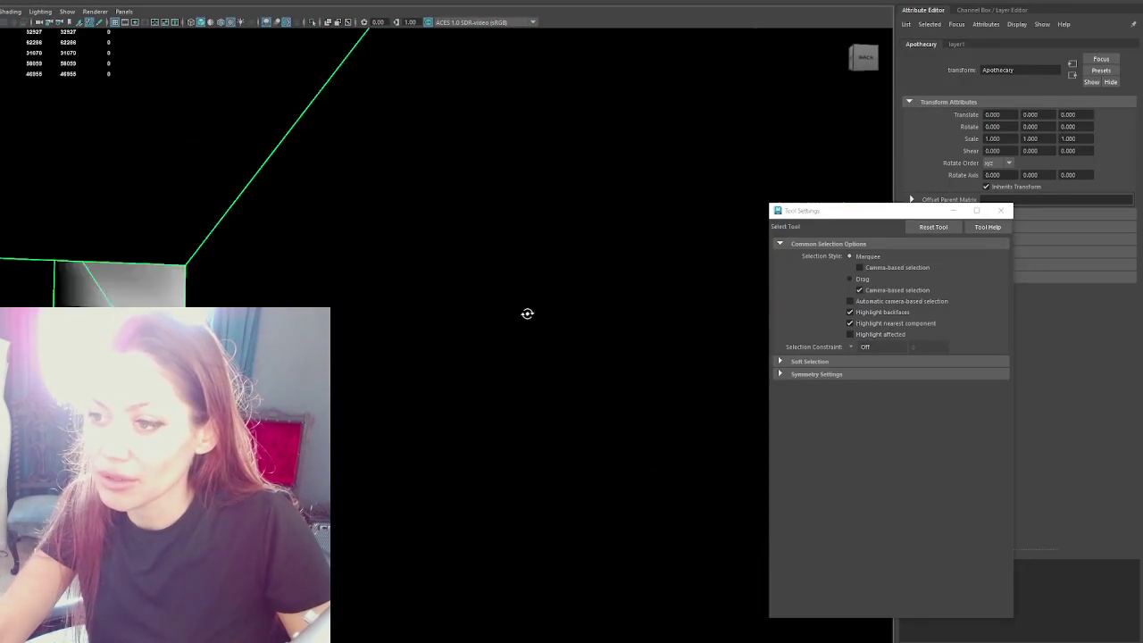
Step: Isolate the Walls_Inner mesh, switch to edge mode, and orbit to view it from above
click(447, 390)
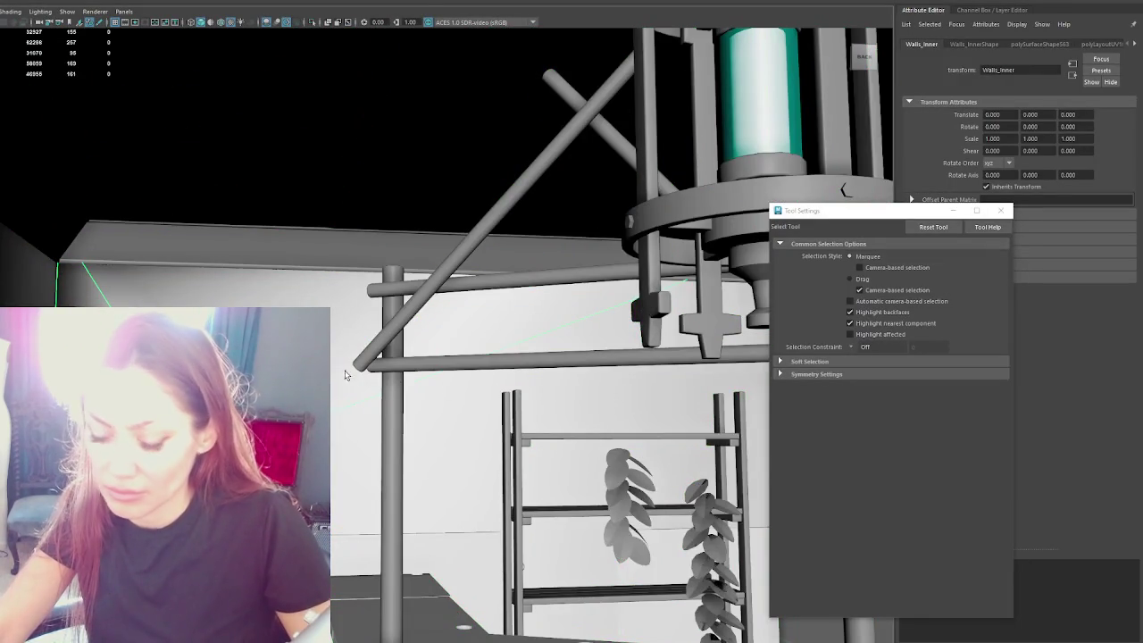
key(ctrl+1)
scroll(421, 390, up, 3)
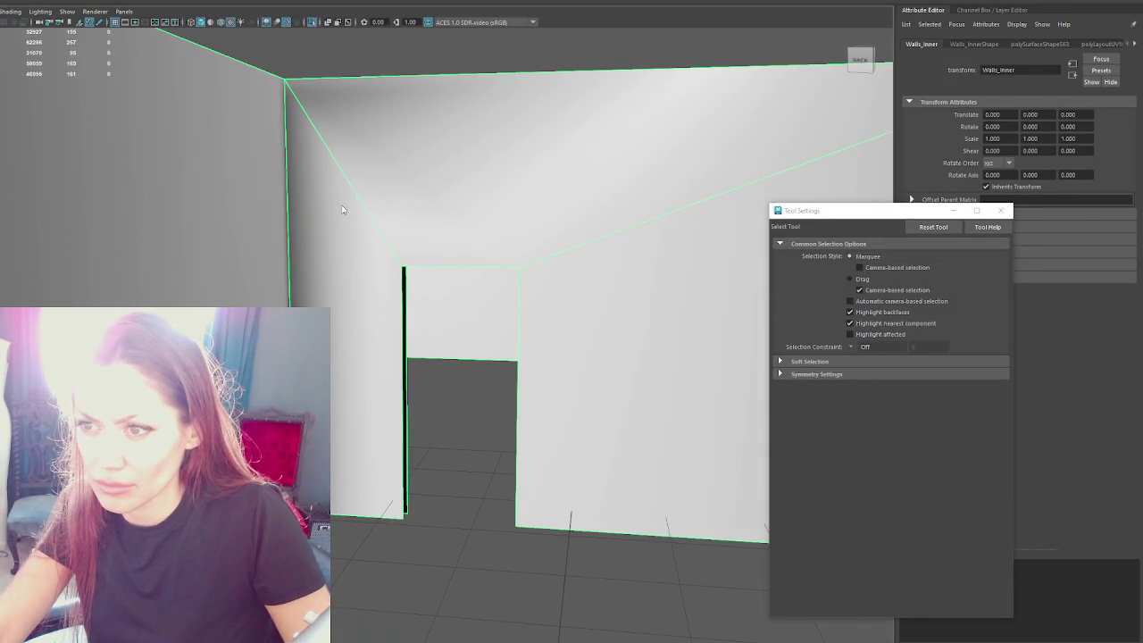
key(F10)
right_drag(294, 109, 420, 53)
mouse_move(420, 53)
alt+mouse_down()
mouse_move(444, 144)
mouse_move(401, 140)
mouse_move(357, 158)
mouse_move(180, 128)
mouse_move(172, 175)
alt+mouse_up()
key(F8)
mouse_move(425, 159)
alt+mouse_down()
mouse_move(383, 288)
mouse_move(341, 364)
mouse_move(409, 334)
mouse_move(434, 258)
mouse_move(448, 409)
alt+mouse_up()
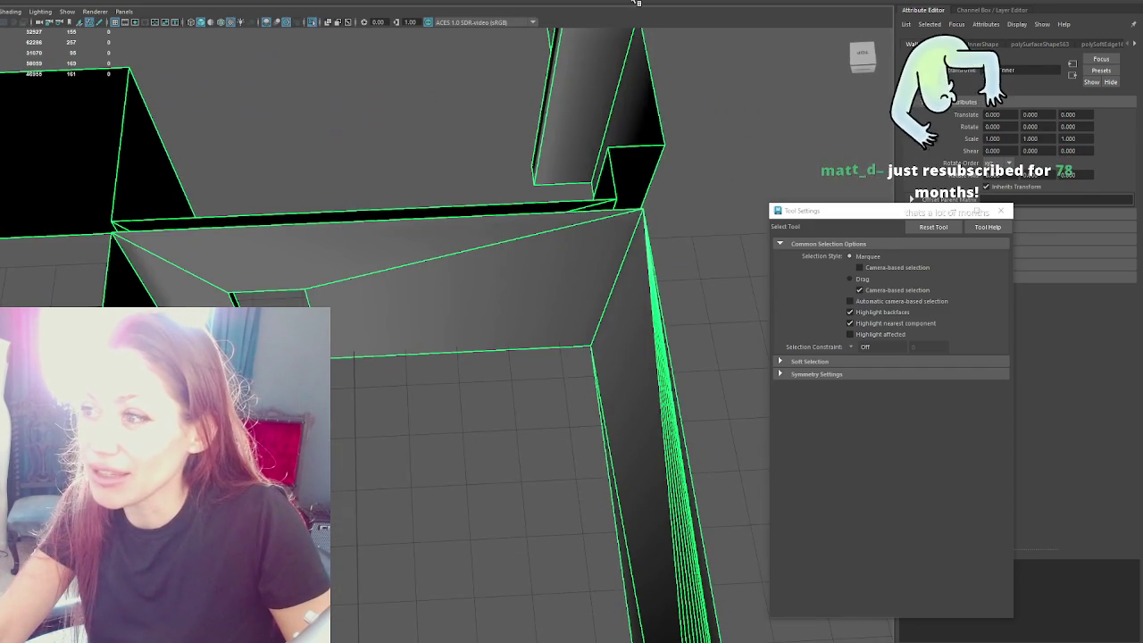
shift+right_drag(438, 393, 427, 409)
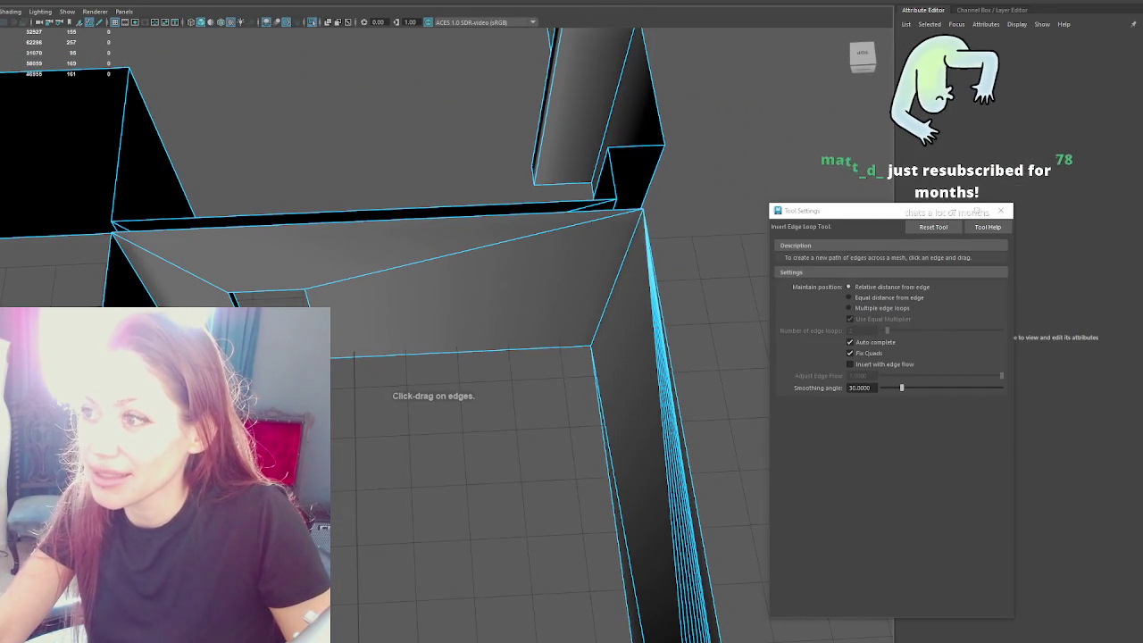
Step: Make two vertical Multi-Cut cuts through the inner wall and delete the face between them
shift+right_drag(398, 178, 387, 406)
click(391, 218)
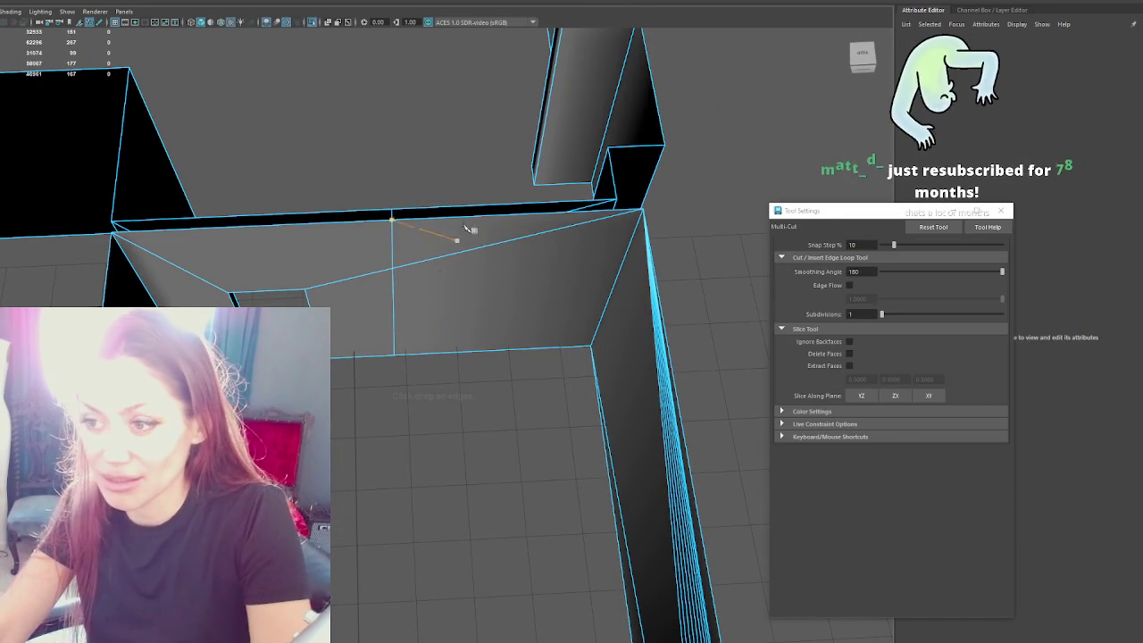
click(493, 396)
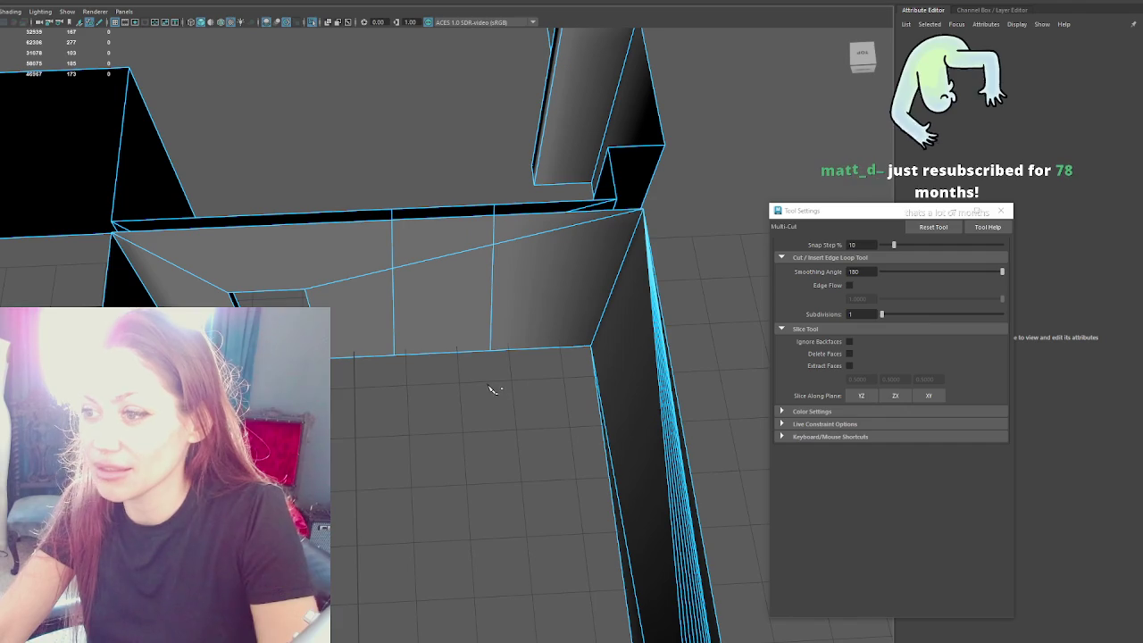
right_drag(413, 148, 414, 178)
click(442, 284)
key(Delete)
Step: In wireframe, scale the doorway's slanted side edges so they stand perfectly vertical
mouse_move(441, 357)
alt+mouse_down()
mouse_move(433, 345)
mouse_move(478, 295)
alt+mouse_up()
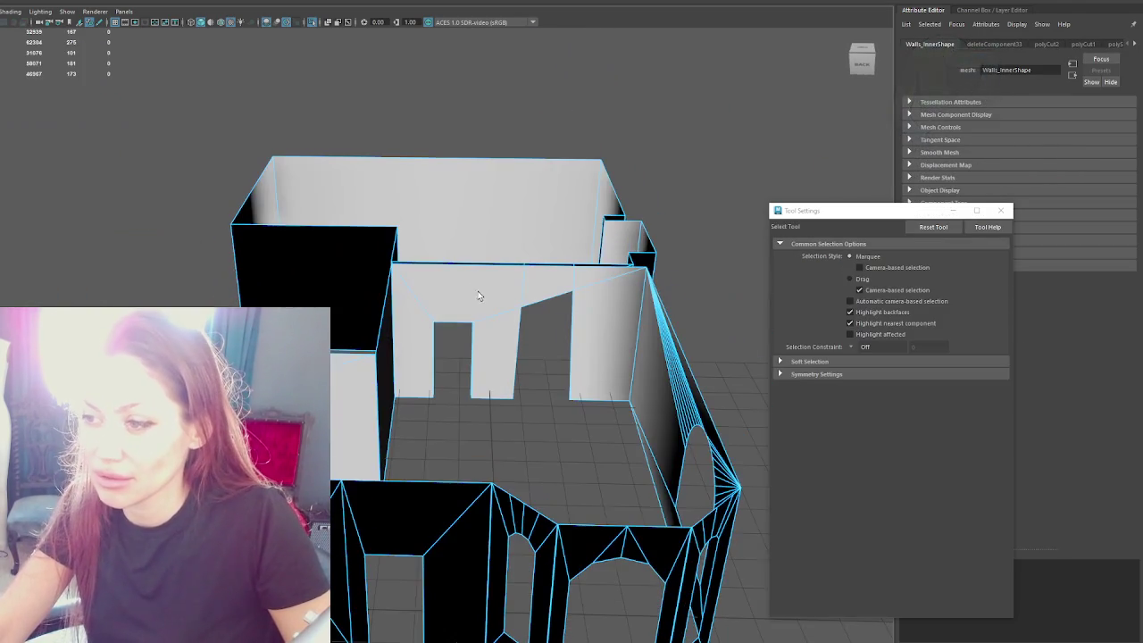
right_click(518, 145)
key(4)
mouse_move(407, 288)
alt+right_down()
mouse_move(490, 341)
mouse_move(449, 266)
mouse_move(505, 205)
alt+right_up()
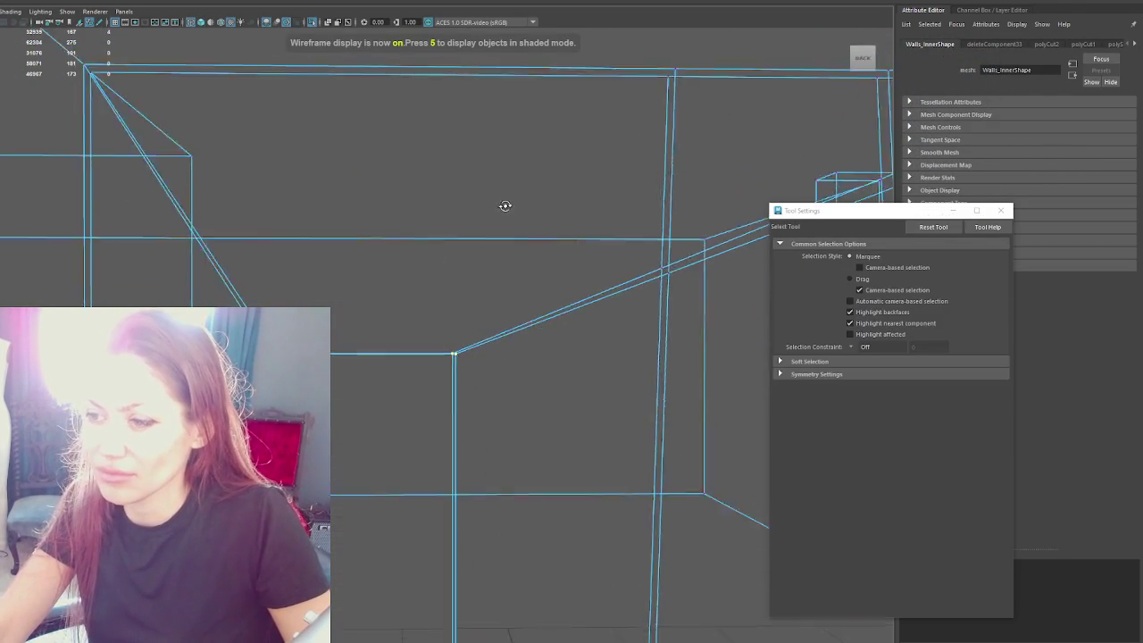
click(365, 351)
key(w)
mouse_move(607, 285)
alt+right_down()
mouse_move(365, 274)
mouse_move(384, 282)
alt+right_up()
drag(349, 143, 421, 616)
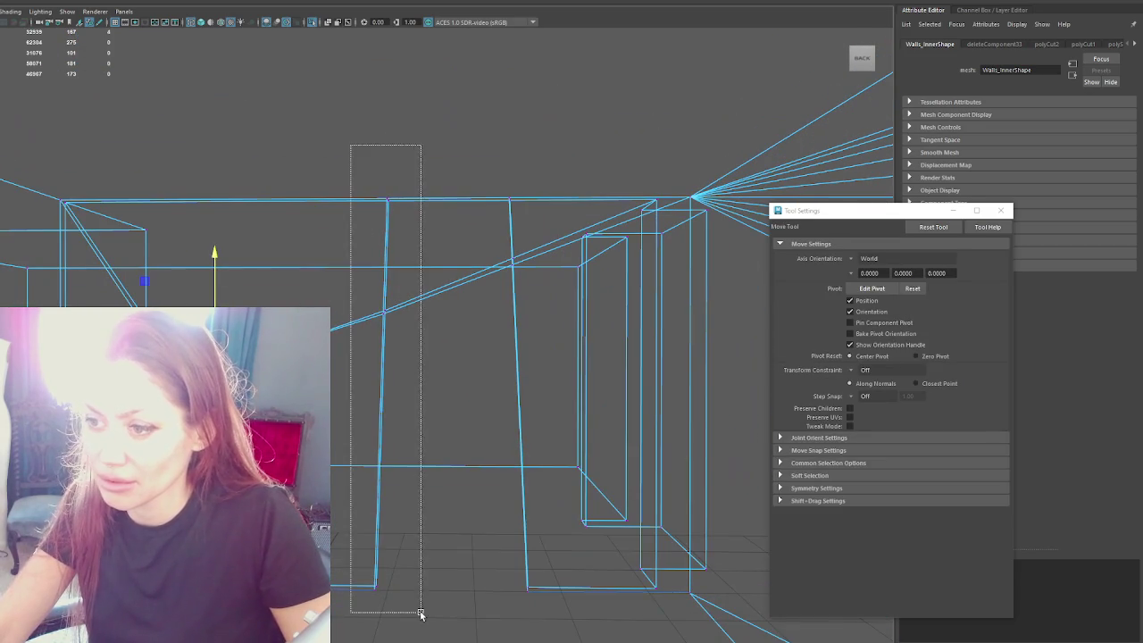
key(r)
drag(494, 219, 496, 504)
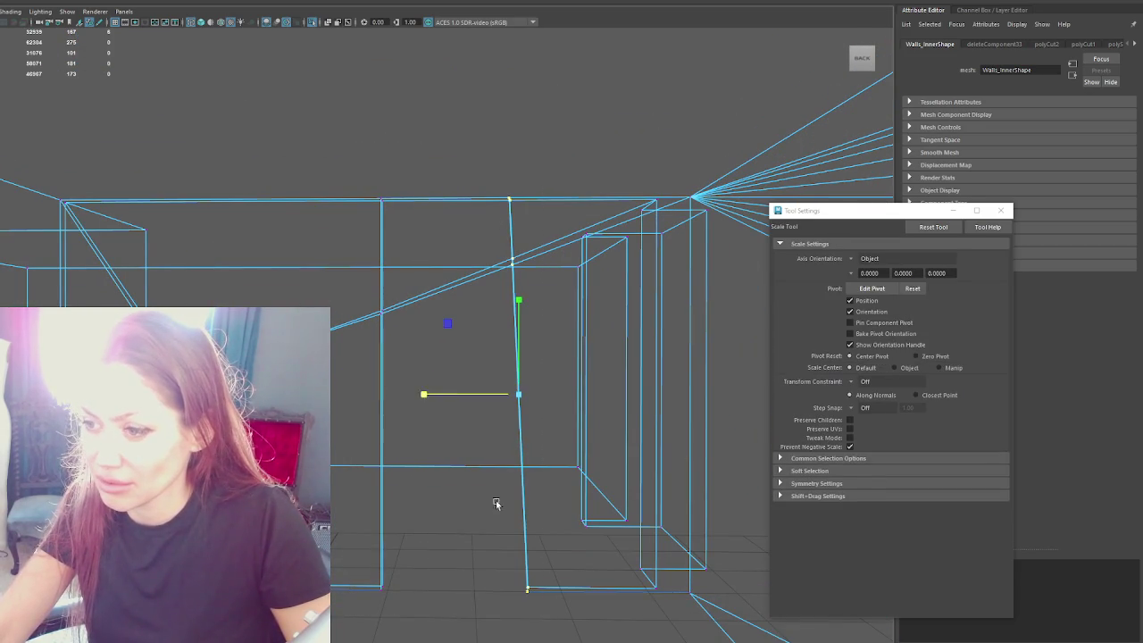
drag(430, 397, 586, 246)
Step: Flatten the doorway's top edge to horizontal and lower it
drag(365, 348, 366, 350)
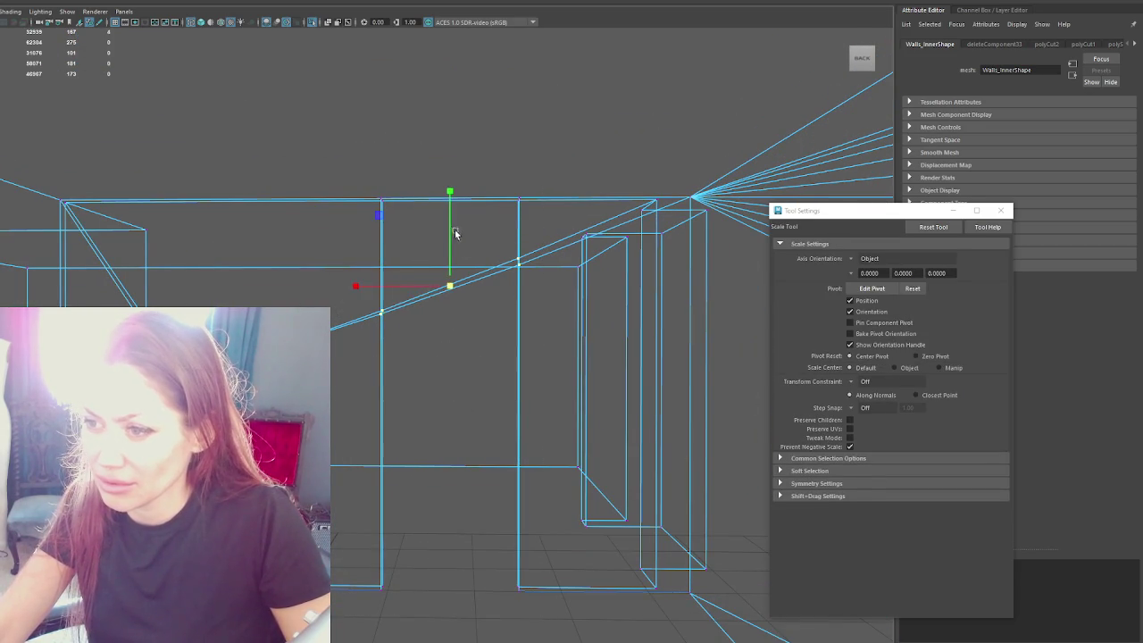
drag(451, 232, 434, 533)
key(w)
drag(449, 286, 449, 351)
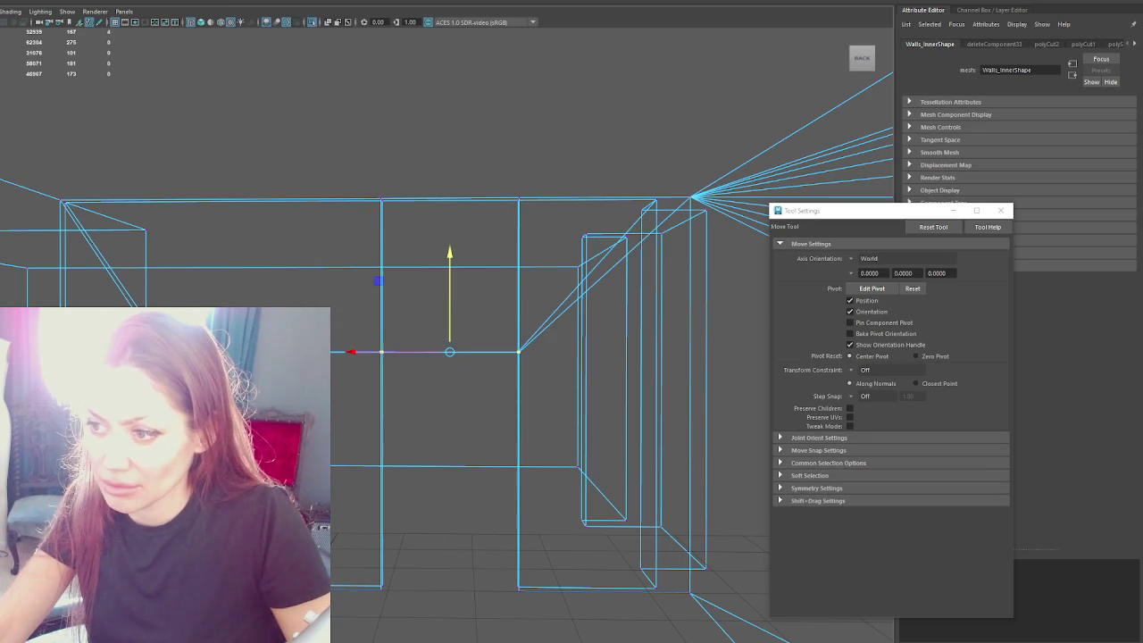
Step: Return to shaded view and hide the ceiling to see inside the room
alt+drag(422, 306, 426, 327)
key(6)
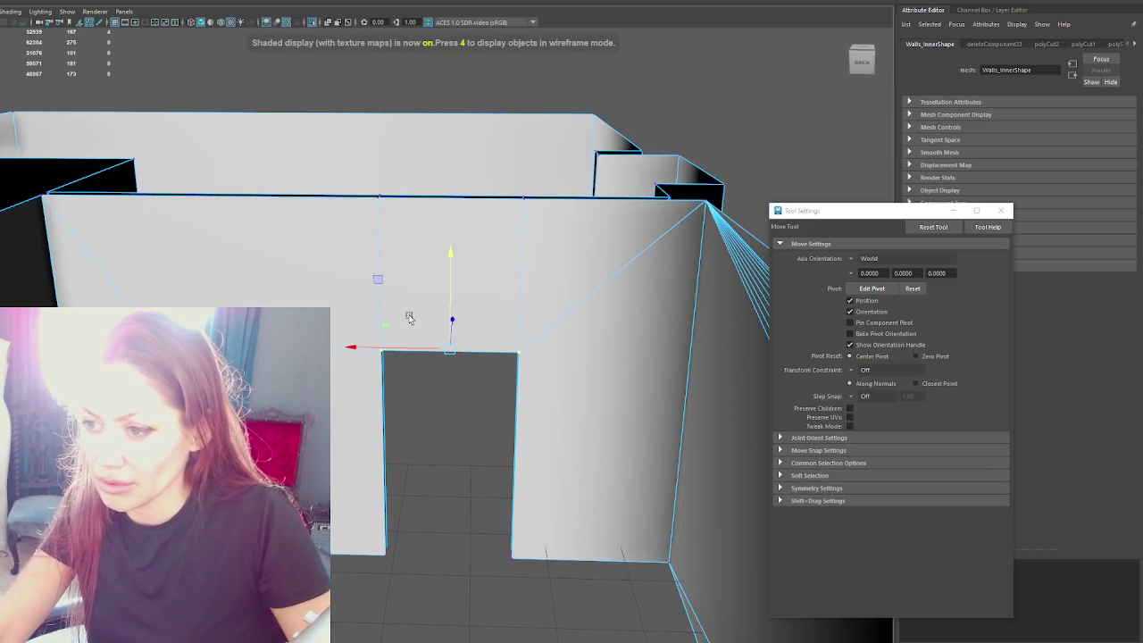
right_drag(366, 106, 399, 77)
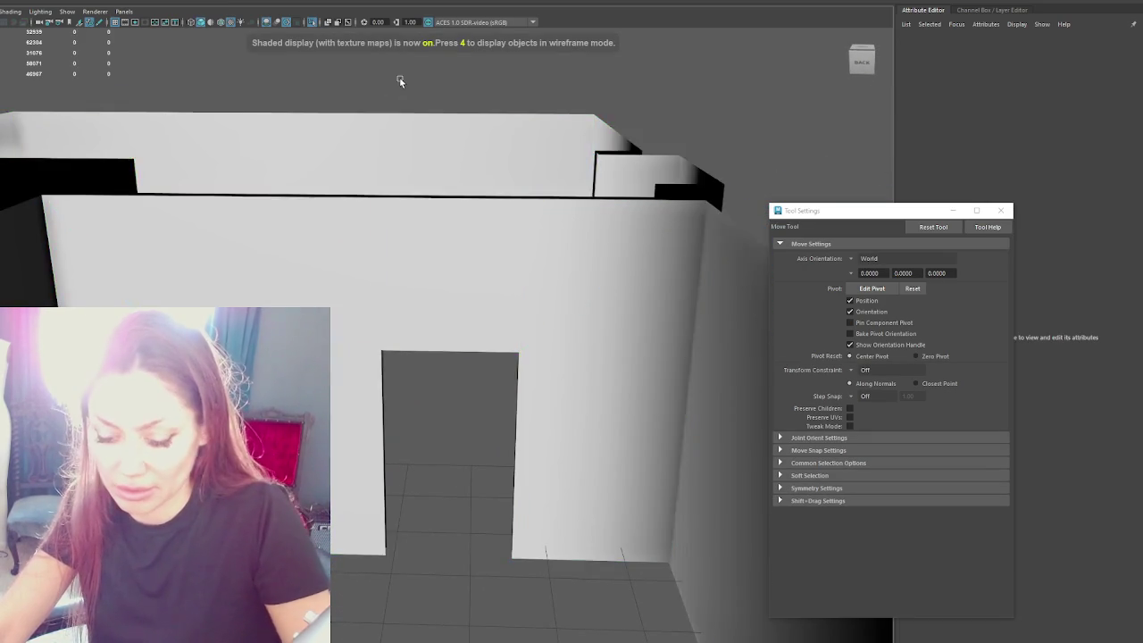
key(7)
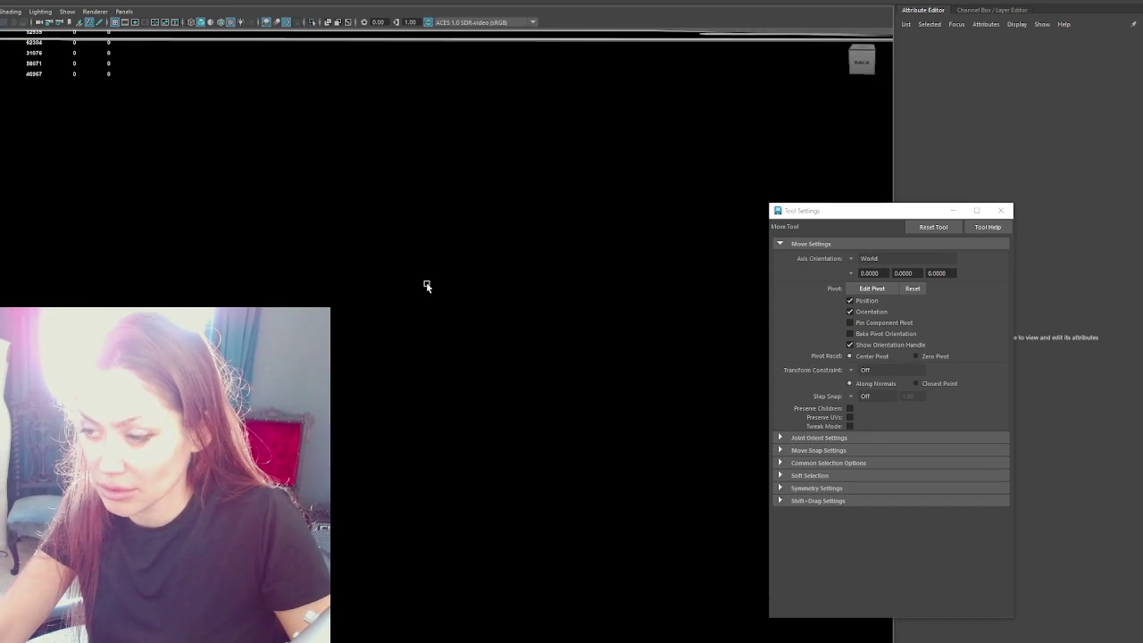
mouse_move(426, 286)
alt+mouse_down()
mouse_move(551, 298)
mouse_move(484, 298)
alt+mouse_up()
click(485, 300)
key(ctrl+h)
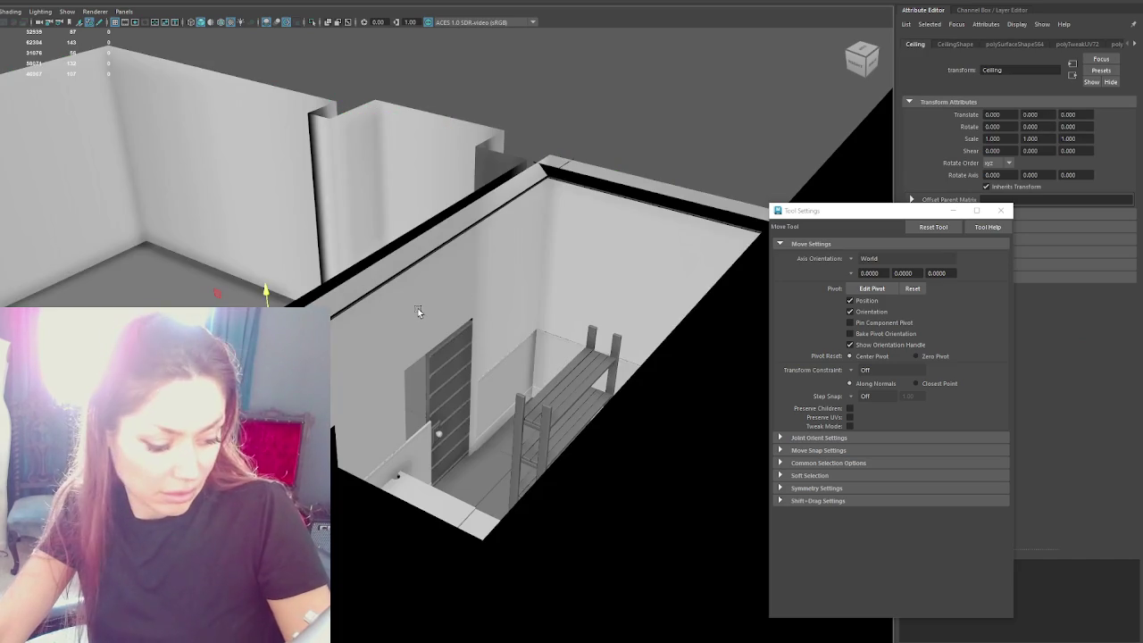
Step: Look around inside the room, selecting the inner walls, the Door group and Wall_Trim
click(418, 308)
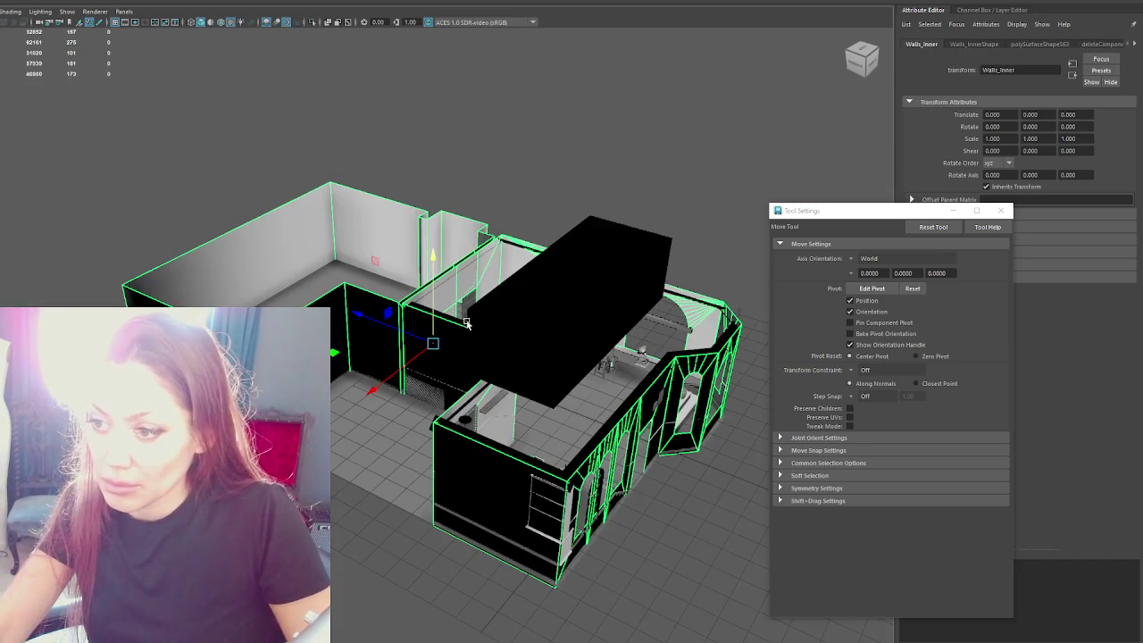
mouse_move(466, 309)
alt+mouse_down()
mouse_move(525, 327)
mouse_move(447, 300)
alt+mouse_up()
alt+right_drag(447, 300, 384, 298)
mouse_move(384, 296)
alt+mouse_down()
mouse_move(425, 294)
mouse_move(477, 255)
alt+mouse_up()
click(572, 261)
key(Up)
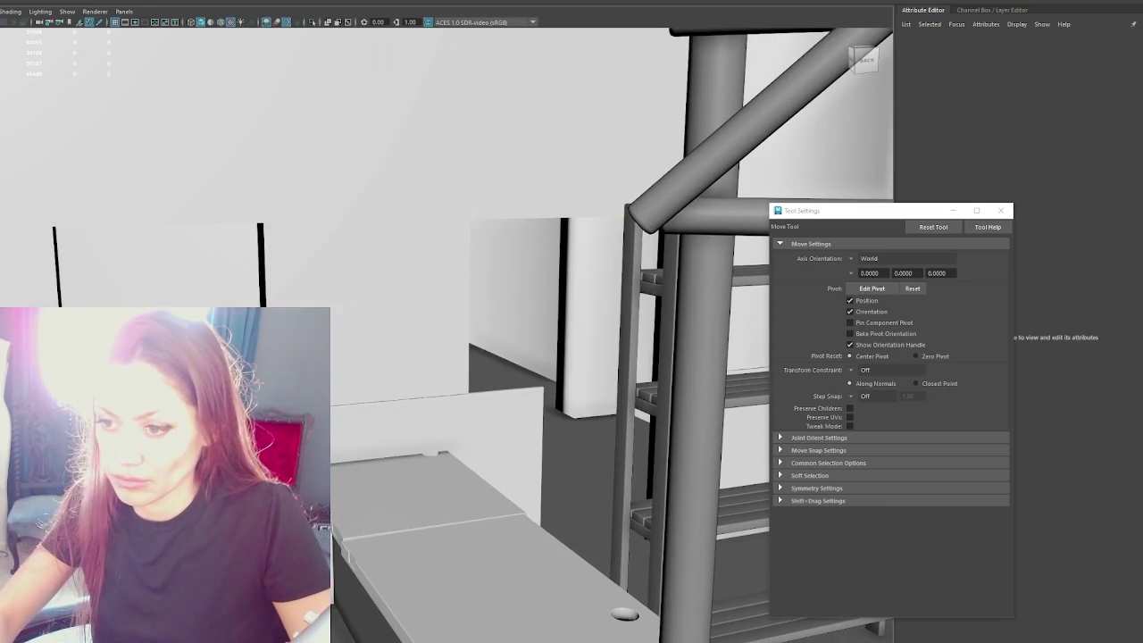
mouse_move(482, 326)
alt+mouse_down()
mouse_move(348, 272)
mouse_move(259, 174)
alt+mouse_up()
click(298, 162)
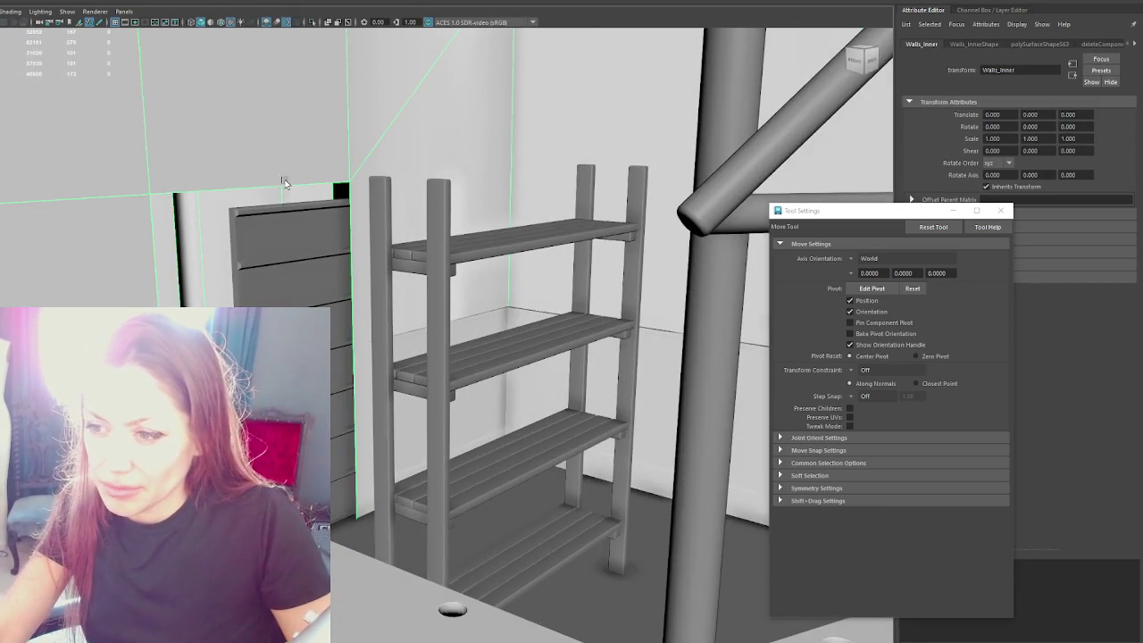
alt+middle_drag(282, 183, 350, 233)
click(500, 384)
Step: In wireframe, slide two vertical wall edges slightly right along X
scroll(395, 408, up, 3)
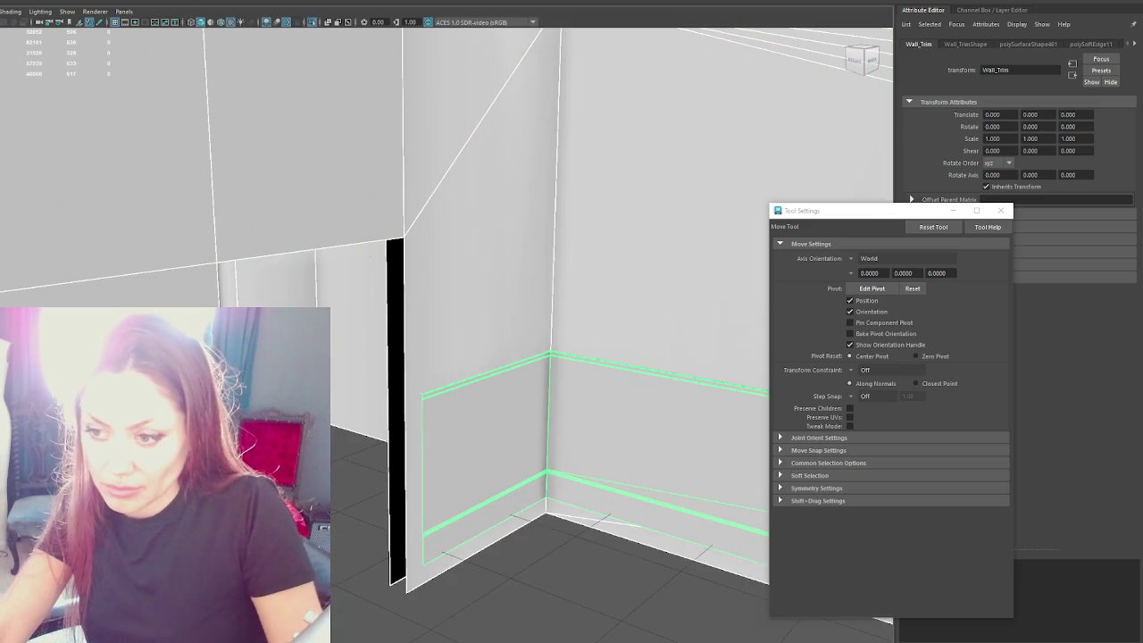
scroll(395, 408, up, 5)
key(4)
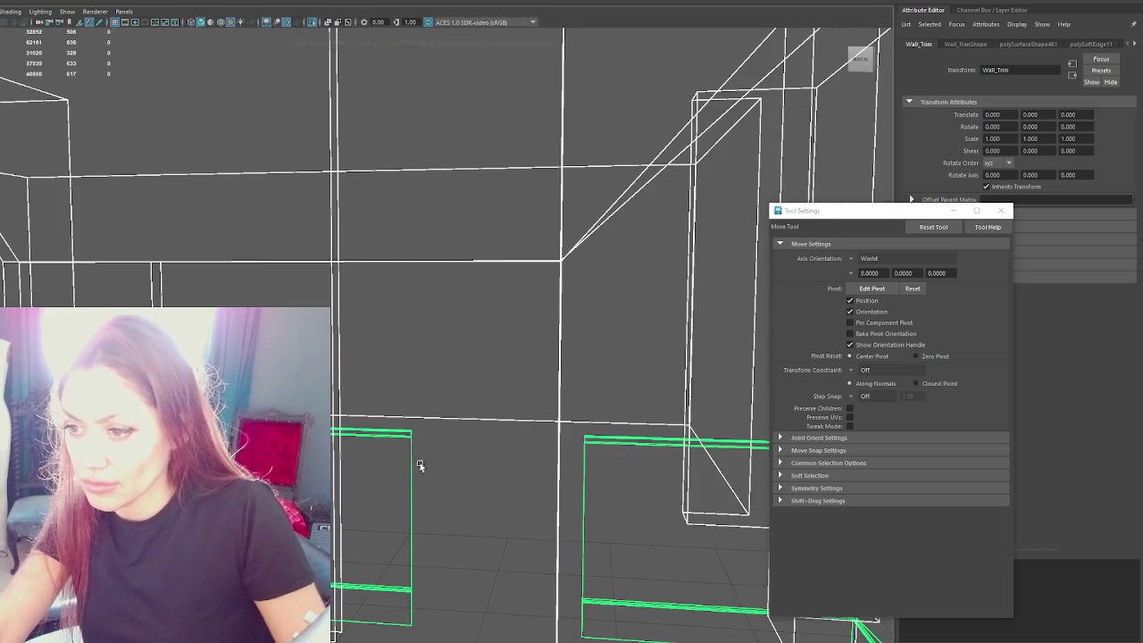
right_drag(459, 357, 361, 324)
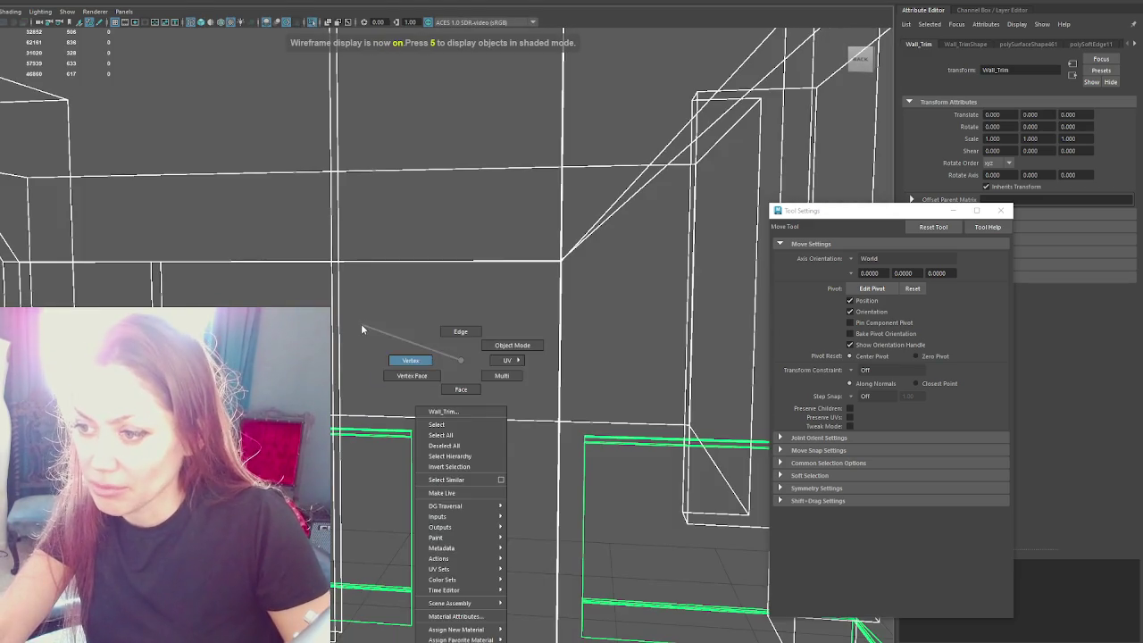
key(q)
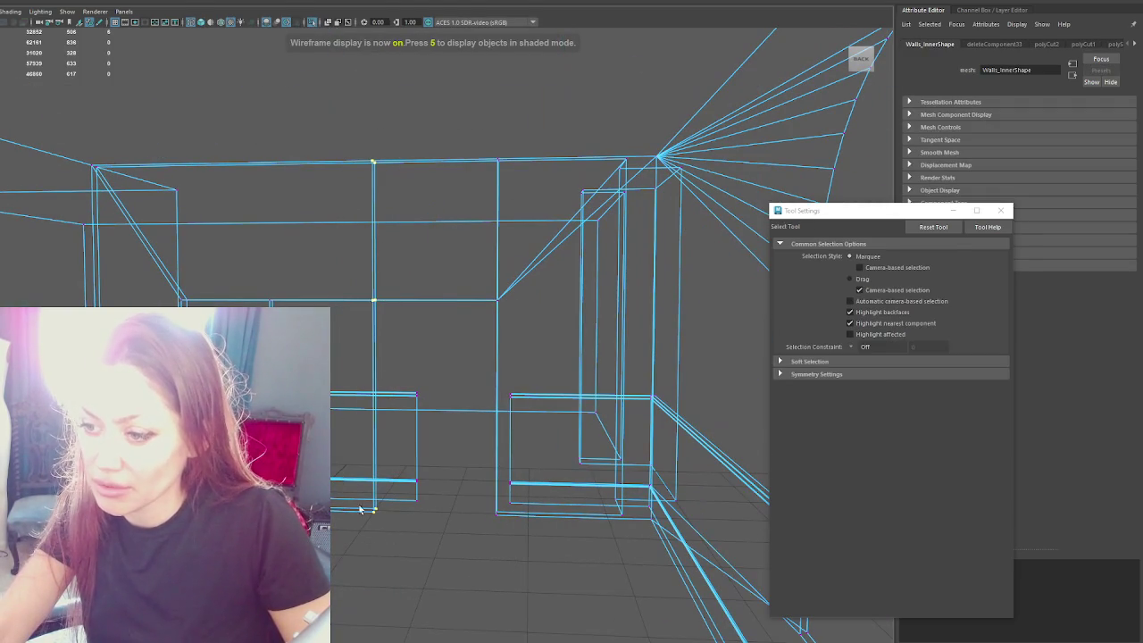
key(w)
drag(333, 338, 373, 342)
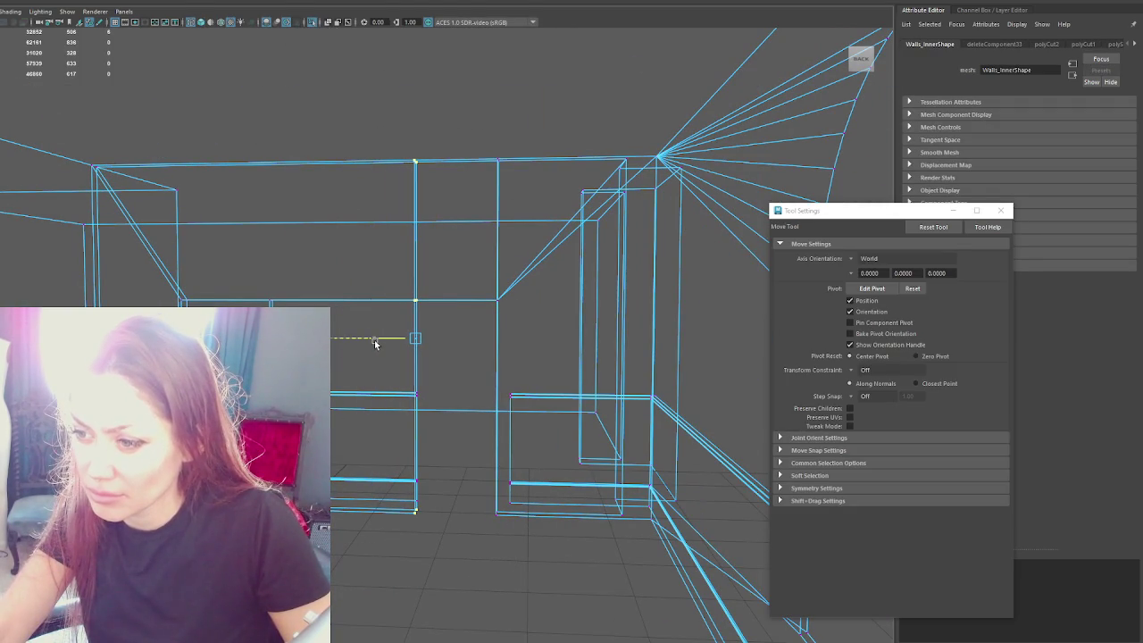
key(q)
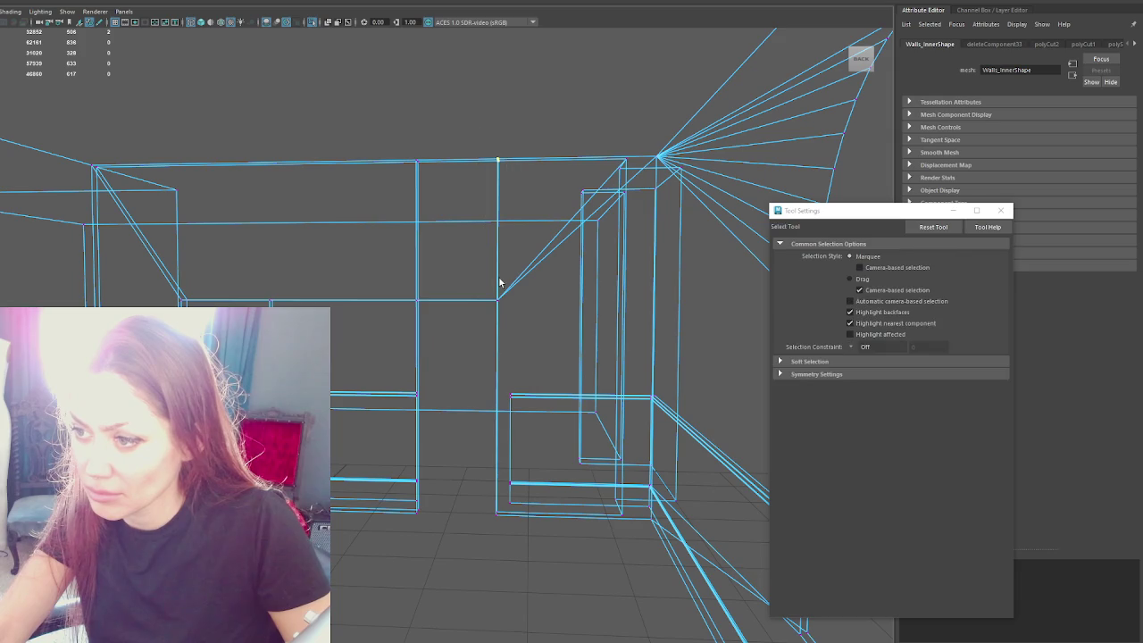
key(w)
drag(461, 344, 476, 342)
click(338, 139)
Step: Orbit out to the whole building and select the walls model
scroll(255, 286, down, 5)
alt+drag(255, 285, 490, 276)
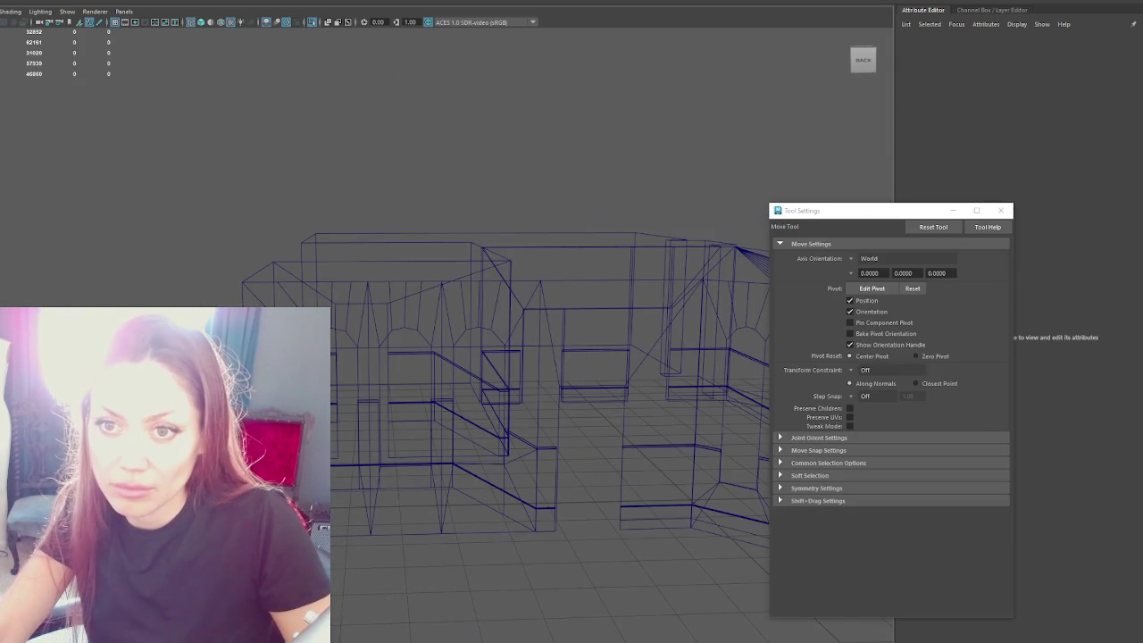
click(433, 282)
click(365, 289)
click(430, 263)
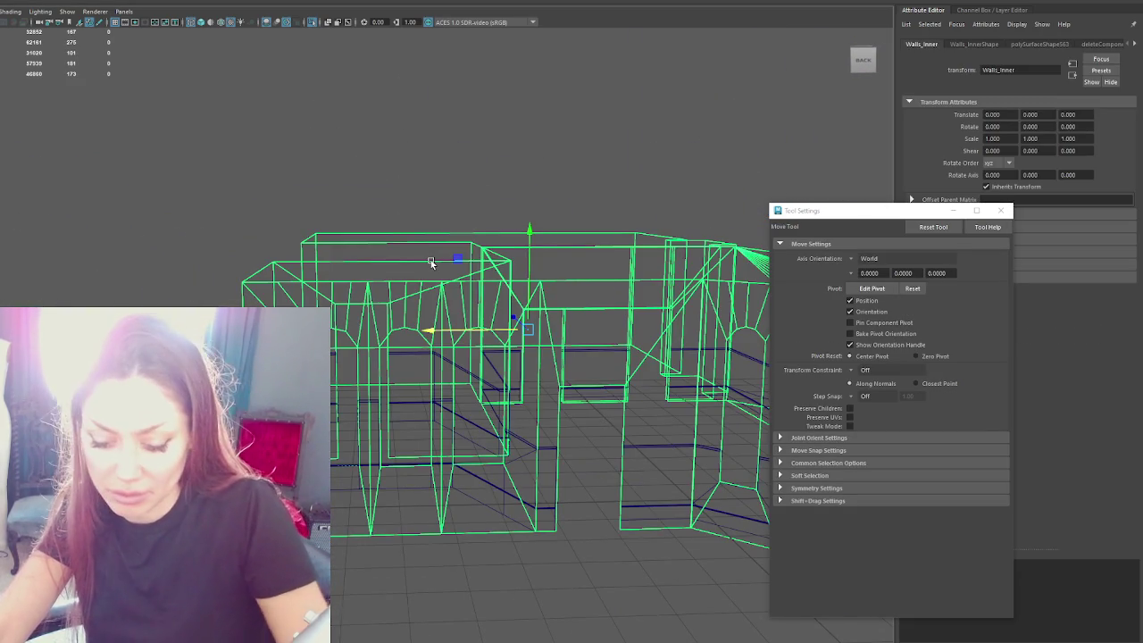
key(5)
mouse_move(421, 255)
alt+mouse_down()
mouse_move(243, 289)
mouse_move(133, 145)
alt+mouse_up()
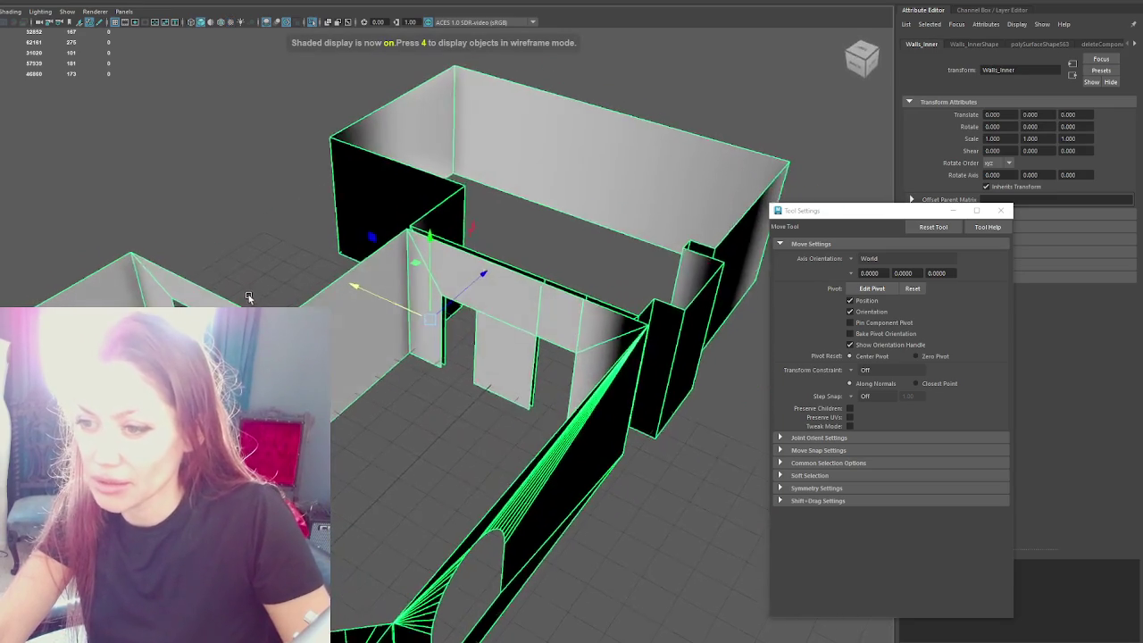
click(163, 104)
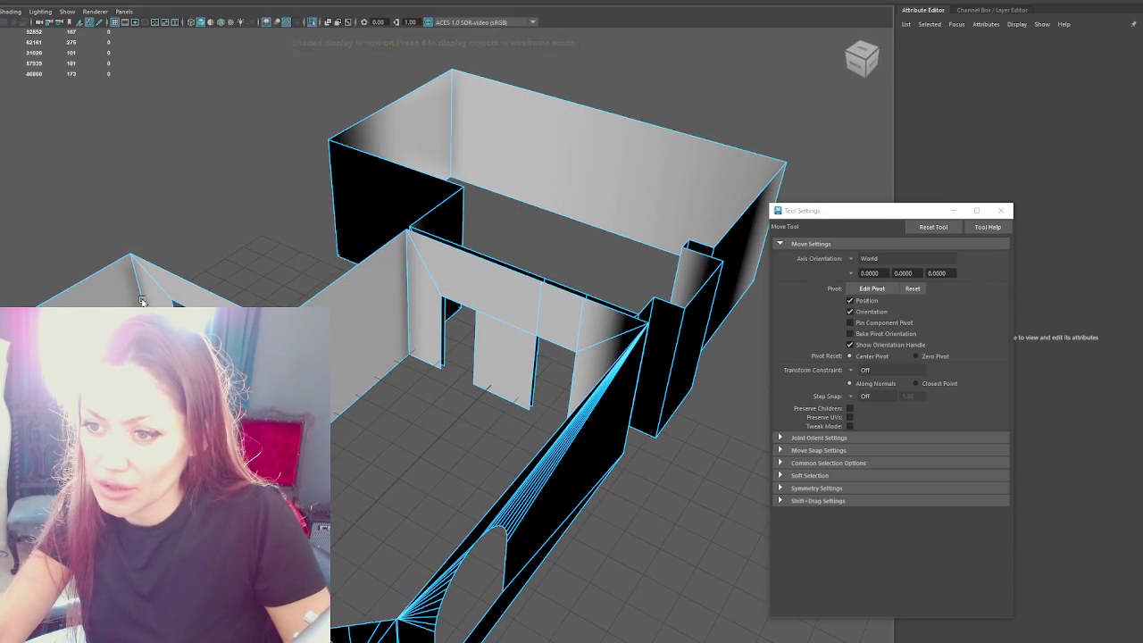
click(141, 301)
mouse_move(409, 277)
alt+mouse_down()
mouse_move(541, 257)
mouse_move(633, 257)
alt+mouse_up()
mouse_move(592, 211)
alt+mouse_down()
mouse_move(605, 260)
mouse_move(501, 245)
alt+mouse_up()
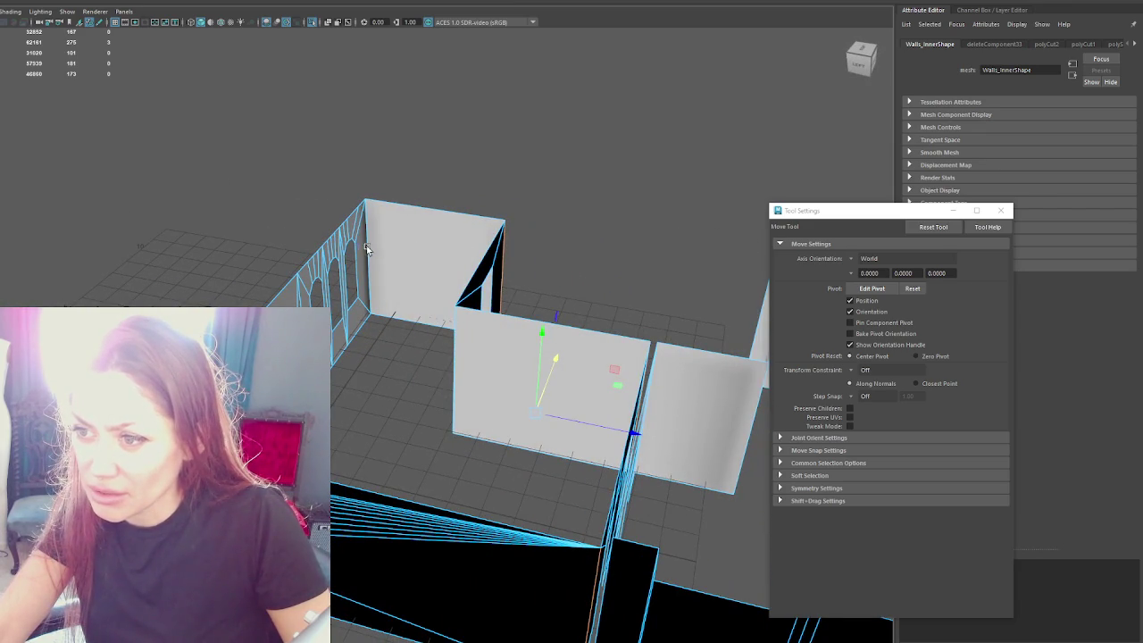
mouse_move(580, 280)
alt+mouse_down()
mouse_move(298, 235)
mouse_move(414, 368)
alt+mouse_up()
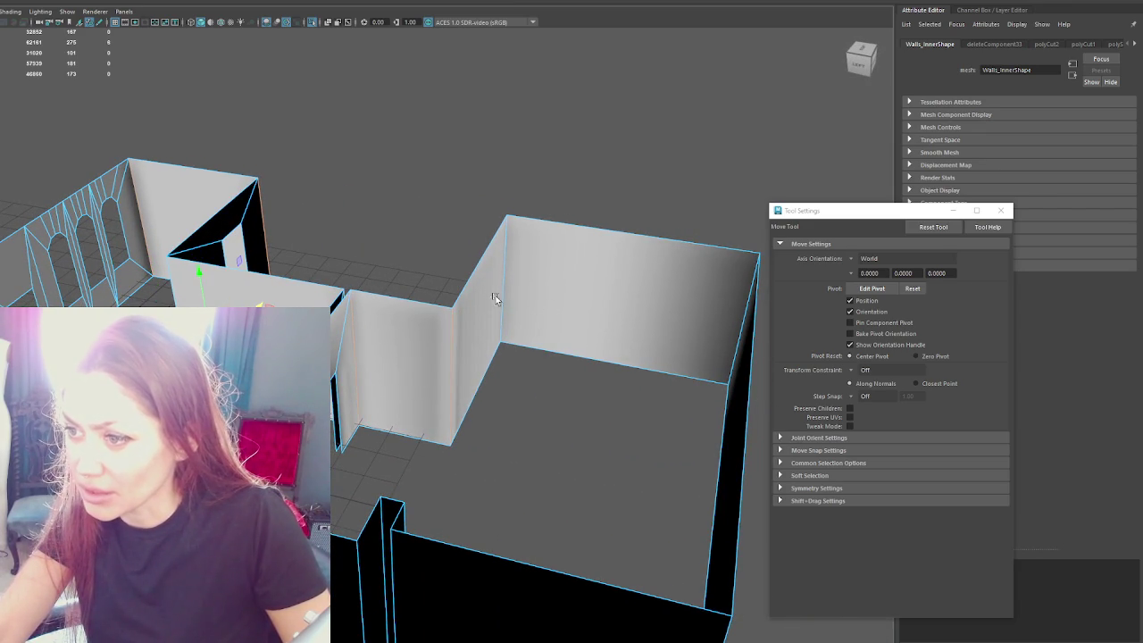
alt+drag(495, 298, 598, 301)
alt+drag(480, 300, 583, 248)
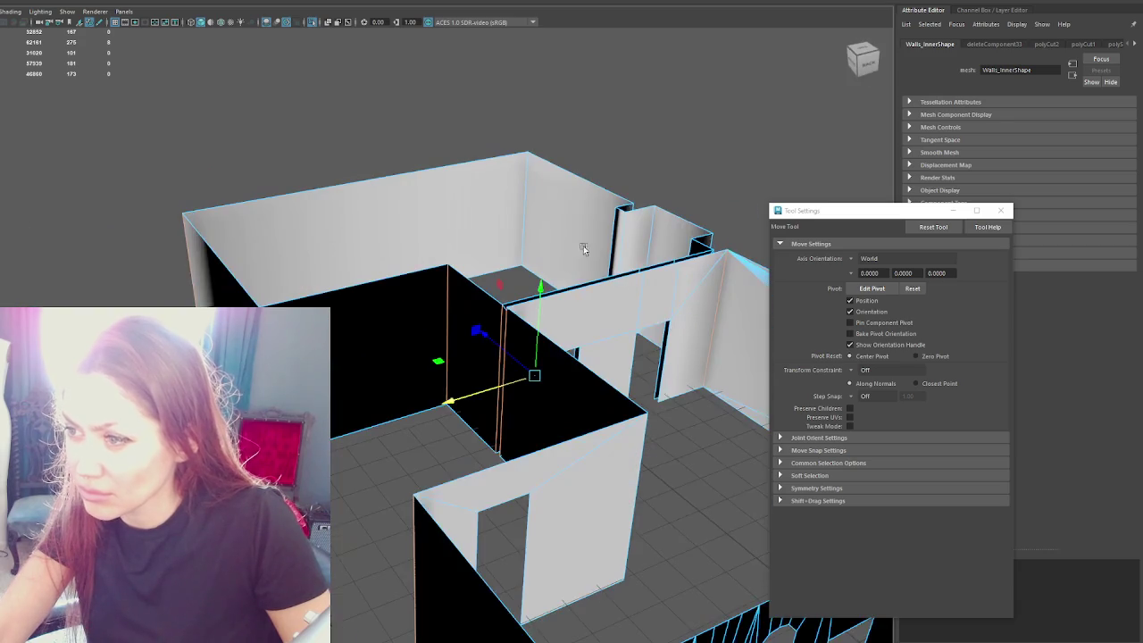
alt+drag(311, 273, 251, 251)
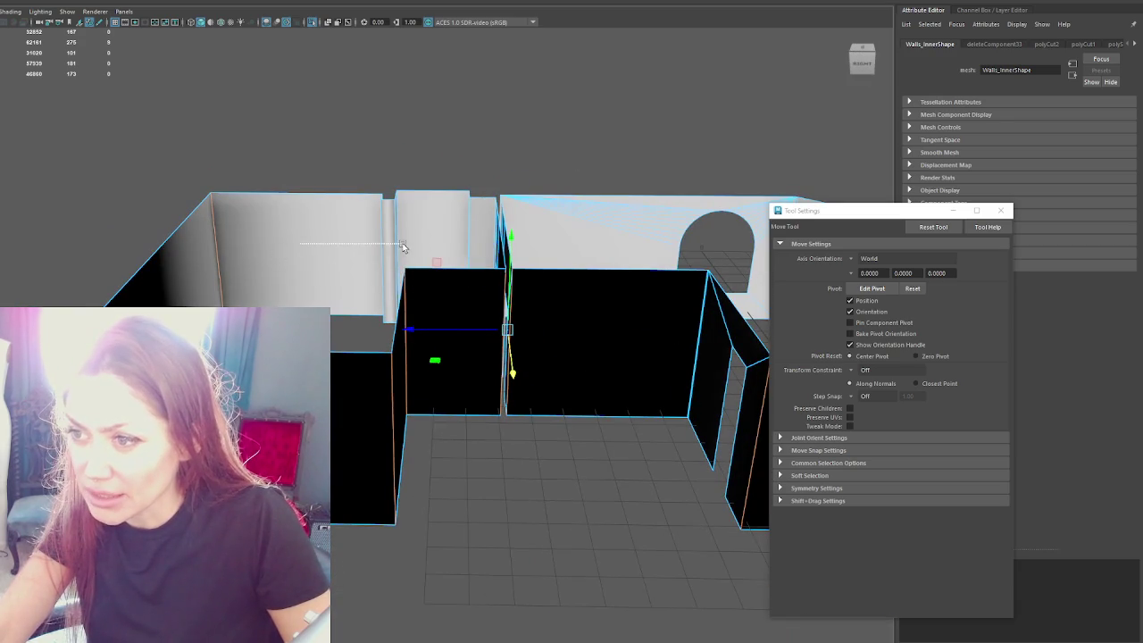
alt+drag(440, 257, 399, 246)
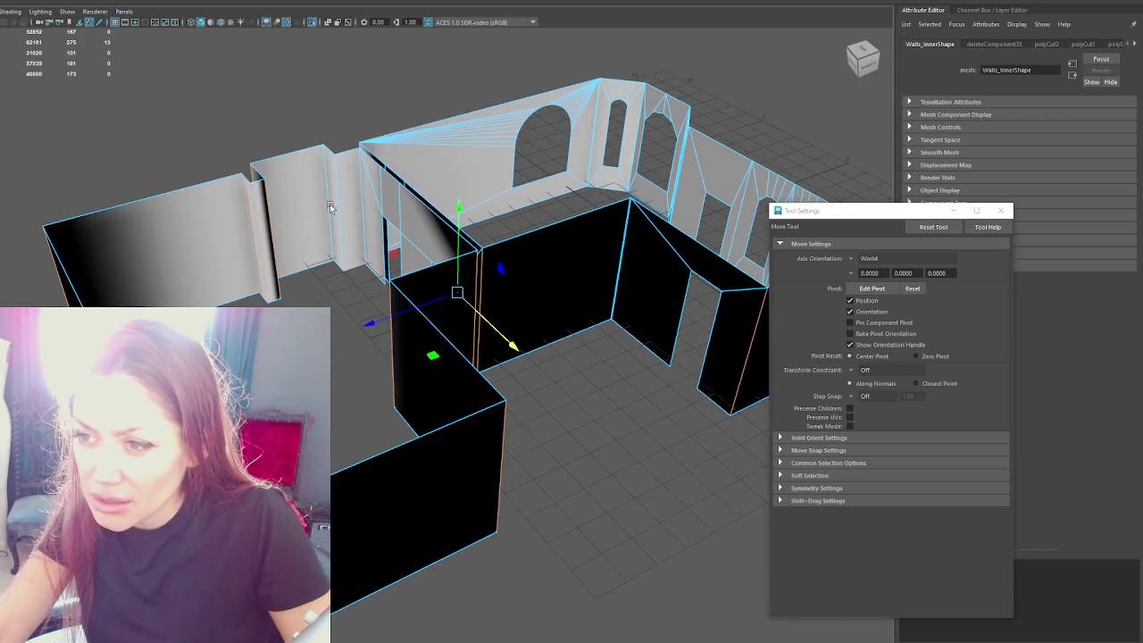
mouse_move(116, 217)
alt+mouse_down()
mouse_move(353, 197)
mouse_move(329, 202)
mouse_move(390, 345)
mouse_move(407, 346)
mouse_move(185, 151)
alt+mouse_up()
shift+right_drag(185, 151, 251, 175)
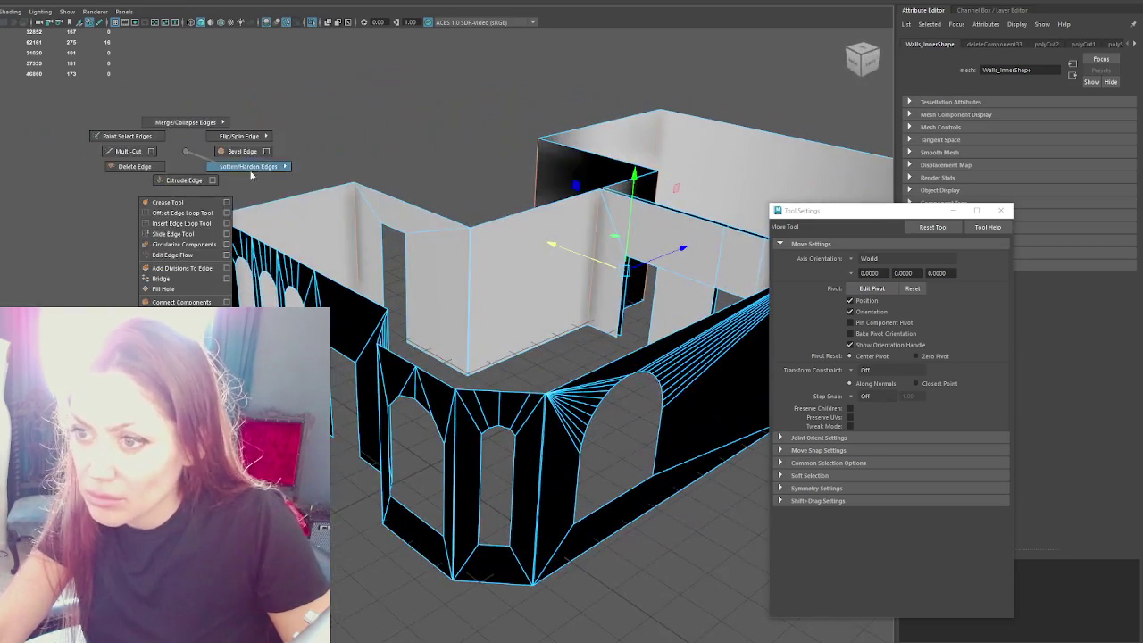
click(240, 164)
alt+drag(305, 206, 275, 219)
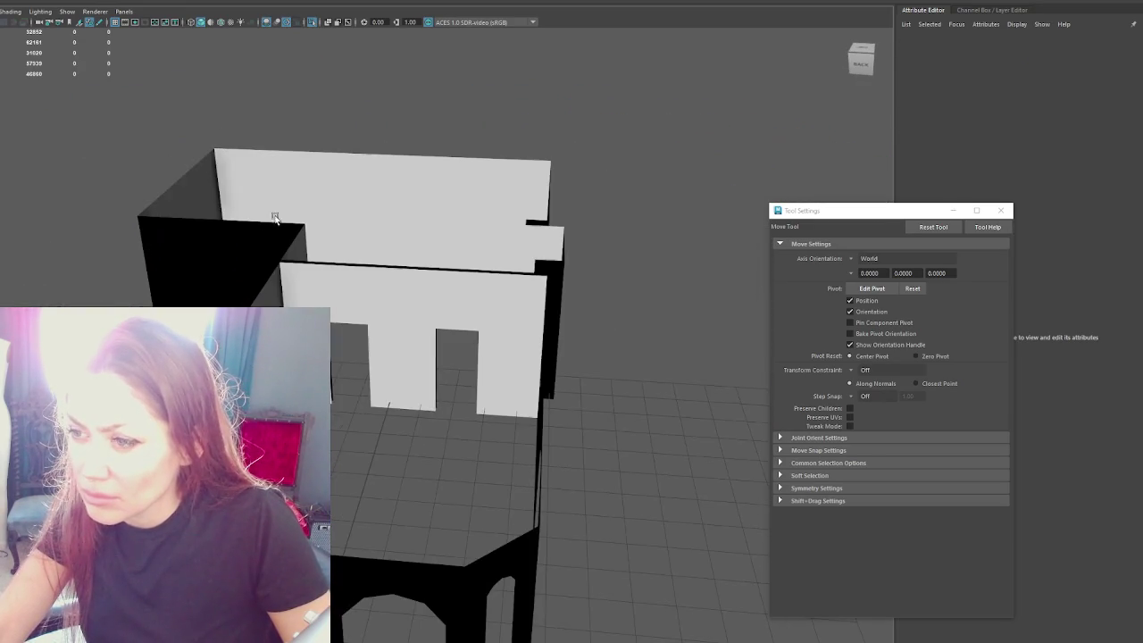
Step: Select Walls_Inner and run an automatic UV layout on it
click(179, 232)
click(205, 1)
key(Escape)
key(F12)
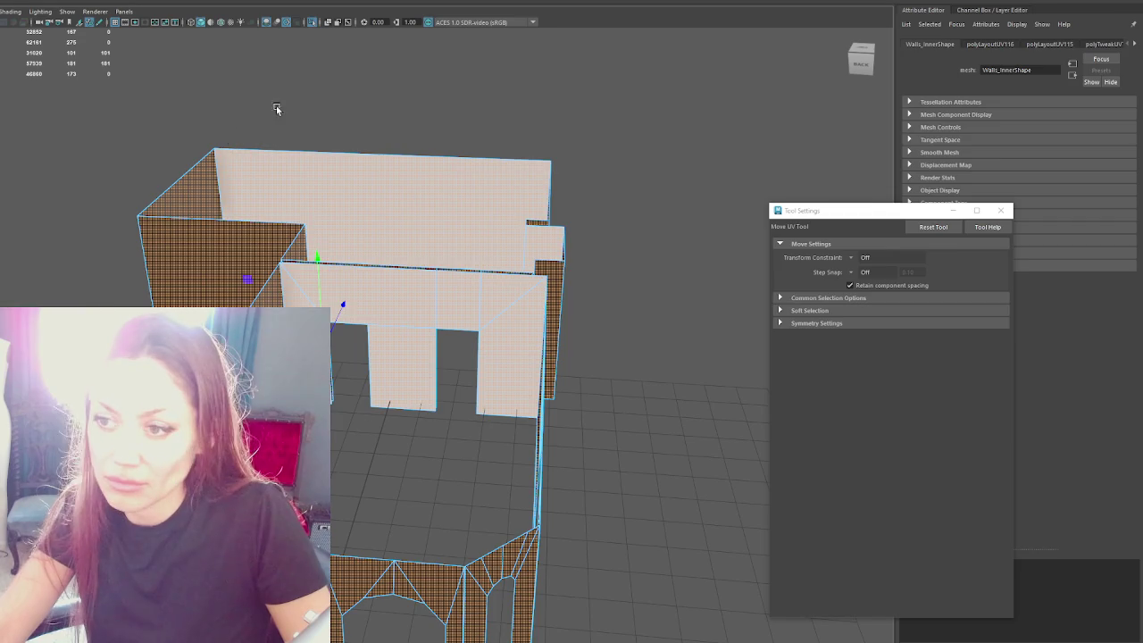
key(w)
scroll(405, 306, up, 2)
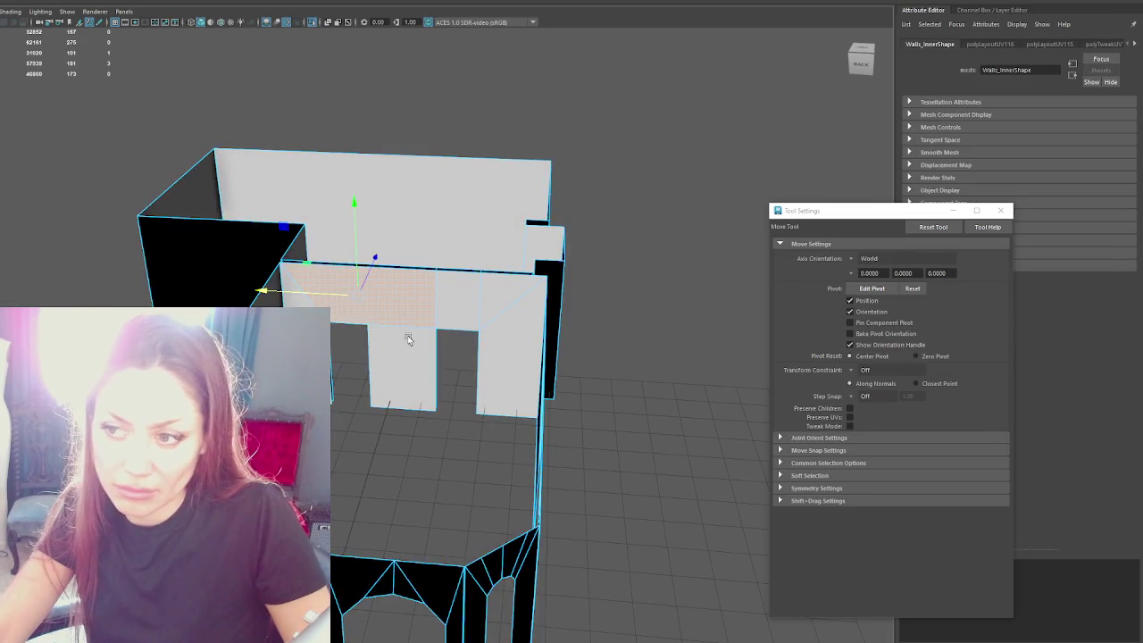
scroll(408, 334, up, 3)
scroll(396, 322, up, 3)
scroll(357, 295, up, 2)
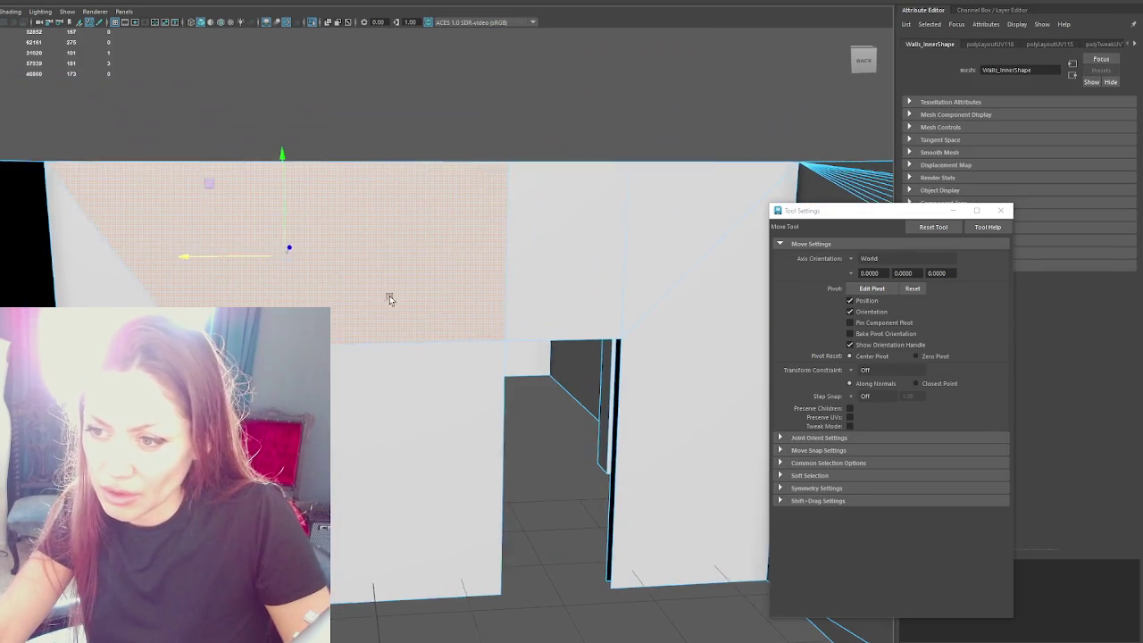
Step: Multi-Cut a new edge along the top of the doorway wall and select it
click(457, 90)
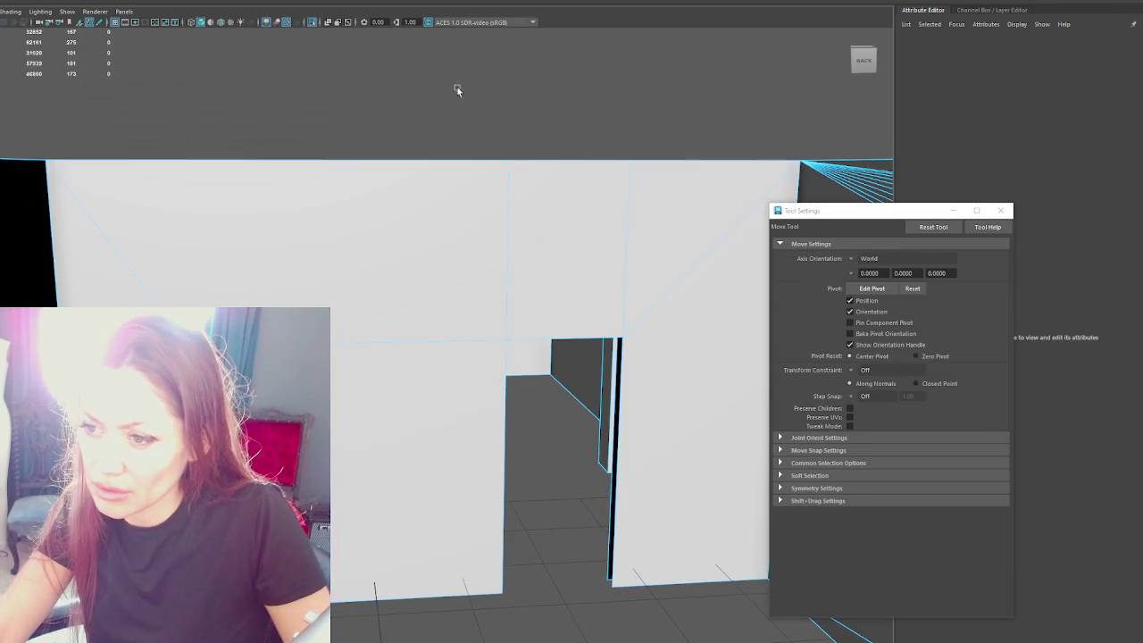
key(ctrl+shift+x)
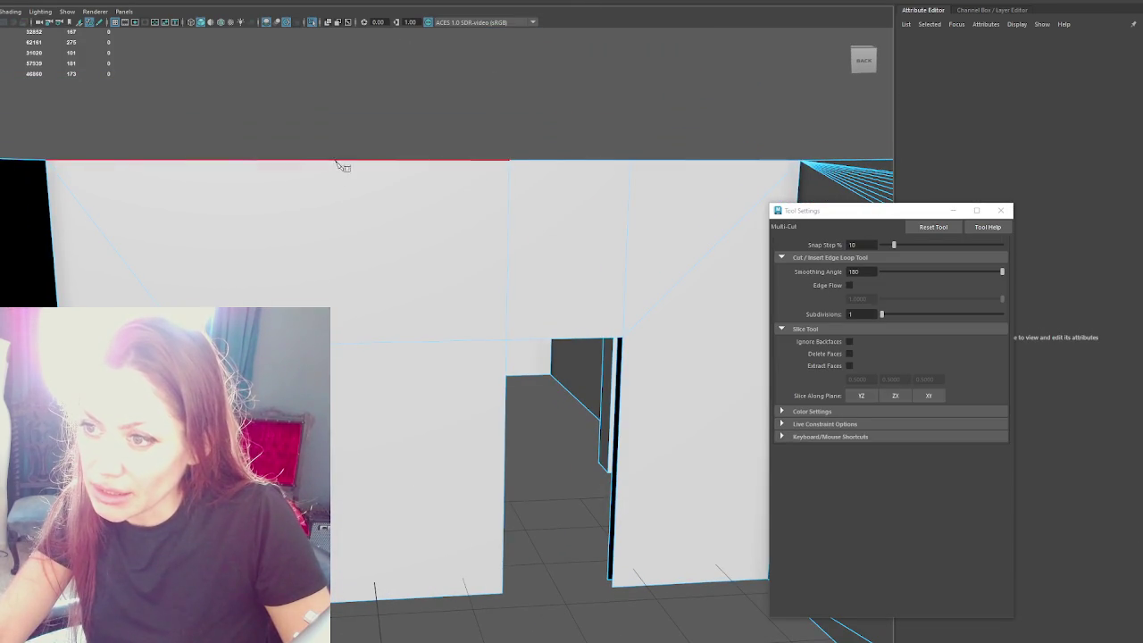
click(322, 161)
alt+drag(326, 165, 527, 421)
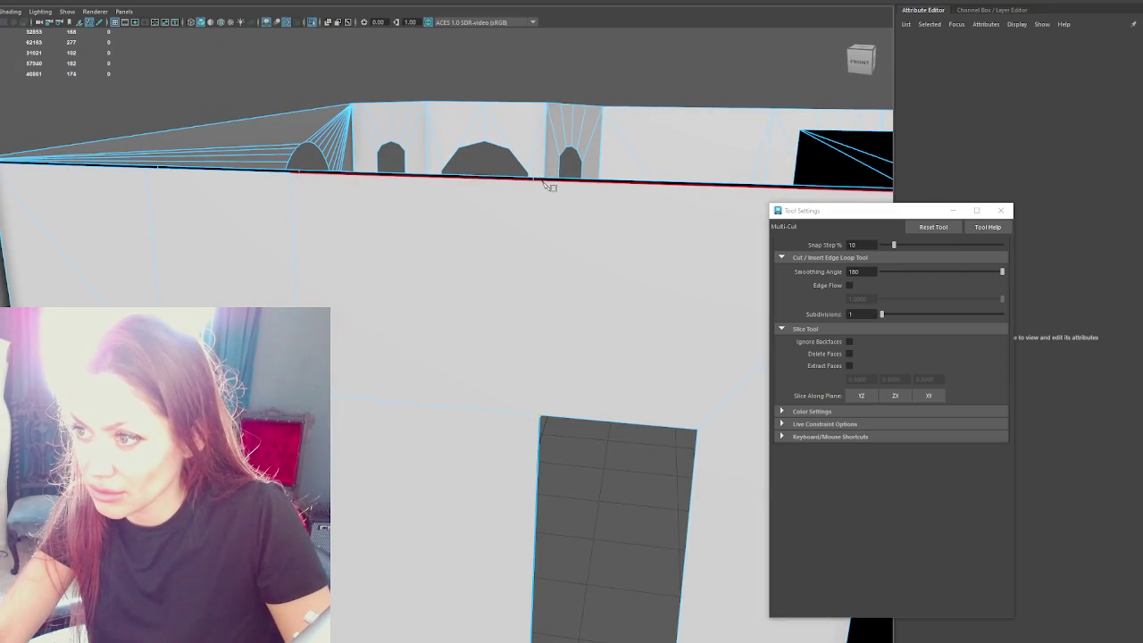
alt+drag(544, 184, 351, 119)
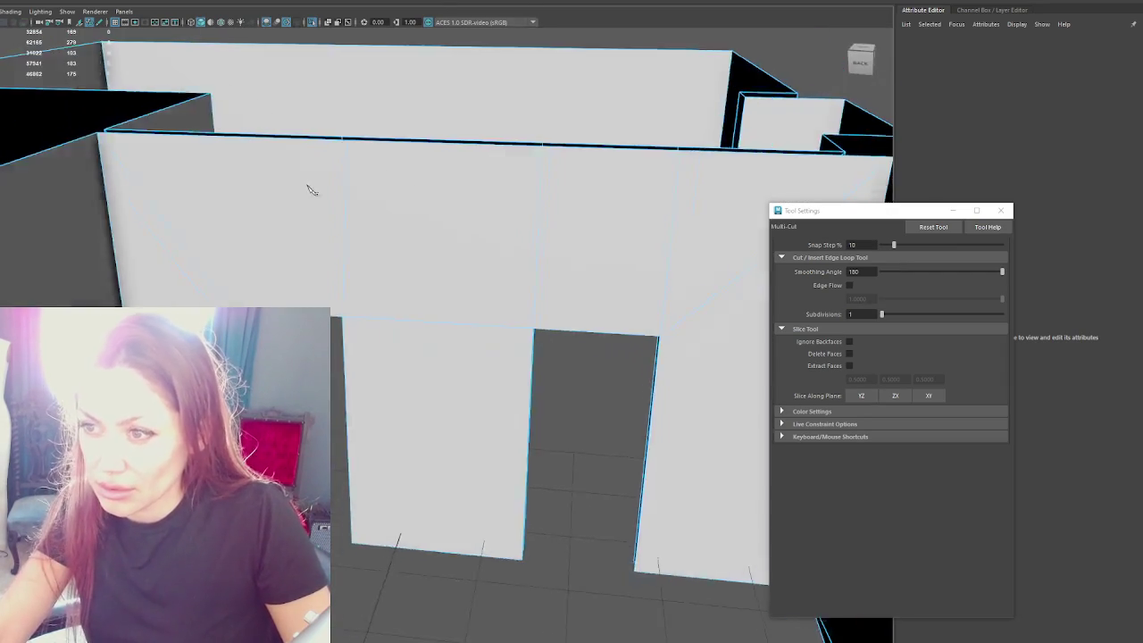
key(q)
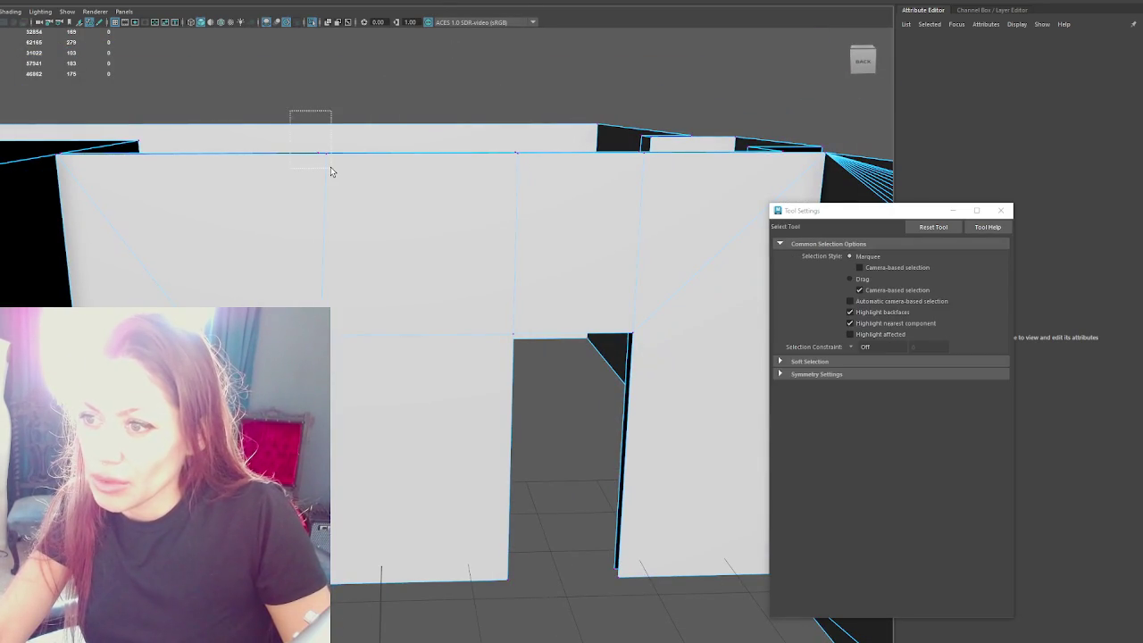
drag(330, 170, 302, 157)
key(r)
key(w)
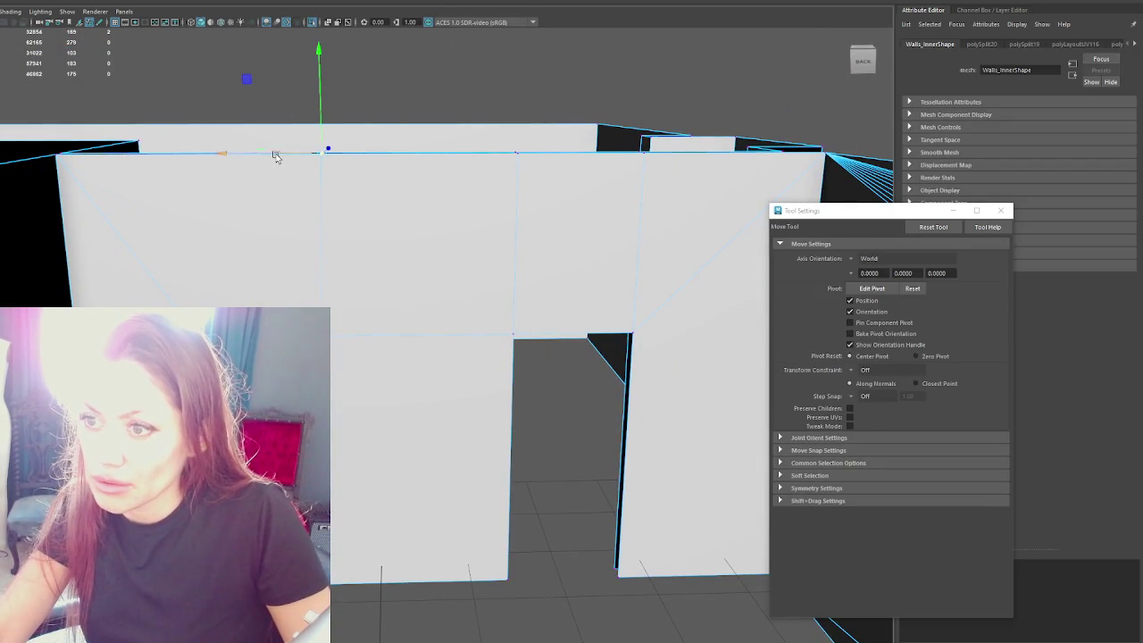
Step: Return to object mode and select the whole Apothecary group
key(F8)
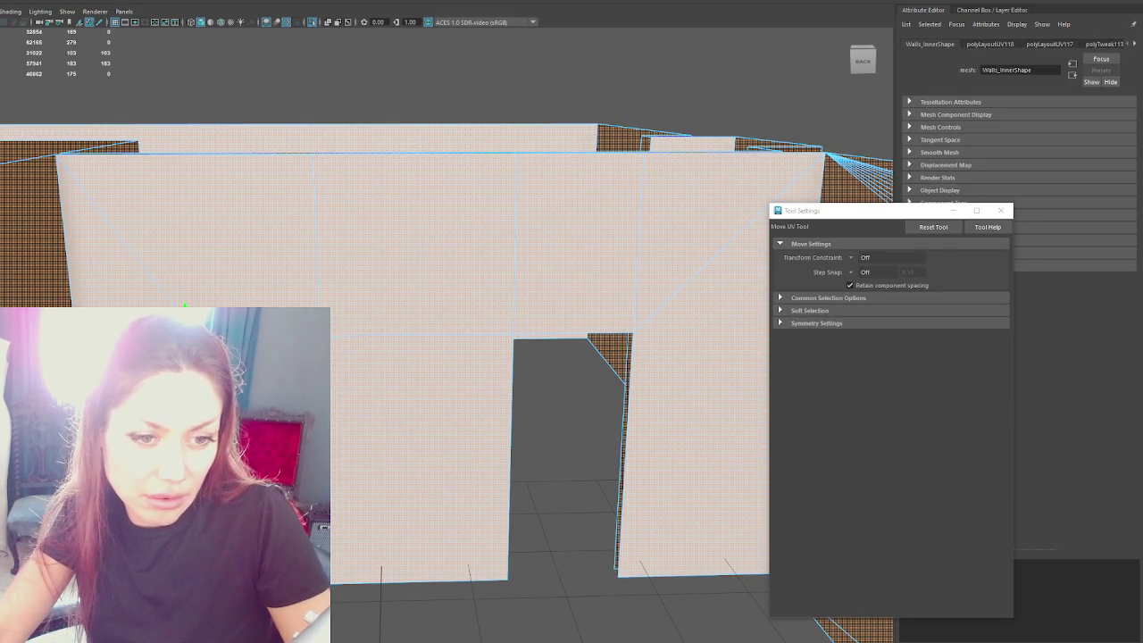
key(F8)
scroll(528, 161, down, 5)
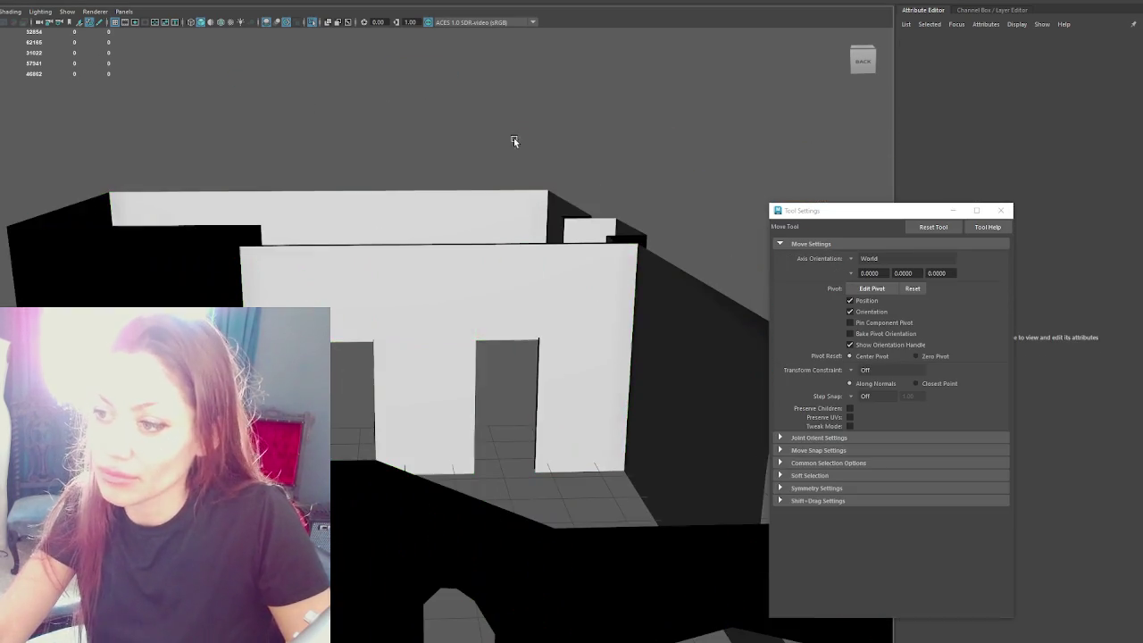
scroll(515, 140, up, 5)
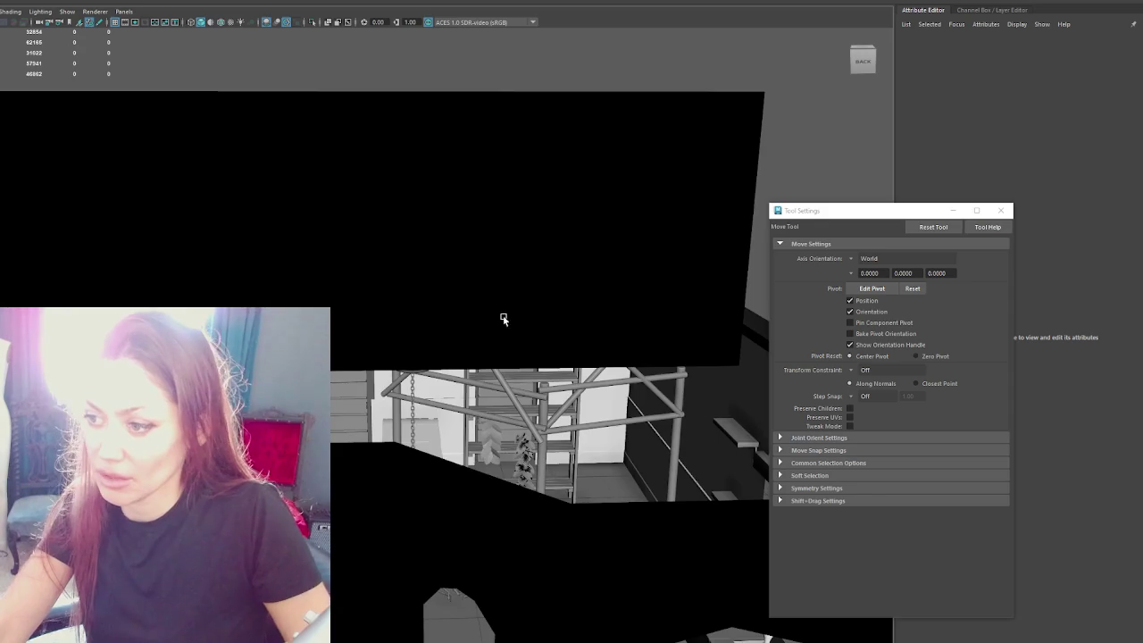
alt+drag(503, 319, 416, 322)
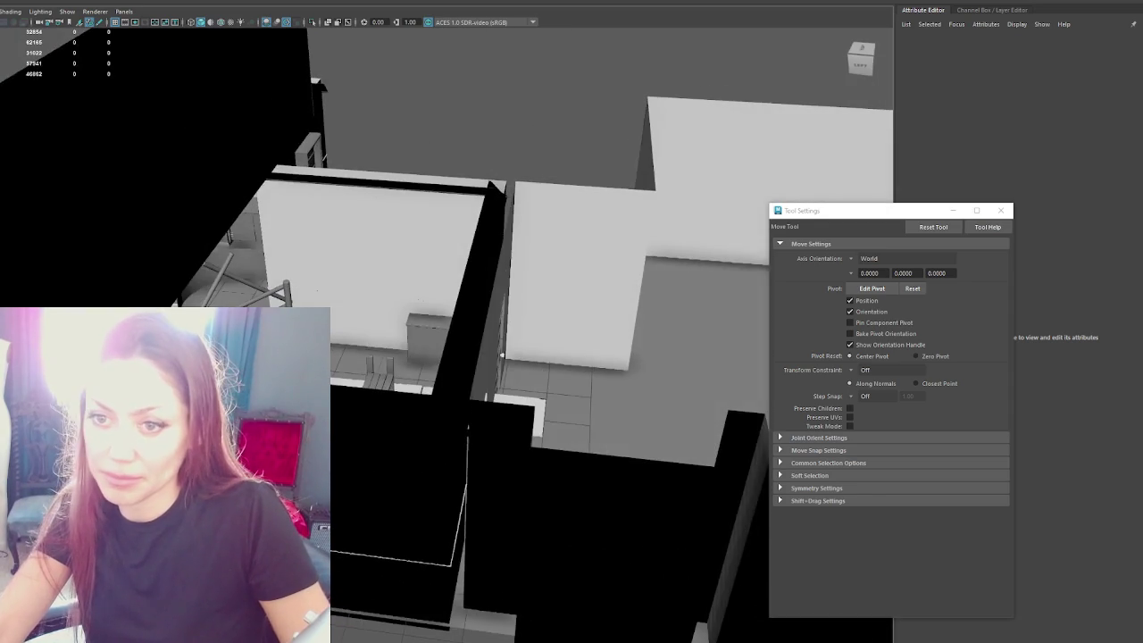
Step: Export the selection over Apothecary.fbx, confirming Replace
key(ctrl+alt+e)
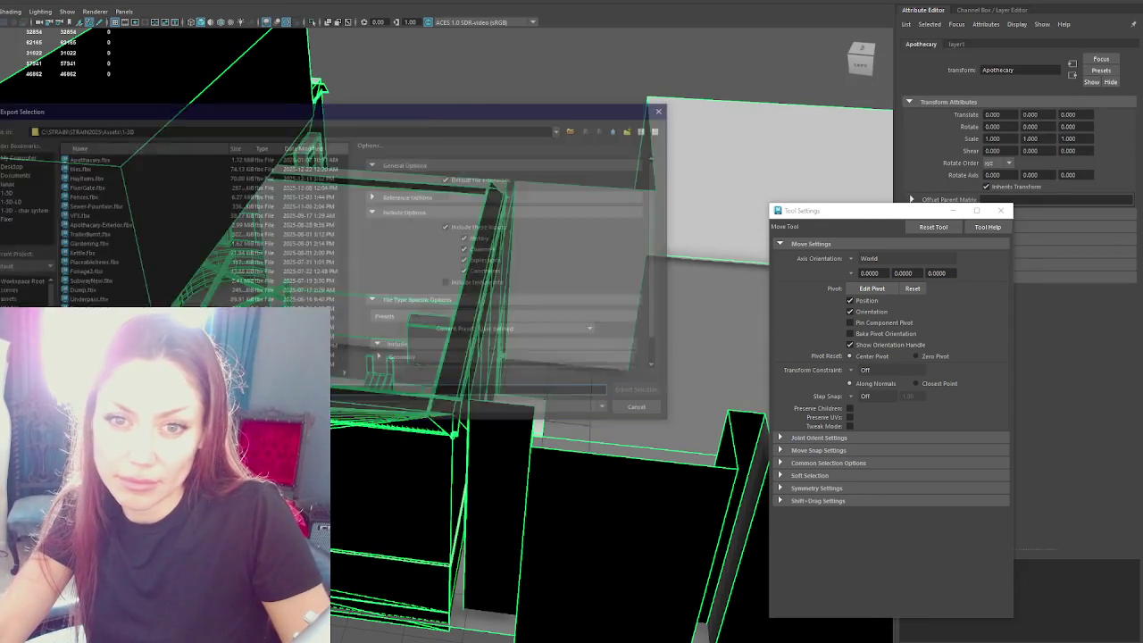
double_click(86, 158)
click(295, 278)
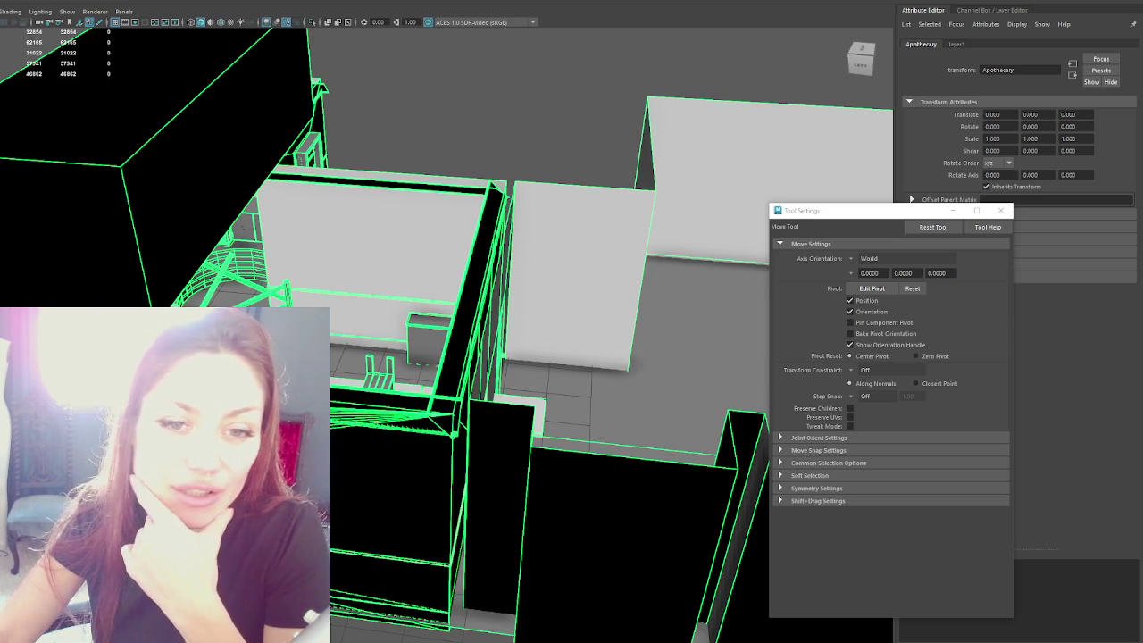
Step: Frame the inner walls from a low view and select the door
click(336, 209)
key(f)
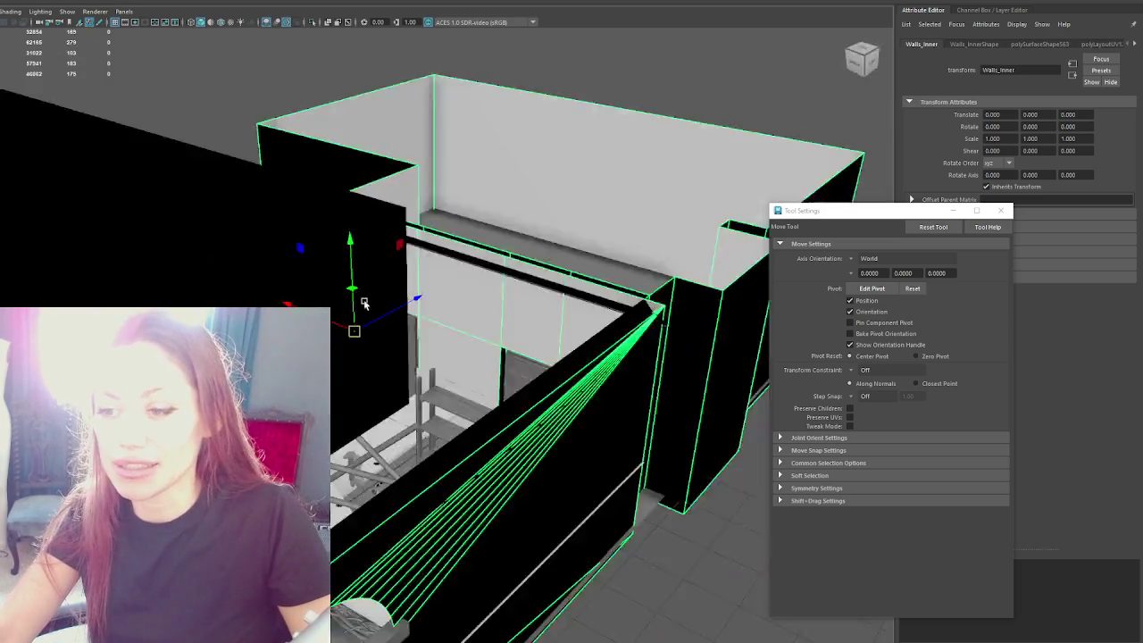
alt+drag(363, 304, 334, 378)
click(446, 349)
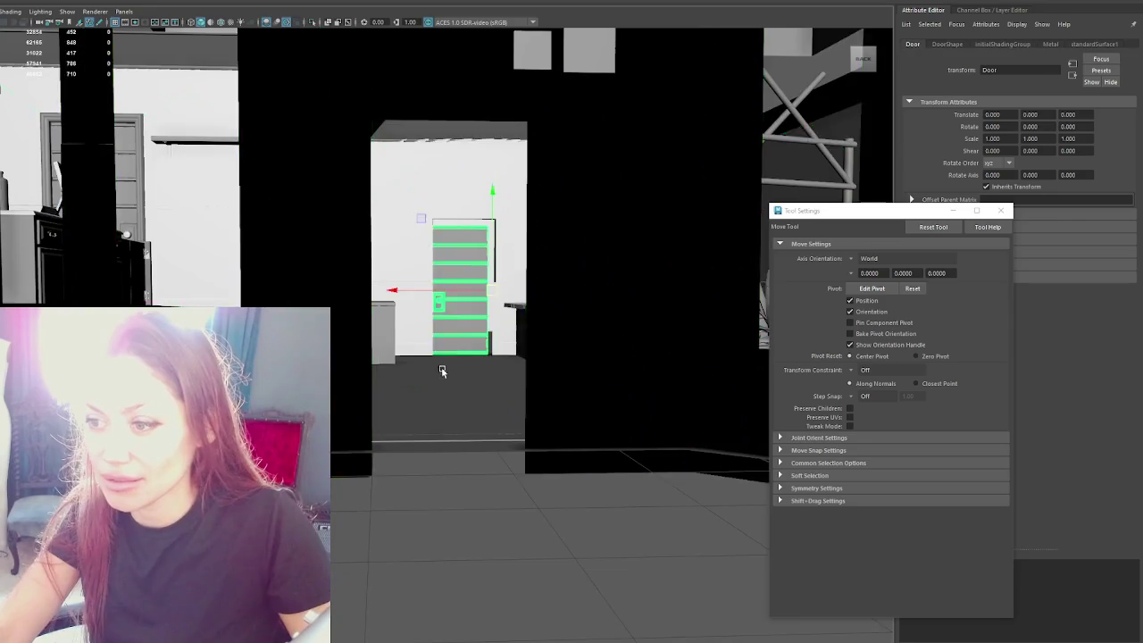
Step: Undo and redo the door panel's moves, then slide it in front of the shelf
alt+drag(441, 367, 458, 390)
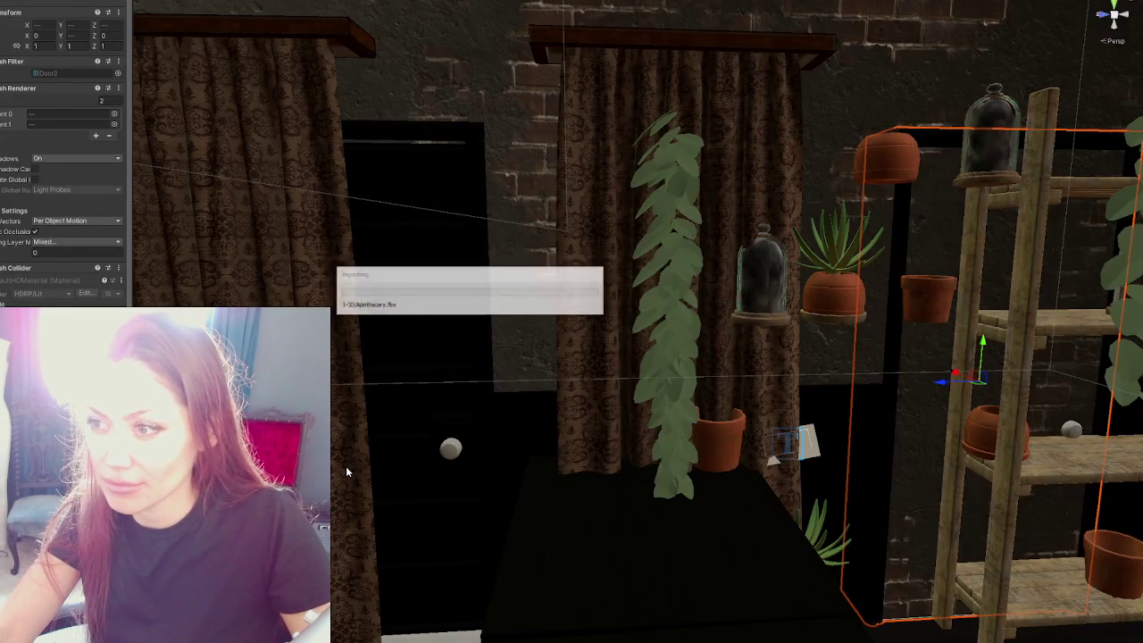
middle_drag(346, 466, 787, 336)
mouse_move(788, 336)
alt+mouse_down()
mouse_move(623, 384)
mouse_move(698, 380)
mouse_move(725, 355)
alt+mouse_up()
click(676, 397)
key(ctrl+z)
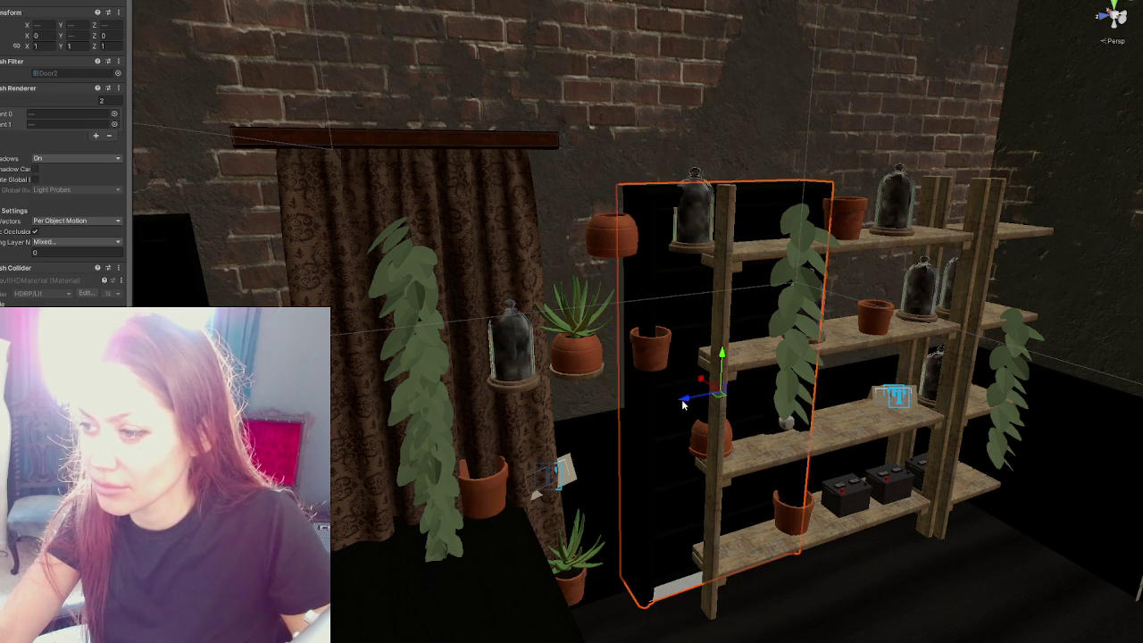
key(ctrl+z)
key(ctrl+y)
key(ctrl+z)
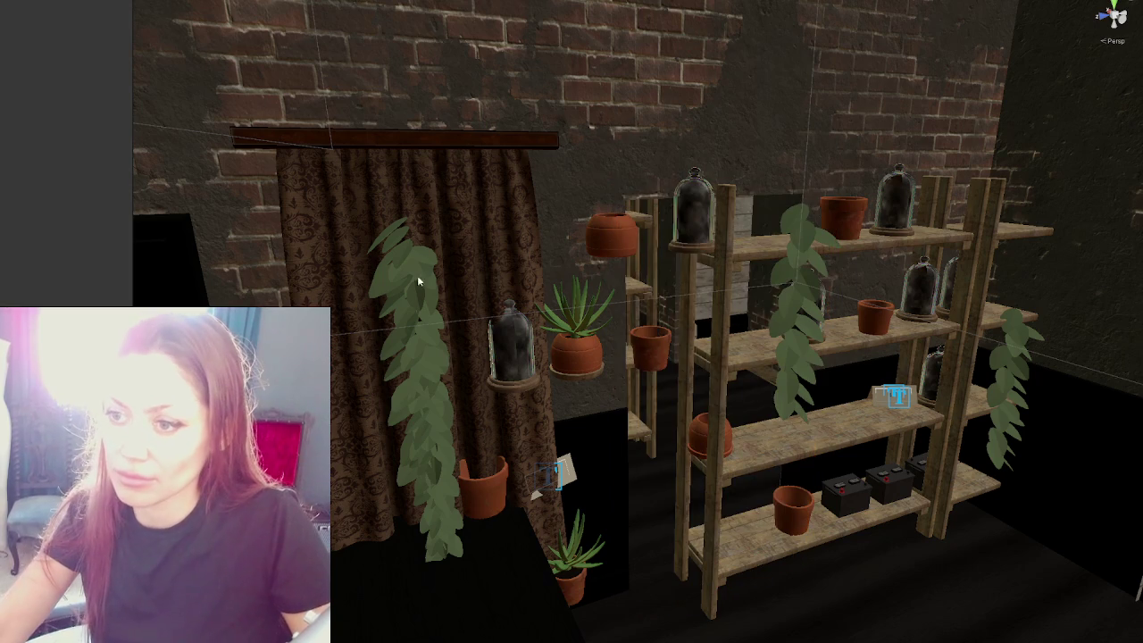
key(ctrl+z)
scroll(342, 512, down, 2)
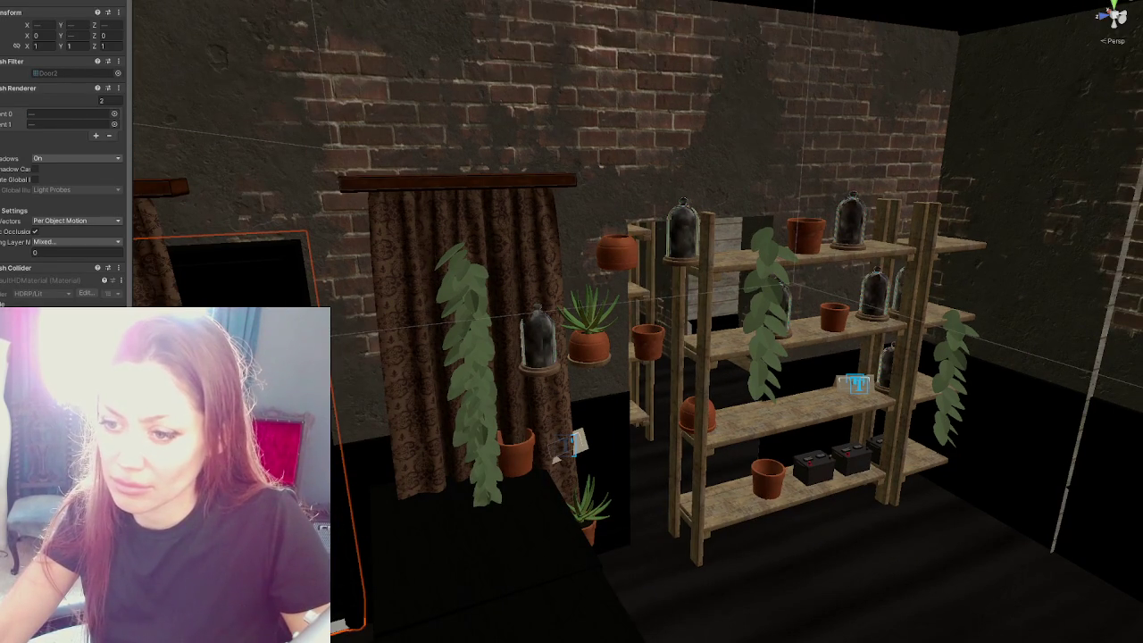
drag(228, 424, 657, 426)
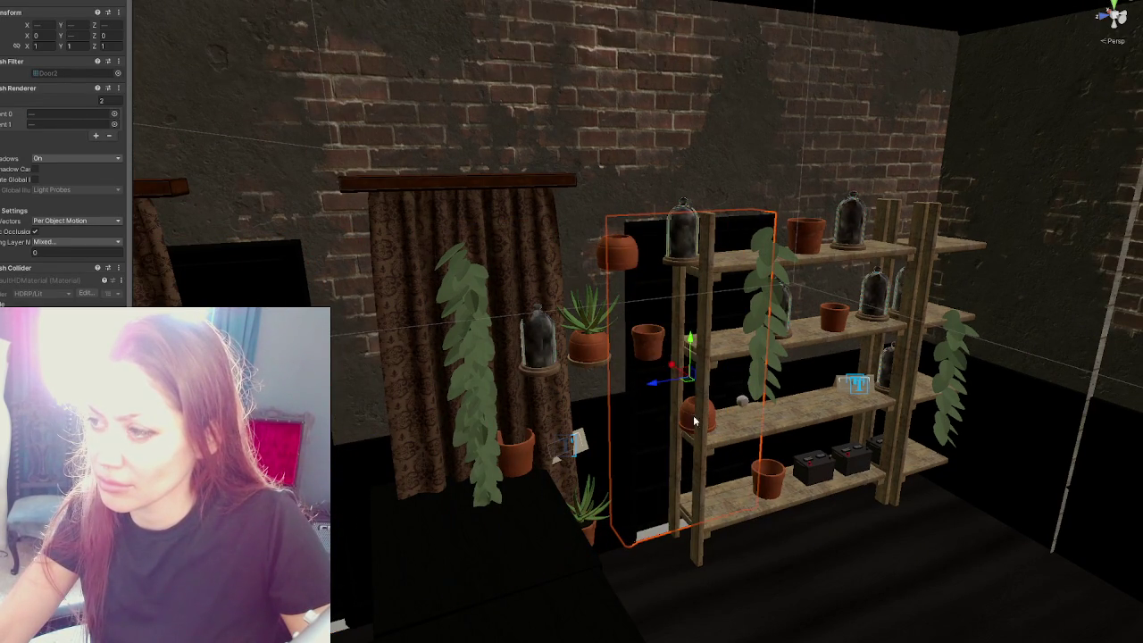
right_drag(695, 420, 492, 247)
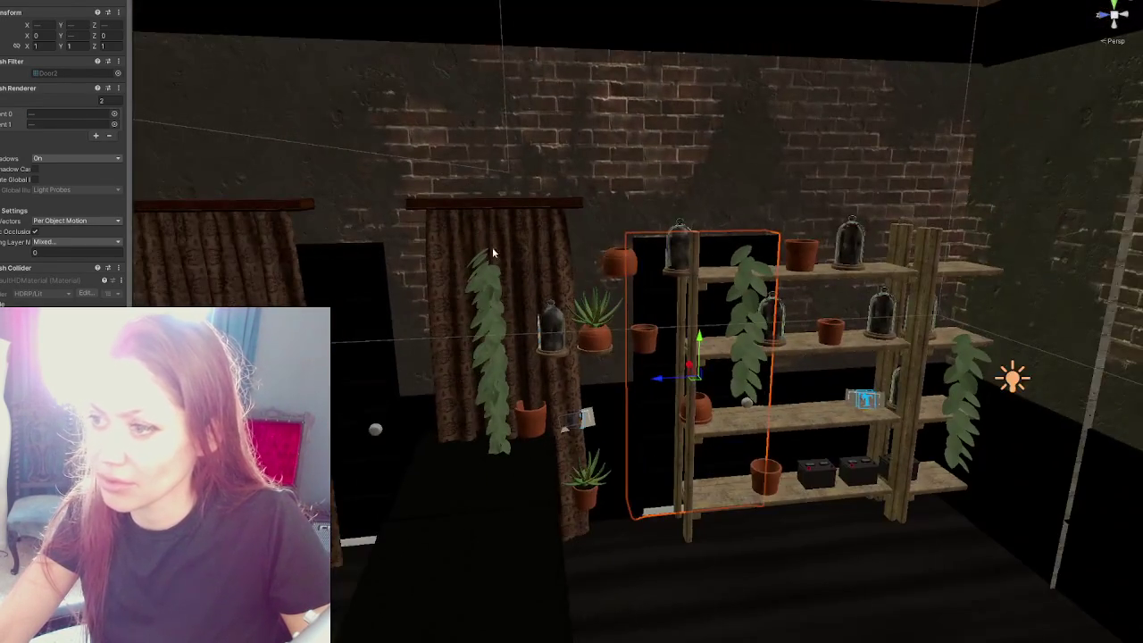
Step: Slide both curtain panels along Z over the doorways
click(462, 376)
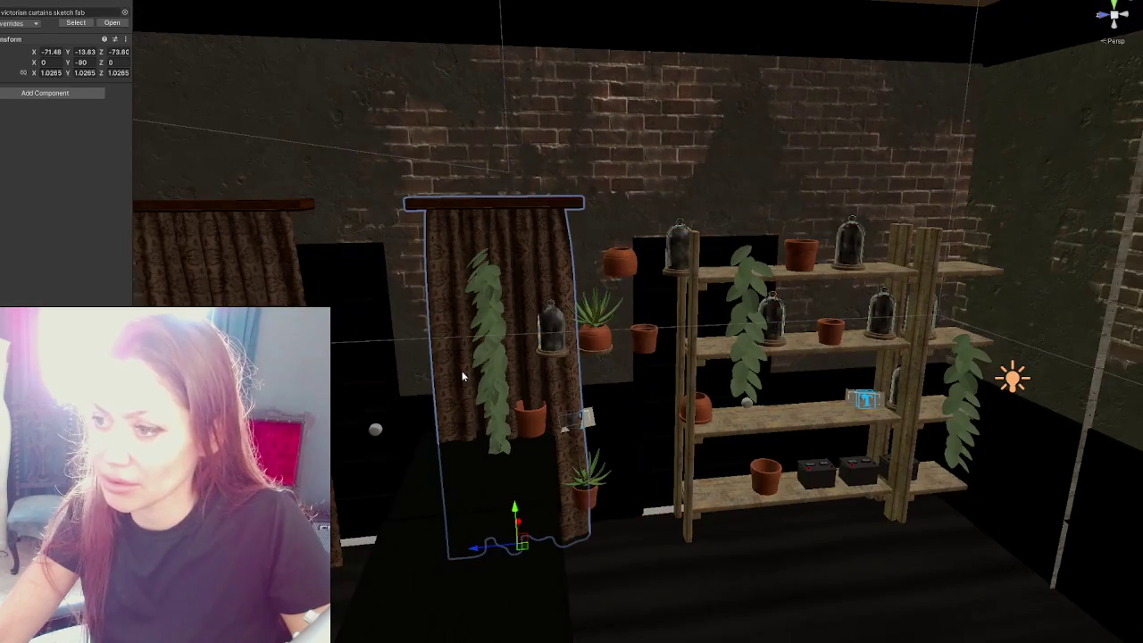
drag(478, 556, 358, 536)
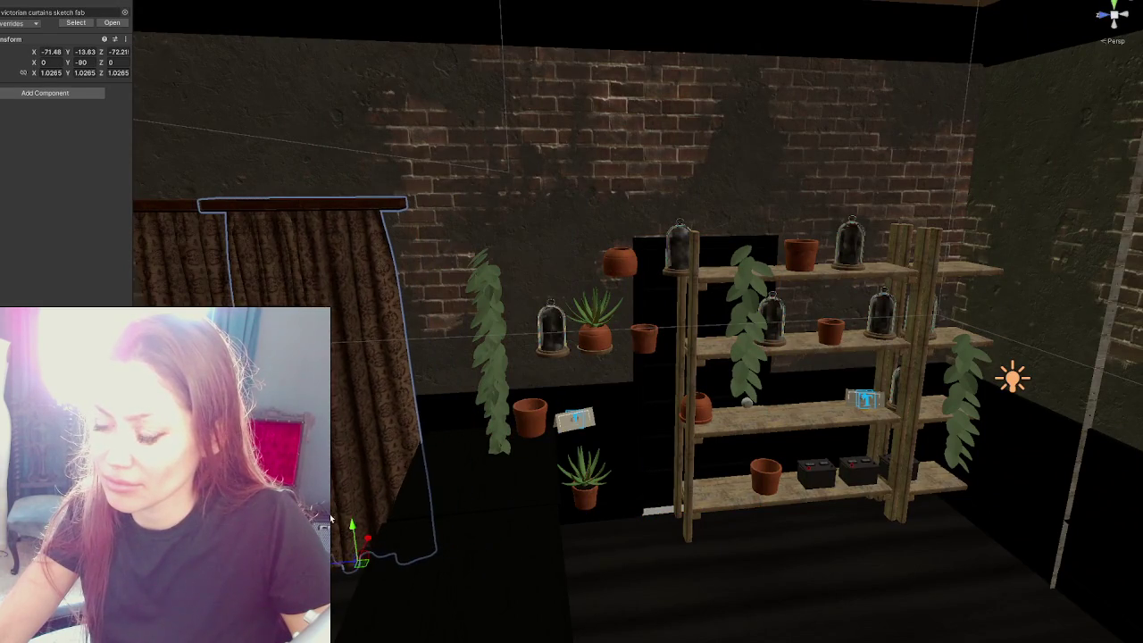
key(f)
middle_drag(649, 404, 608, 412)
click(479, 425)
mouse_move(526, 524)
mouse_down()
mouse_move(427, 524)
mouse_move(437, 524)
mouse_up()
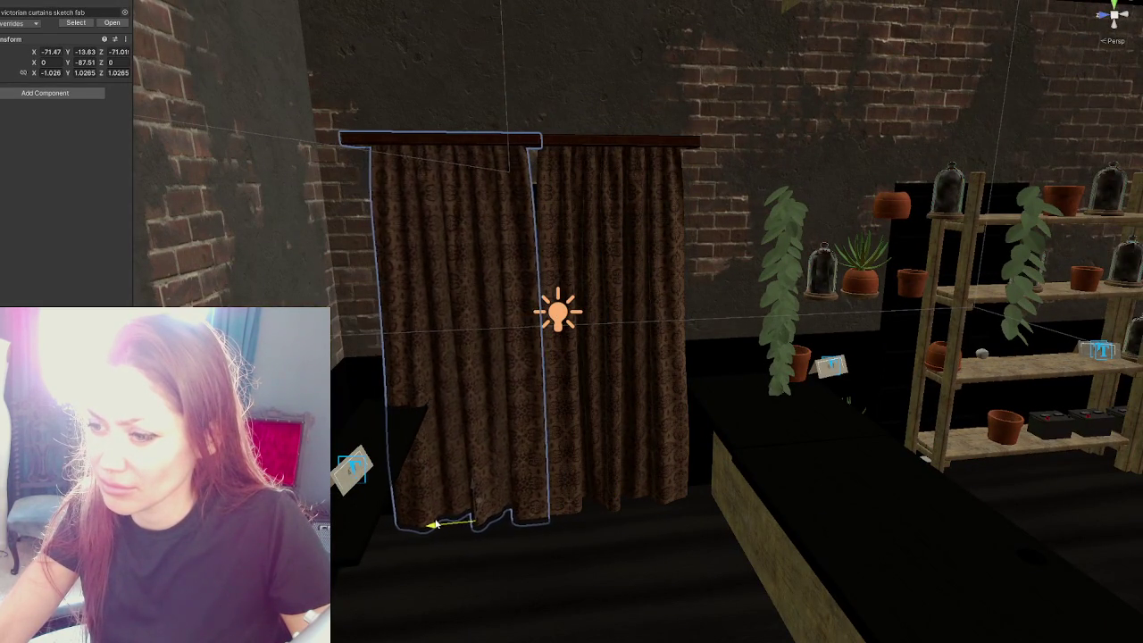
Step: Frame and select the small countertop
click(353, 464)
key(f)
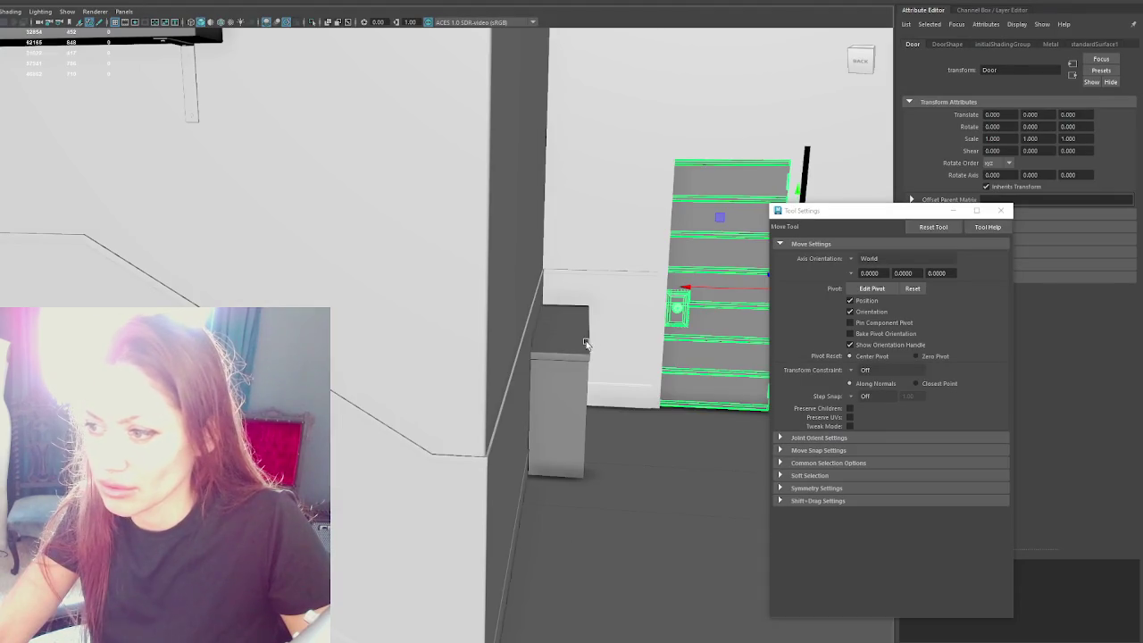
click(558, 420)
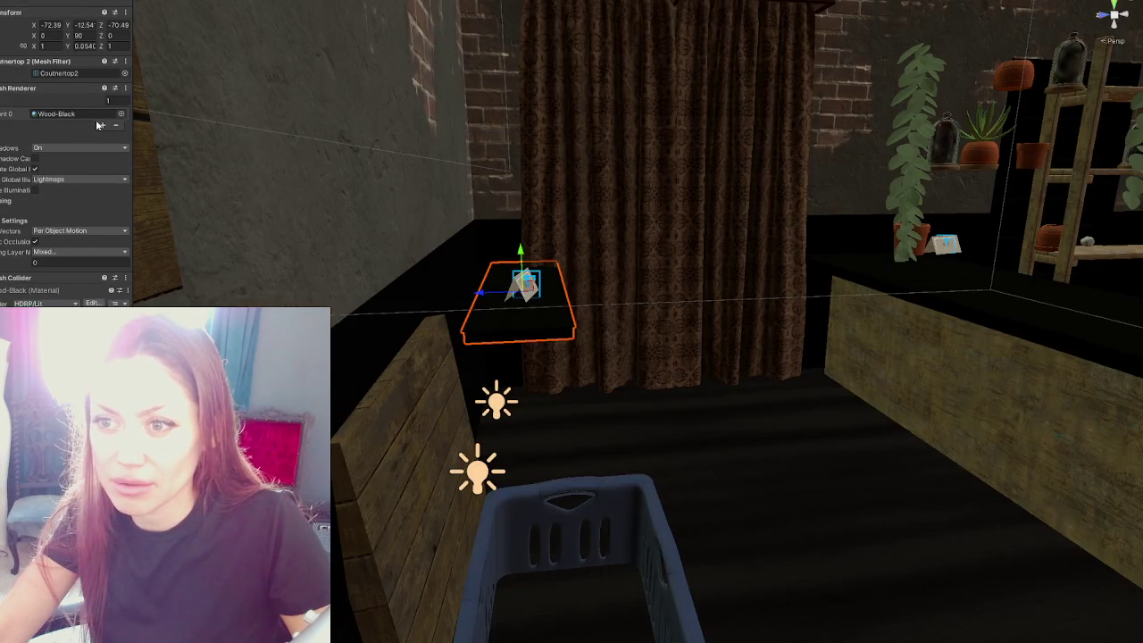
Step: Add then undo a second countertop material slot, and select Maya's Apothecary parent group
click(100, 126)
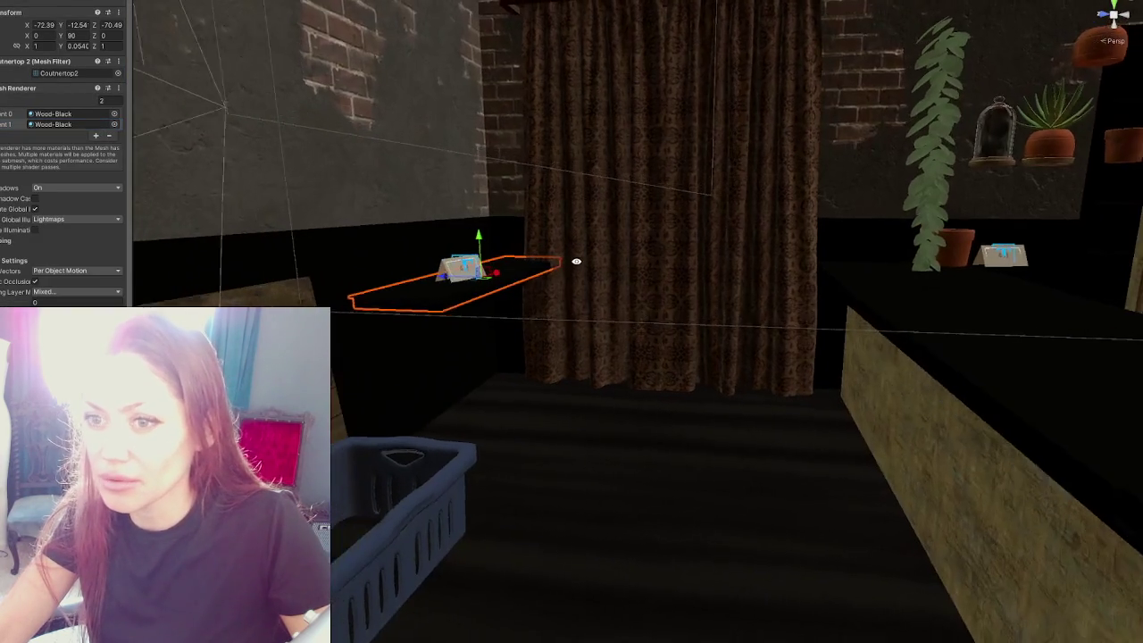
key(ctrl+z)
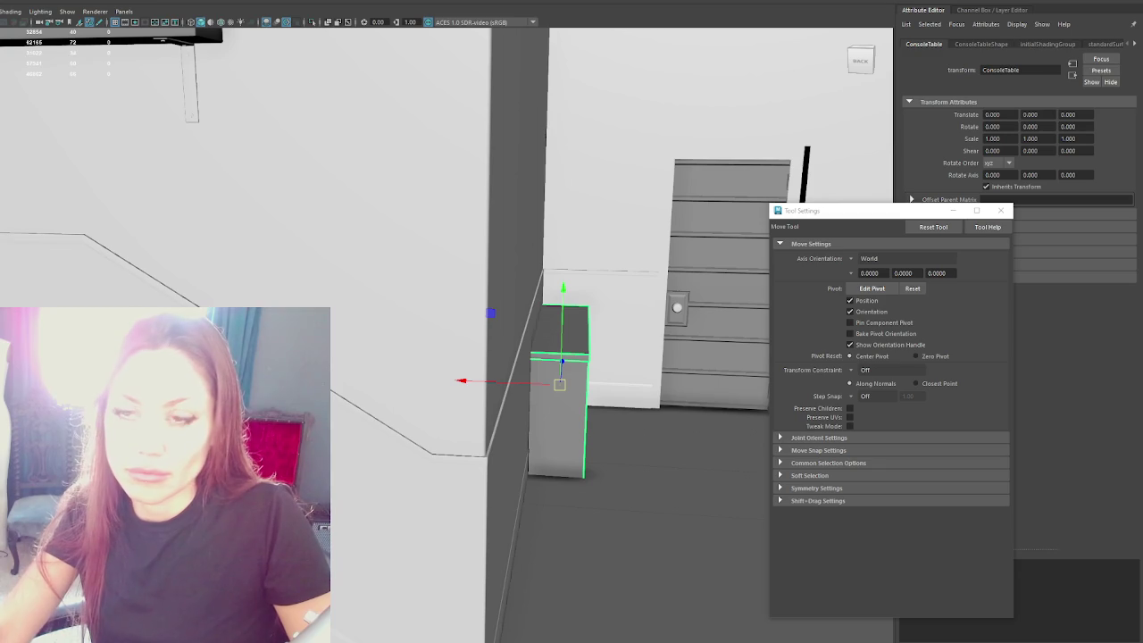
key(Up)
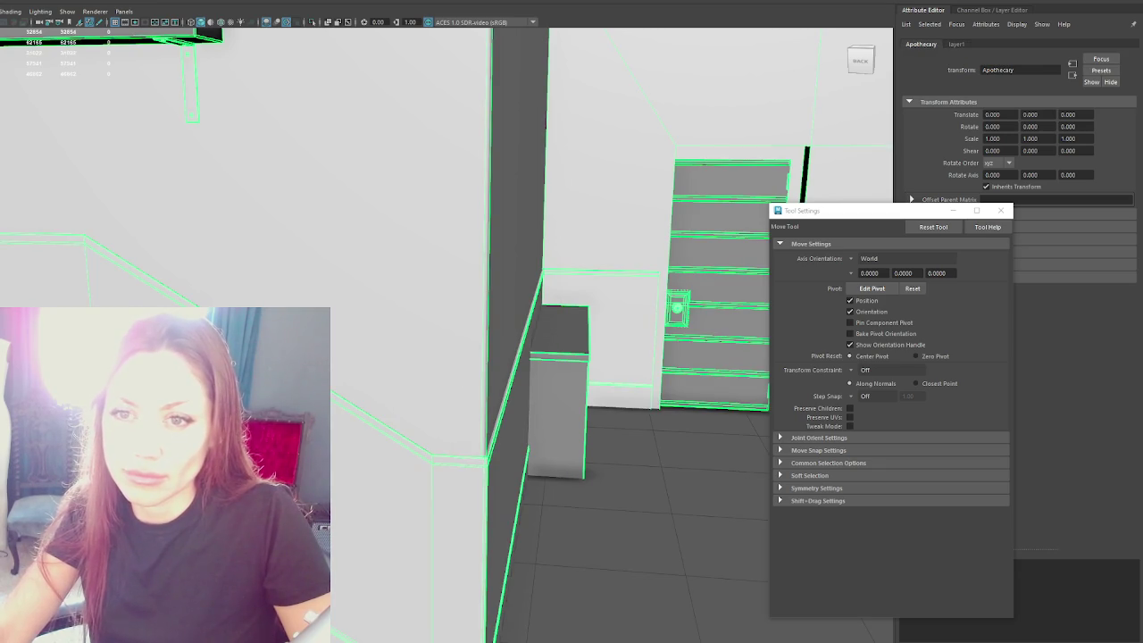
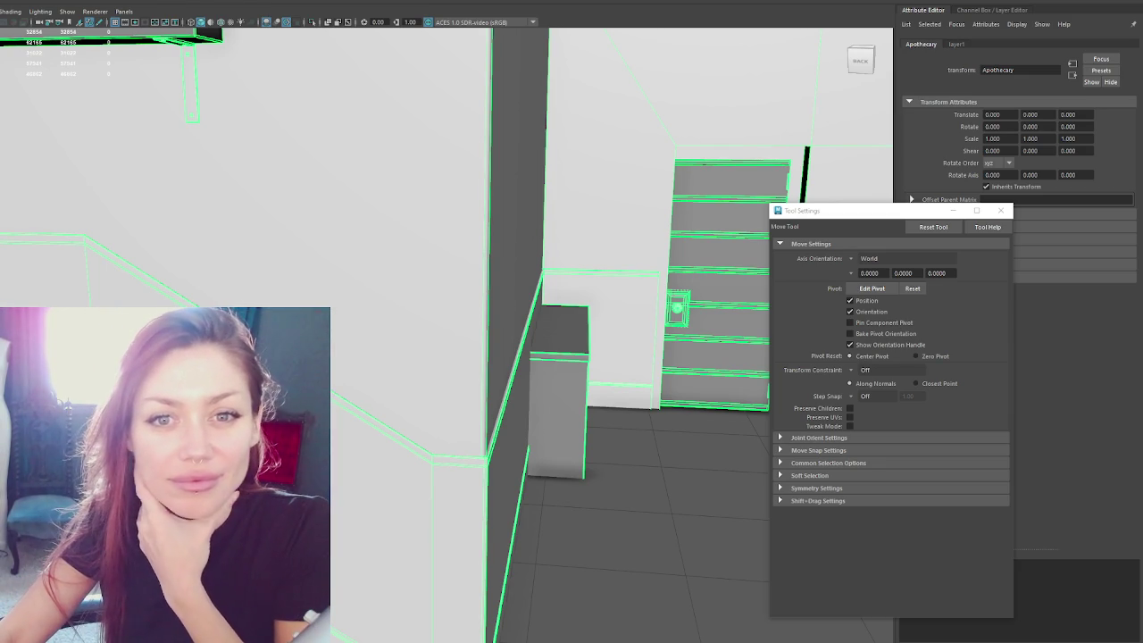
Step: In Maya, select Floor1 to view it up close, then select the inner walls
click(480, 354)
mouse_move(479, 355)
alt+mouse_down()
mouse_move(267, 301)
mouse_move(337, 271)
mouse_move(258, 131)
mouse_move(375, 191)
mouse_move(268, 230)
mouse_move(347, 255)
mouse_move(319, 255)
mouse_move(378, 363)
mouse_move(356, 357)
alt+mouse_up()
click(336, 271)
Step: Select Door2 and DoorFrame and zoom and orbit to examine how the frame sits
click(308, 246)
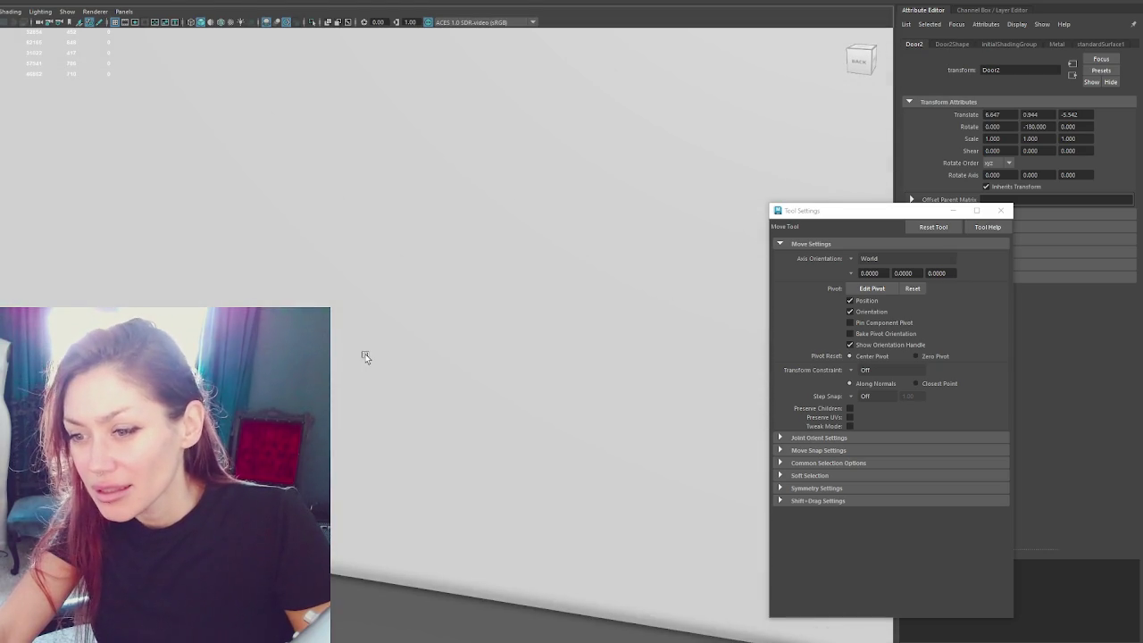
click(365, 357)
scroll(357, 358, down, 3)
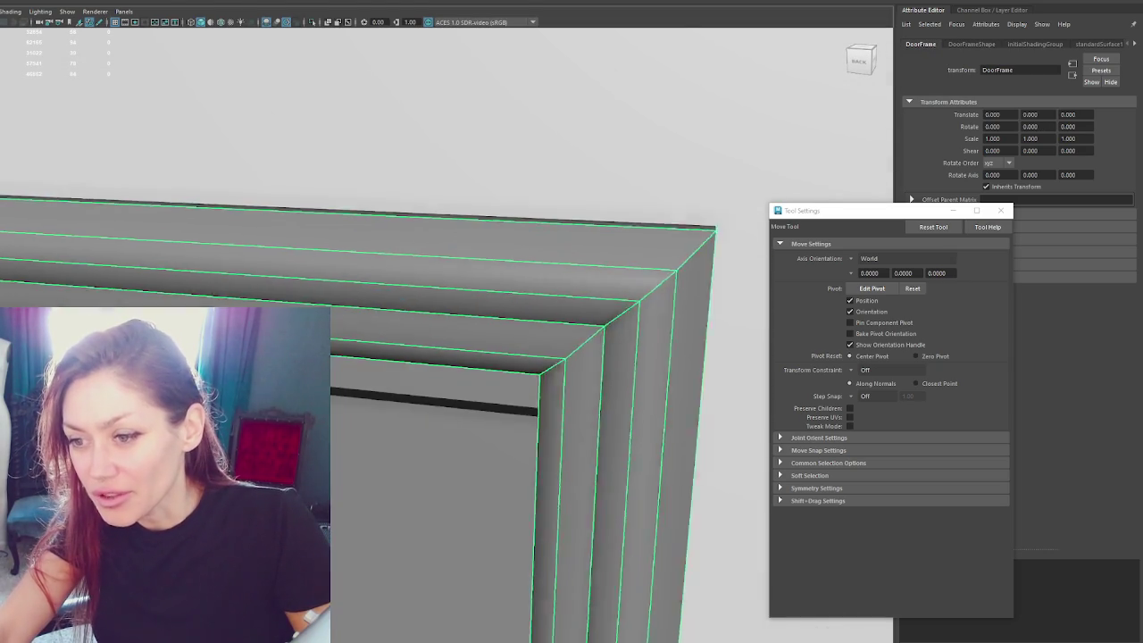
scroll(357, 357, down, 1)
scroll(357, 357, down, 2)
scroll(432, 286, down, 2)
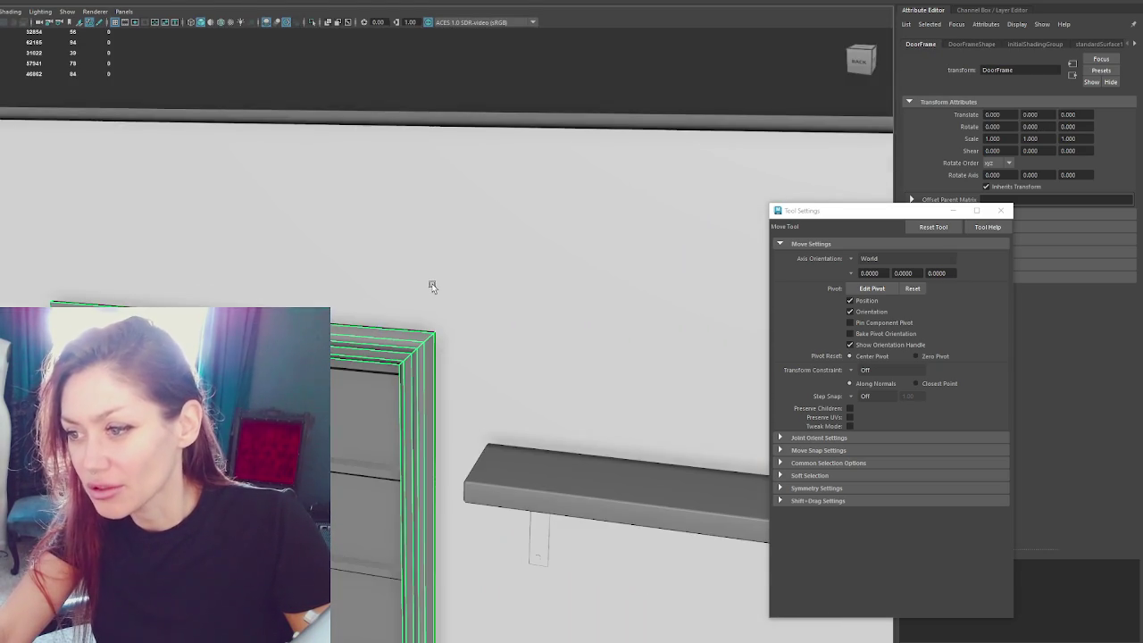
alt+drag(434, 286, 462, 375)
scroll(462, 247, up, 4)
scroll(458, 238, up, 1)
scroll(458, 237, down, 3)
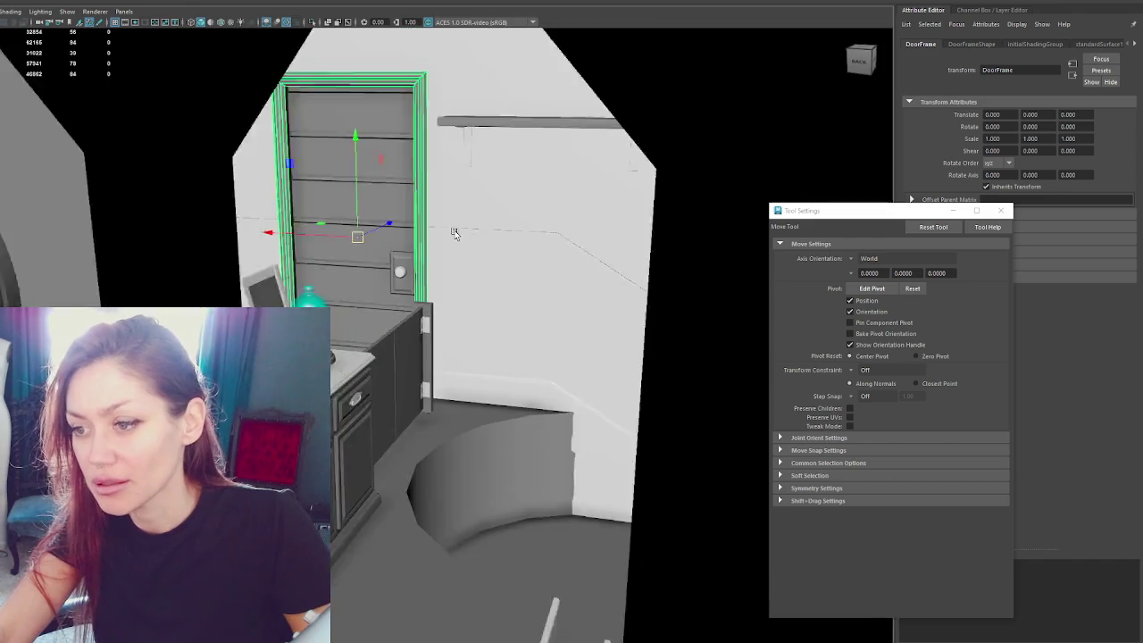
scroll(458, 234, down, 2)
scroll(122, 294, down, 3)
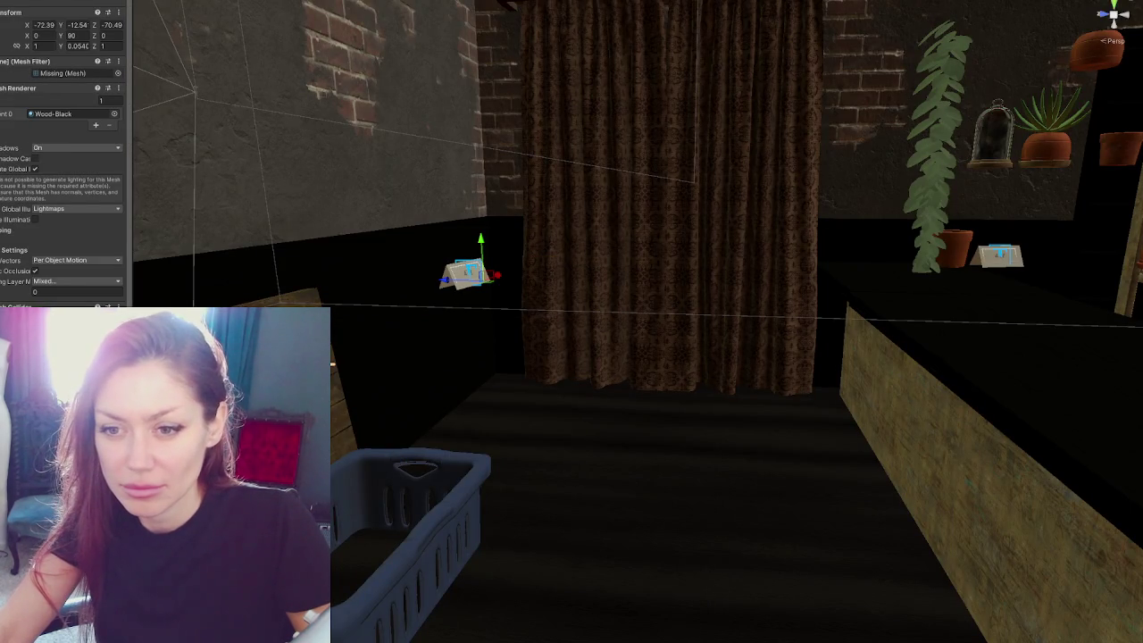
Step: Deselect the apothecary mesh and raise Floor1 slightly along Y
key(shift+d)
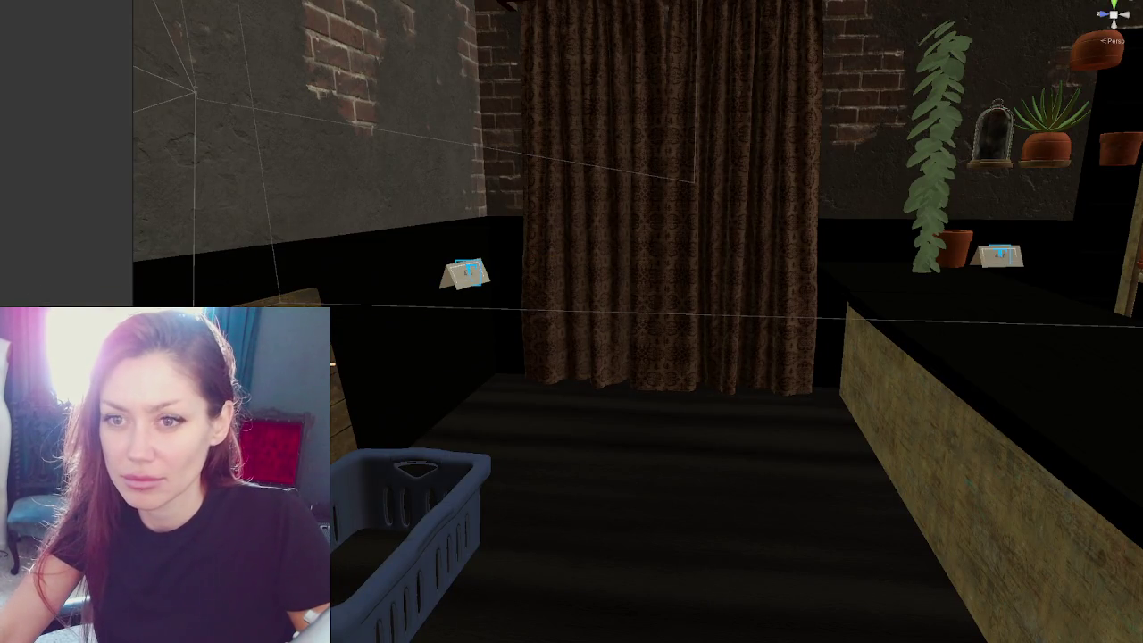
scroll(596, 279, down, 3)
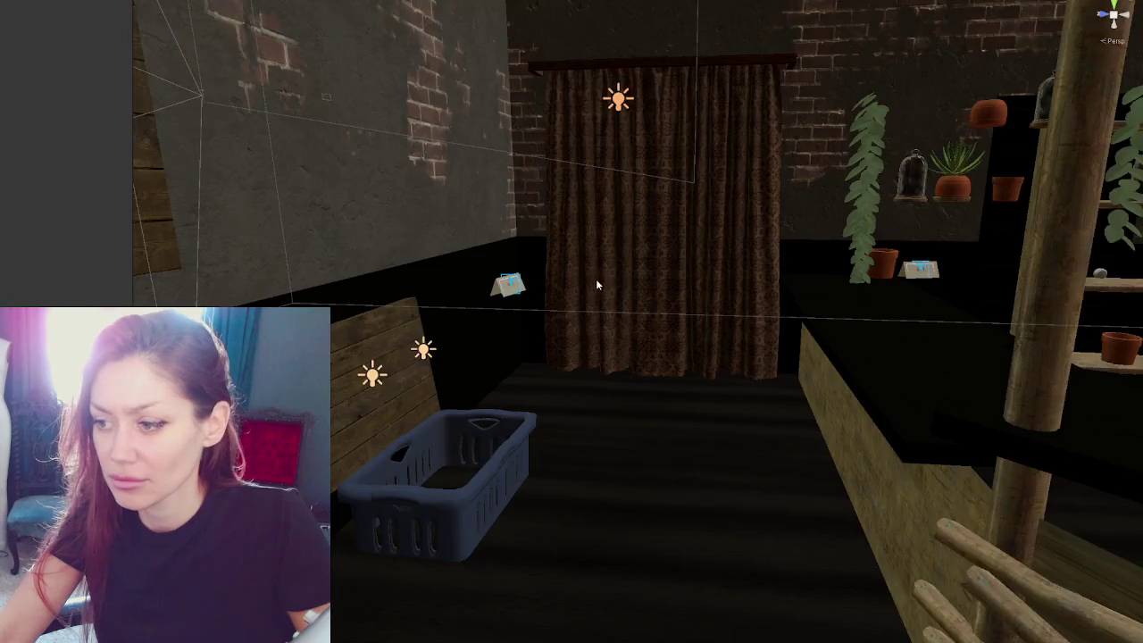
scroll(596, 279, down, 3)
click(540, 477)
scroll(744, 509, up, 2)
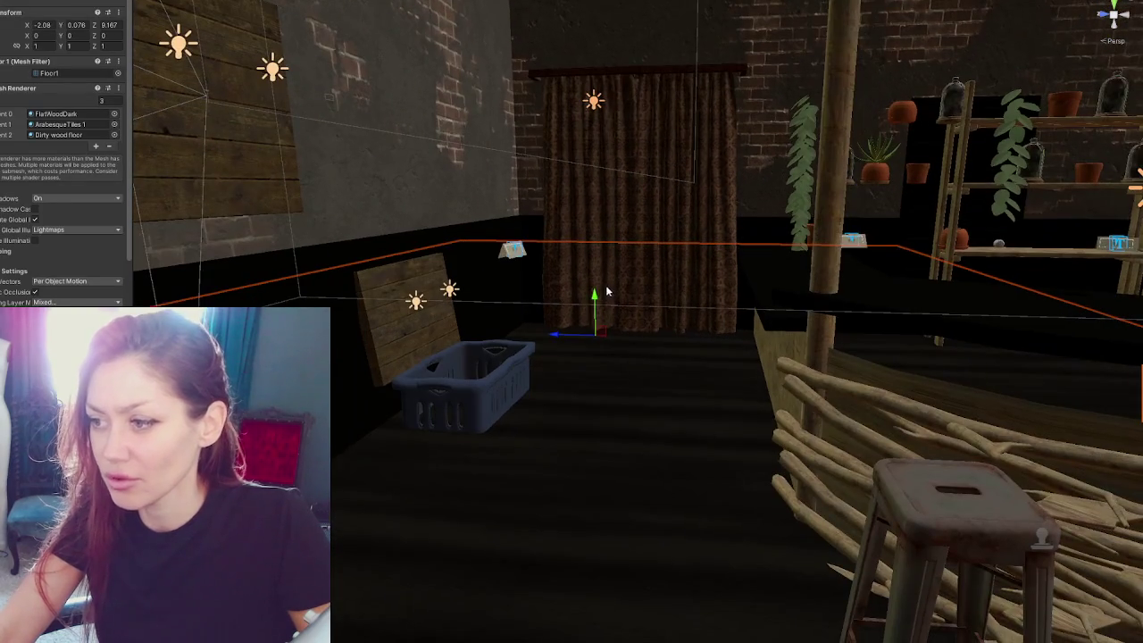
drag(596, 308, 607, 301)
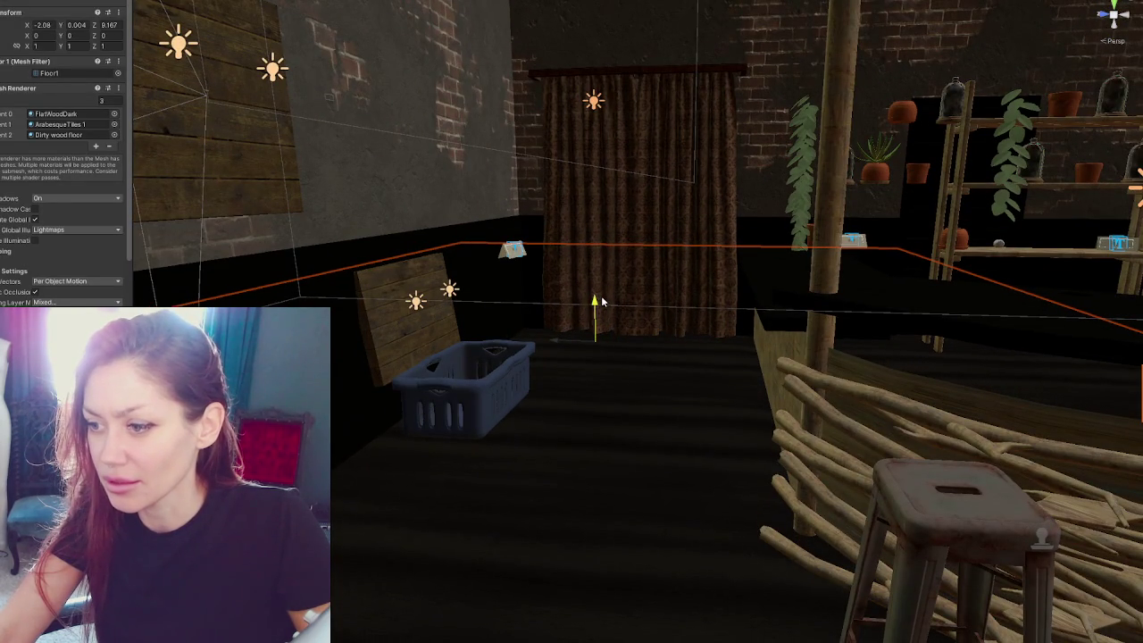
Step: Put wood x2 on the Island step block's sides and Wood-Black on its tops
mouse_move(606, 301)
right_down()
mouse_move(666, 324)
mouse_move(401, 351)
mouse_move(1033, 319)
mouse_move(592, 327)
mouse_move(666, 332)
mouse_move(661, 205)
mouse_move(780, 242)
mouse_move(780, 217)
mouse_move(459, 258)
mouse_move(311, 219)
right_up()
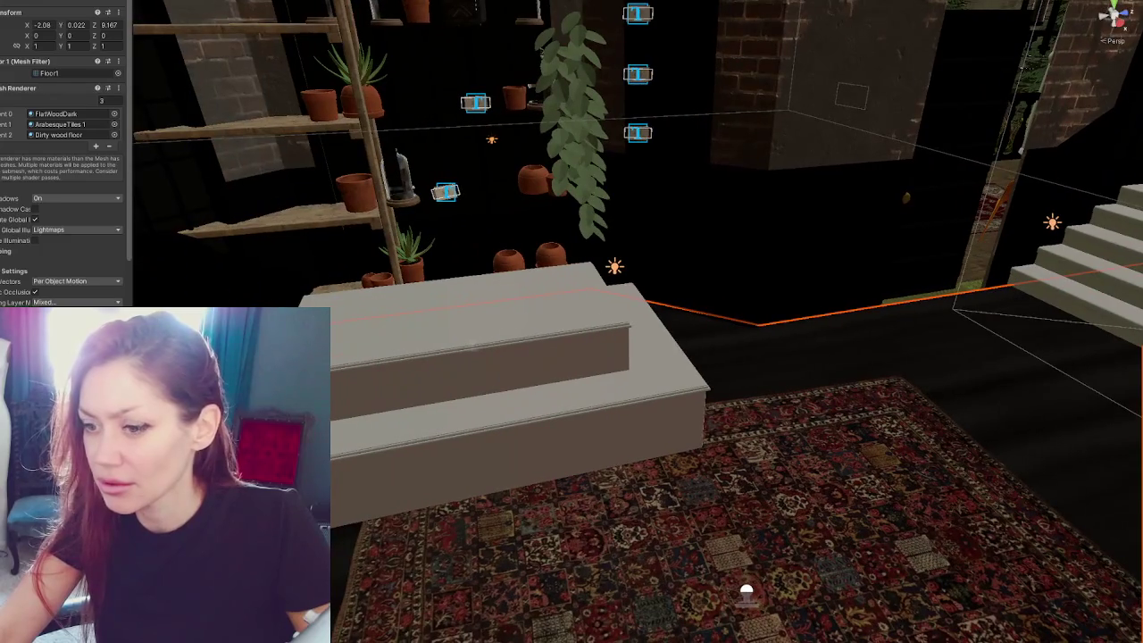
click(265, 225)
click(294, 218)
click(298, 217)
click(298, 217)
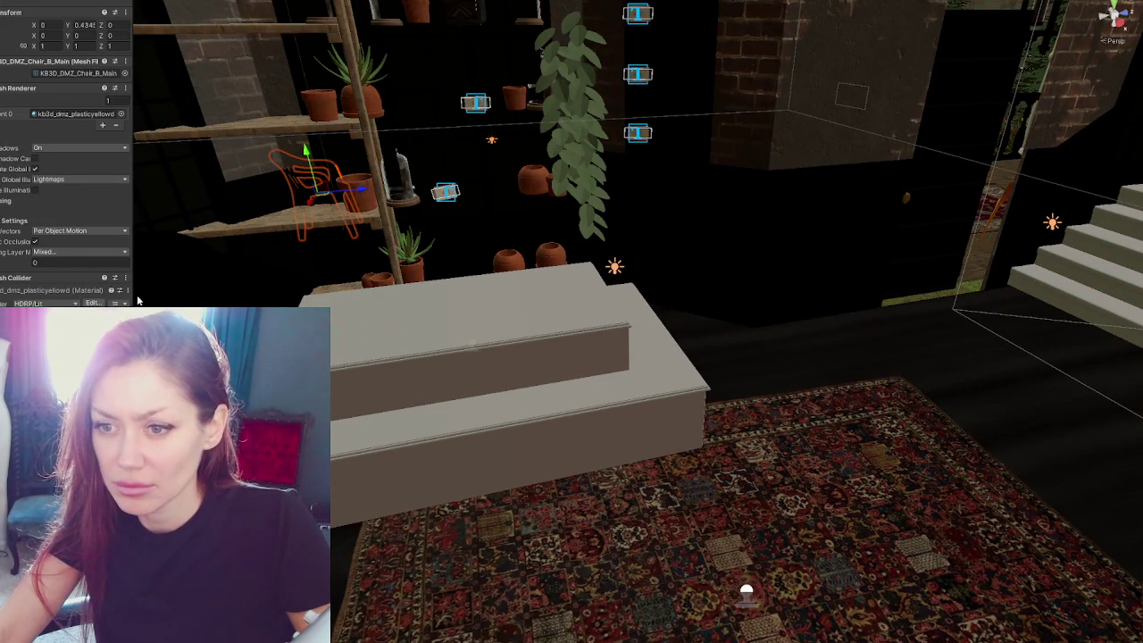
click(261, 232)
drag(482, 357, 385, 396)
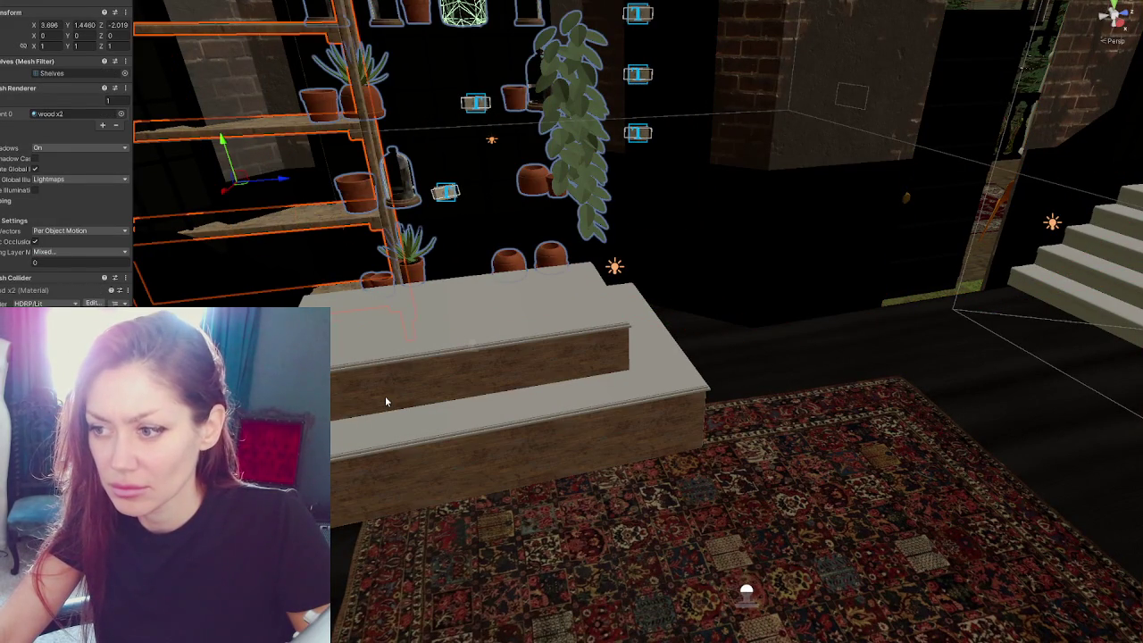
click(729, 230)
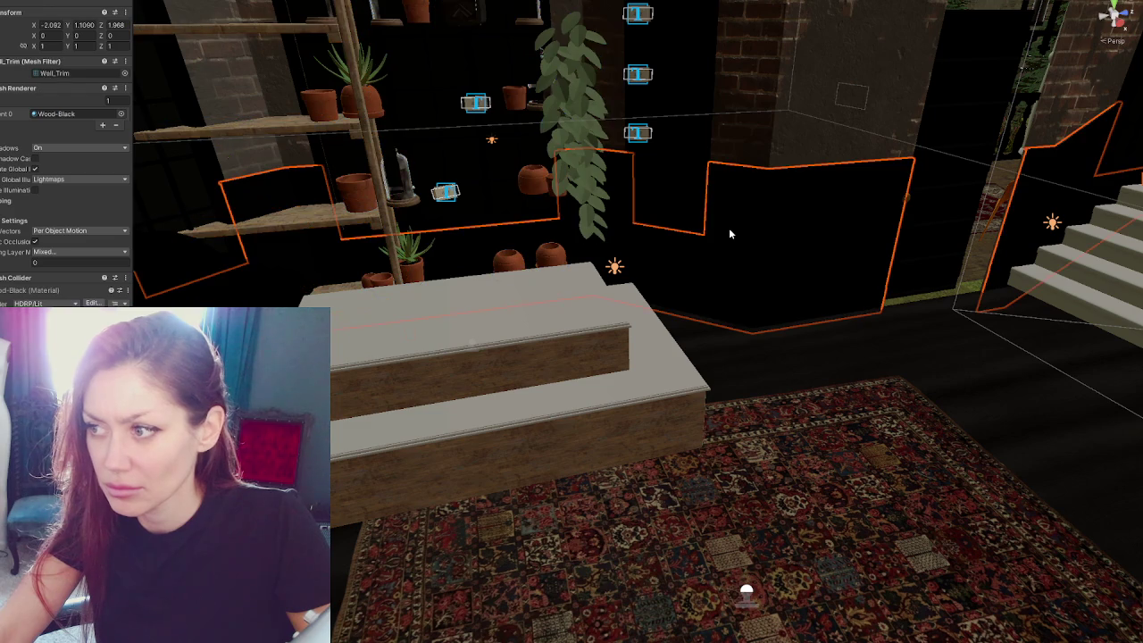
mouse_move(234, 304)
mouse_down()
mouse_move(413, 332)
mouse_move(404, 308)
mouse_move(493, 336)
mouse_up()
click(413, 332)
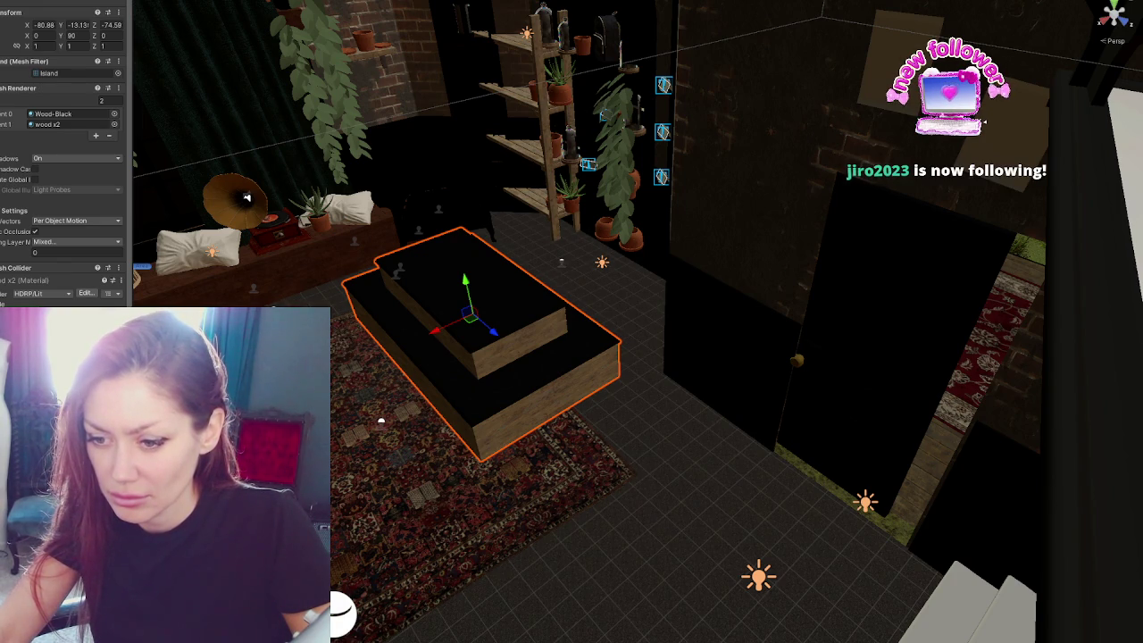
drag(653, 642, 653, 616)
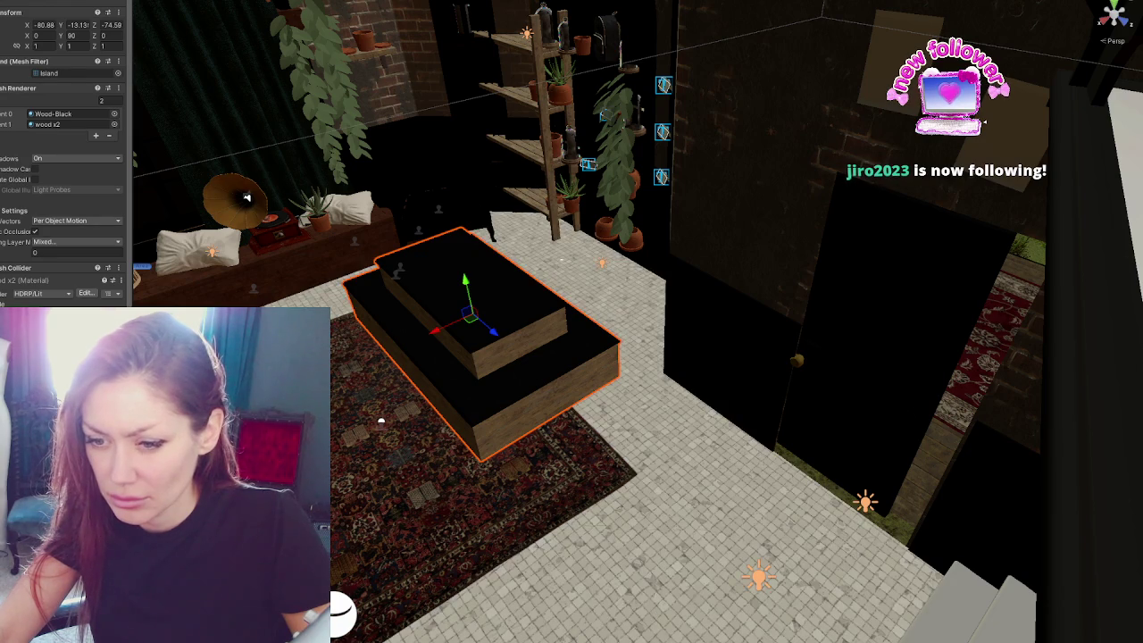
key(ctrl+z)
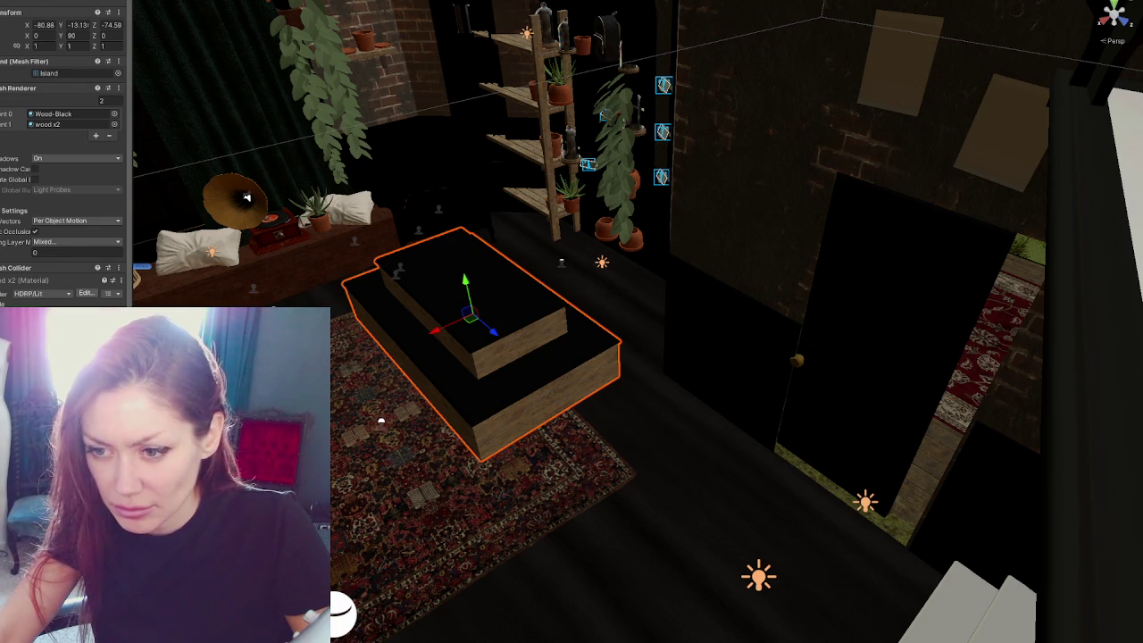
click(622, 625)
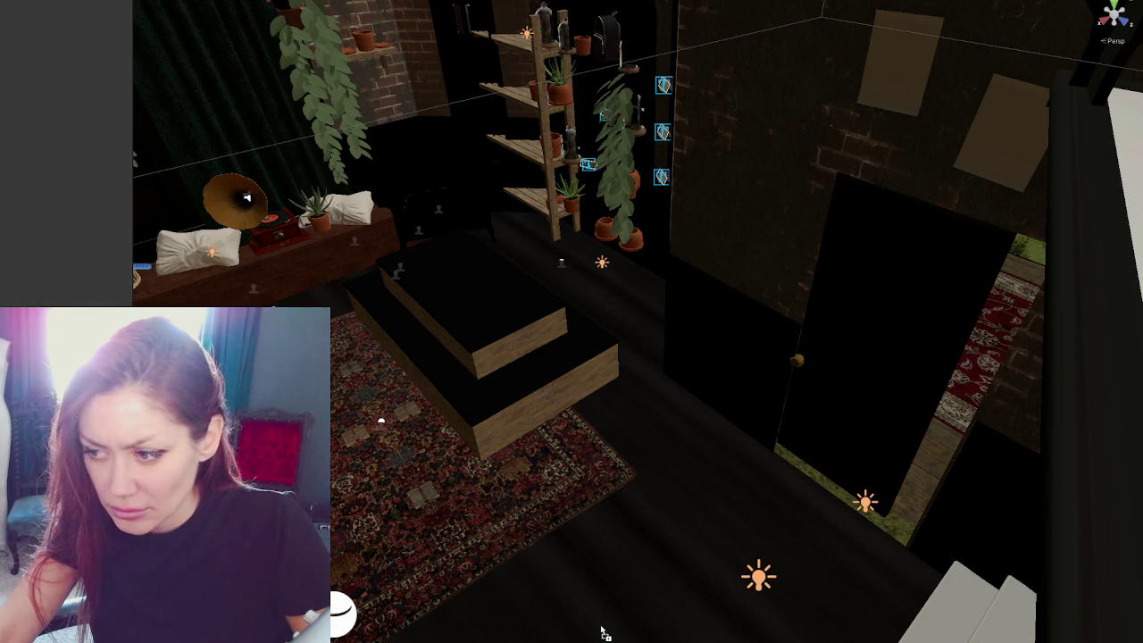
click(623, 565)
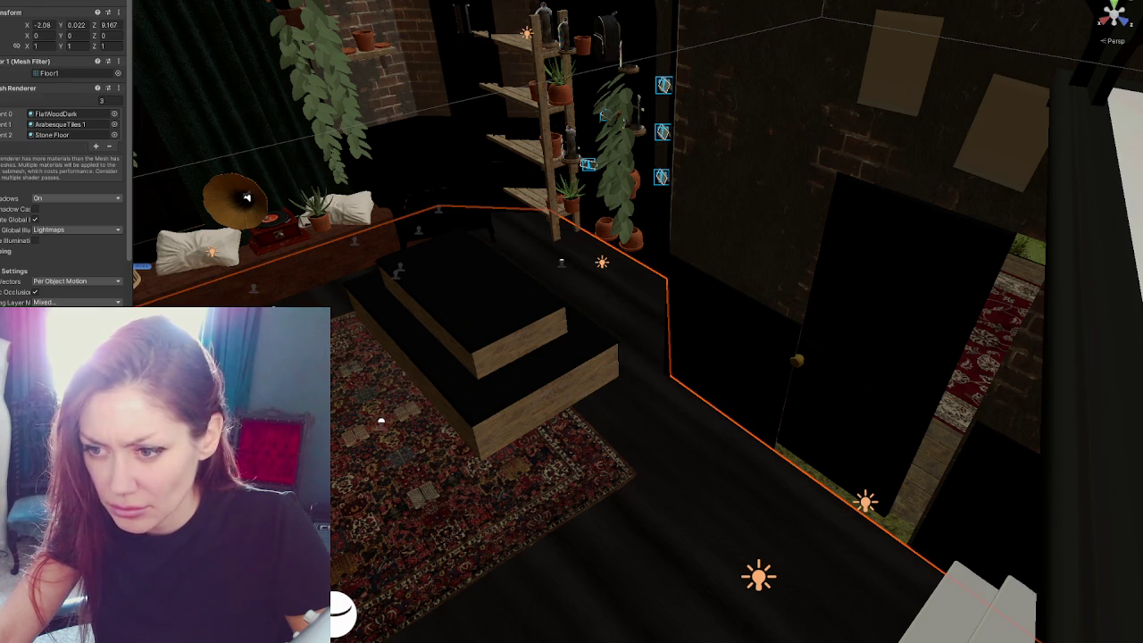
Step: Trim the floor's Mesh Renderer to one material slot and assign ArabesqueTiles to Element 0
scroll(63, 151, down, 3)
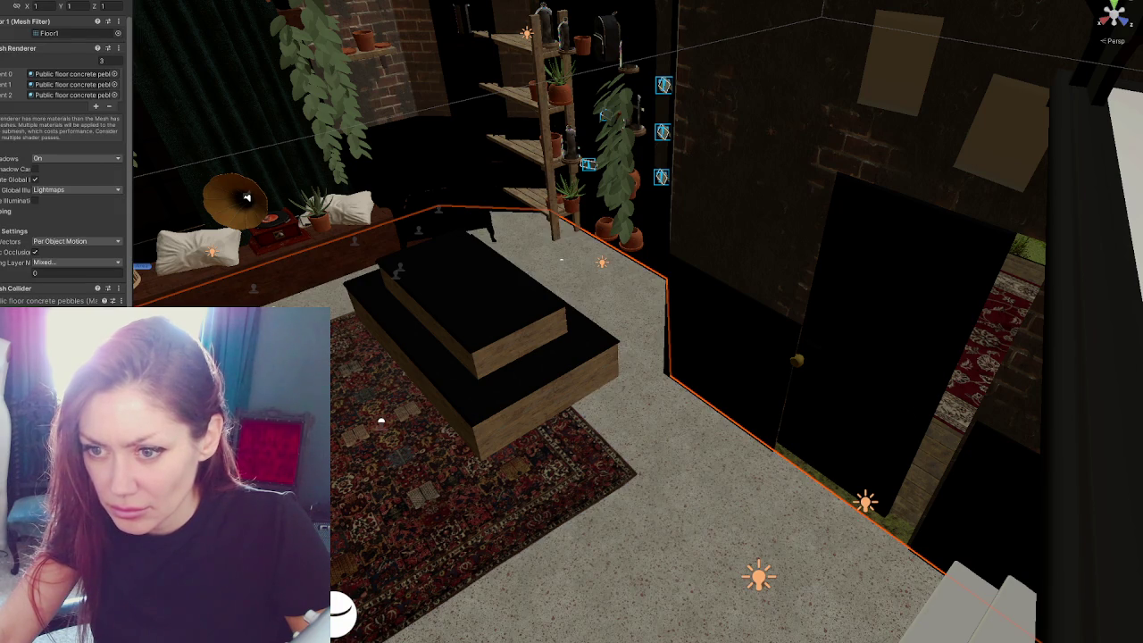
click(96, 105)
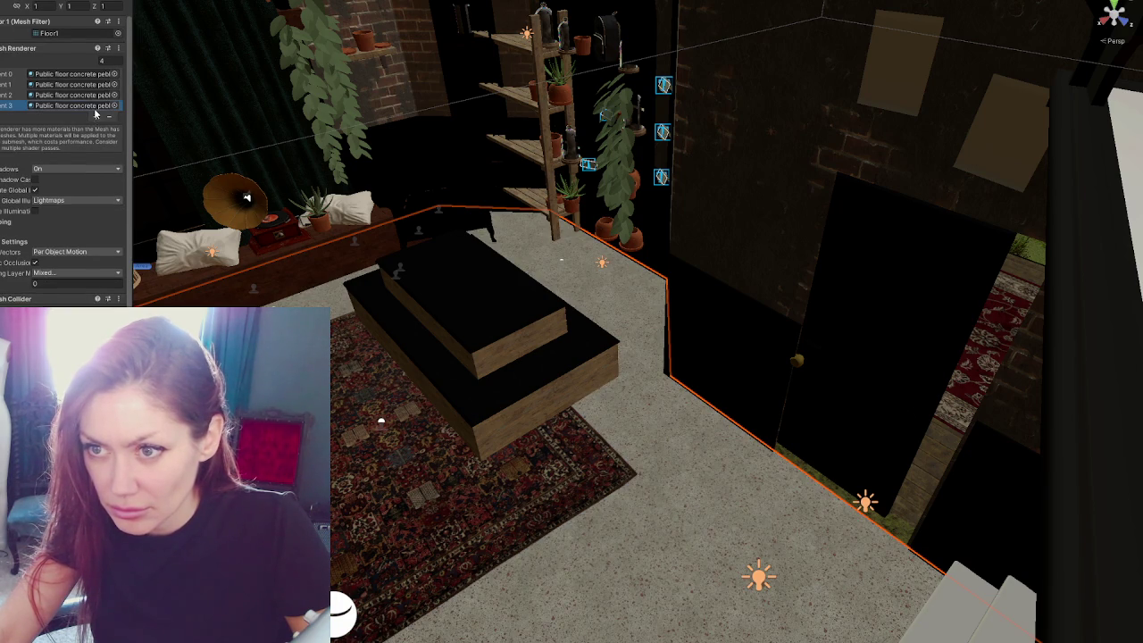
click(108, 117)
click(110, 108)
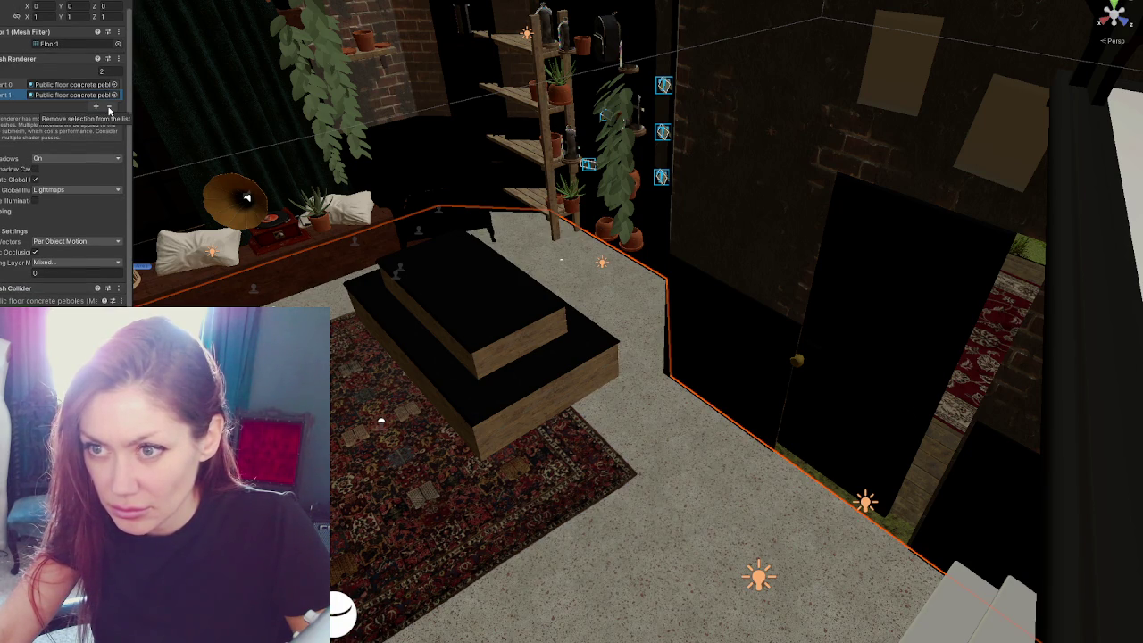
click(110, 105)
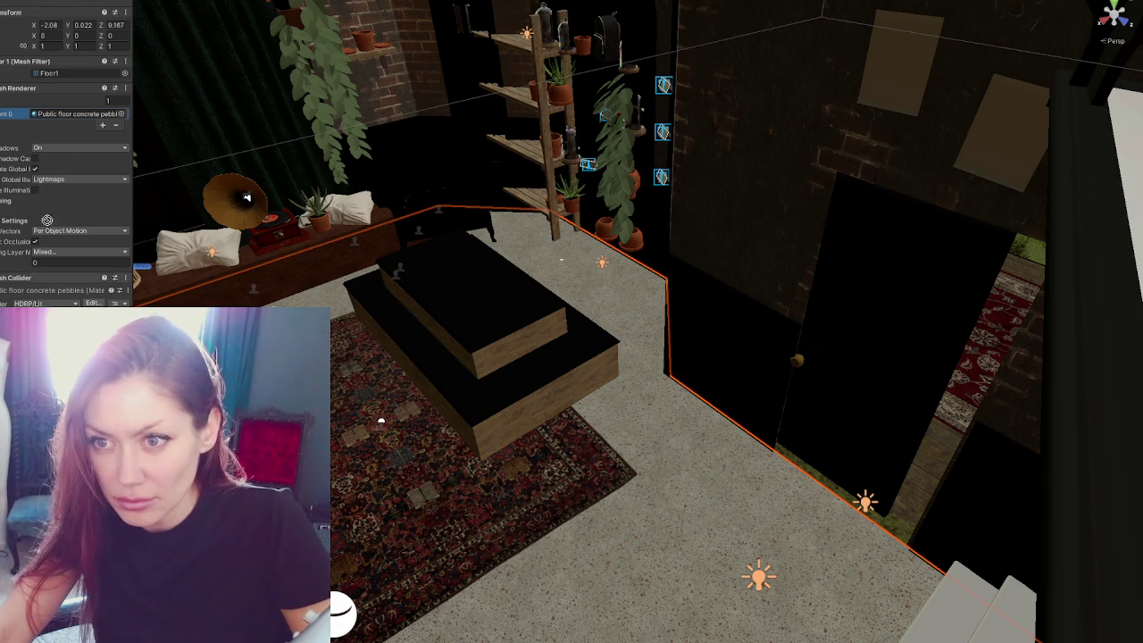
drag(53, 279, 75, 122)
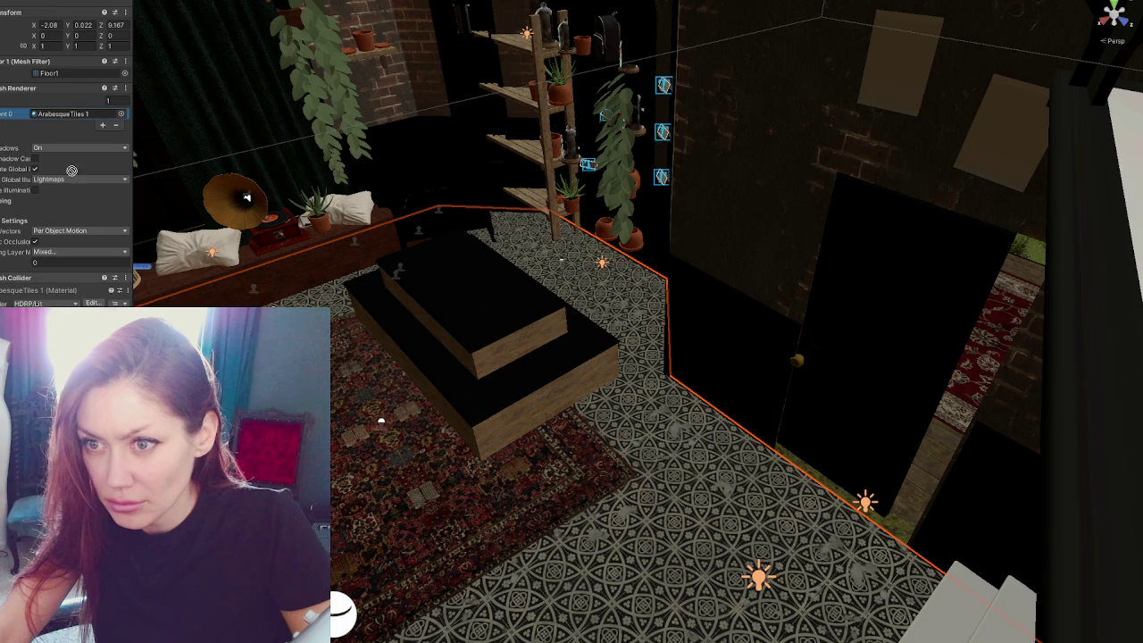
drag(72, 170, 71, 117)
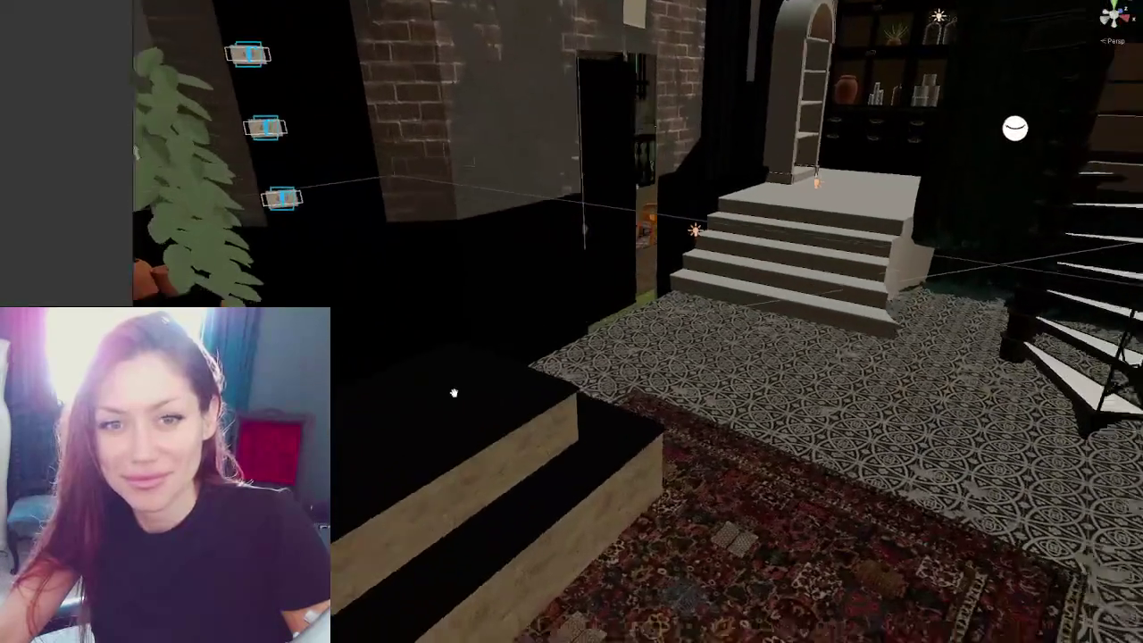
Step: Select the stone stairs beside the rug and give them a wood material
mouse_move(454, 393)
right_down()
mouse_move(518, 363)
mouse_move(479, 419)
mouse_move(351, 443)
right_up()
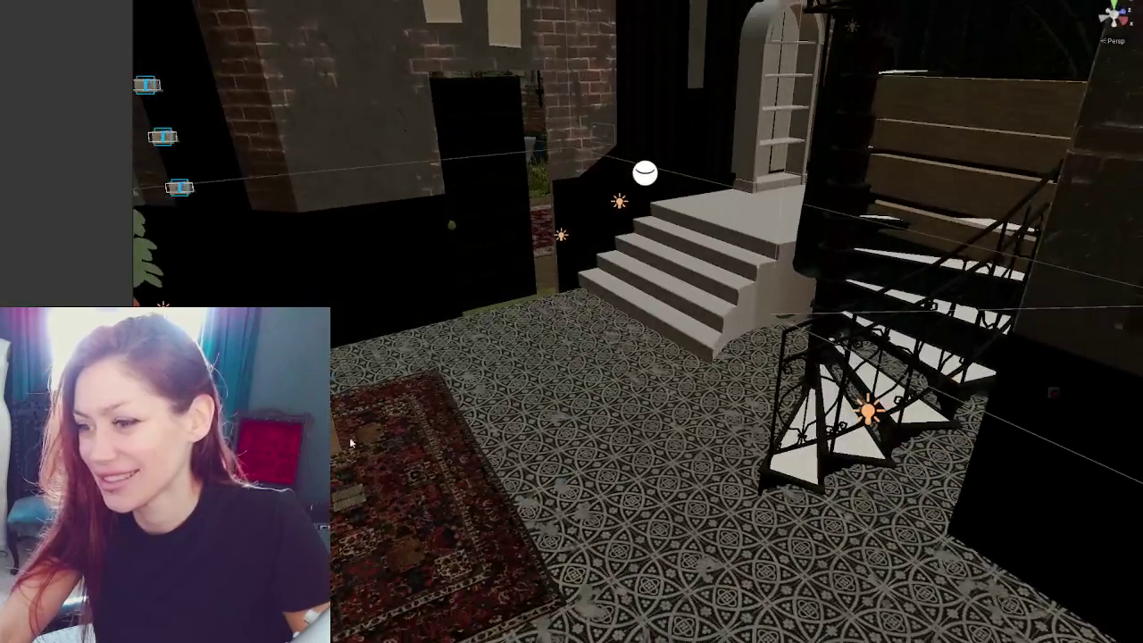
right_drag(351, 235, 403, 400)
click(393, 420)
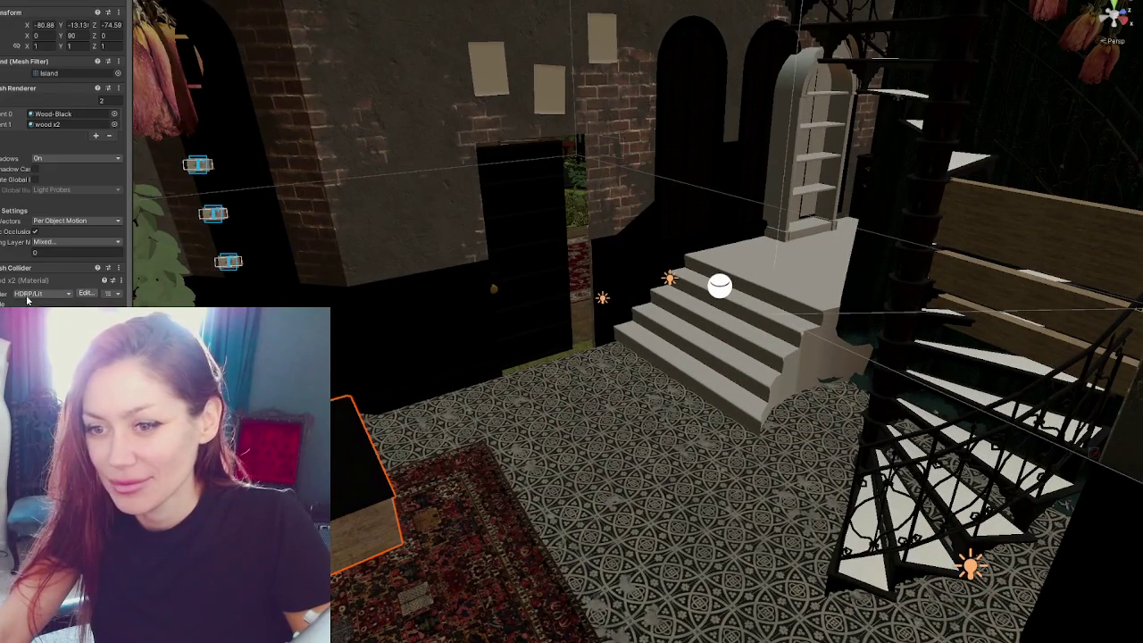
drag(47, 125, 728, 357)
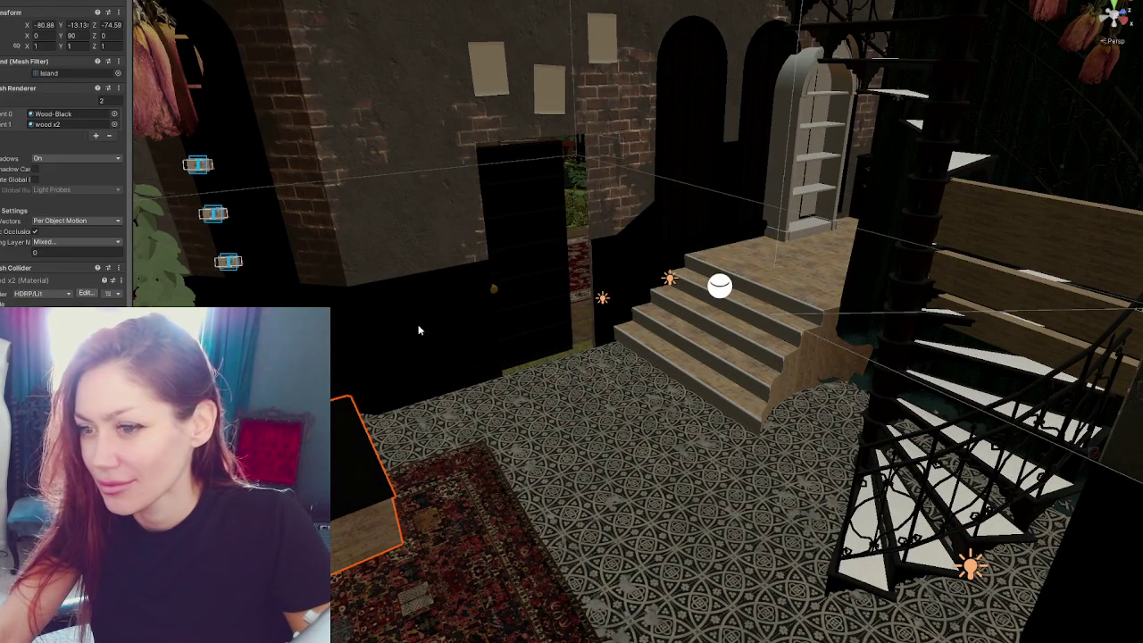
drag(11, 295, 778, 331)
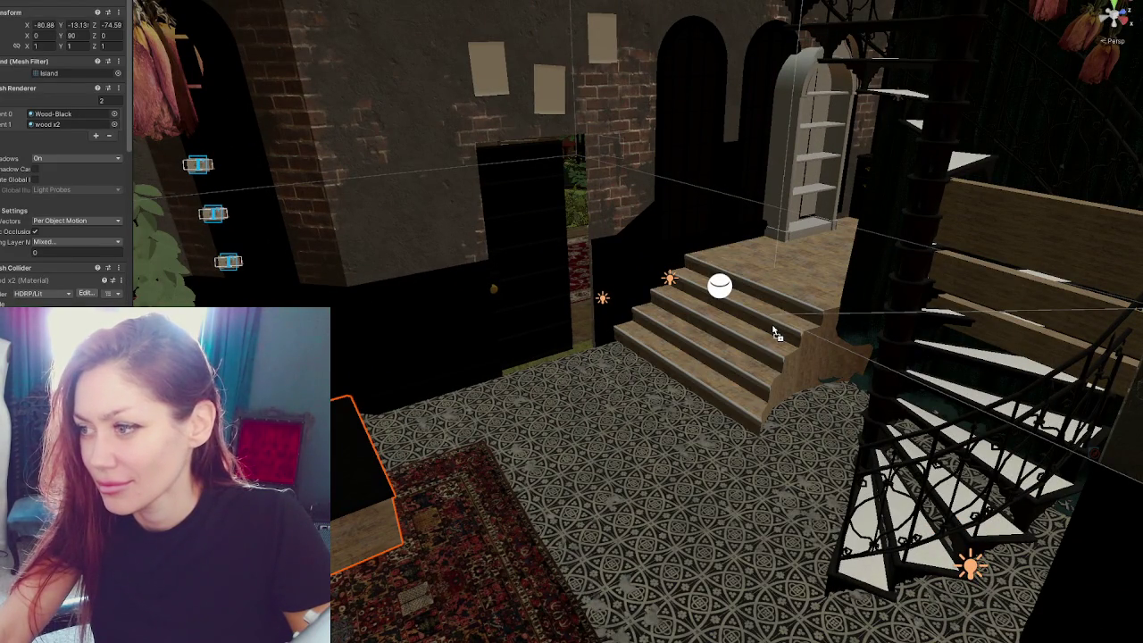
Step: Move DoorFrame along X, Y and Z into the brick wall's doorway, down to floor level
mouse_move(778, 300)
right_down()
mouse_move(526, 226)
mouse_move(791, 178)
right_up()
right_drag(1040, 220, 737, 130)
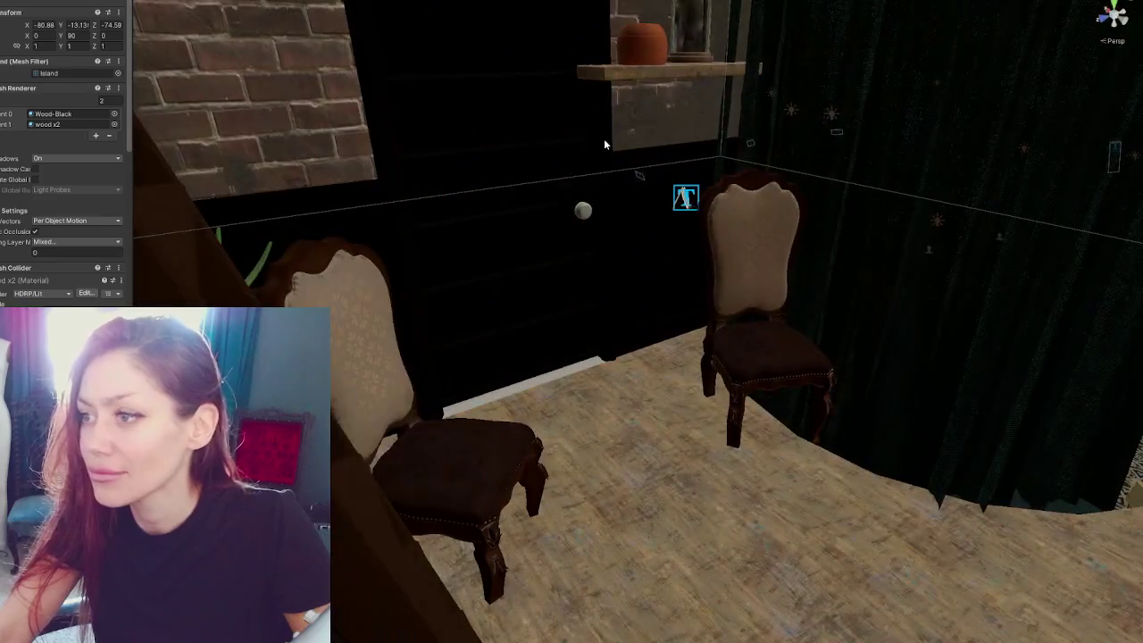
click(603, 143)
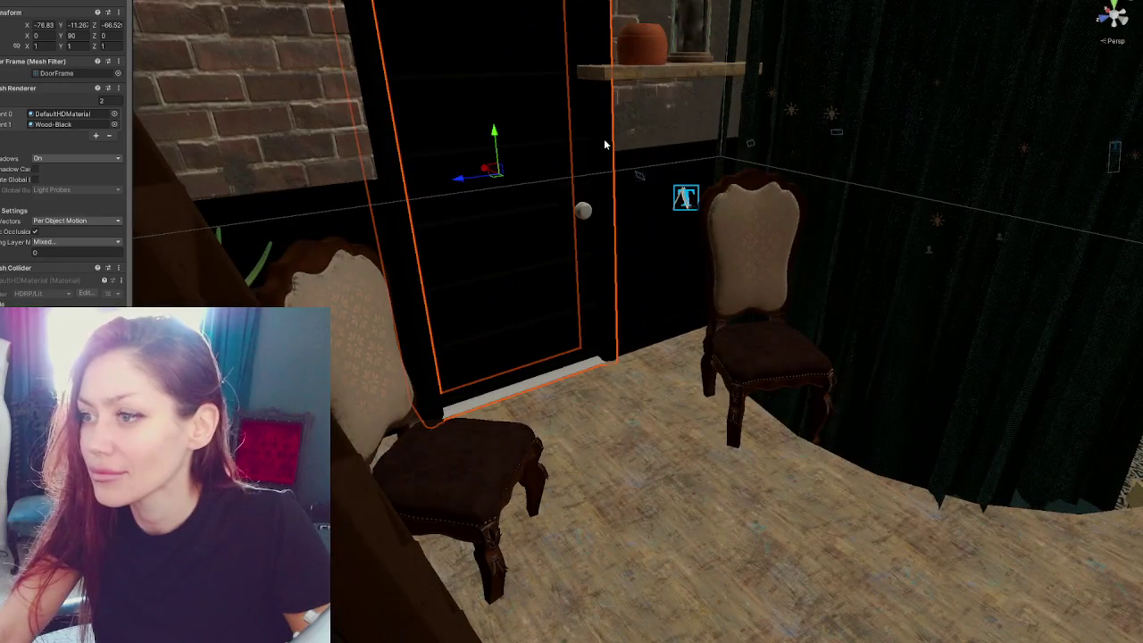
middle_drag(604, 143, 715, 242)
mouse_move(715, 242)
right_down()
mouse_move(607, 223)
mouse_move(625, 229)
mouse_move(515, 302)
mouse_move(760, 331)
mouse_move(692, 342)
right_up()
key(f)
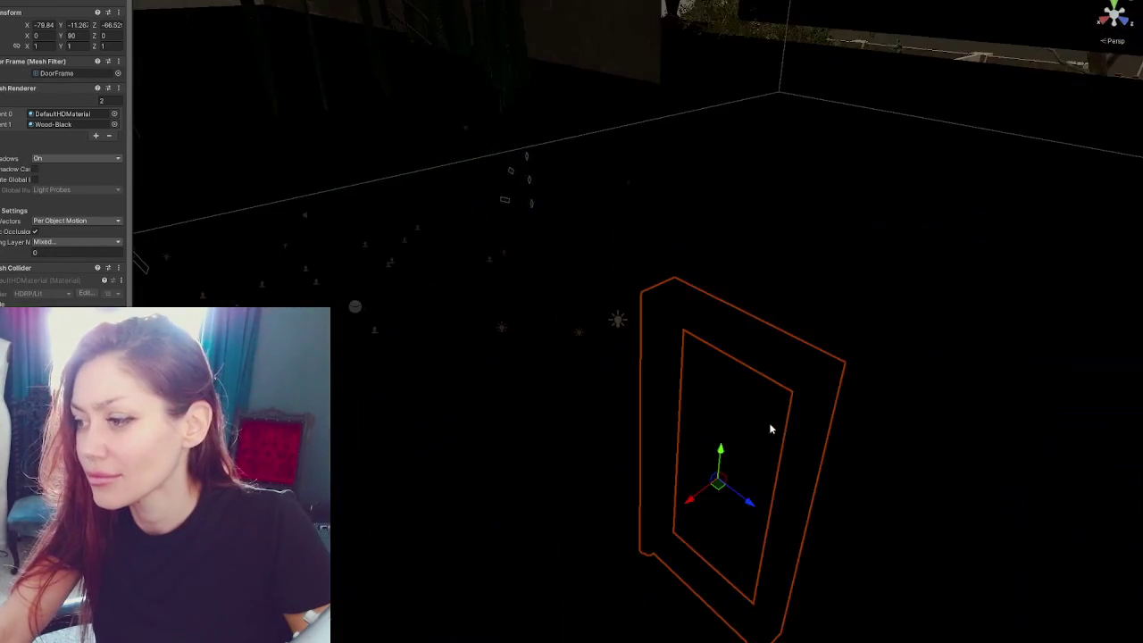
mouse_move(693, 503)
mouse_down()
mouse_move(991, 451)
mouse_move(482, 205)
mouse_up()
right_drag(482, 205, 810, 189)
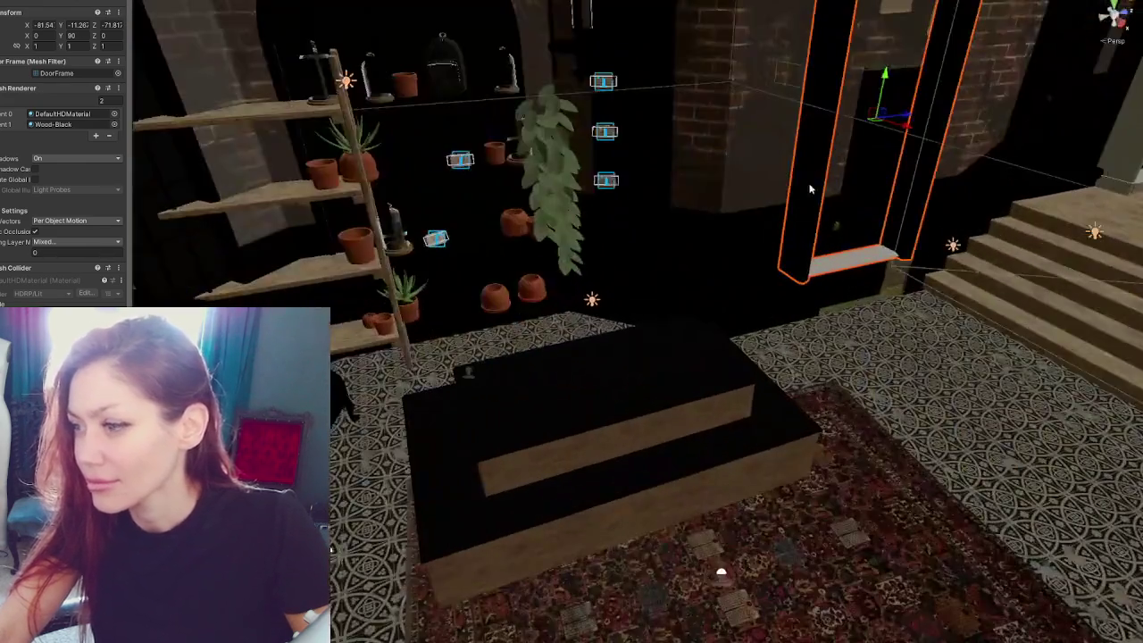
key(f)
drag(577, 270, 587, 357)
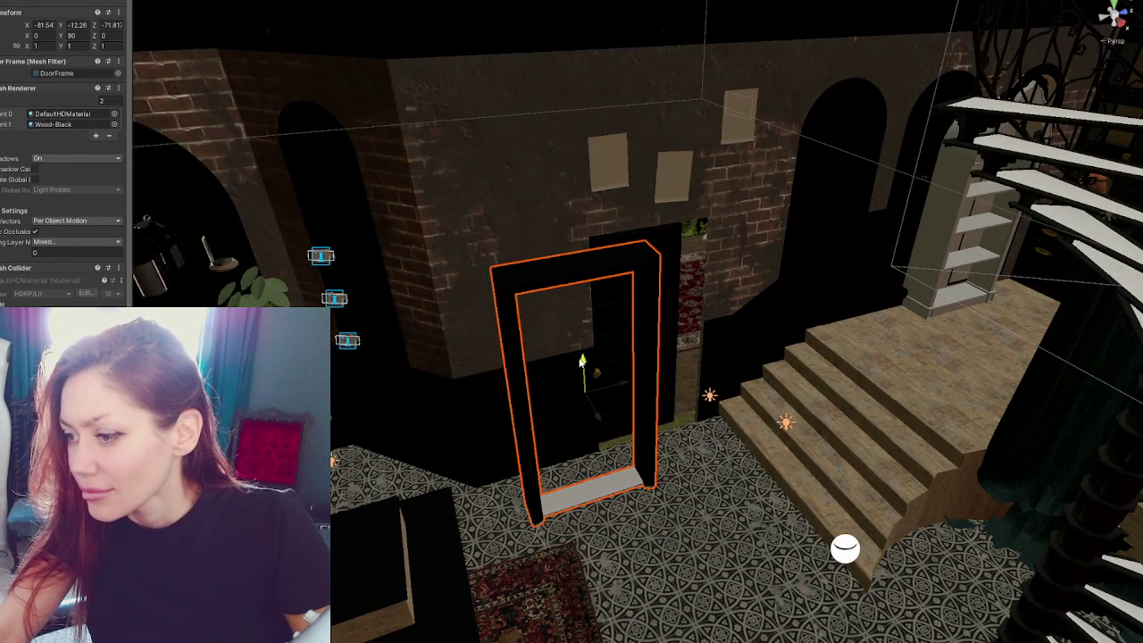
mouse_move(593, 402)
mouse_down()
mouse_move(559, 373)
mouse_move(669, 350)
mouse_move(463, 310)
mouse_move(548, 306)
mouse_up()
key(f)
Step: Slide the door leaf sideways into the frame and test swinging it on its hinge
click(548, 306)
scroll(661, 393, up, 2)
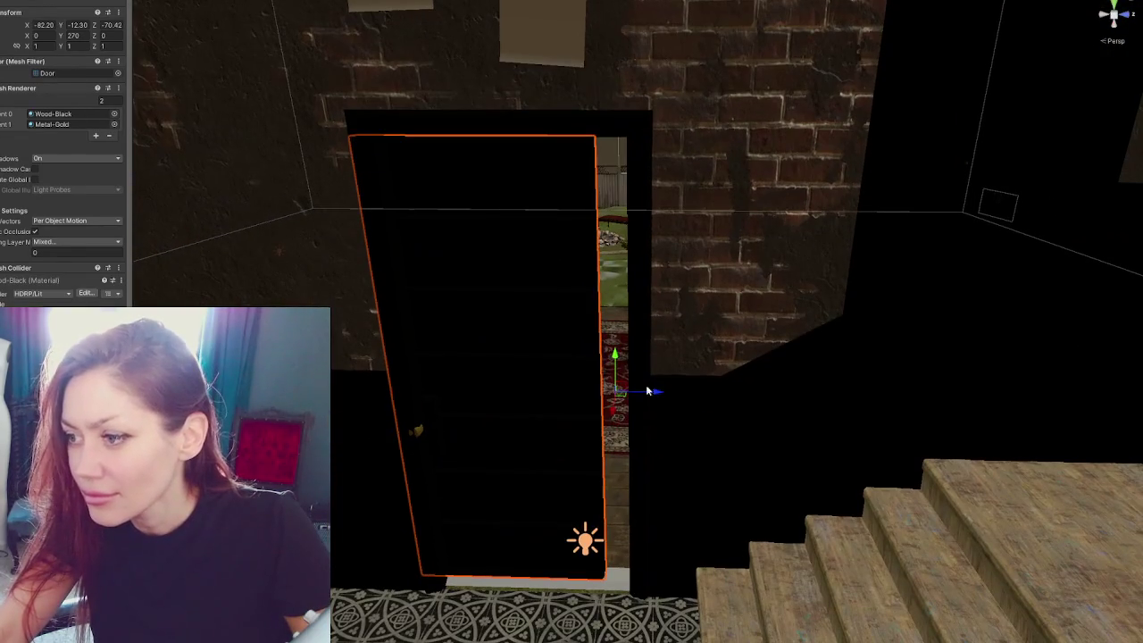
mouse_move(681, 393)
mouse_down()
mouse_move(693, 390)
mouse_move(524, 390)
mouse_up()
key(e)
mouse_move(806, 352)
mouse_down()
mouse_move(423, 339)
mouse_move(725, 332)
mouse_up()
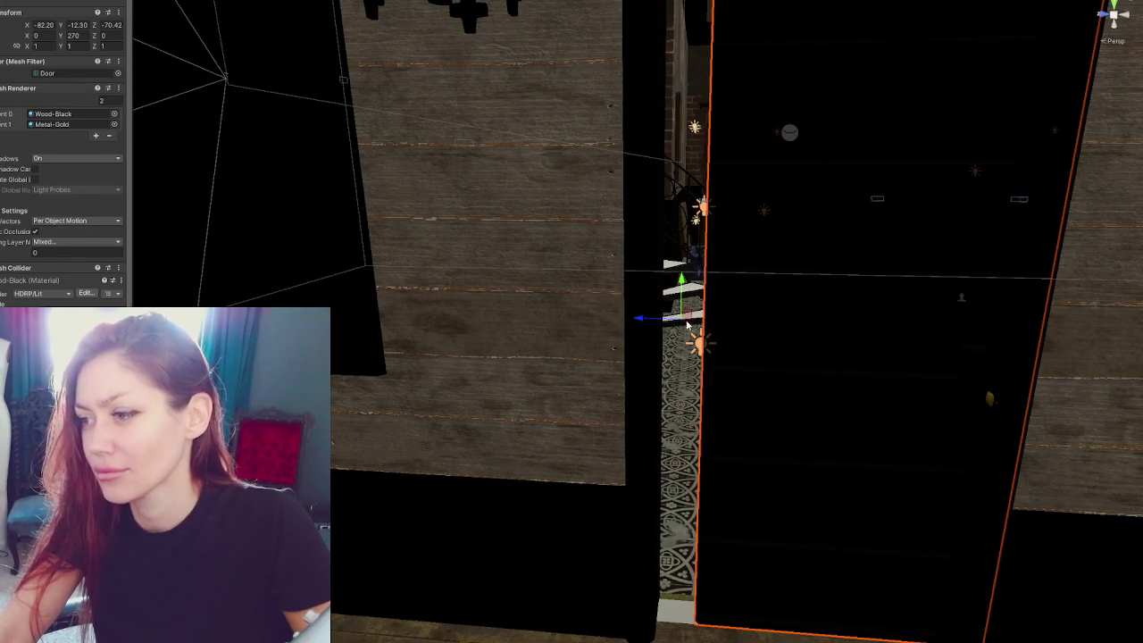
key(e)
drag(687, 326, 501, 344)
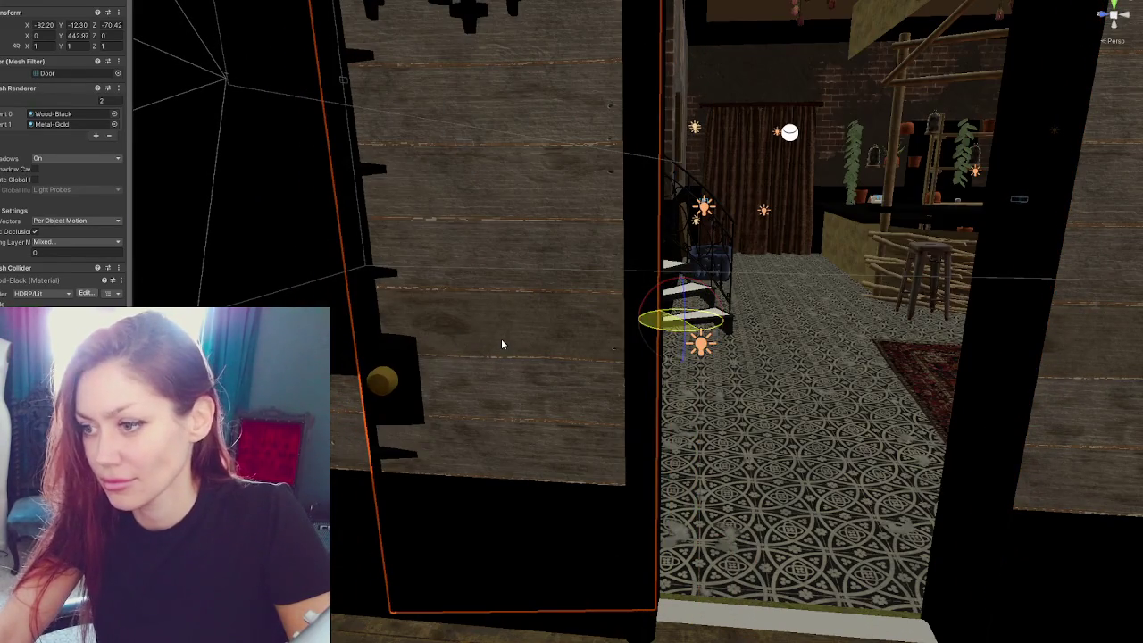
Step: Set the door's Rotation Y to 90 and slide it across to close the doorway
click(78, 34)
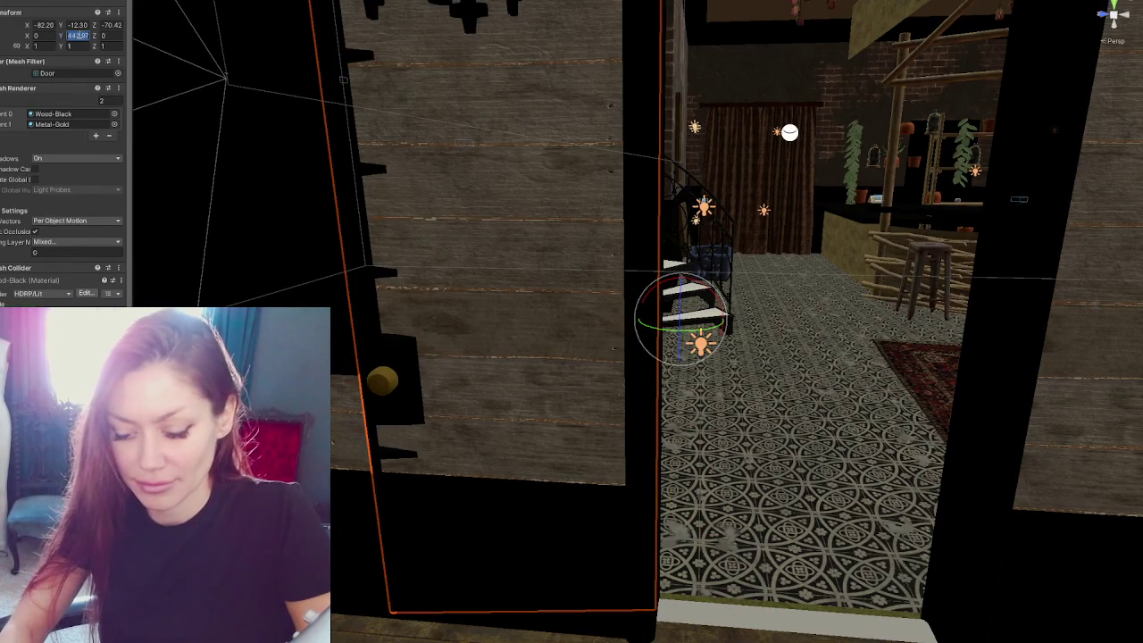
text(180)
key(BackSpace)
key(BackSpace)
key(BackSpace)
text(90)
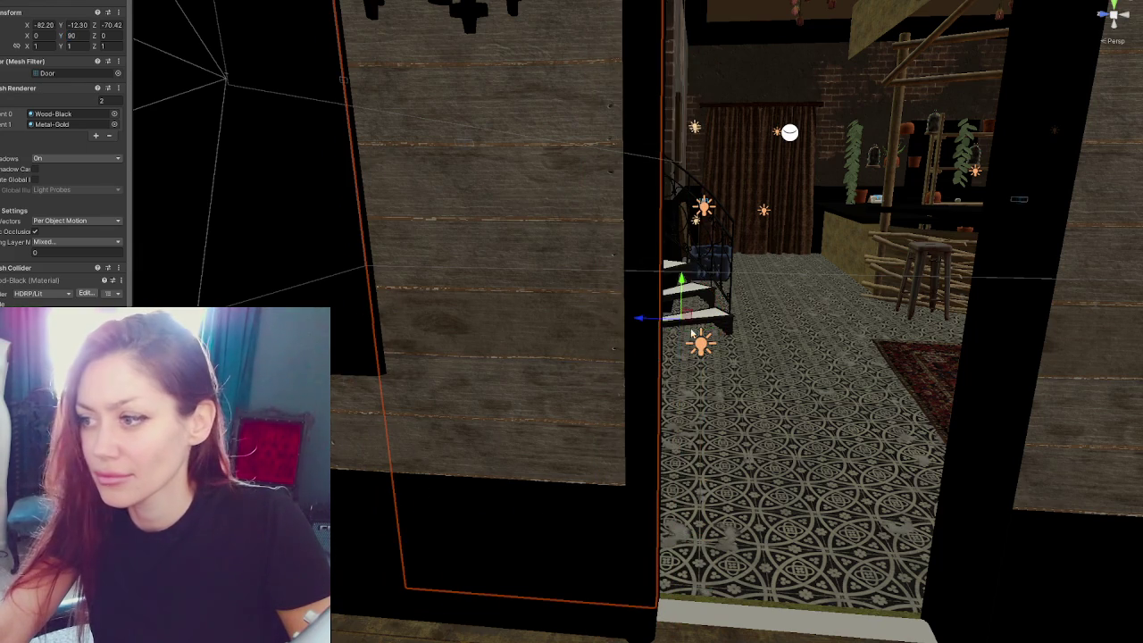
drag(644, 319, 997, 324)
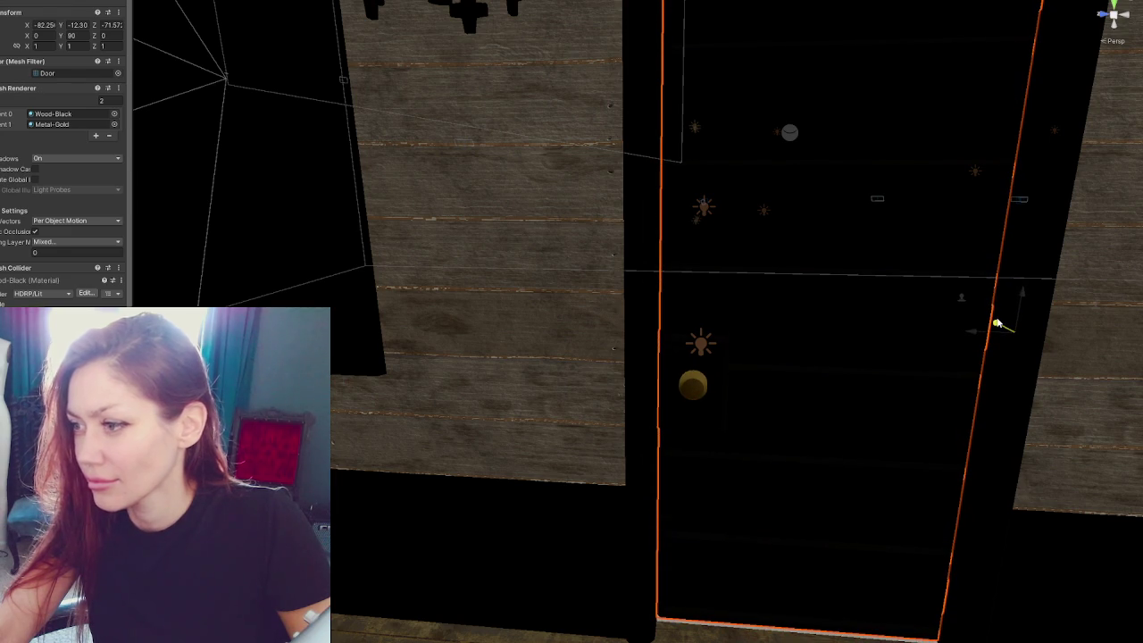
key(f)
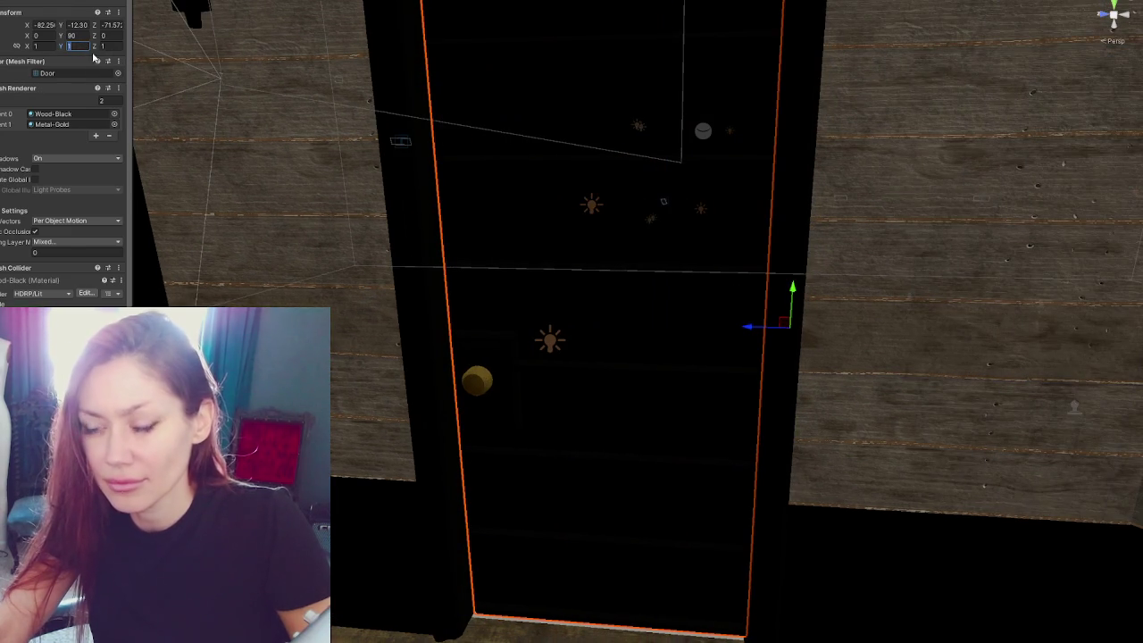
Step: Mirror the door by setting its Scale X to -1, keeping the vertical scale at 1
text(-1)
key(BackSpace)
key(BackSpace)
text(1)
key(Tab)
text(-1)
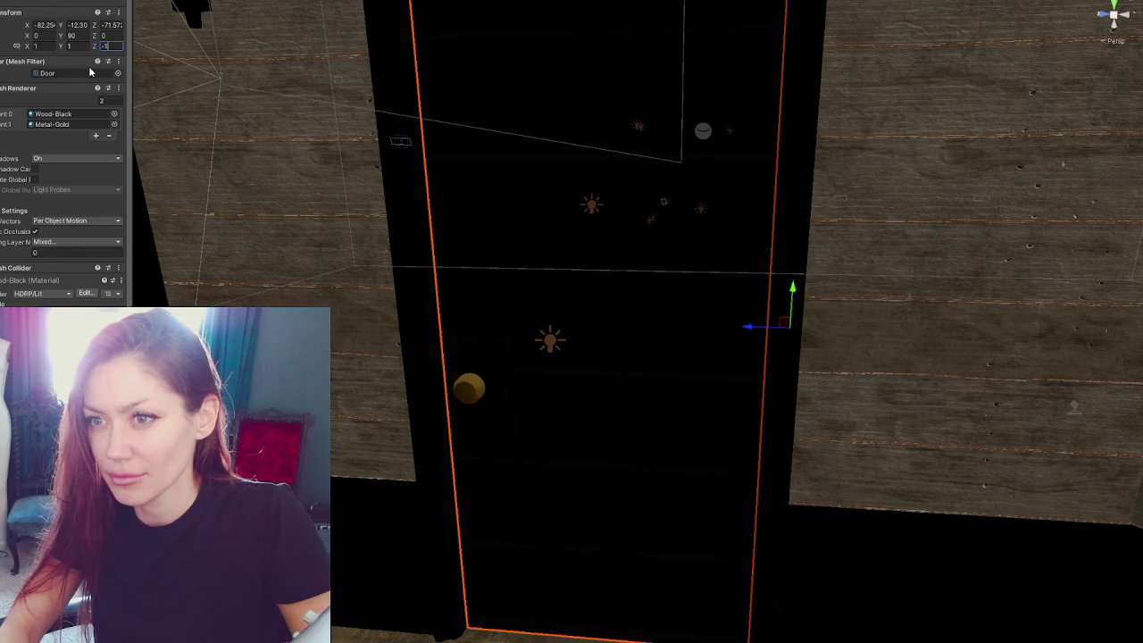
key(Tab)
text(-1)
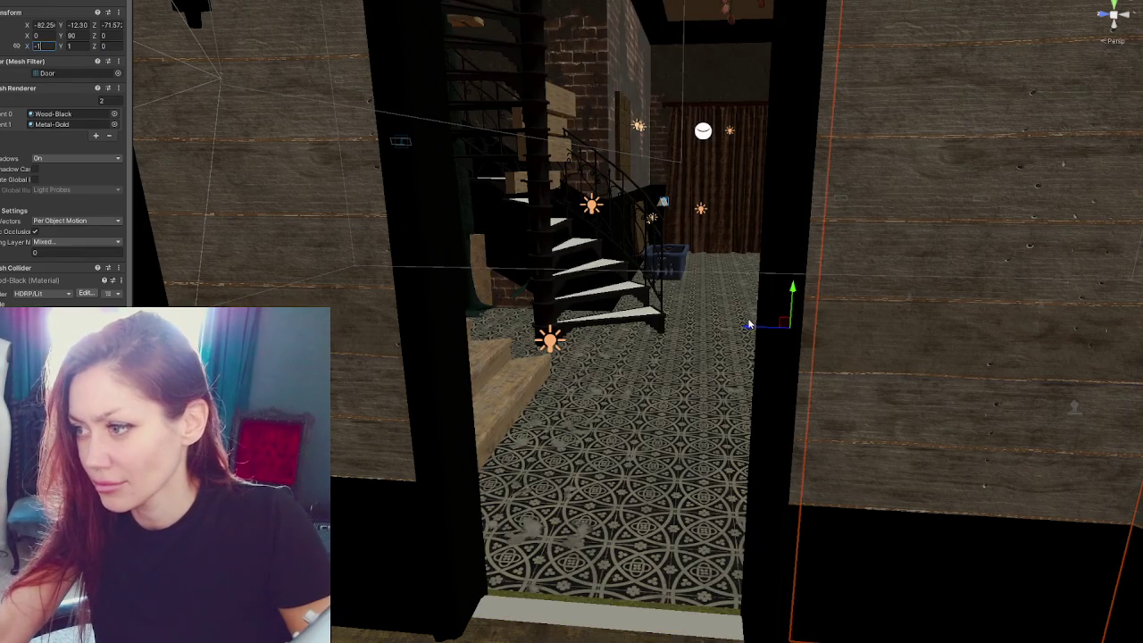
Step: Reposition the mirrored door within the frame and test its swing, undoing the rotation
drag(748, 329, 388, 330)
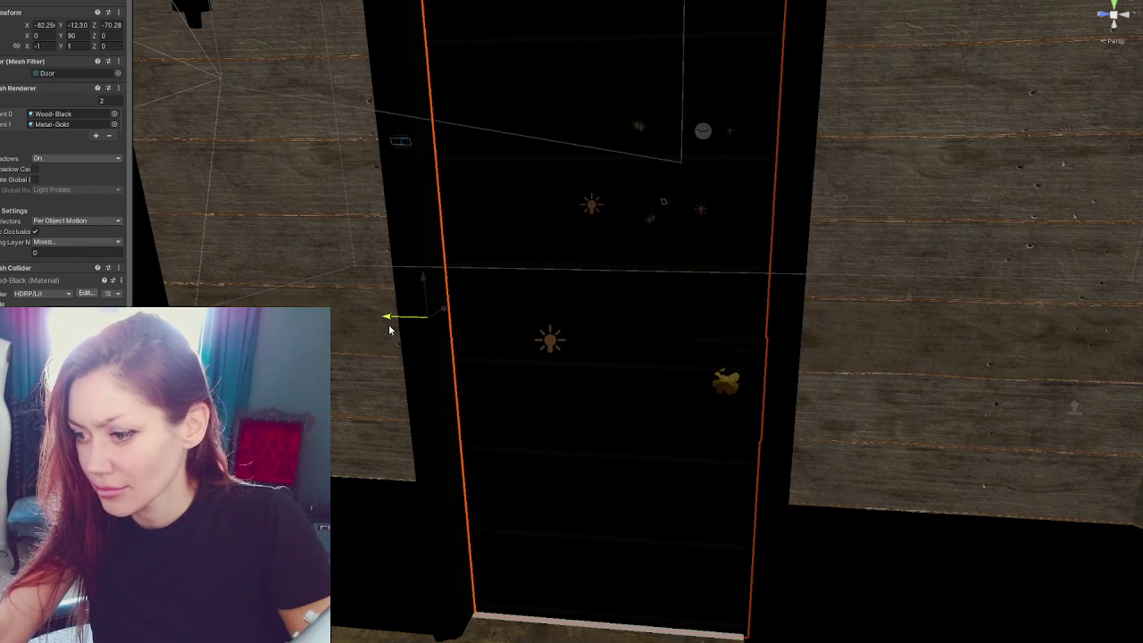
mouse_move(387, 330)
mouse_down()
mouse_move(368, 326)
mouse_move(382, 320)
mouse_up()
key(f)
mouse_move(607, 365)
alt+mouse_down()
mouse_move(647, 309)
mouse_move(686, 307)
mouse_move(553, 311)
alt+mouse_up()
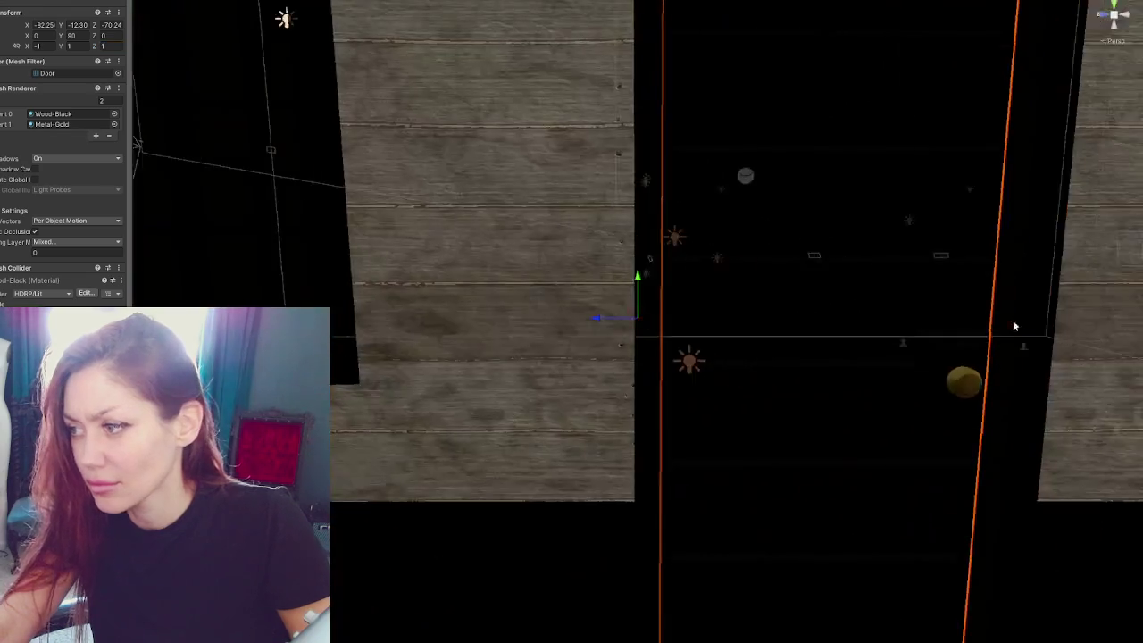
alt+drag(1012, 320, 614, 335)
drag(444, 309, 888, 369)
key(ctrl+z)
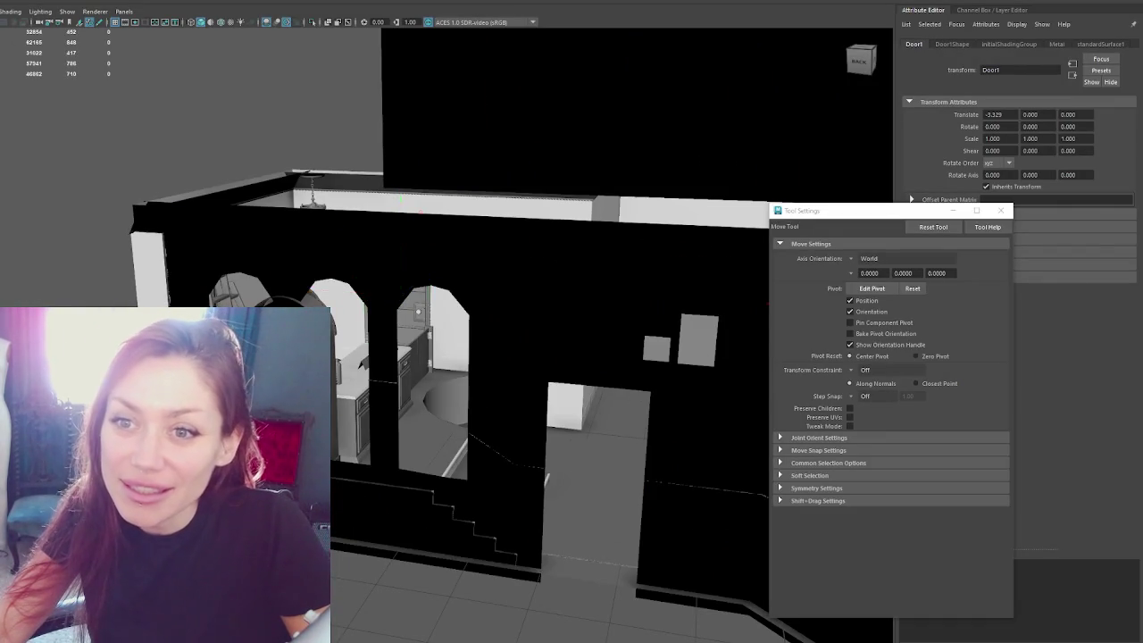
Step: In Maya, frame the door, delete the selected doors, then undo the deletion
key(f)
mouse_move(395, 251)
alt+mouse_down()
mouse_move(454, 311)
mouse_move(542, 356)
alt+mouse_up()
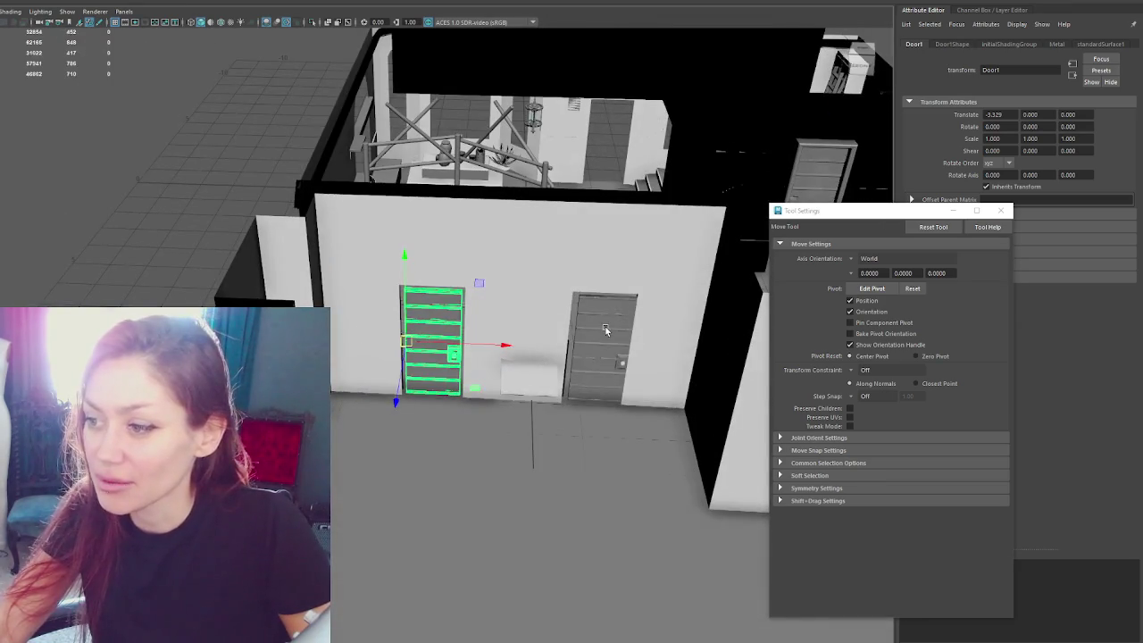
shift+click(603, 330)
key(Delete)
key(ctrl+z)
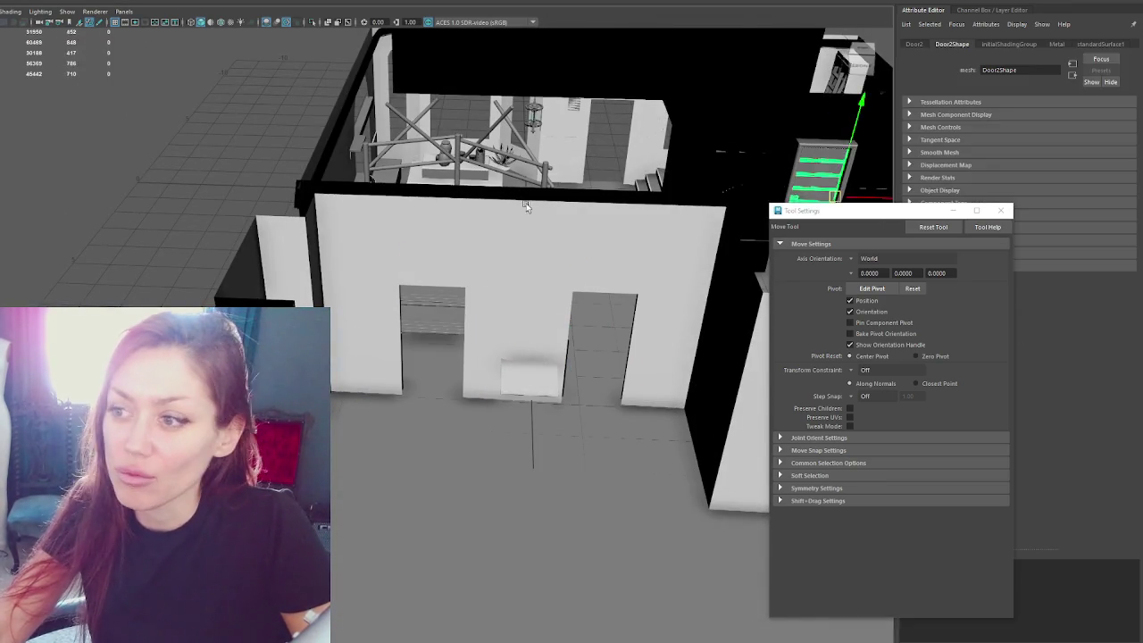
key(f)
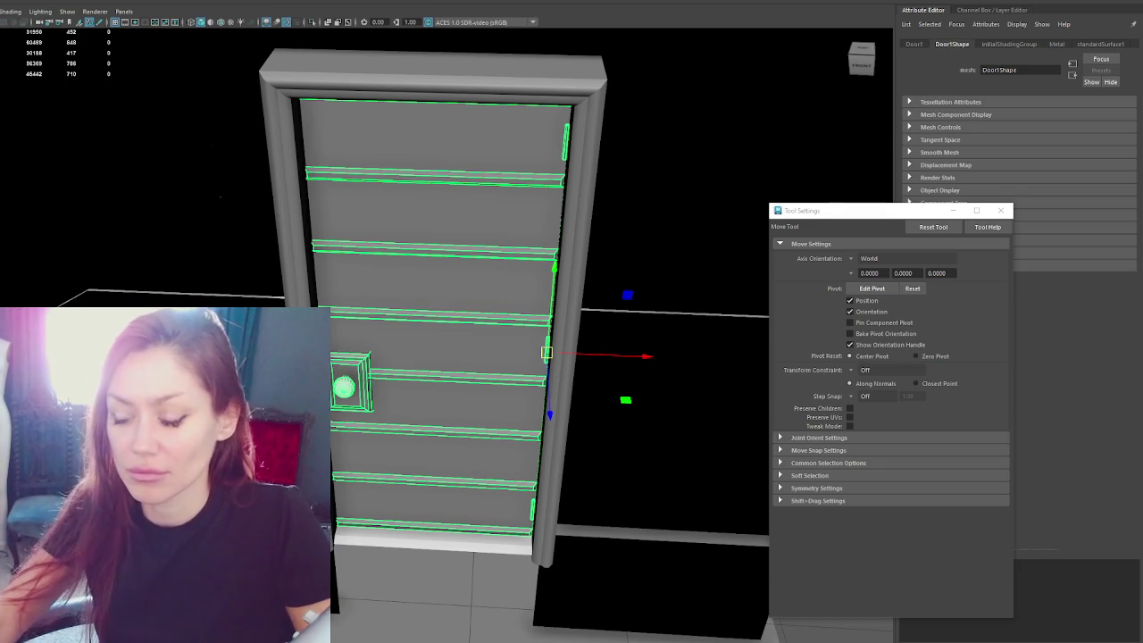
Step: In the four-pane layout, rotate the door to test its pivot, then select the Apothecary group
scroll(488, 284, up, 3)
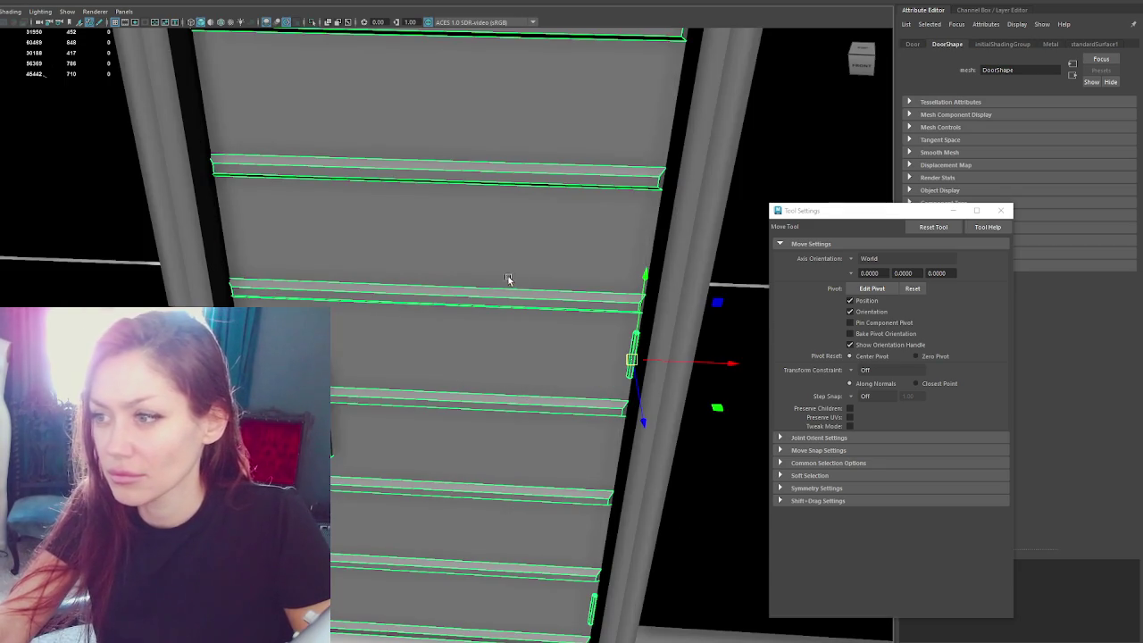
key(space)
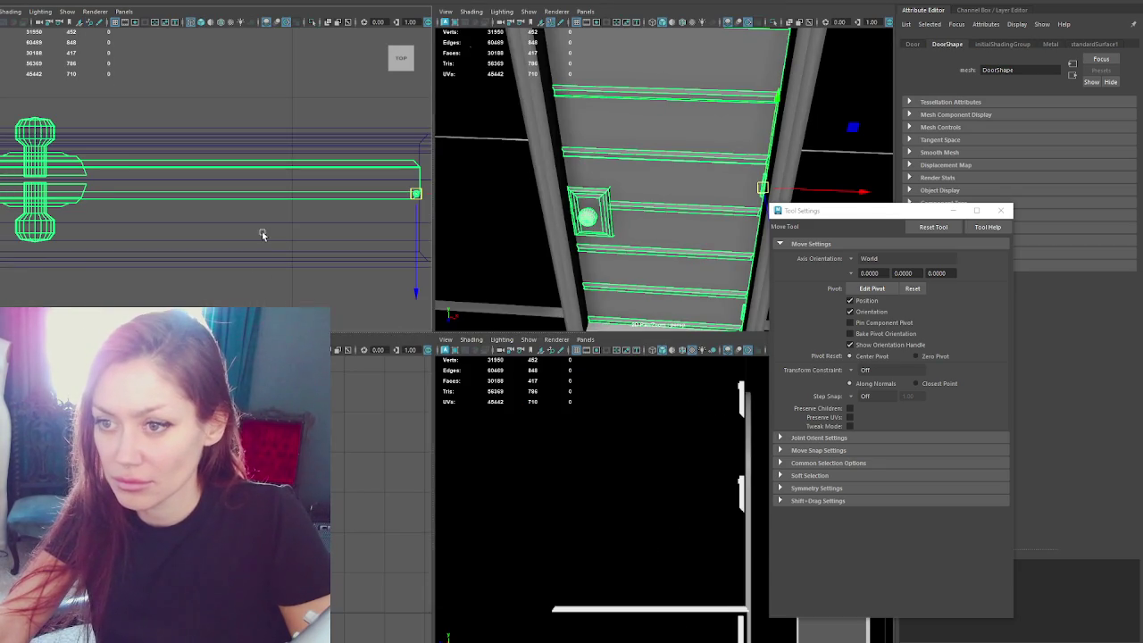
key(e)
mouse_move(393, 284)
mouse_down()
mouse_move(348, 281)
mouse_move(365, 288)
mouse_up()
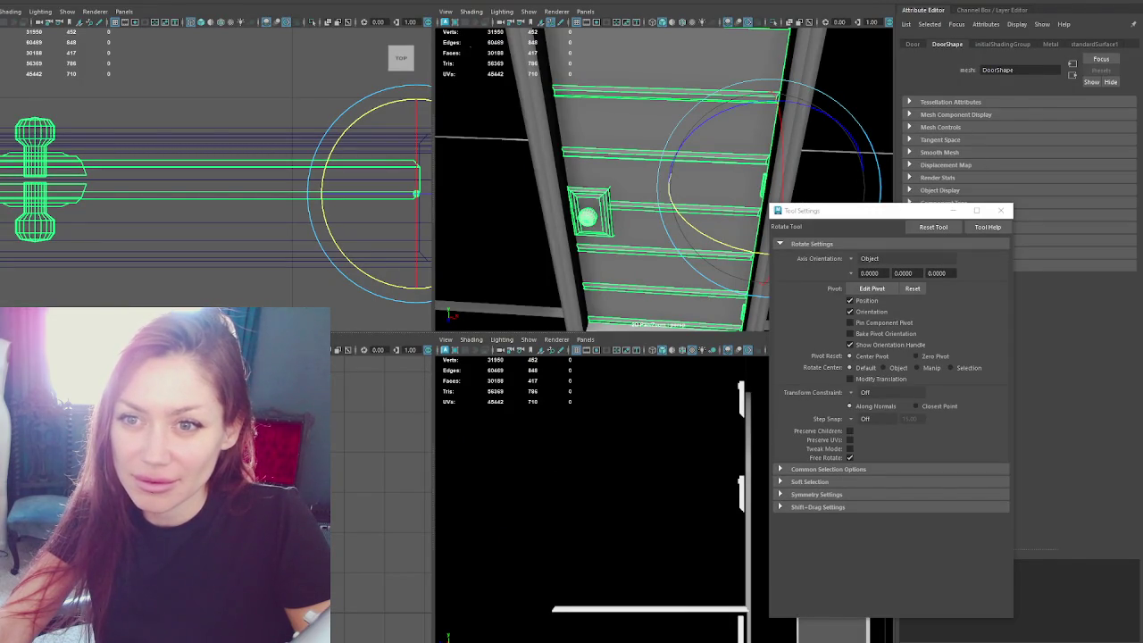
key(Up)
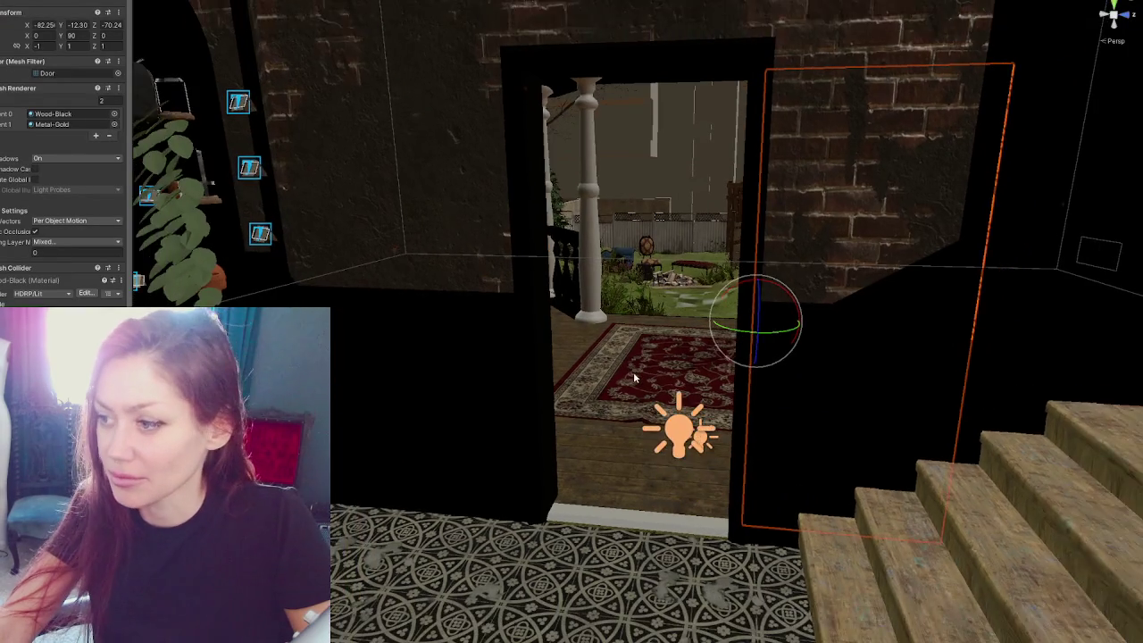
Step: Move the door into the doorway and test swinging it both ways, undoing each swing
key(w)
mouse_move(810, 324)
mouse_down()
mouse_move(579, 334)
mouse_move(779, 349)
mouse_move(584, 340)
mouse_move(690, 355)
mouse_move(487, 326)
mouse_up()
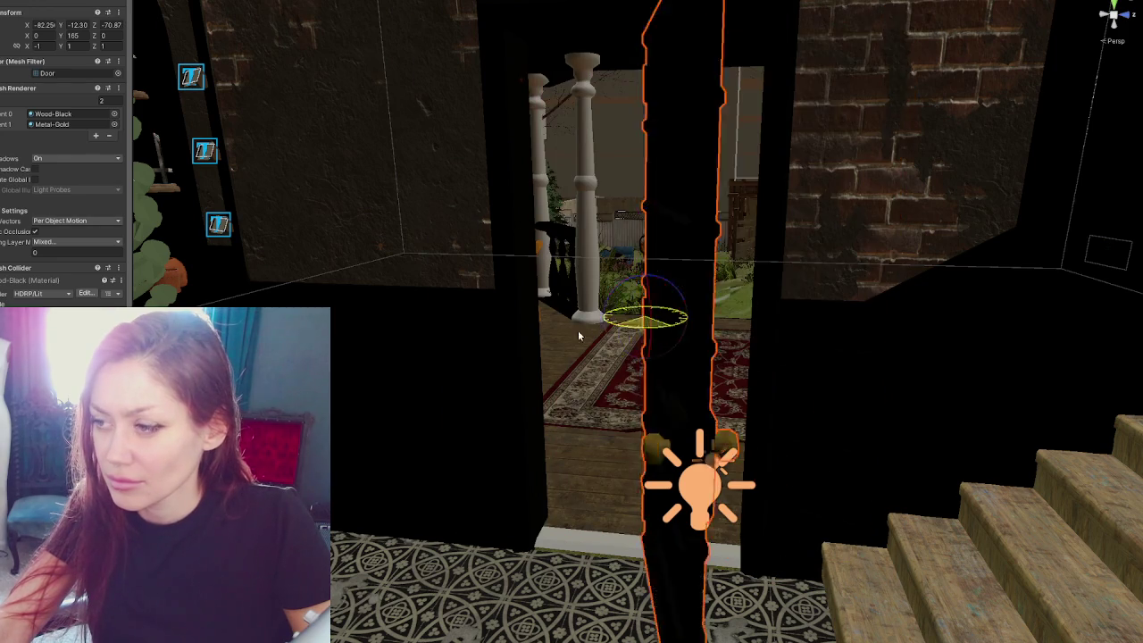
key(w)
key(e)
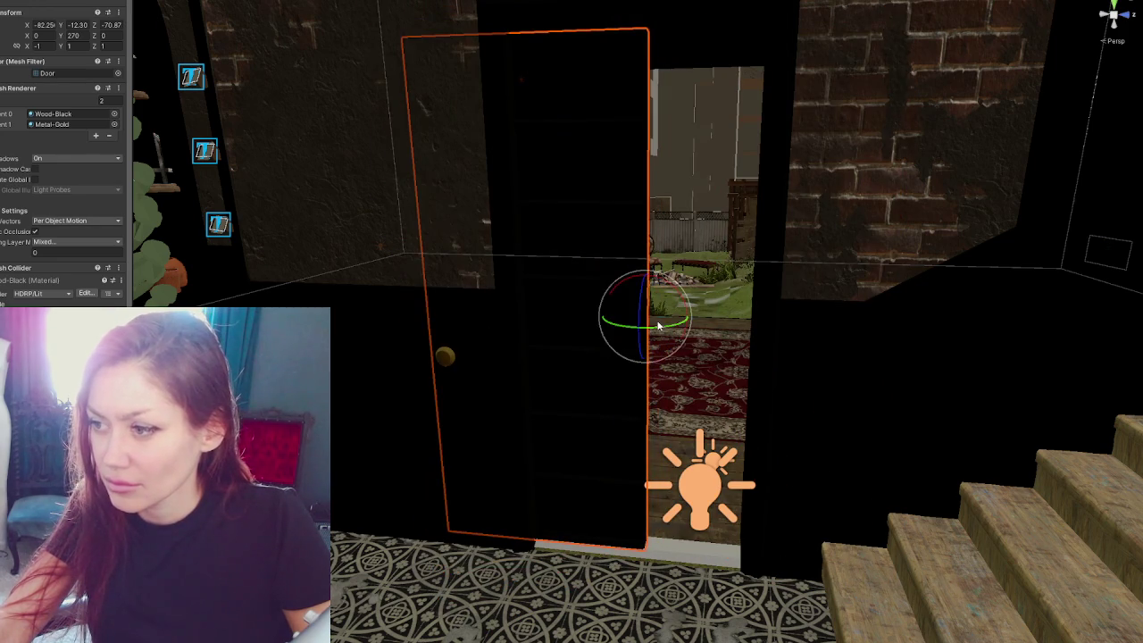
drag(656, 322, 633, 335)
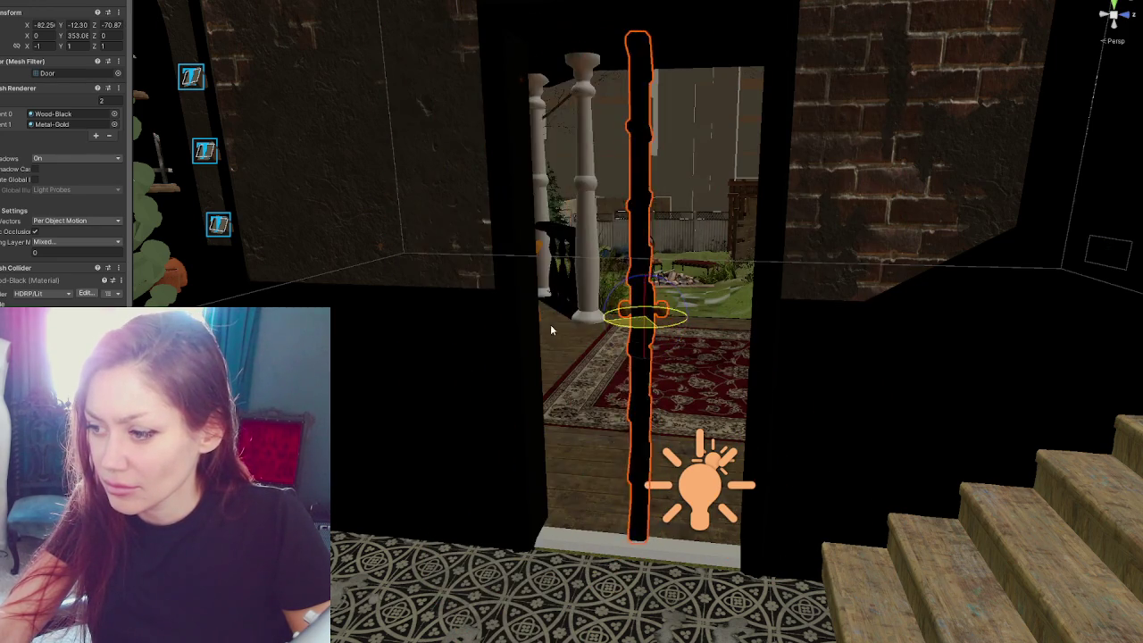
drag(632, 334, 440, 280)
key(ctrl+z)
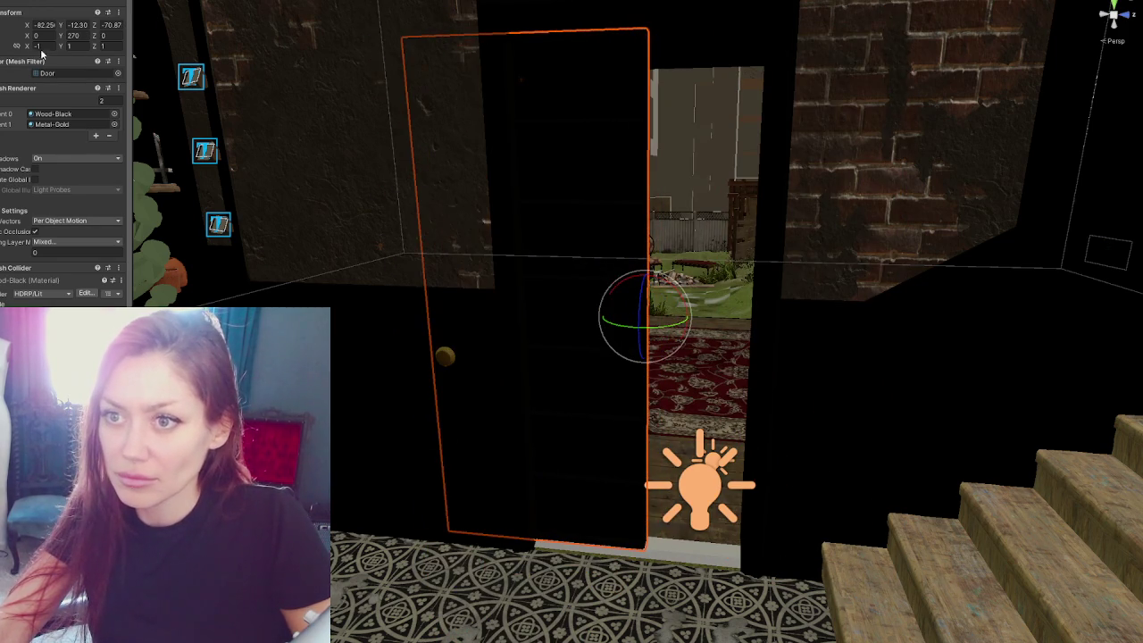
key(ctrl+z)
mouse_move(663, 330)
mouse_down()
mouse_move(463, 329)
mouse_move(497, 325)
mouse_up()
drag(665, 332, 835, 332)
key(ctrl+z)
Step: Set the door's Rotation Y to 90, then select the tiled floor
key(w)
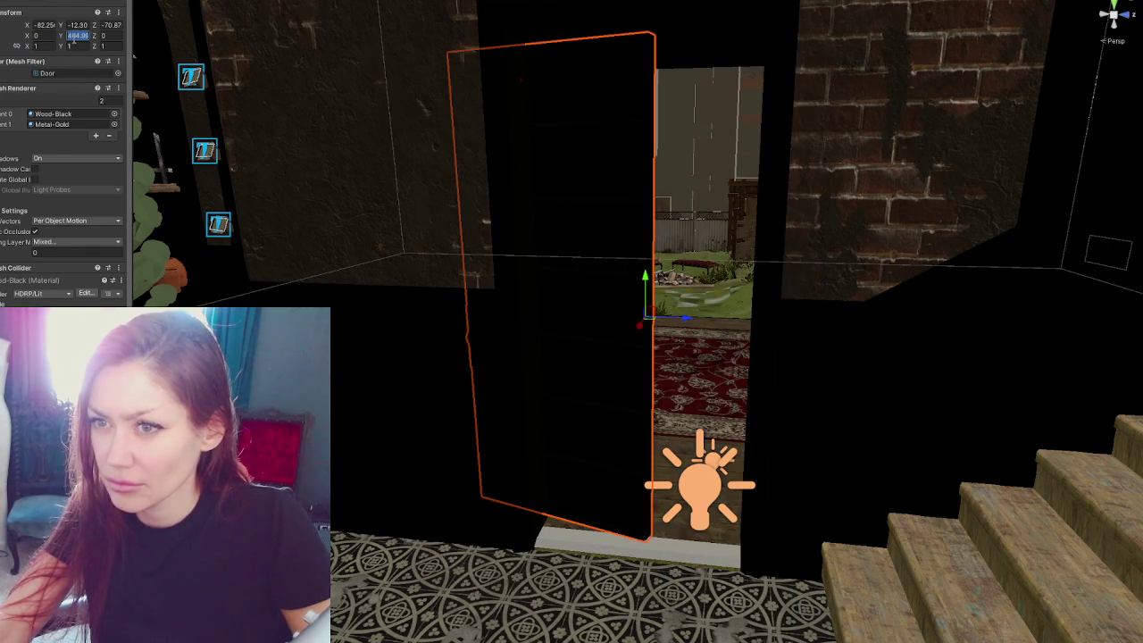
text(90)
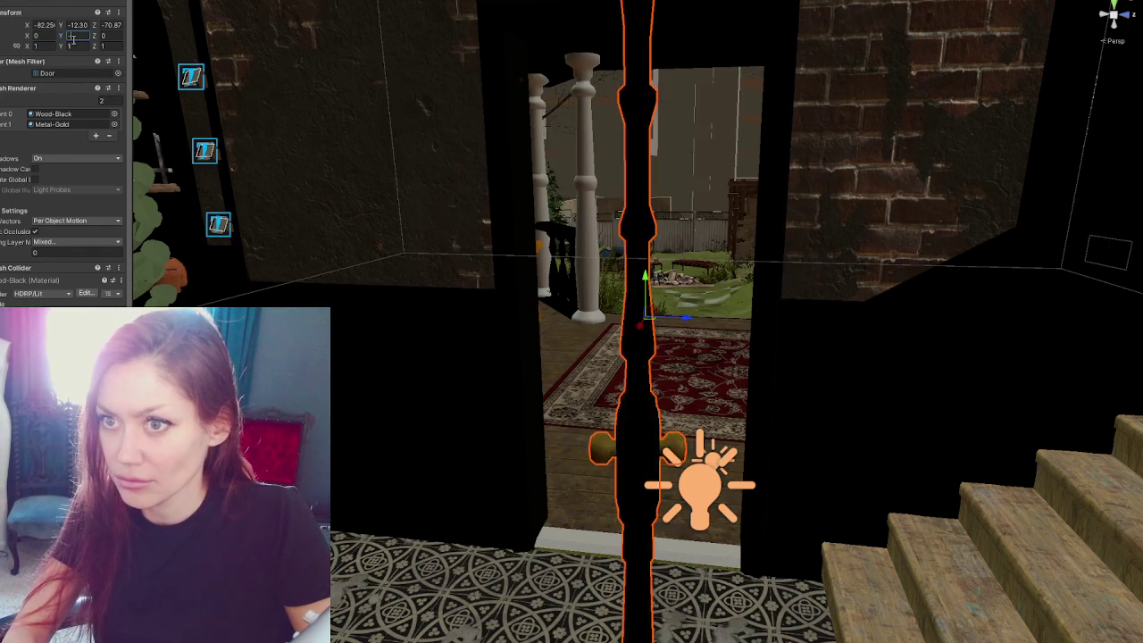
key(Return)
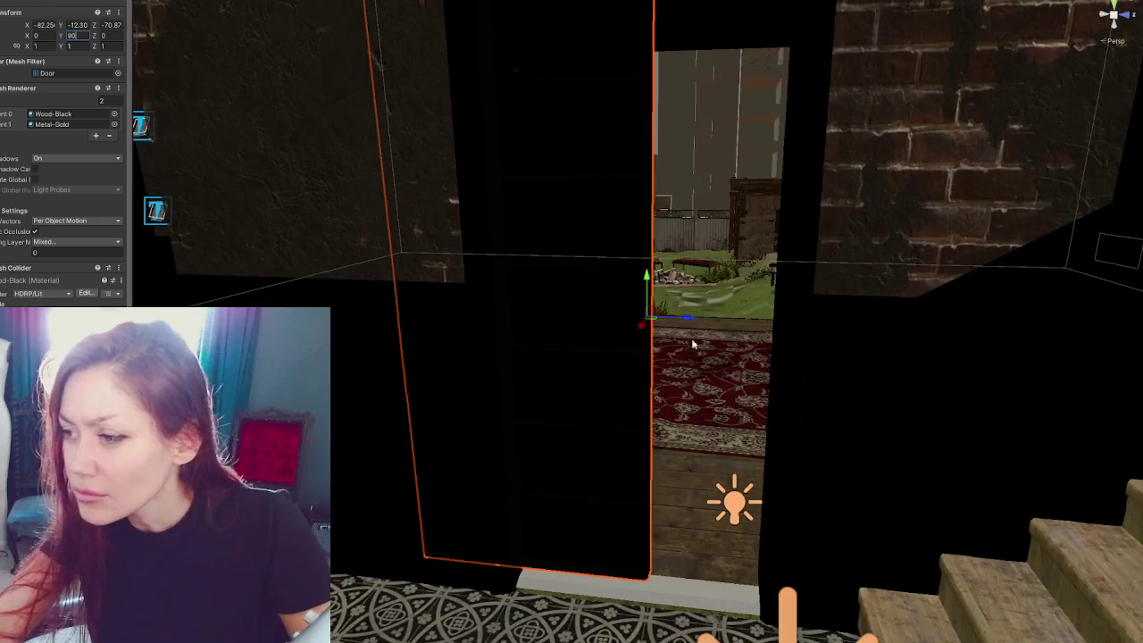
mouse_move(693, 340)
alt+mouse_down()
mouse_move(591, 325)
mouse_move(574, 272)
mouse_move(702, 320)
alt+mouse_up()
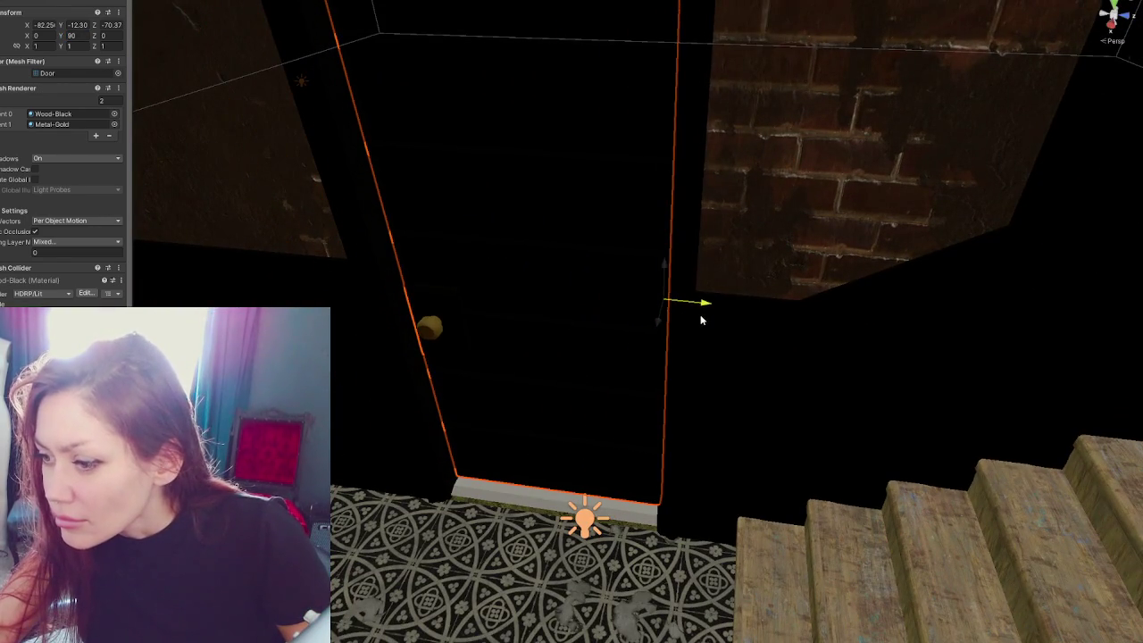
click(505, 531)
mouse_move(544, 488)
alt+mouse_down()
mouse_move(715, 457)
mouse_move(676, 450)
mouse_move(639, 361)
mouse_move(525, 344)
mouse_move(109, 90)
alt+mouse_up()
Step: Enter 0.12 as Floor1's Inspector Position Z so the tiles meet the door wall
drag(100, 27, 117, 26)
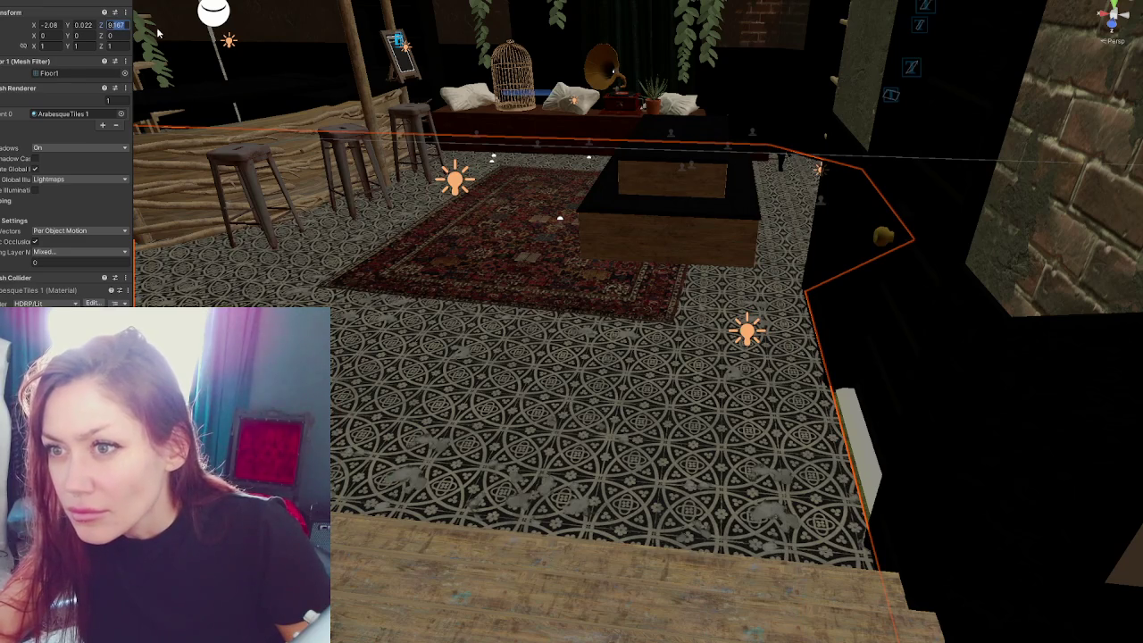
text(0.5)
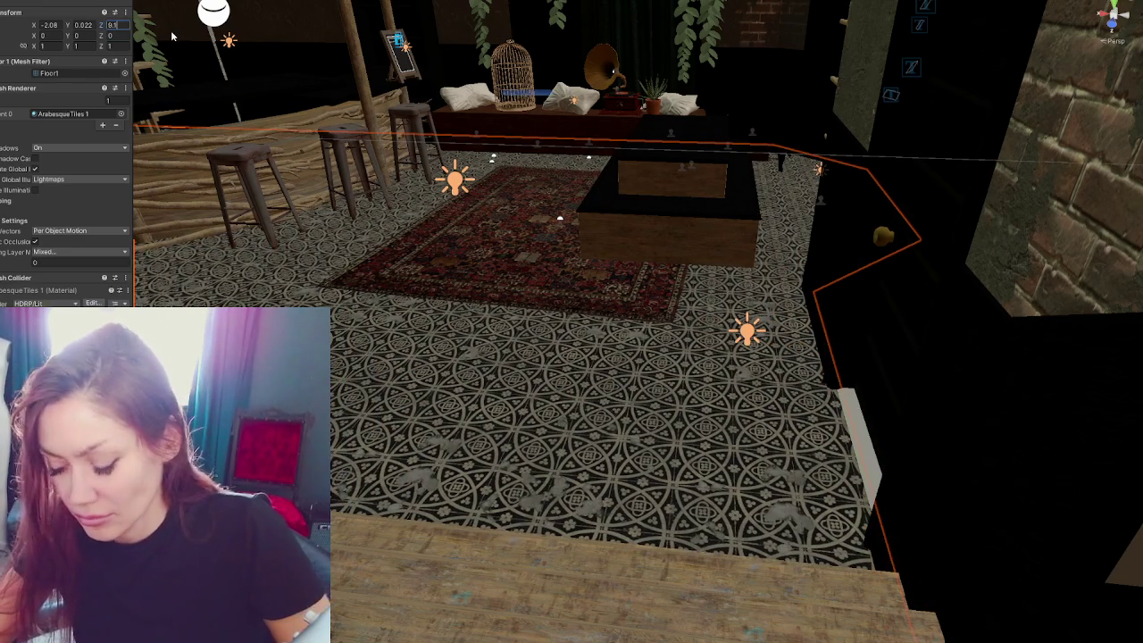
text(2)
key(BackSpace)
text(3)
key(BackSpace)
text(2)
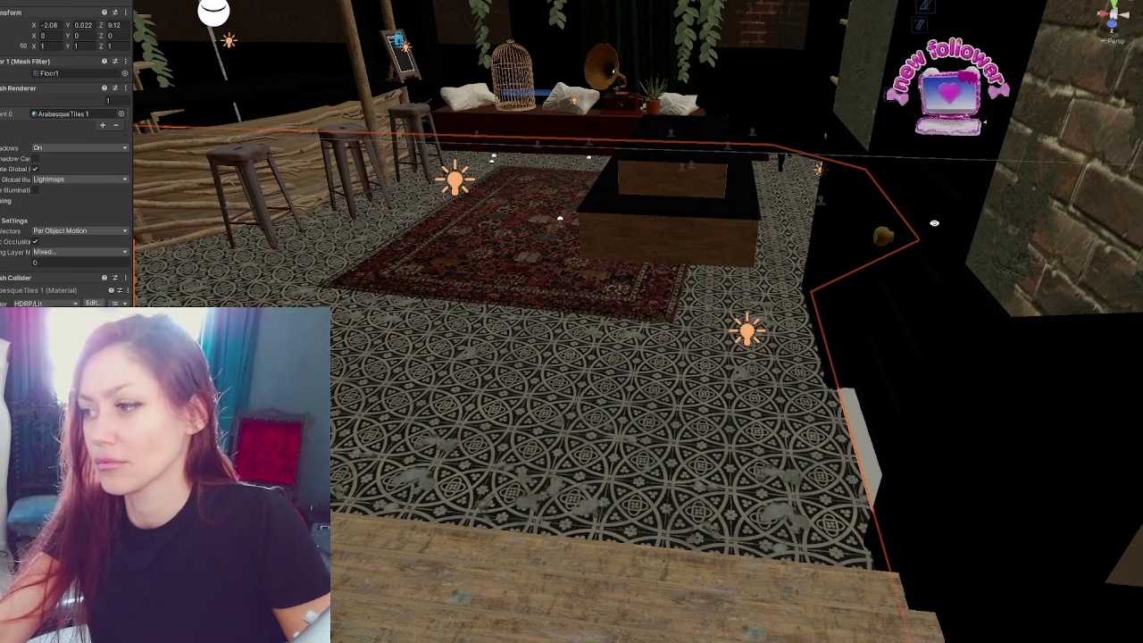
right_drag(589, 322, 625, 303)
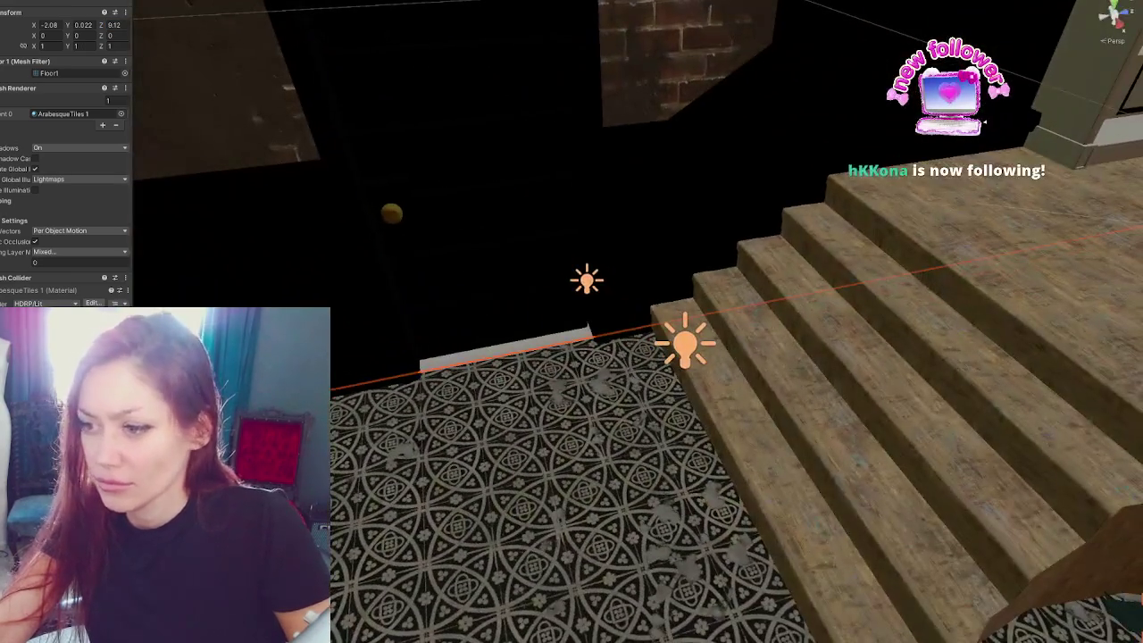